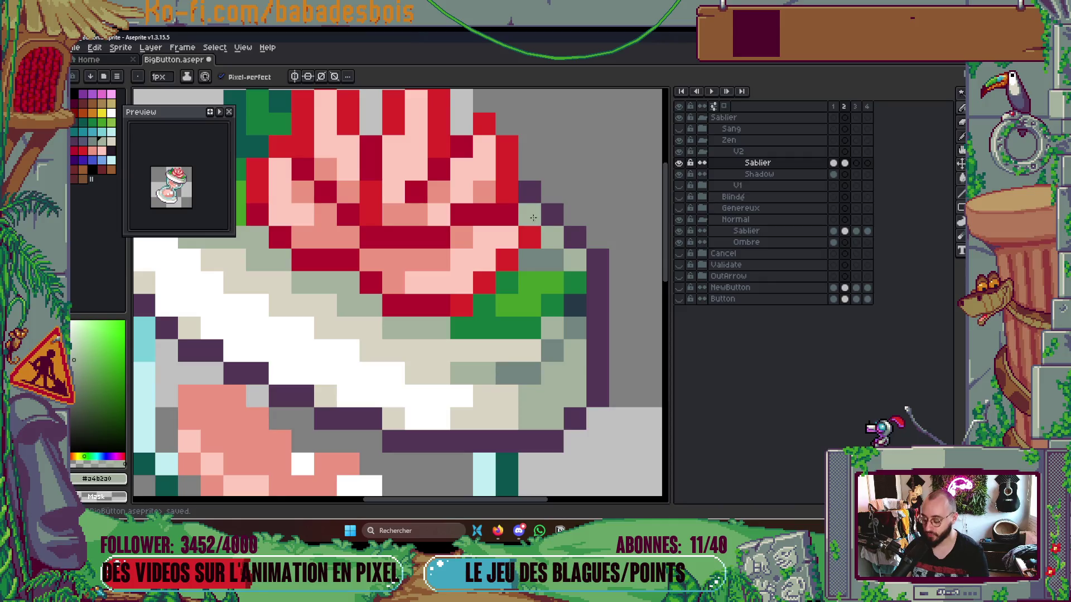
Eyedrop the dark grey-green, add shading pixels to the hourglass, and save BigButton.aseprite
left_click(574, 254)
left_click(496, 343)
scroll(496, 341, "down", 3)
key("ctrl+s")
scroll(490, 403, "up", 1)
scroll(491, 404, "down", 1)
scroll(496, 368, "up", 2)
scroll(501, 357, "up", 1)
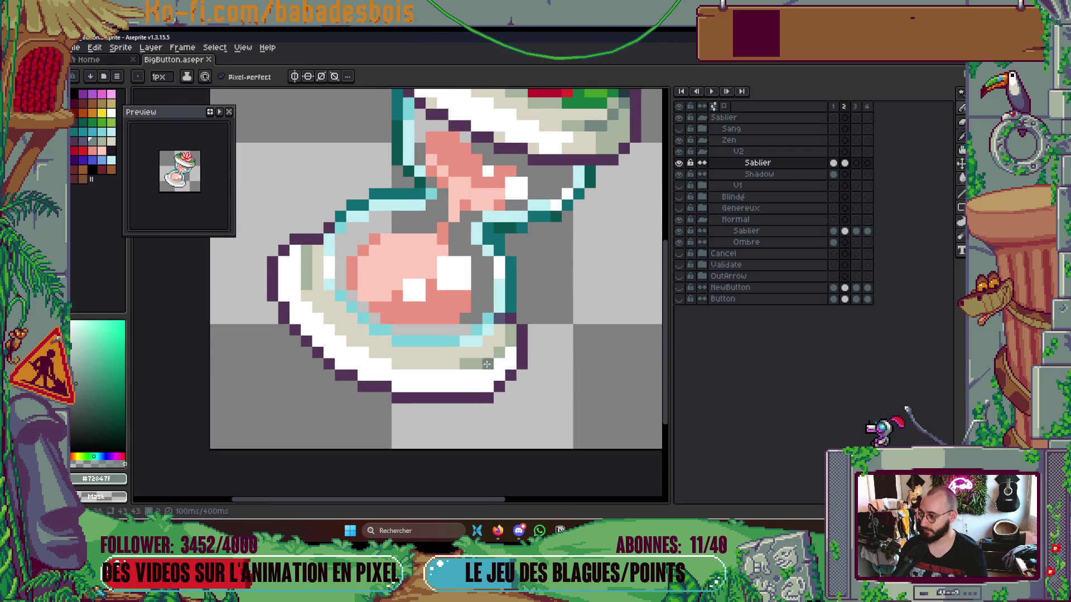
scroll(500, 357, "down", 2)
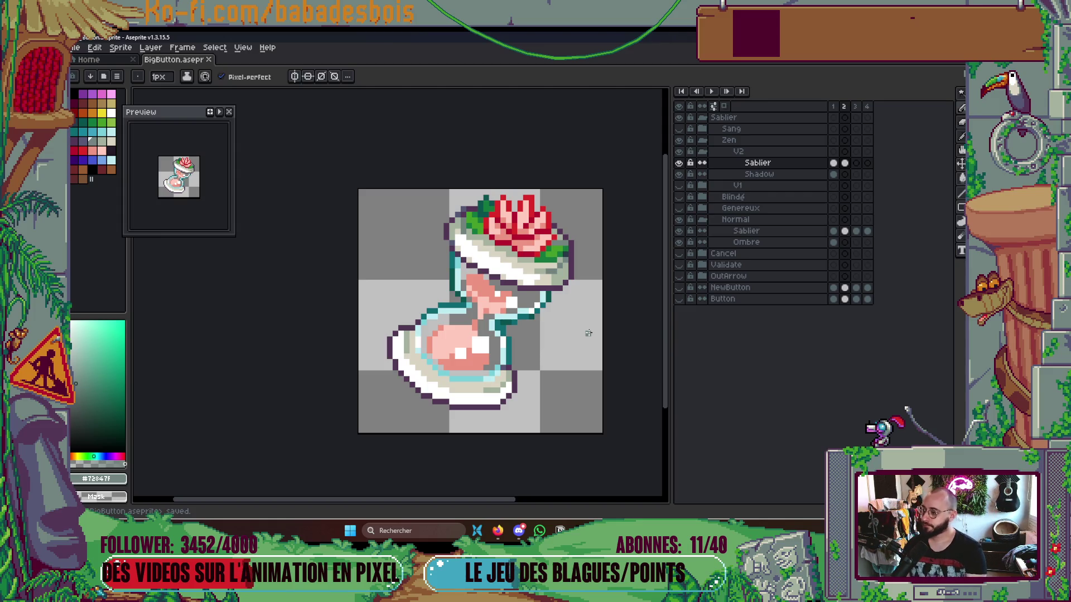
scroll(518, 348, "up", 5)
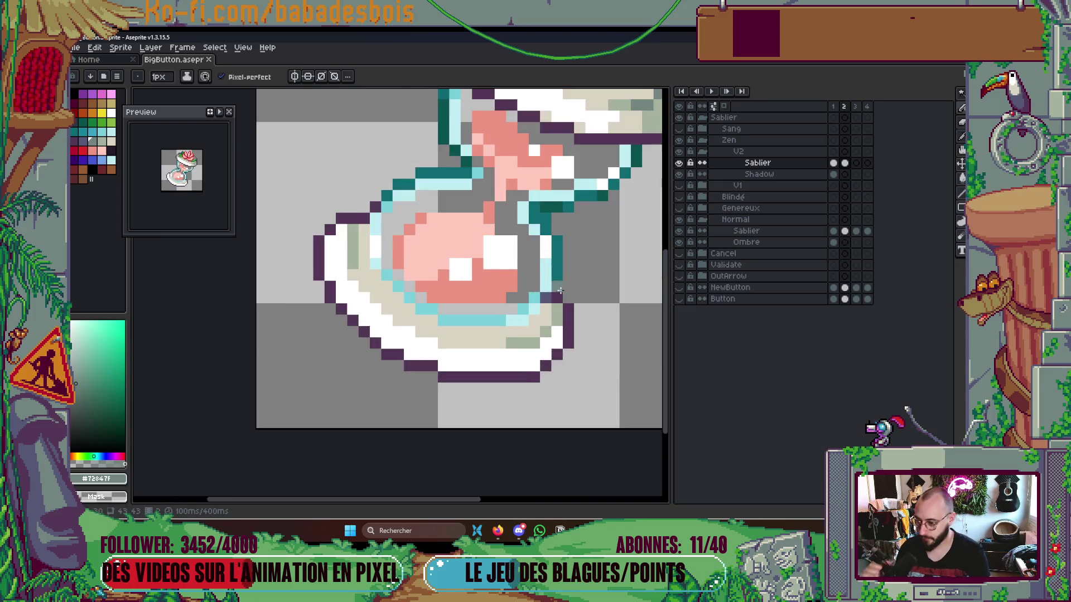
Paint a dark grey-green diagonal and light grey-green pixels on the base's bottom-right, then save
scroll(605, 361, "right", 2)
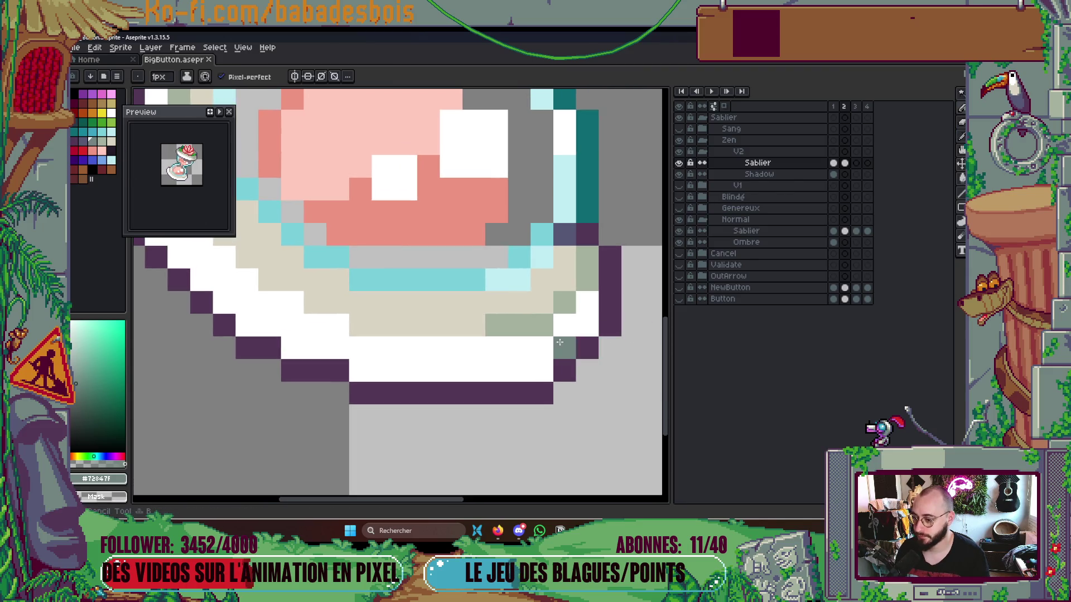
mouse_move(542, 325)
left_mouse_down()
mouse_move(564, 315)
mouse_move(586, 252)
left_mouse_up()
scroll(586, 279, "left", 1)
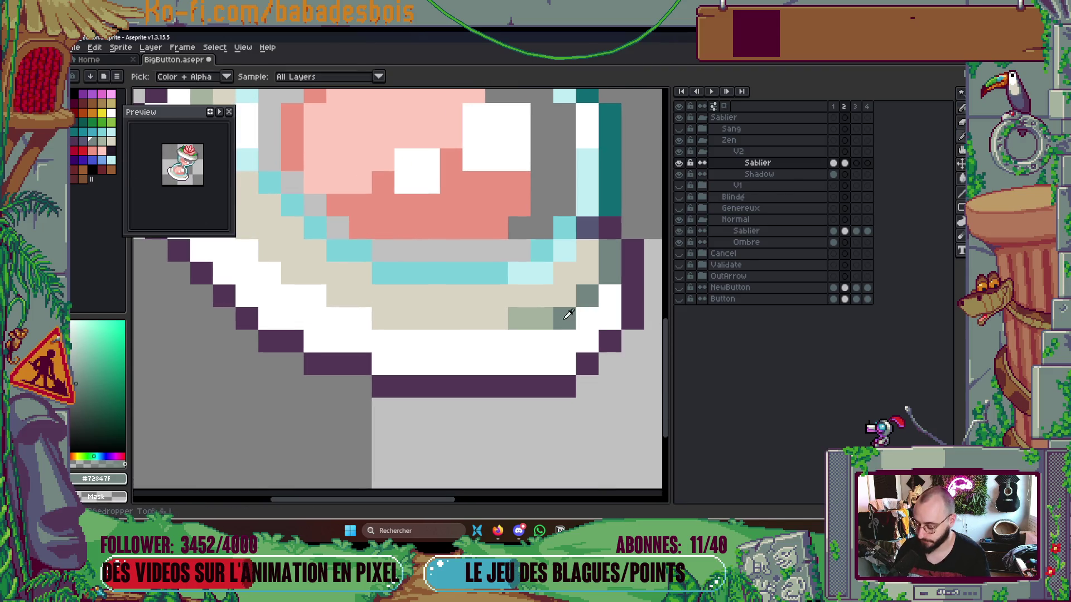
left_click(545, 310, "alt")
left_click_drag(586, 340, 587, 295)
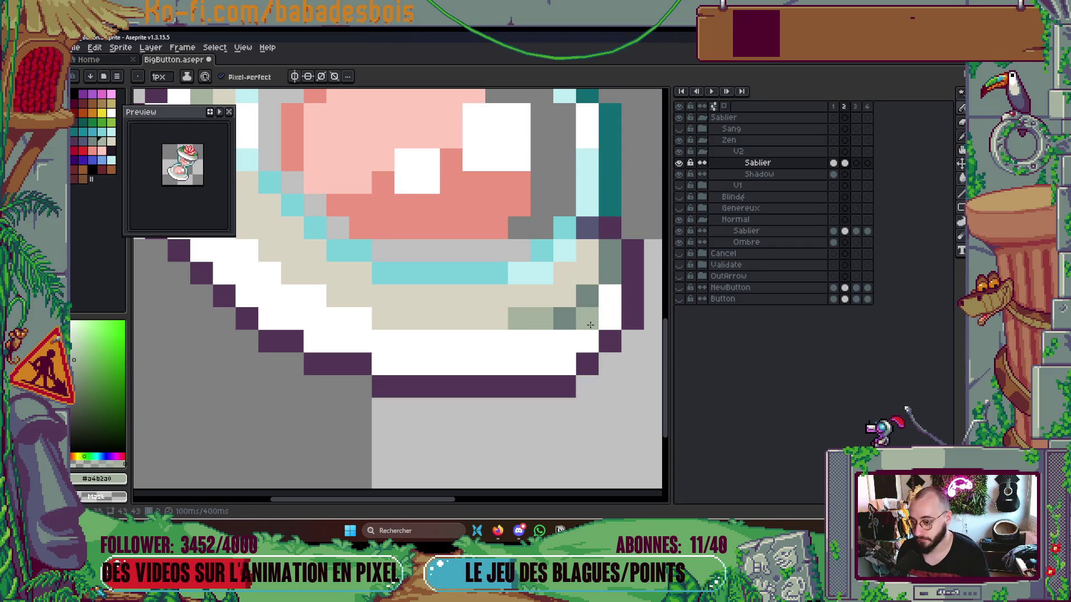
left_click(564, 363)
left_click_drag(609, 340, 609, 317)
scroll(608, 302, "down", 5)
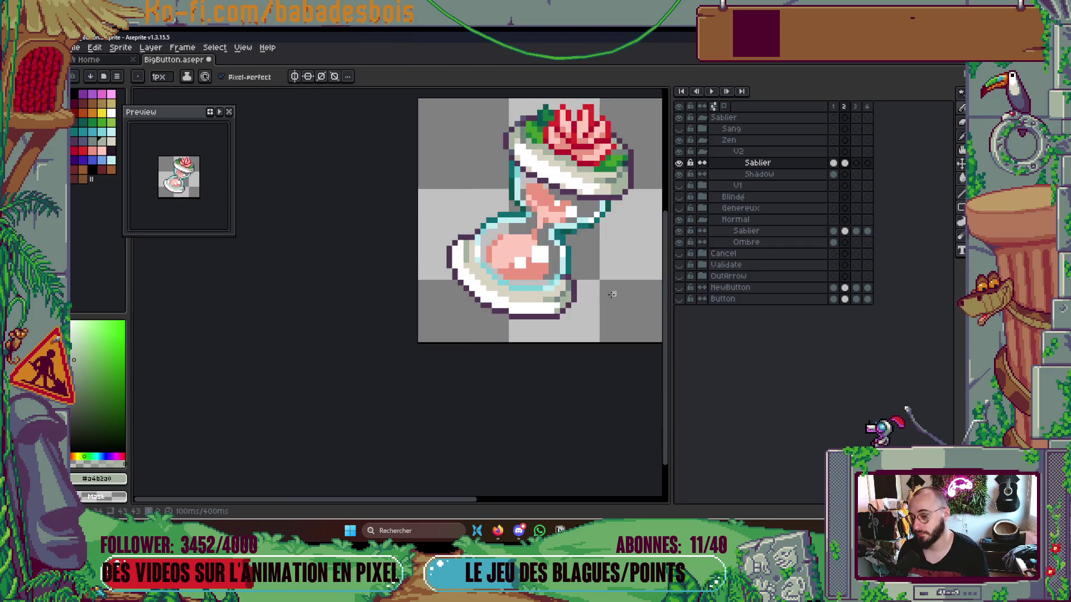
key("ctrl+s")
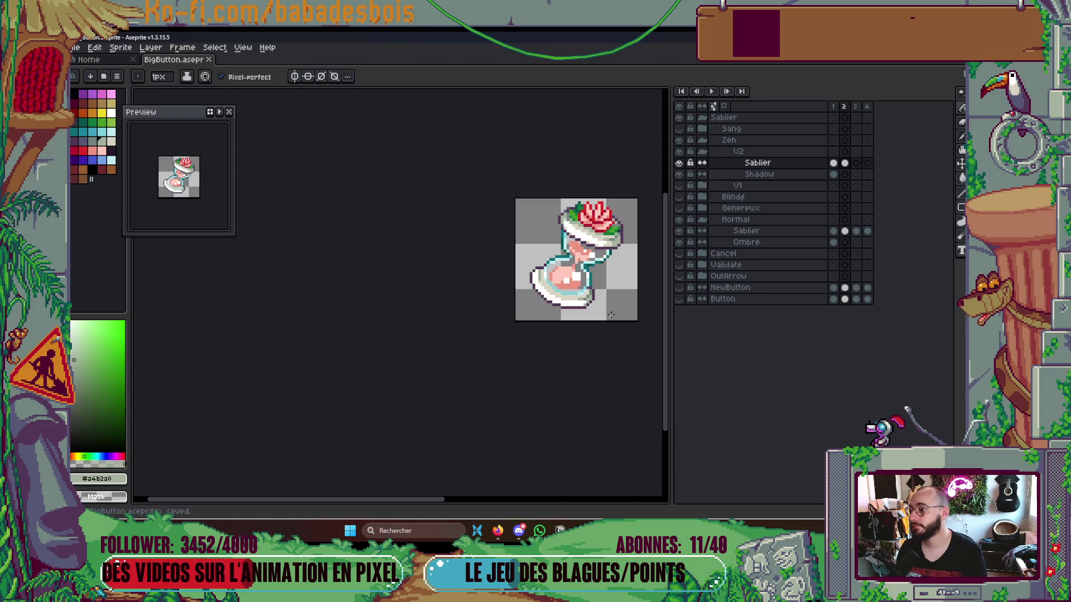
scroll(570, 320, "up", 4)
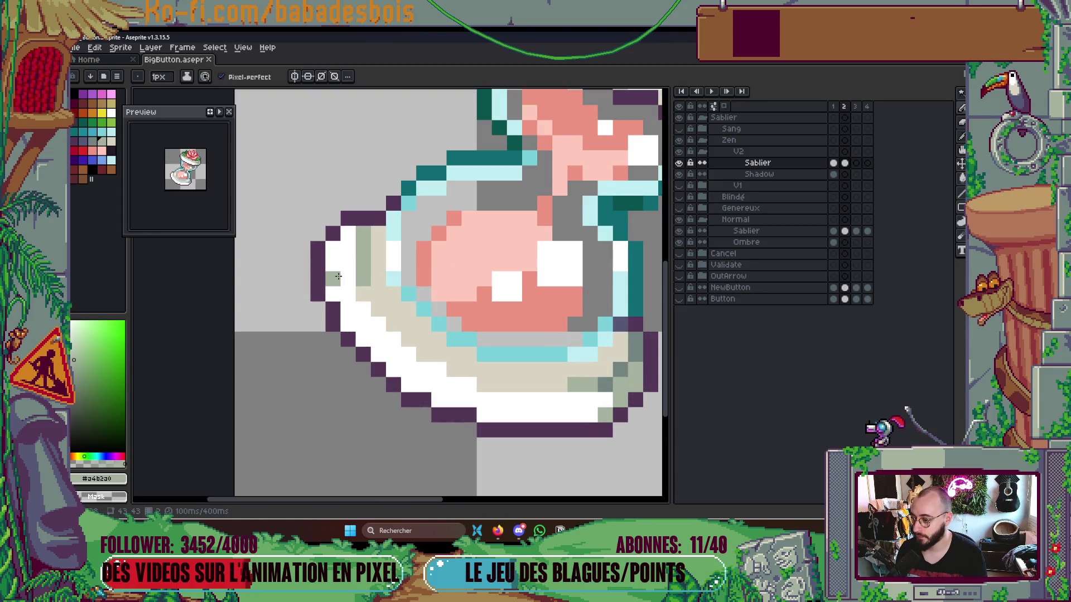
Shade the base's upper-left edge with a few more grey-green pixels
mouse_move(337, 267)
left_mouse_down()
mouse_move(348, 248)
mouse_move(339, 241)
left_mouse_up()
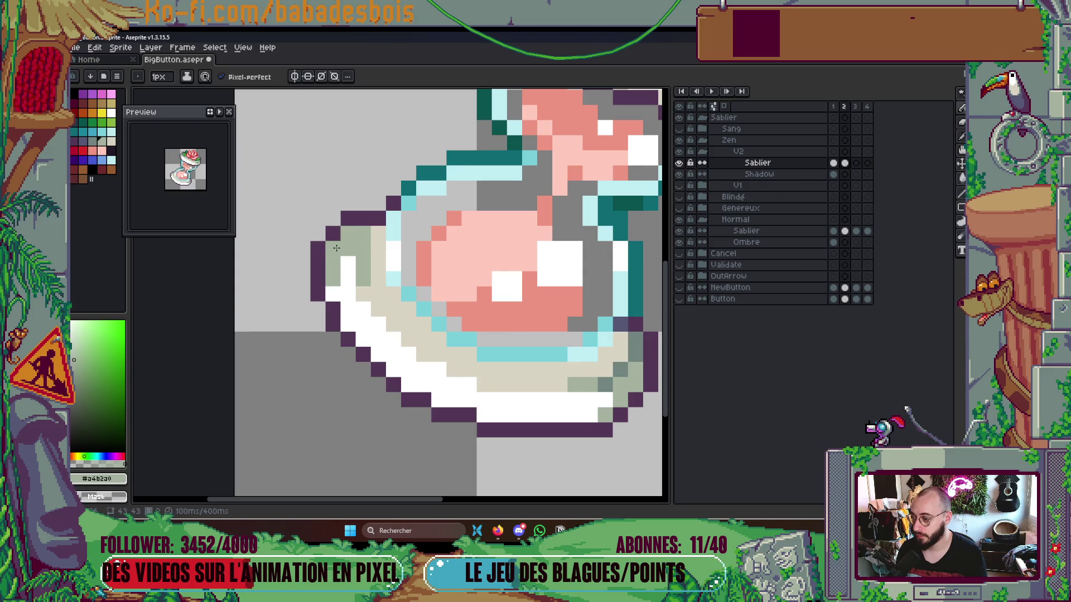
left_click(395, 283)
scroll(382, 335, "up", 5)
scroll(323, 446, "down", 4)
left_click(356, 335)
scroll(356, 334, "up", 1)
Paint beige pixels near the base's left edge and lower right, then save
left_click(371, 337, "alt")
left_click(336, 311)
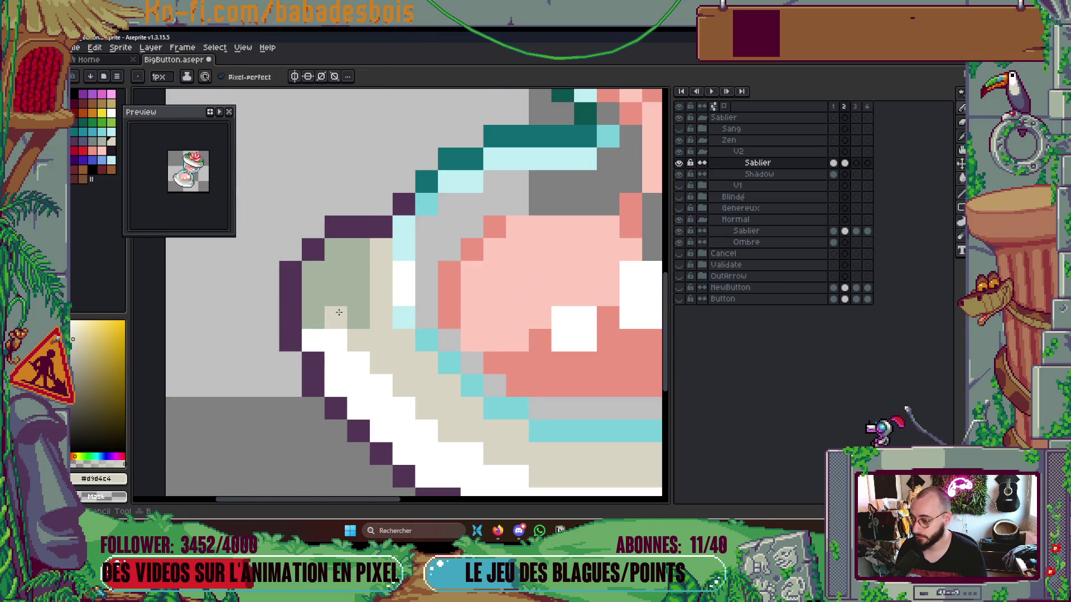
left_click_drag(312, 339, 324, 339)
scroll(535, 396, "down", 5)
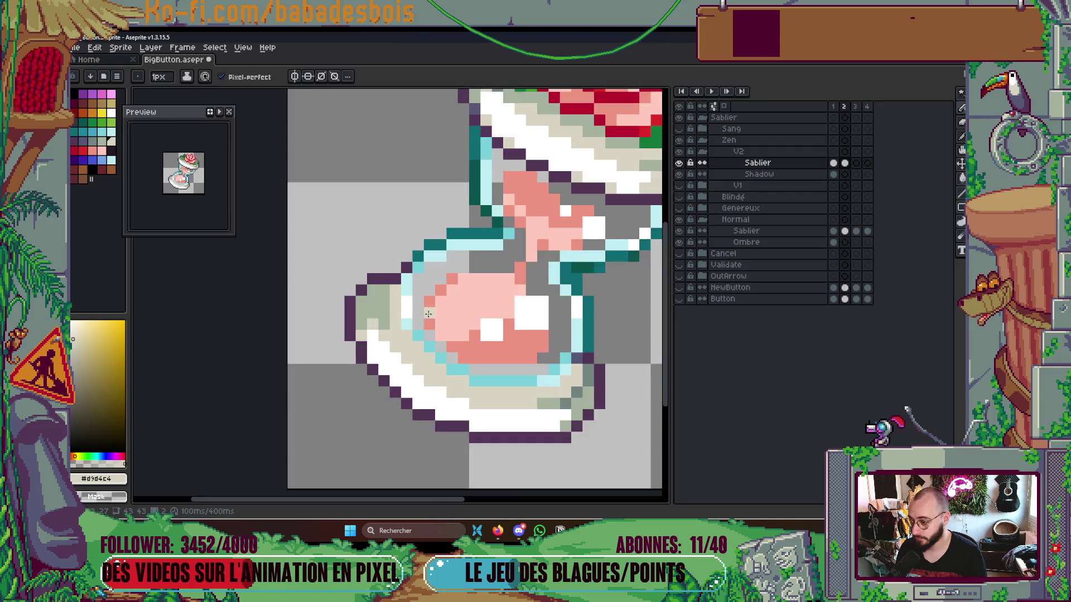
scroll(534, 396, "up", 2)
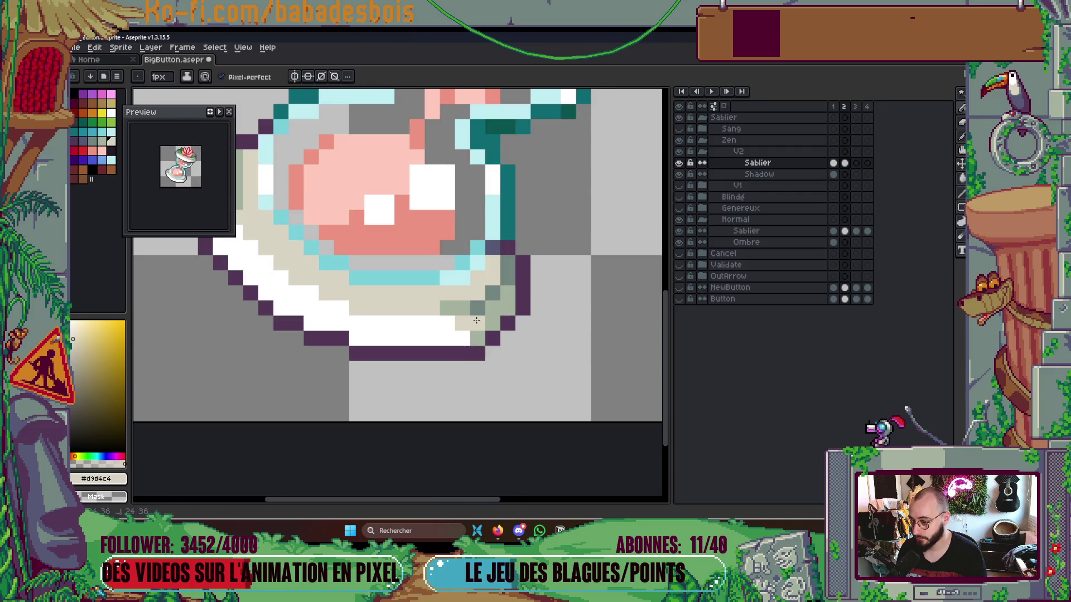
mouse_move(457, 339)
left_mouse_down()
mouse_move(448, 325)
mouse_move(431, 339)
left_mouse_up()
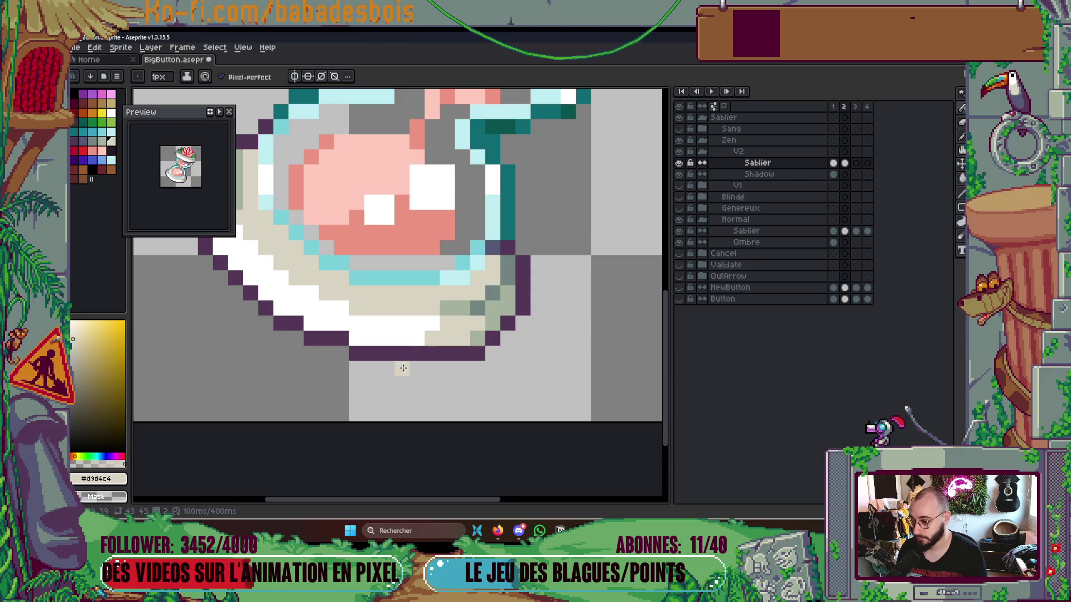
scroll(404, 368, "down", 2)
key("ctrl+s")
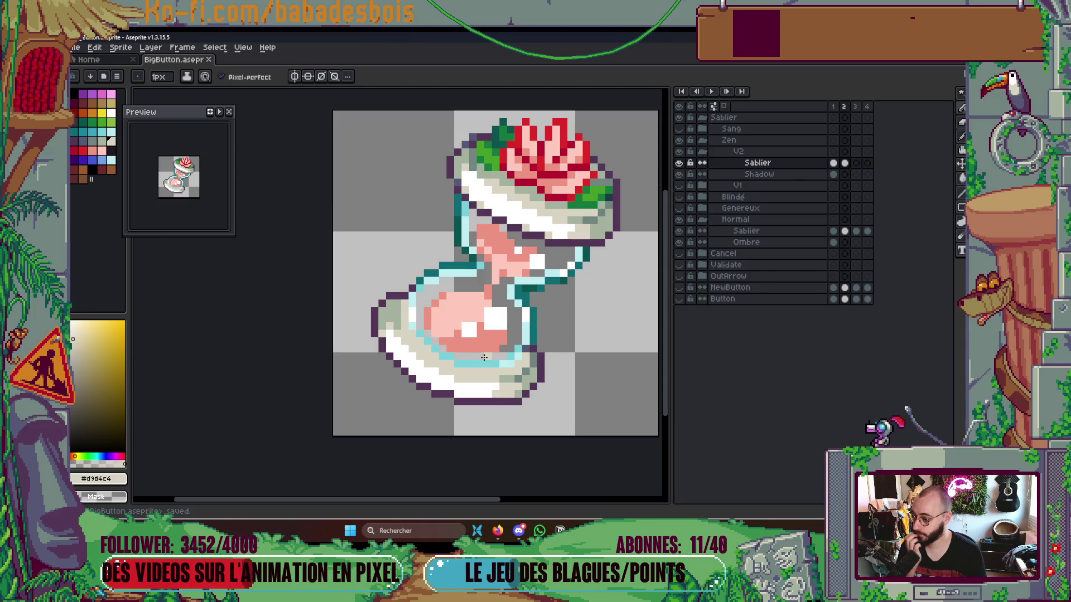
scroll(484, 358, "up", 4)
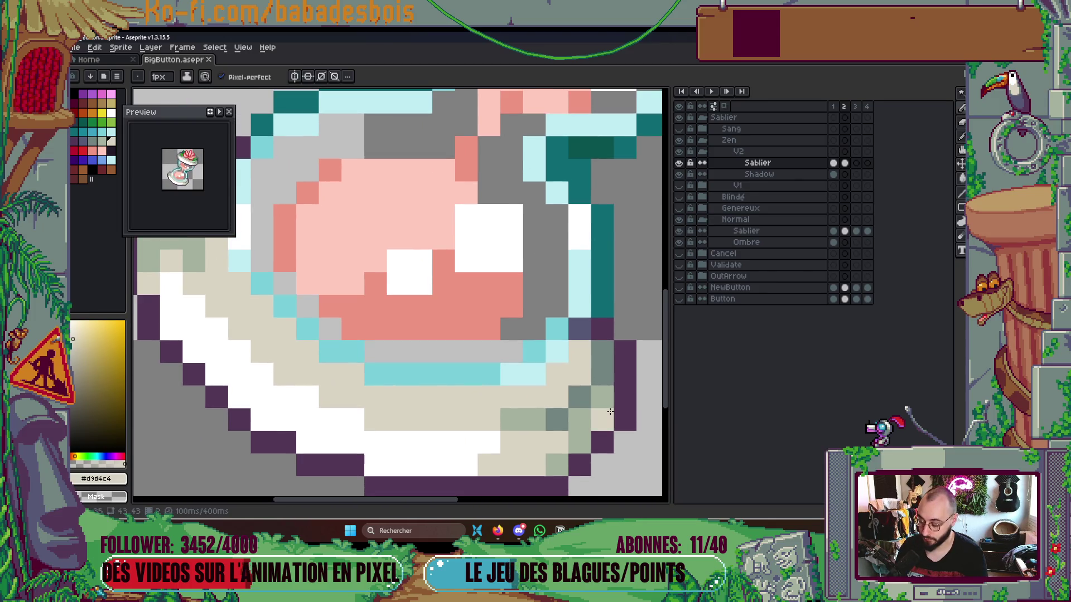
Paint a dark grey-green pixel on the base and save the file
scroll(610, 411, "down", 2)
left_click(589, 402, "alt")
left_click(332, 281)
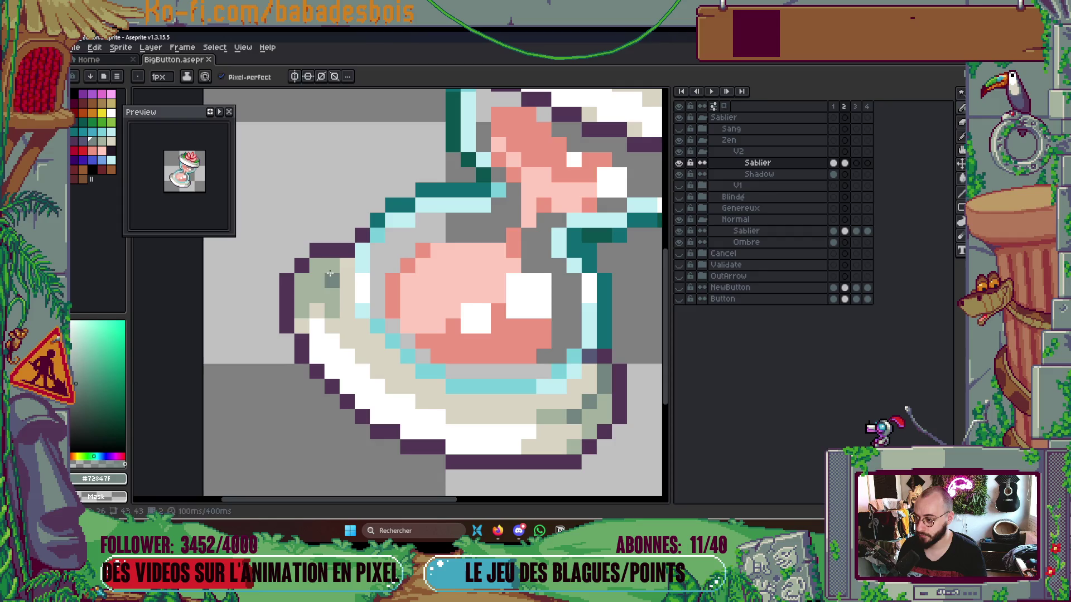
scroll(498, 322, "down", 3)
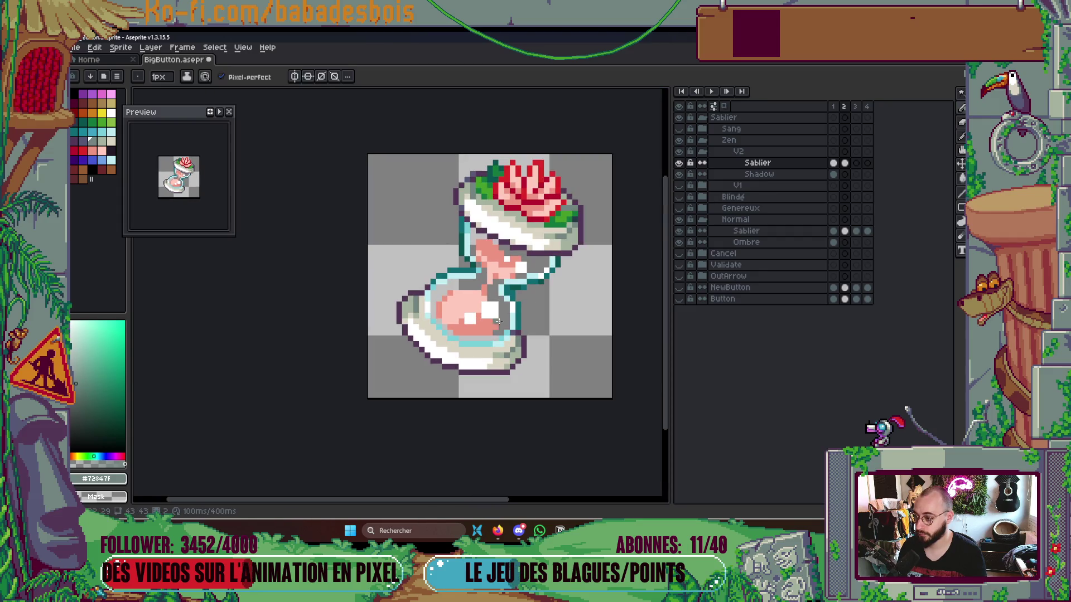
key("ctrl+s")
scroll(525, 322, "up", 2)
scroll(537, 322, "down", 3)
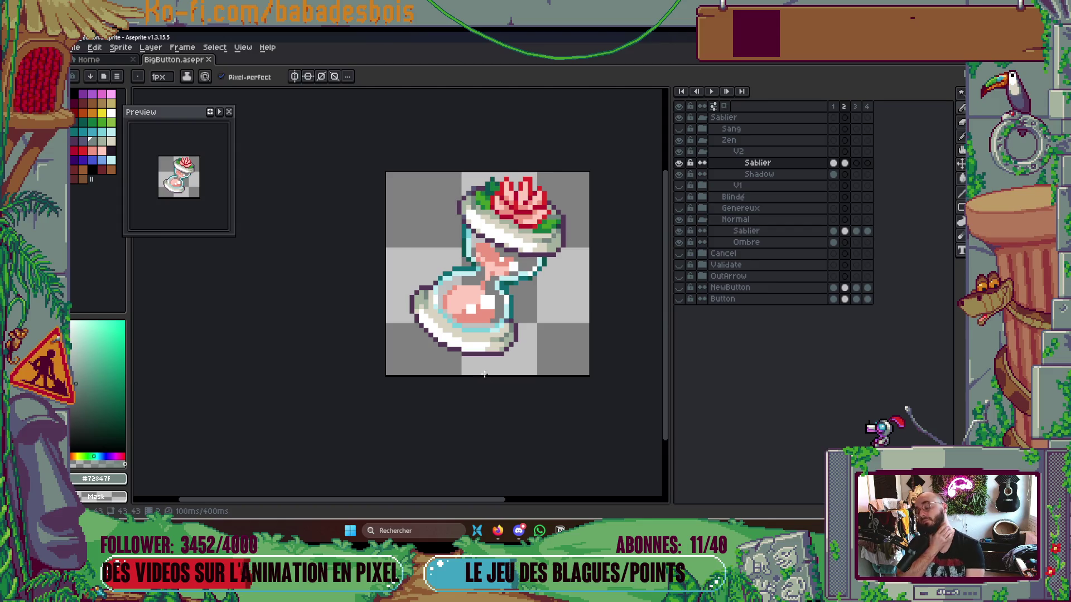
scroll(484, 374, "up", 3)
Paint a cream diagonal along the bowl's lower rim, pick sage green, and save
left_click(496, 360, "alt")
left_click_drag(488, 354, 463, 371)
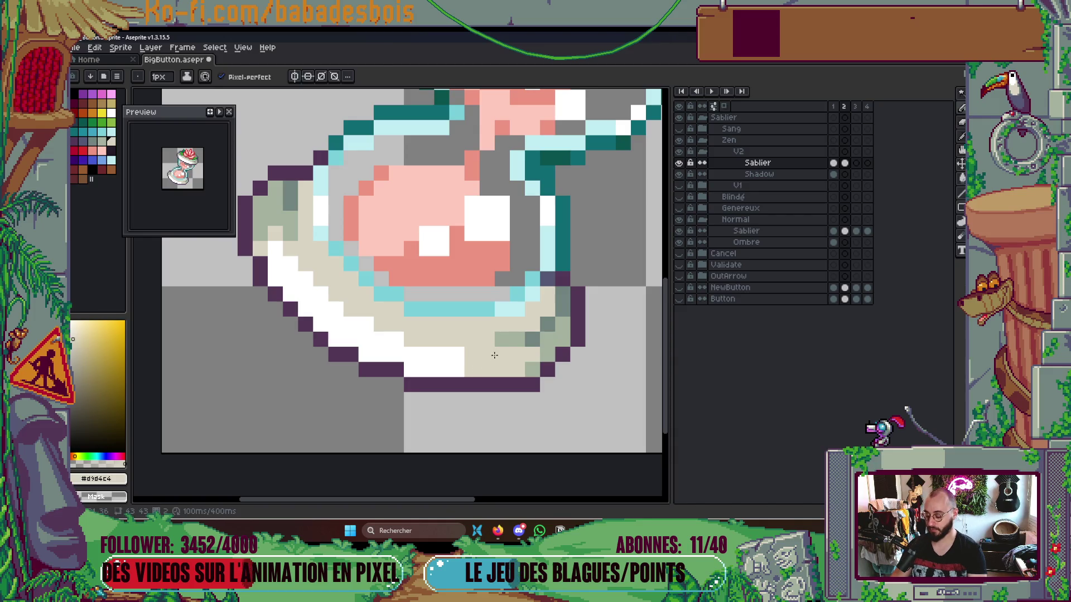
left_click(503, 339, "alt")
scroll(595, 342, "down", 3)
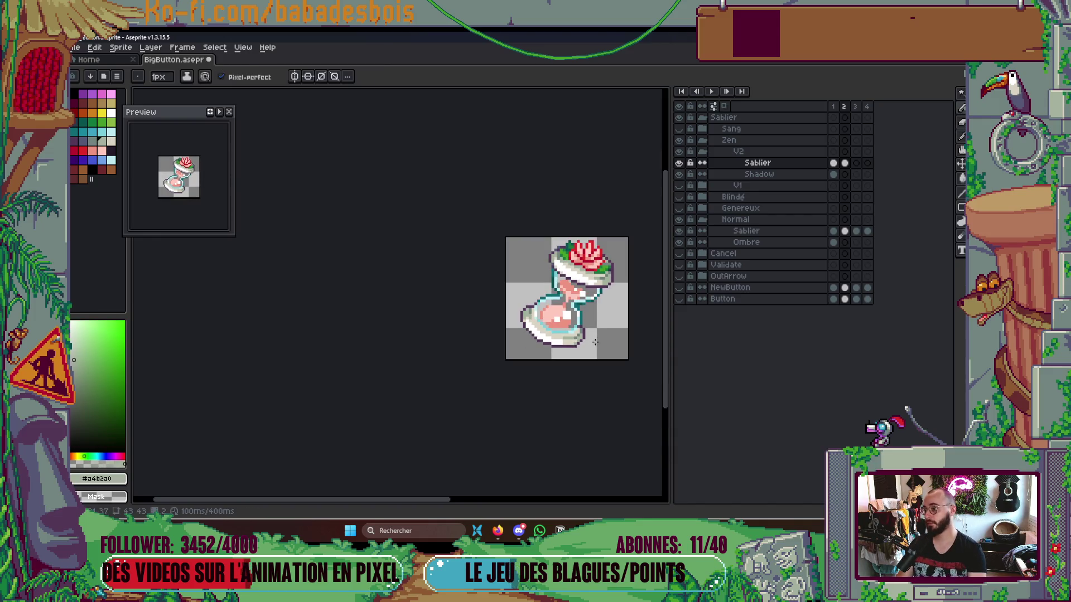
key("ctrl+s")
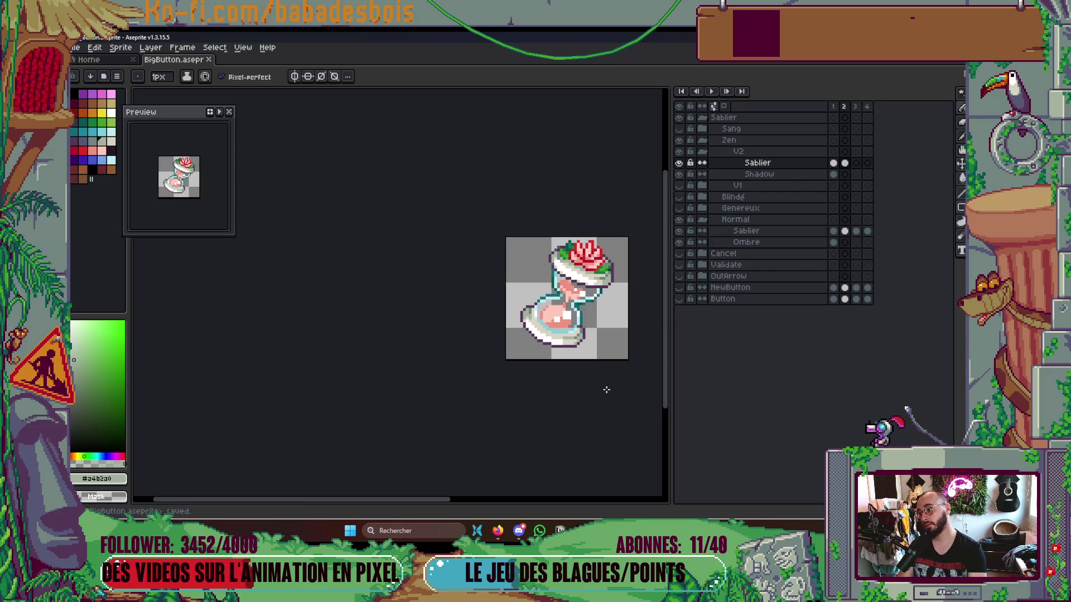
scroll(500, 377, "up", 3)
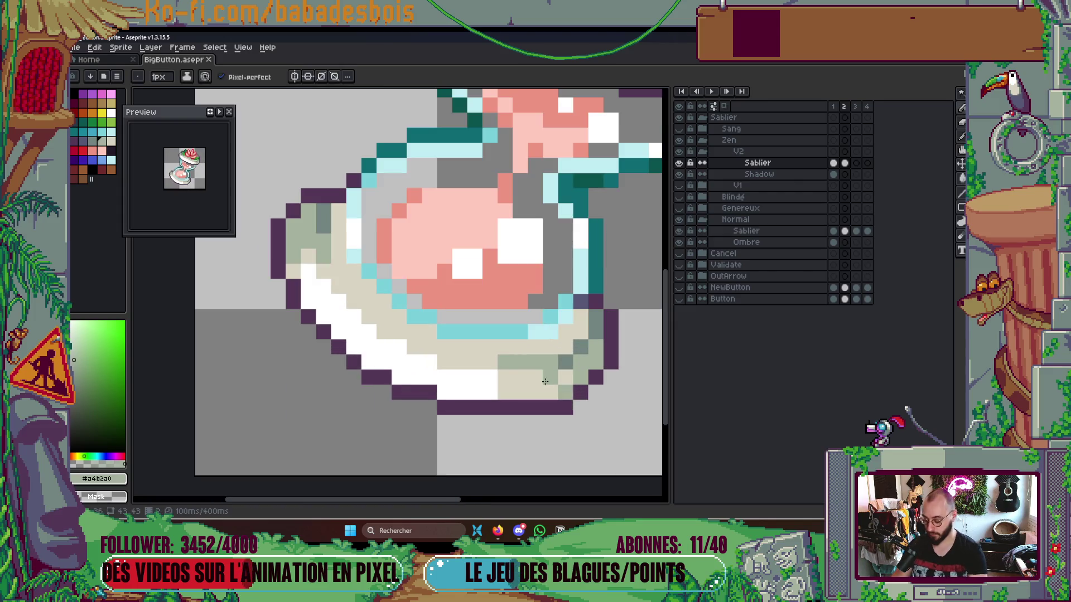
Paint one rim pixel white, then add a sage pixel on the lower rim
left_click(495, 381, "alt")
left_click(505, 377)
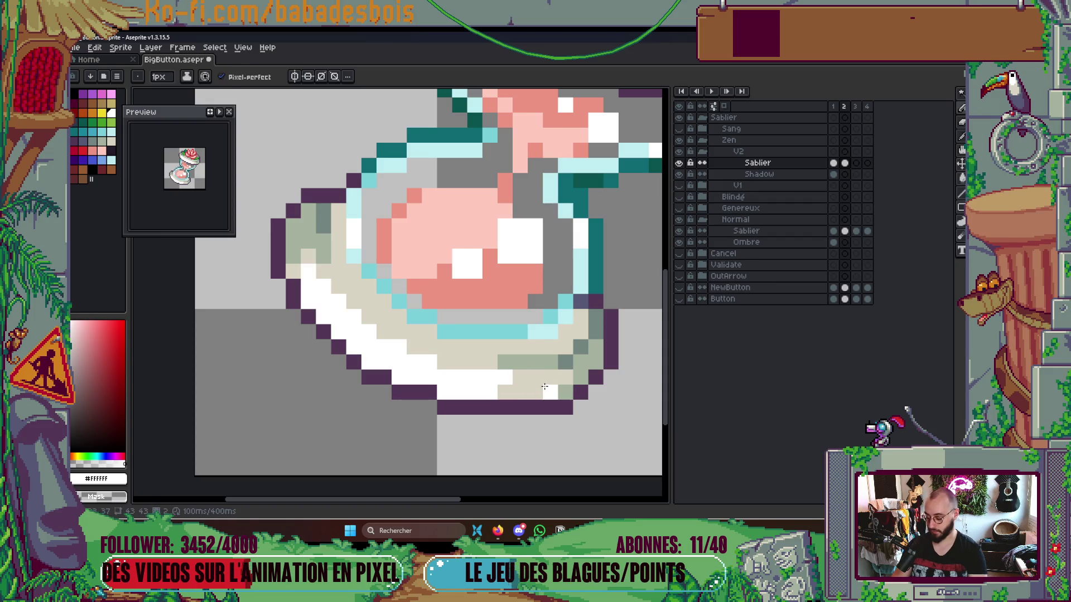
left_click(550, 393, "alt")
left_click_drag(562, 383, 586, 429)
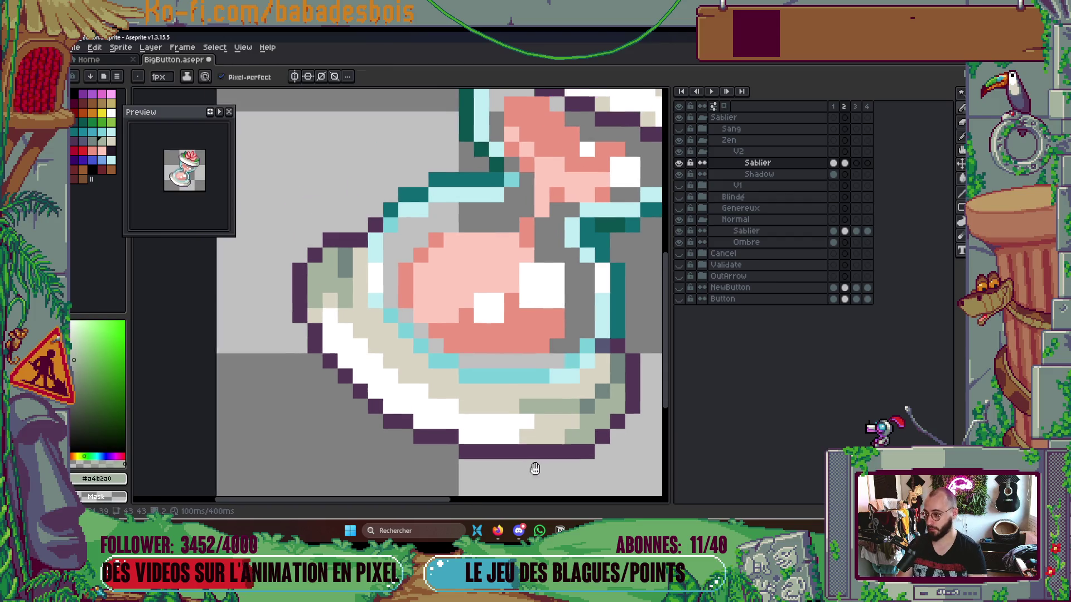
key("u")
scroll(363, 332, "left", 1)
left_click(456, 378)
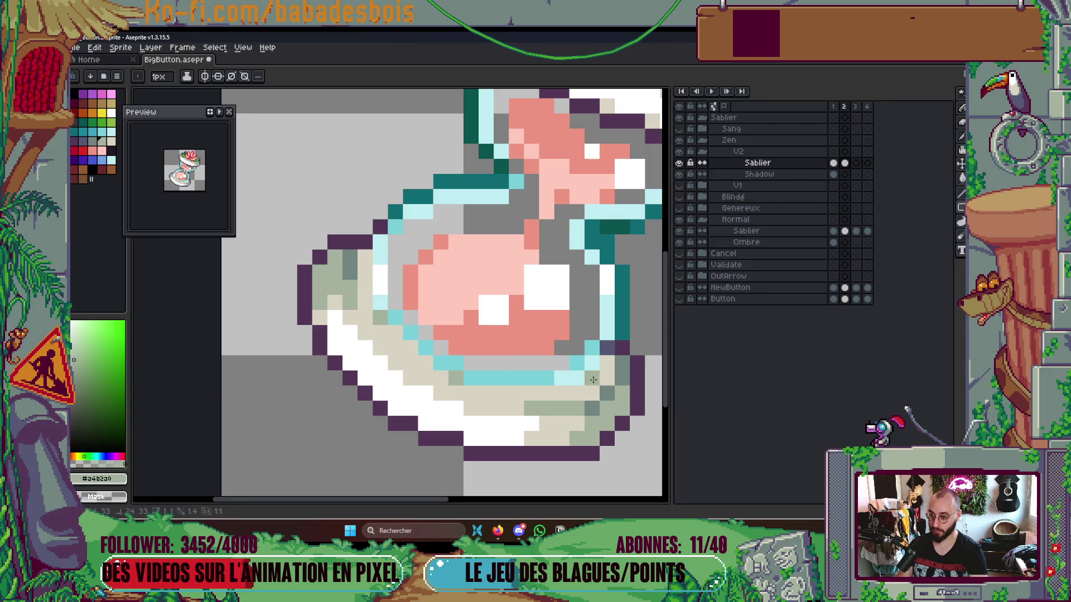
scroll(584, 337, "down", 10)
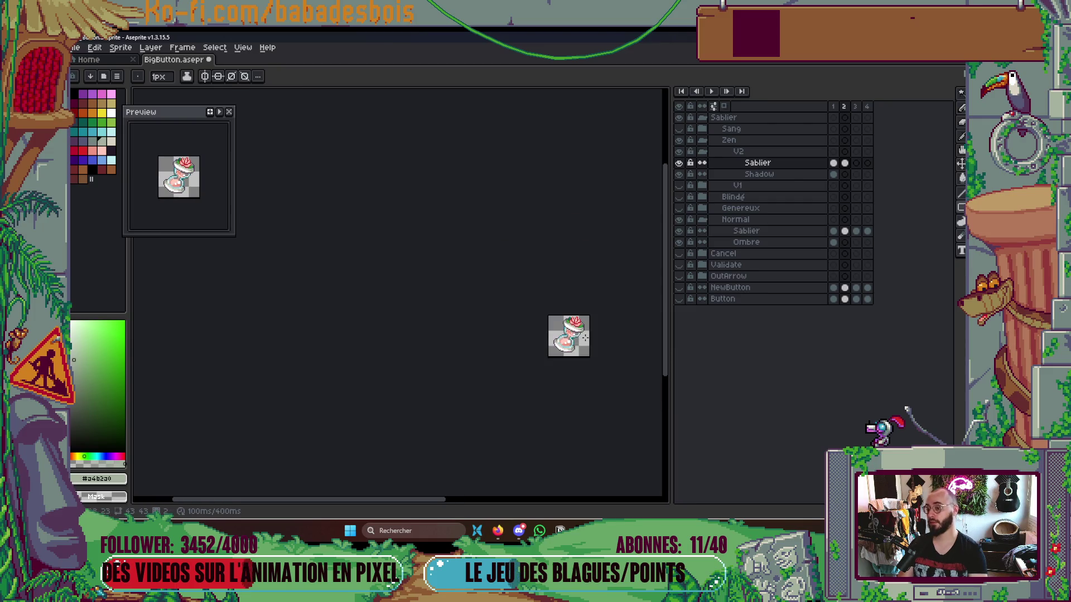
scroll(584, 350, "up", 8)
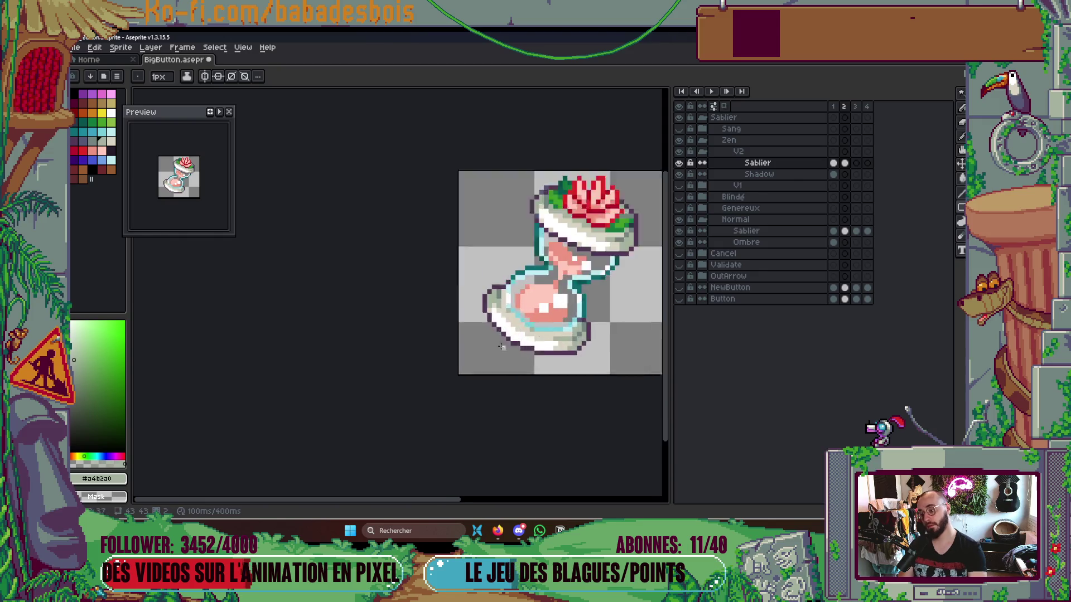
Repaint several beige pixels along the base's lower-left edge white
key("alt")
left_click(439, 270, "alt")
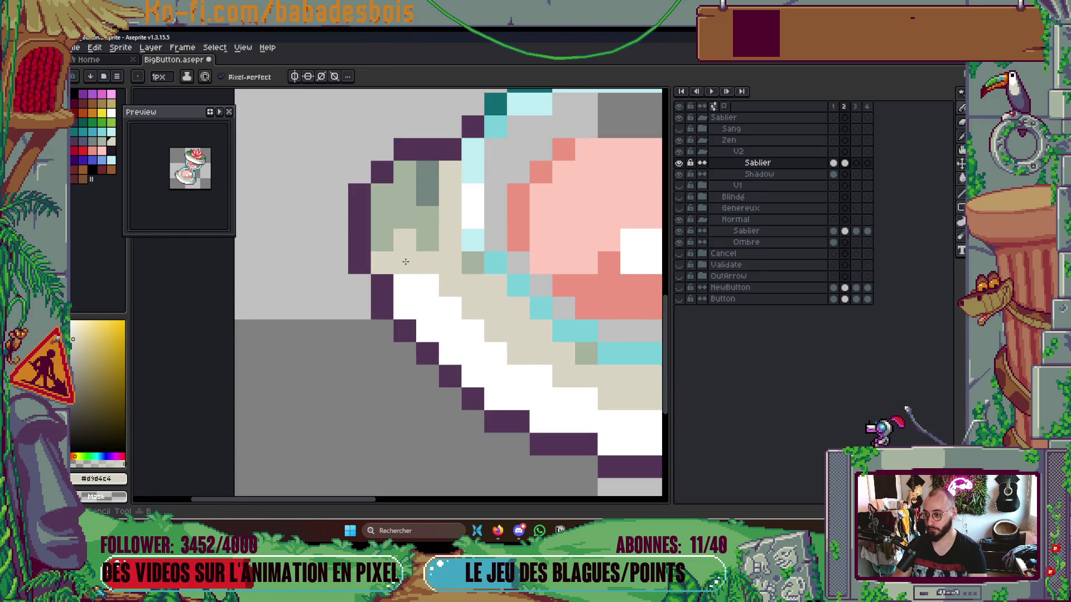
scroll(547, 331, "down", 10)
scroll(546, 331, "up", 1)
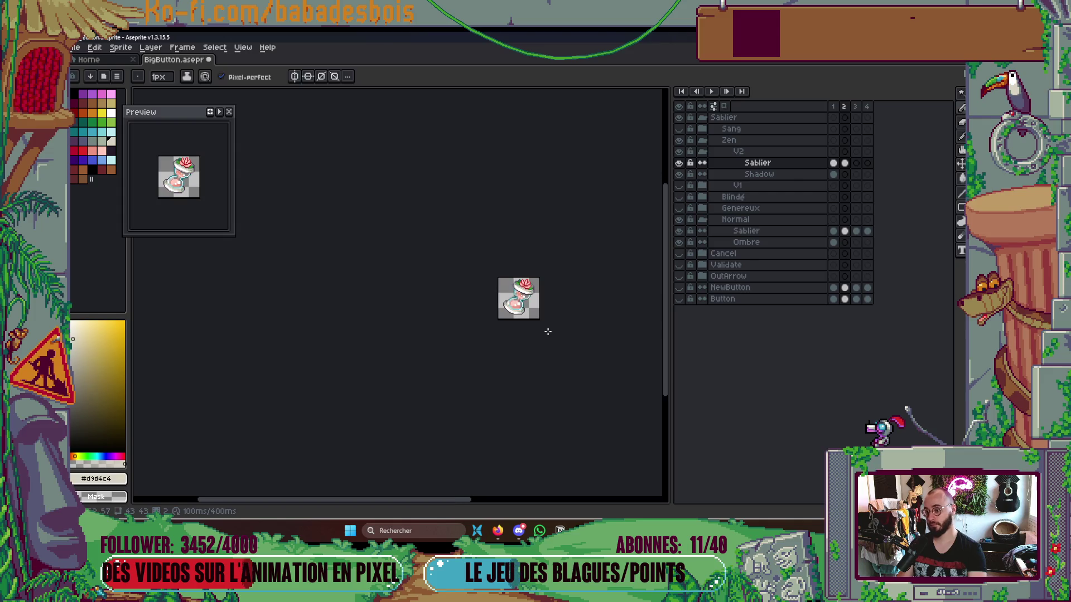
scroll(517, 293, "up", 6)
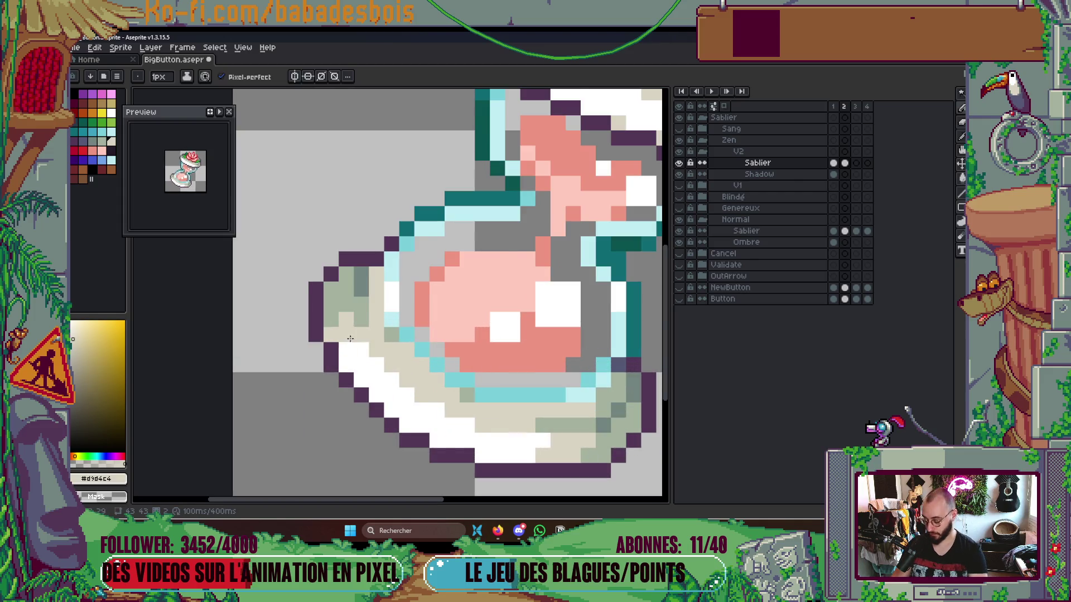
scroll(351, 338, "up", 1)
left_click(349, 354, "alt")
left_click(344, 332)
left_click(358, 328)
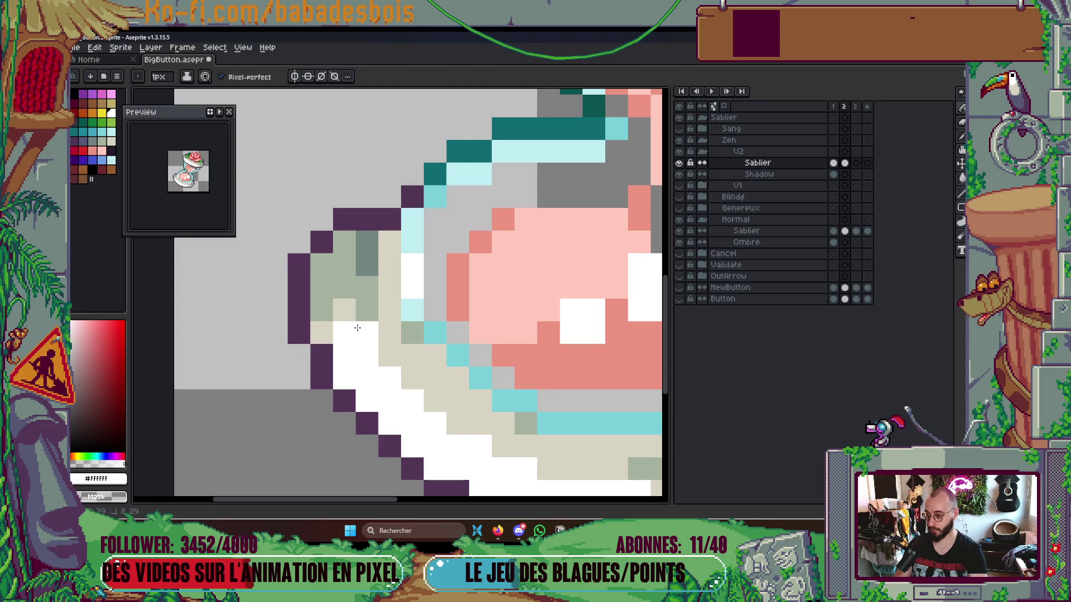
left_click(345, 309)
left_click(320, 333)
left_click(321, 310)
left_click(390, 310)
Turn base pixels and sage pixels on the bowl's left beige #d9d4c4, then save
key("alt")
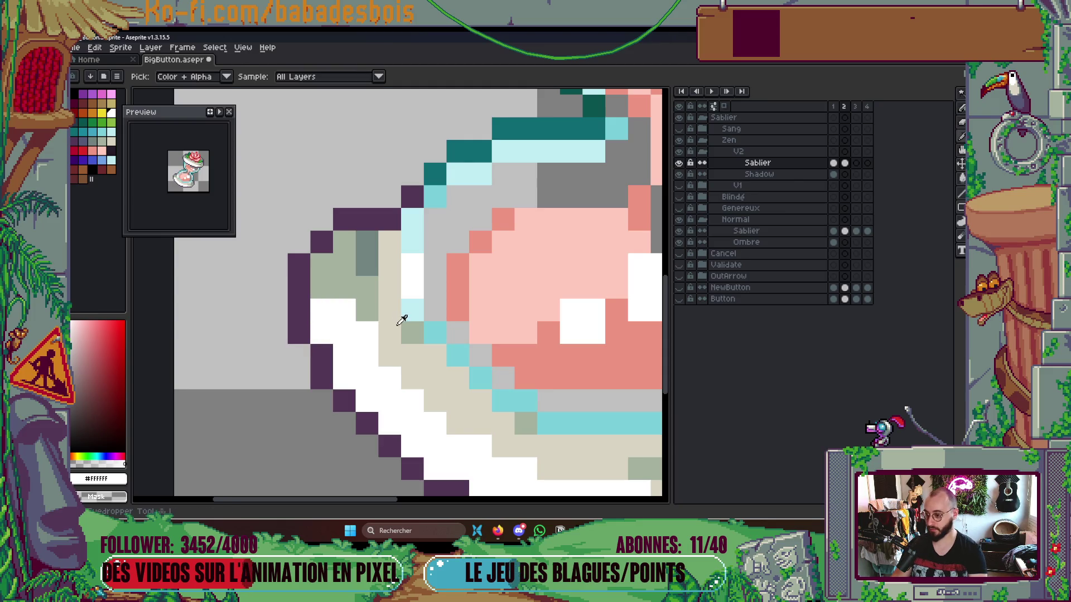
left_click(402, 319, "alt")
left_click(344, 287)
left_click(344, 355)
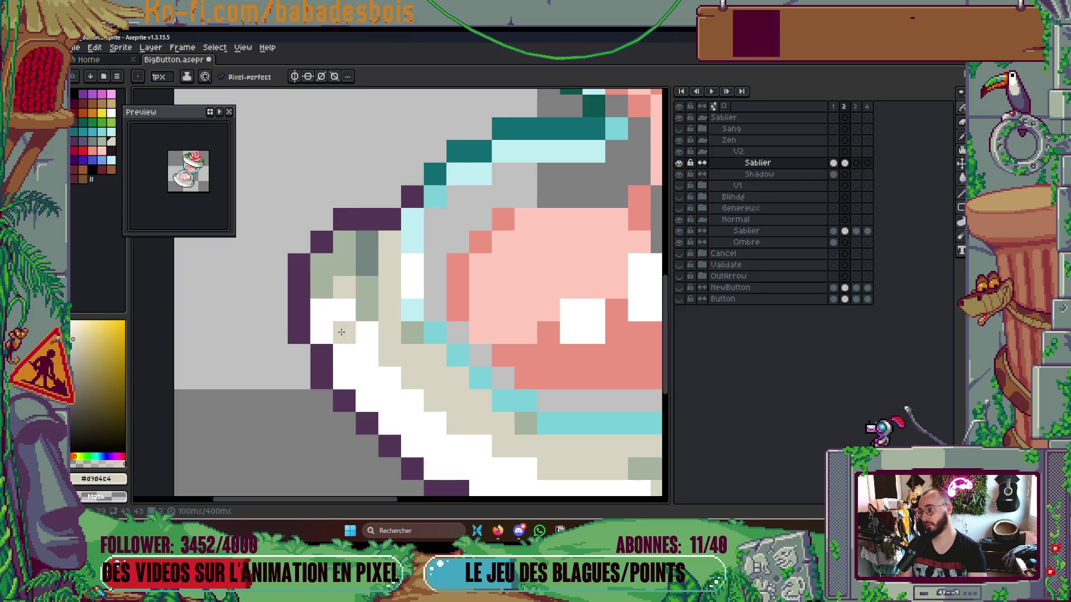
left_click(322, 287)
left_click(345, 265)
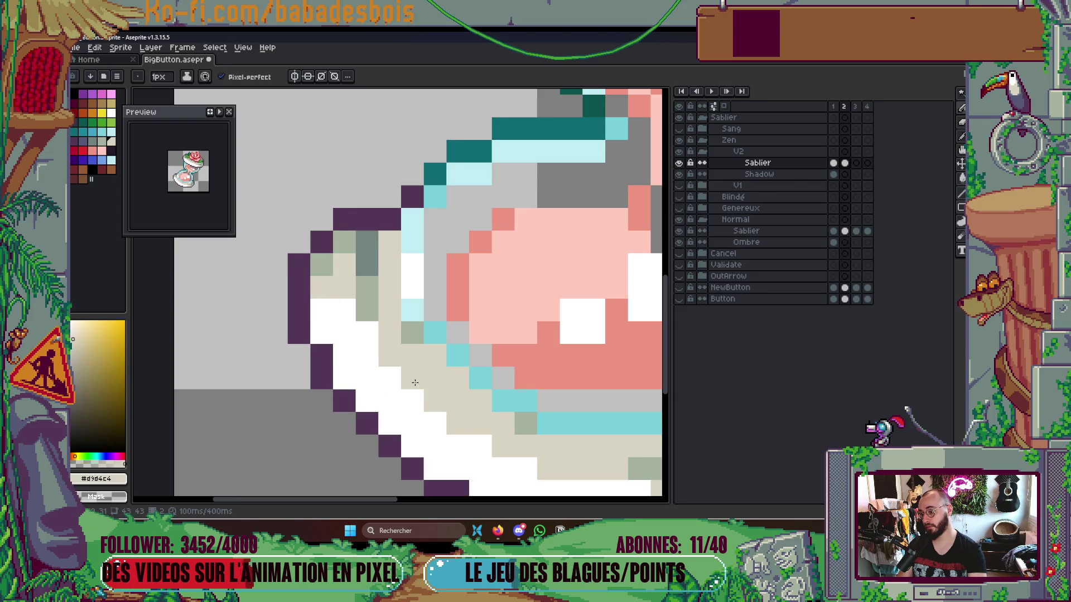
scroll(415, 383, "down", 4)
scroll(415, 382, "down", 1)
key("ctrl+s")
scroll(435, 388, "up", 5)
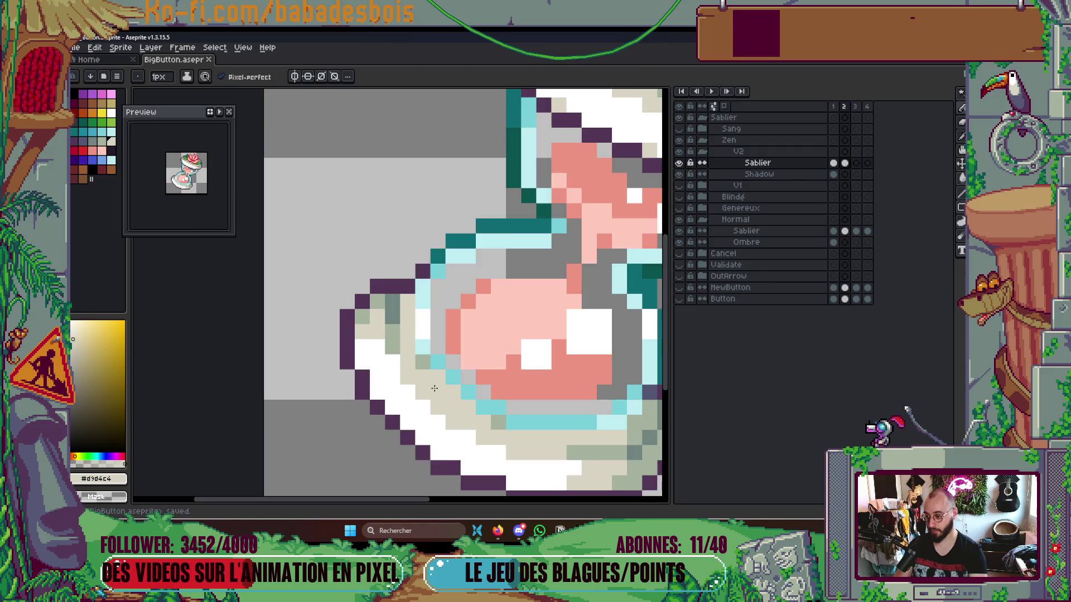
scroll(434, 388, "up", 1)
Paint two beige pixels sage #a4b2a0, save, and start the animation playing
left_click(349, 258, "alt")
left_click(394, 281)
left_click(462, 349)
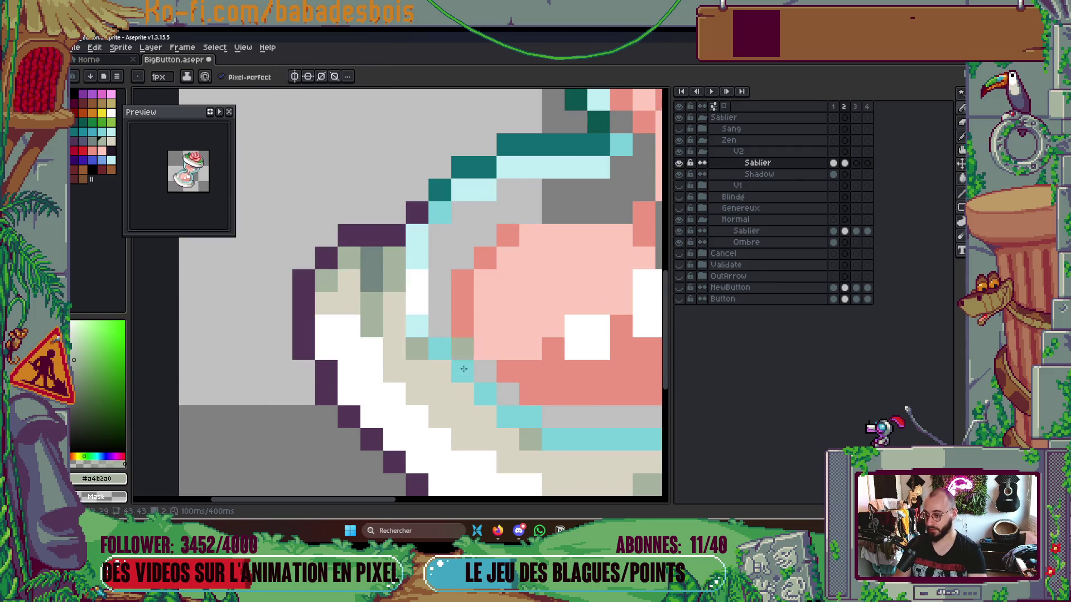
scroll(463, 369, "down", 5)
scroll(521, 406, "up", 5)
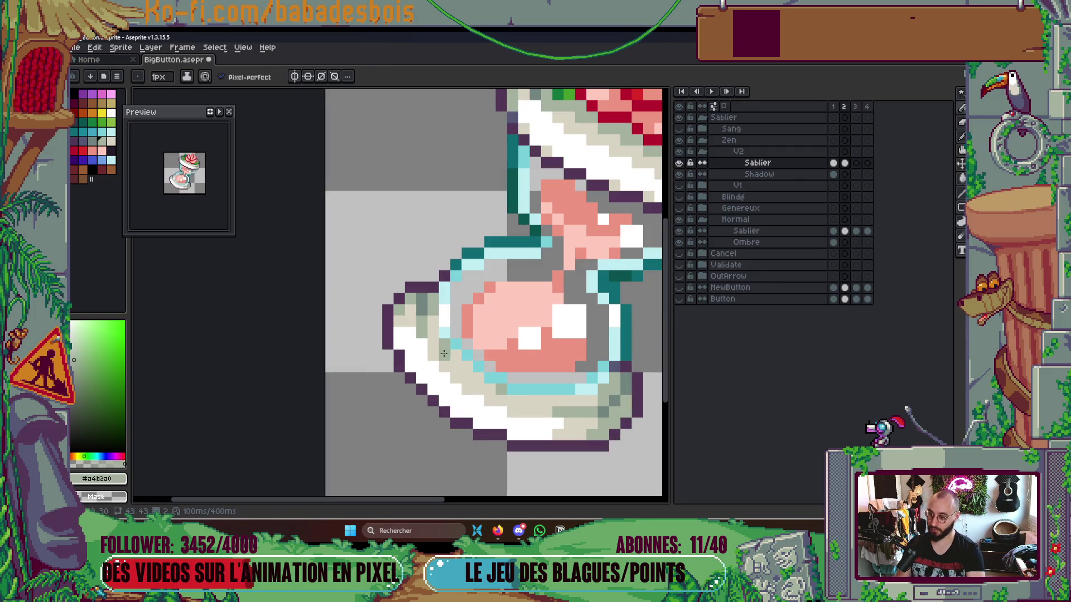
left_click(459, 357, "alt")
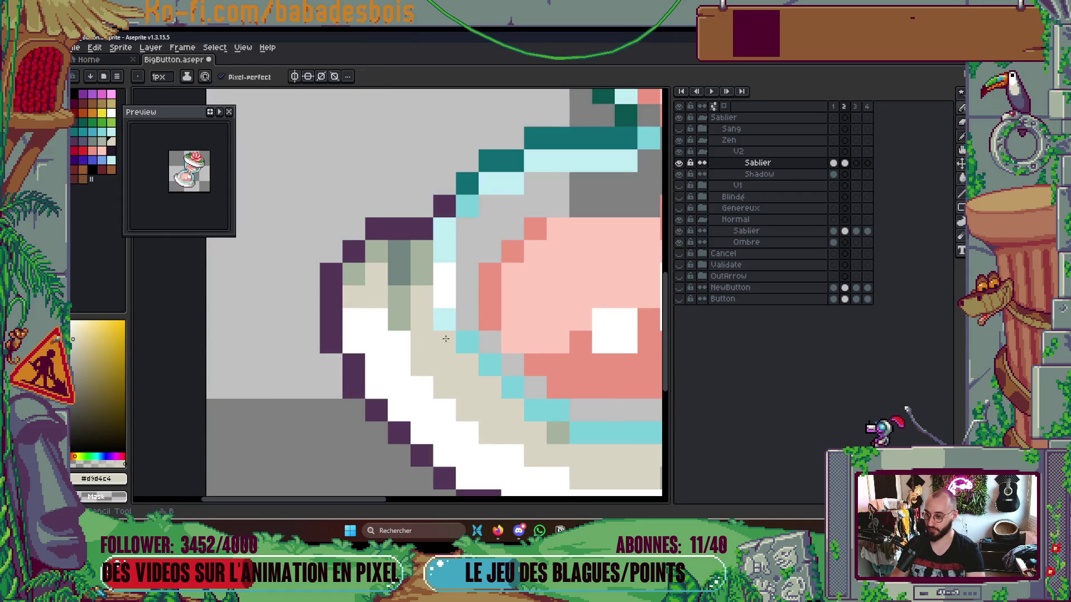
scroll(544, 386, "down", 4)
key("ctrl+s")
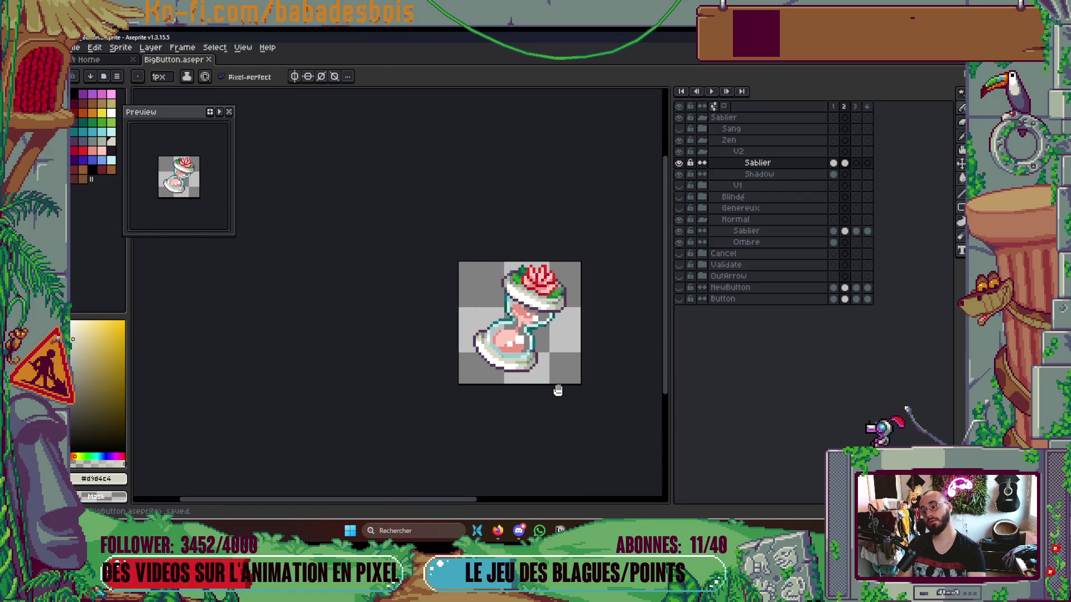
scroll(549, 390, "down", 2)
key("Return")
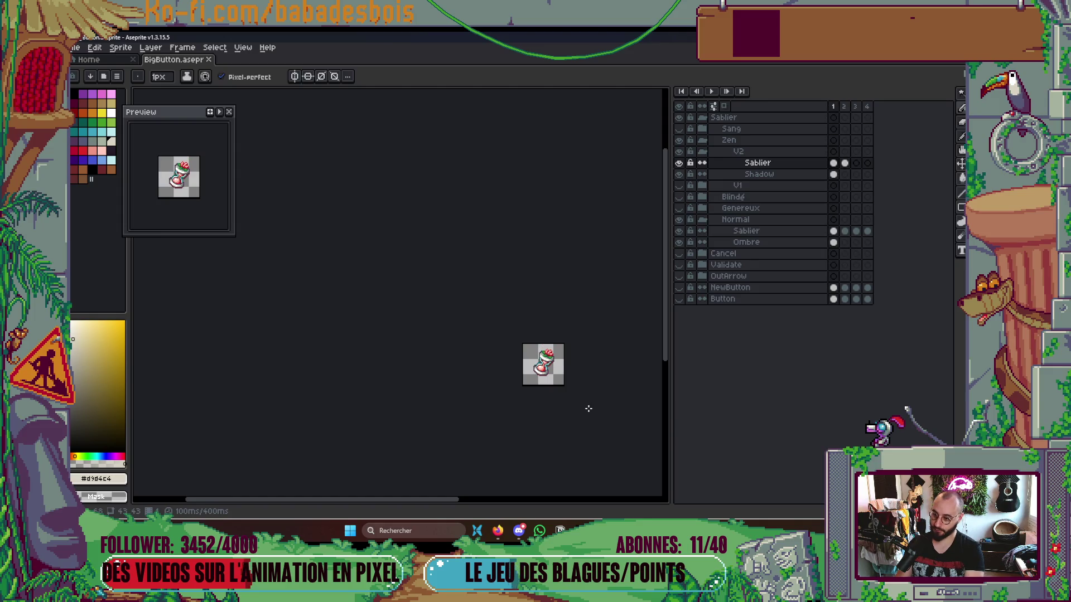
Watch the hourglass animation play and save BigButton.aseprite twice
key("ctrl+s")
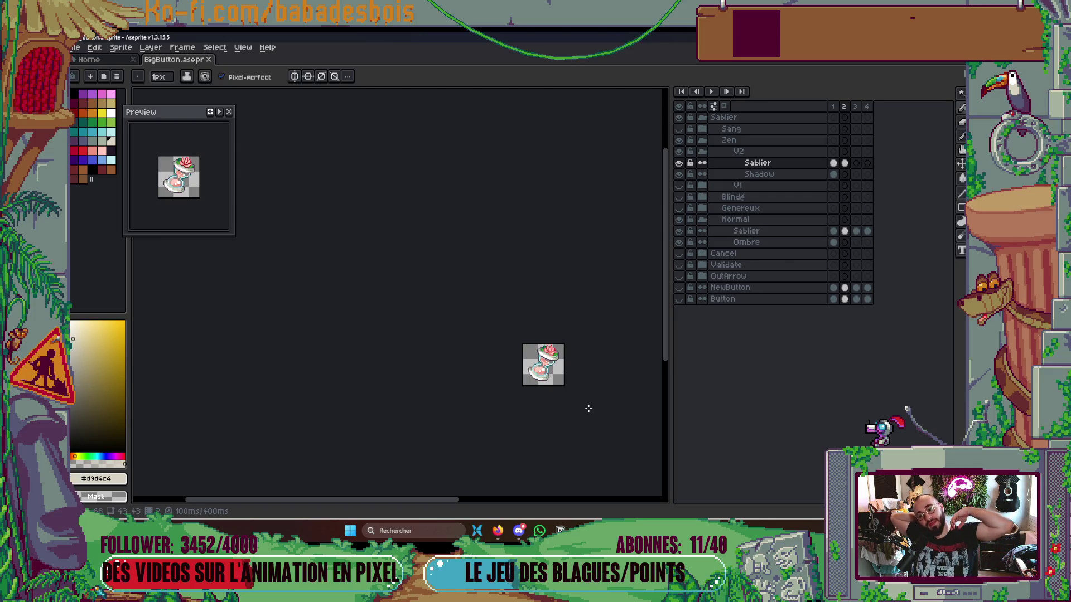
key("ctrl+s")
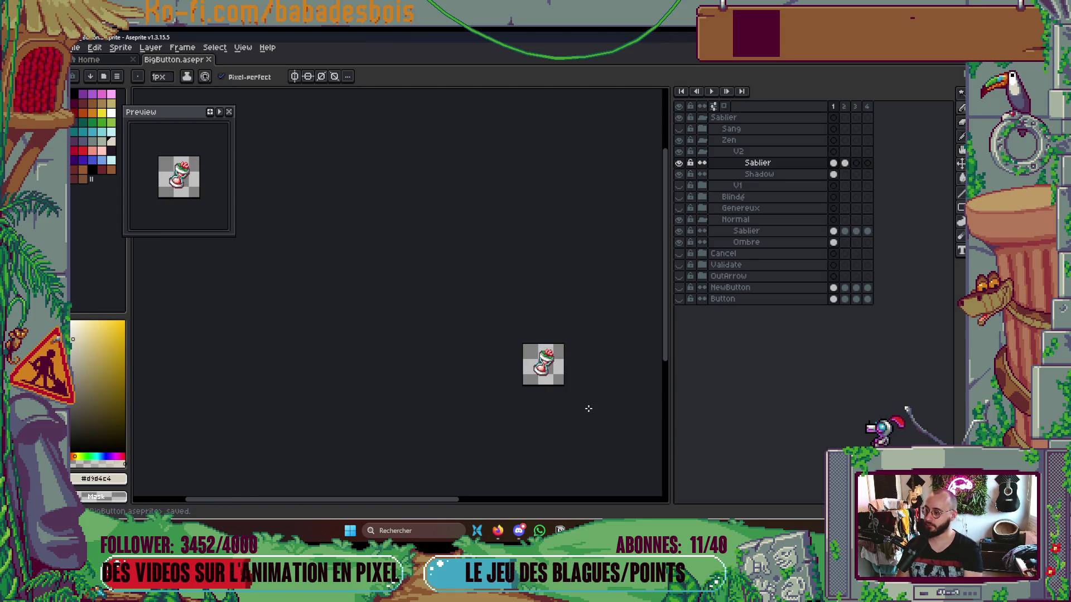
scroll(524, 366, "up", 5)
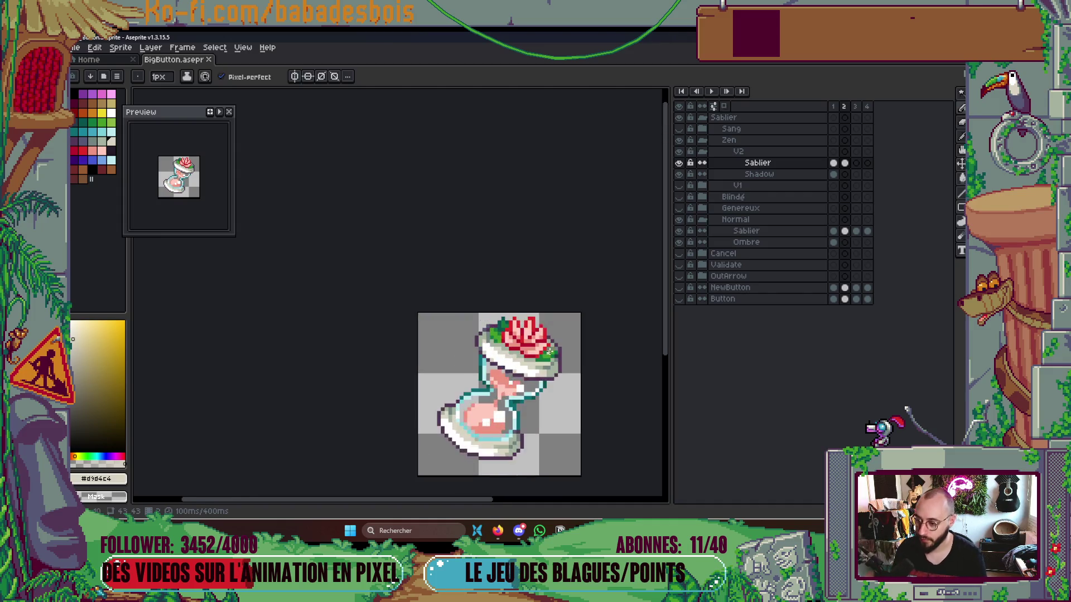
Pick grey-green #72847f, paint pixels along the lid rim, and save
left_click(596, 341, "alt")
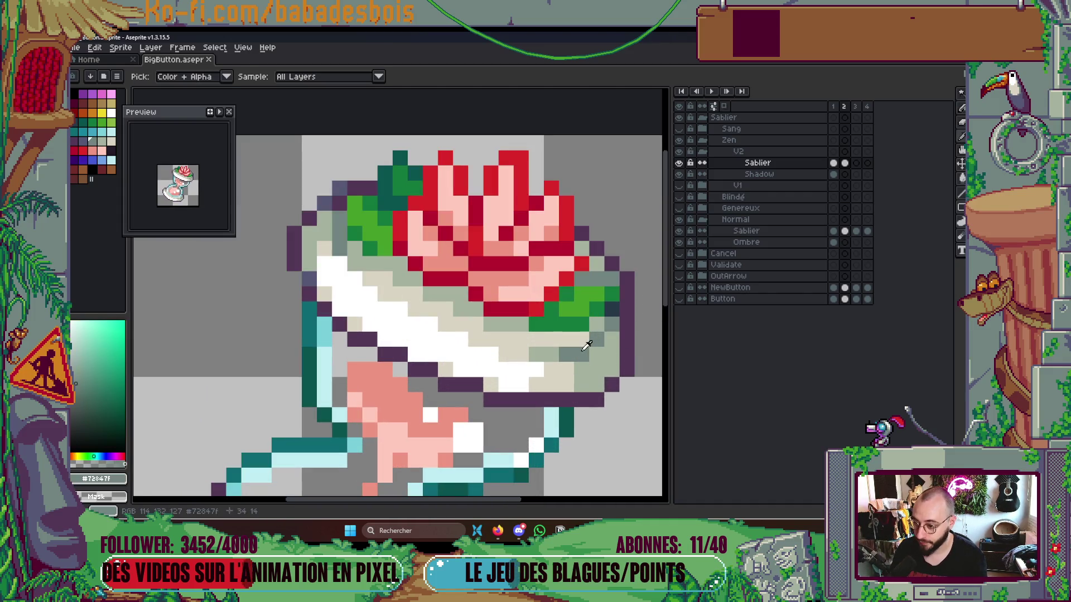
left_click(445, 294)
left_click(465, 288)
left_click(521, 324)
left_click(415, 280)
left_click(399, 263)
scroll(502, 346, "down", 6)
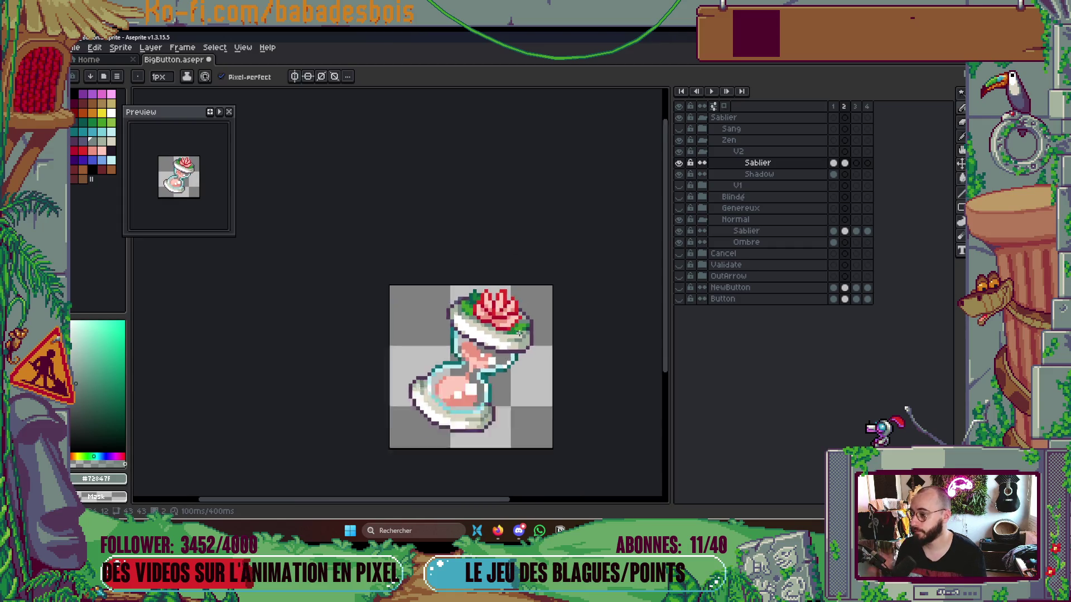
mouse_move(571, 450)
left_mouse_down()
mouse_move(582, 446)
mouse_move(571, 430)
left_mouse_up()
key("ctrl+s")
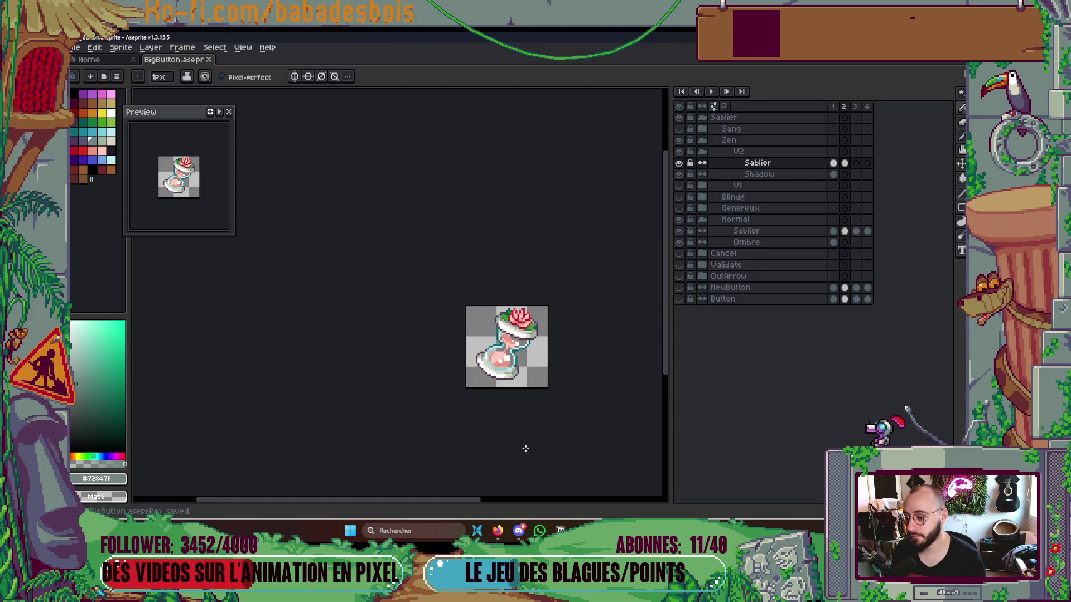
scroll(508, 359, "up", 4)
Draw a two-pixel orange stroke at the top of the hourglass neck with the Pencil
key("v")
key("b")
left_click_drag(490, 266, 504, 266)
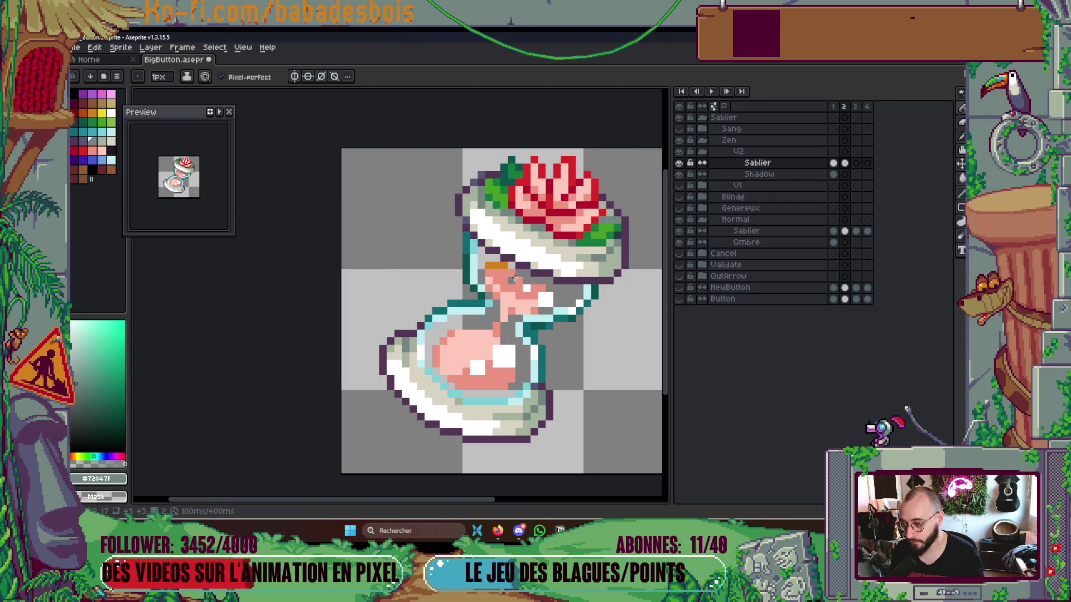
scroll(513, 275, "up", 2)
left_click(485, 260, "ctrl")
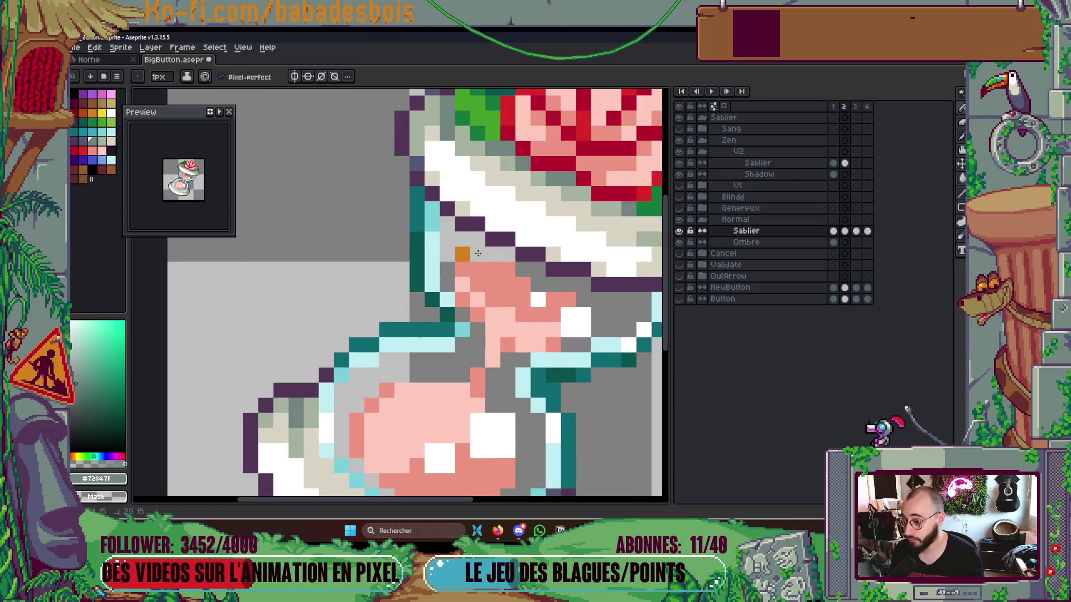
Save the sprite file
scroll(482, 265, "down", 4)
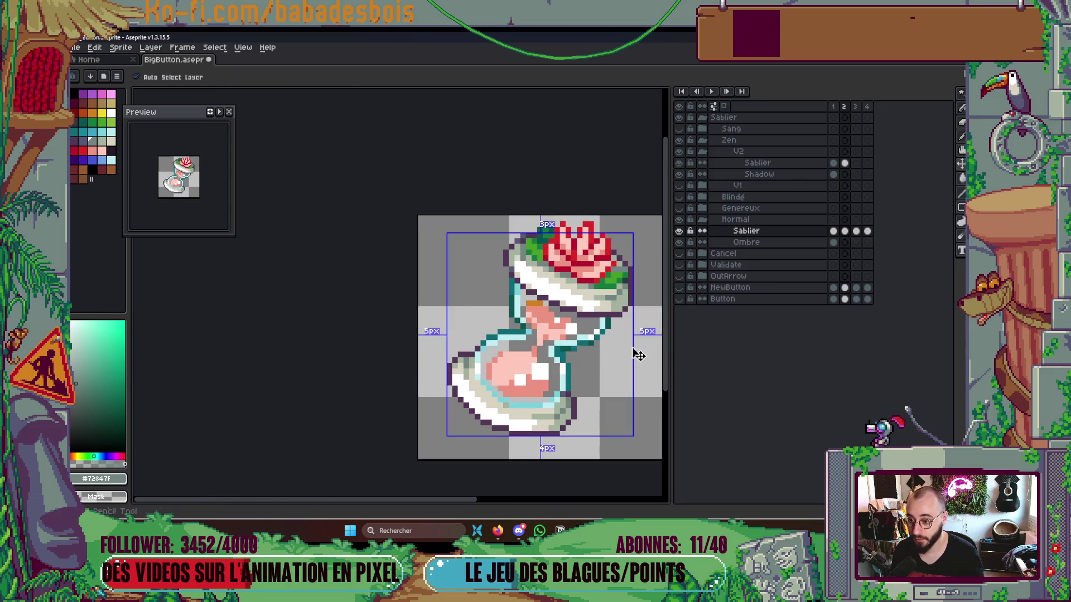
scroll(564, 319, "up", 2)
scroll(491, 390, "down", 2)
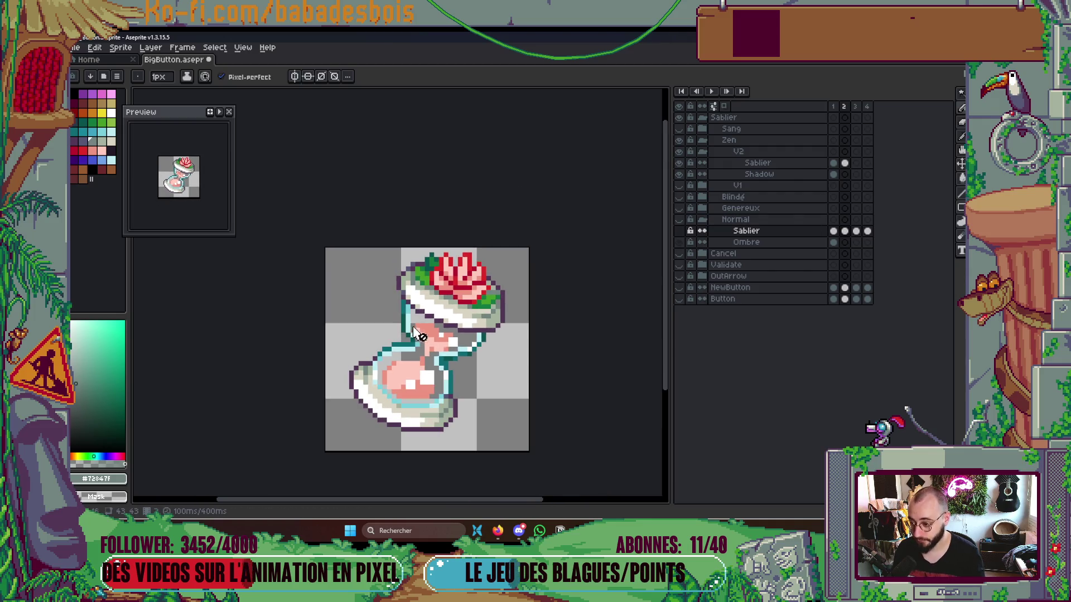
key("ctrl+s")
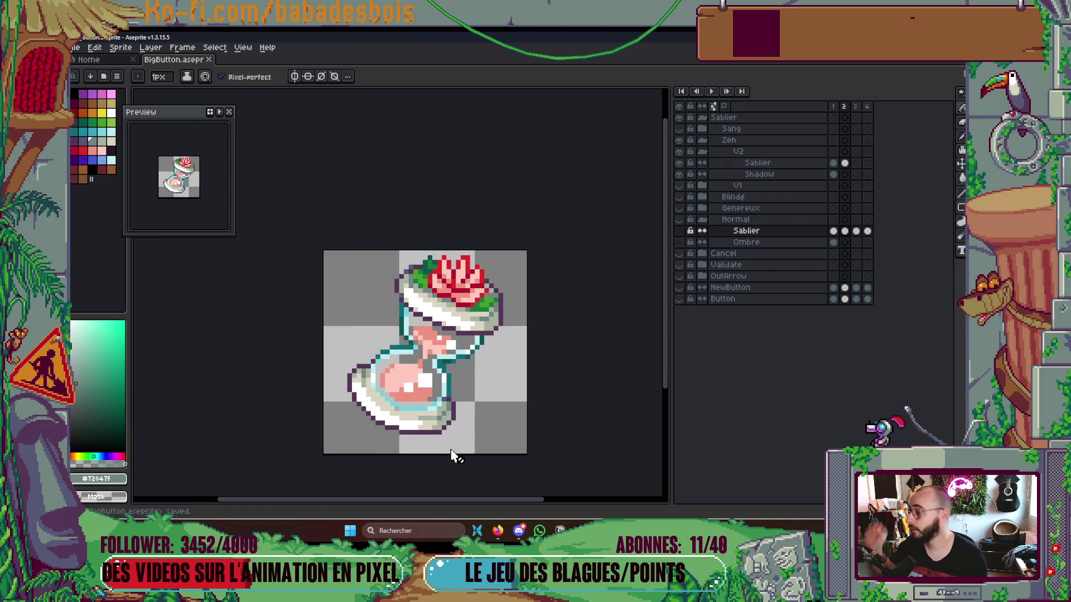
Flip between animation frames 1 and 2 to compare them, recentre the view, and save
key("Left")
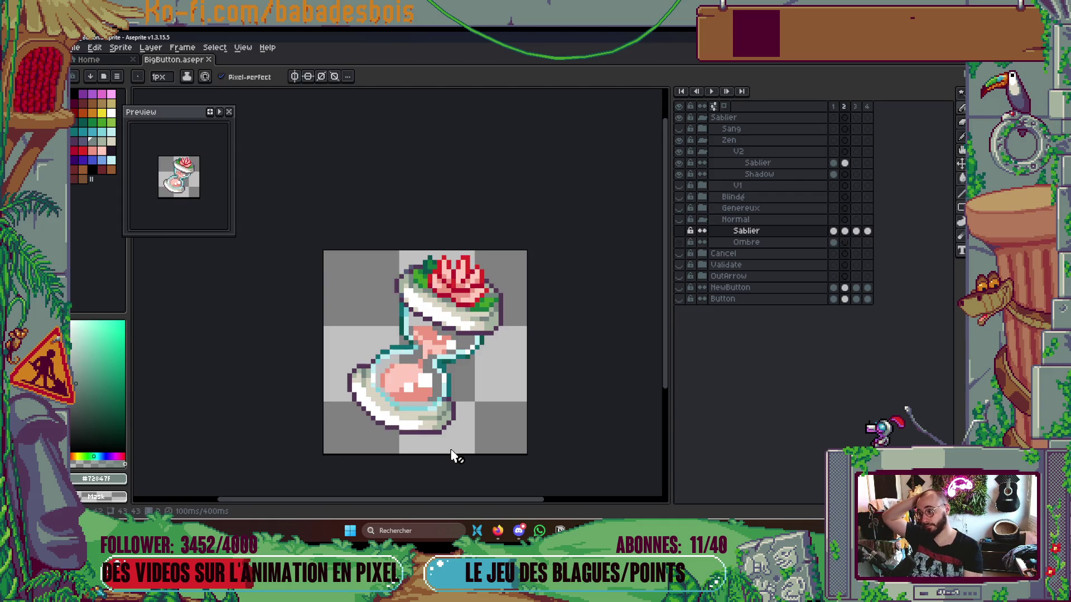
key("Right")
key("Left")
key("Right")
key("Left")
key("Right")
key("Left")
key("Right")
left_click_drag(451, 455, 480, 435)
key("ctrl+s")
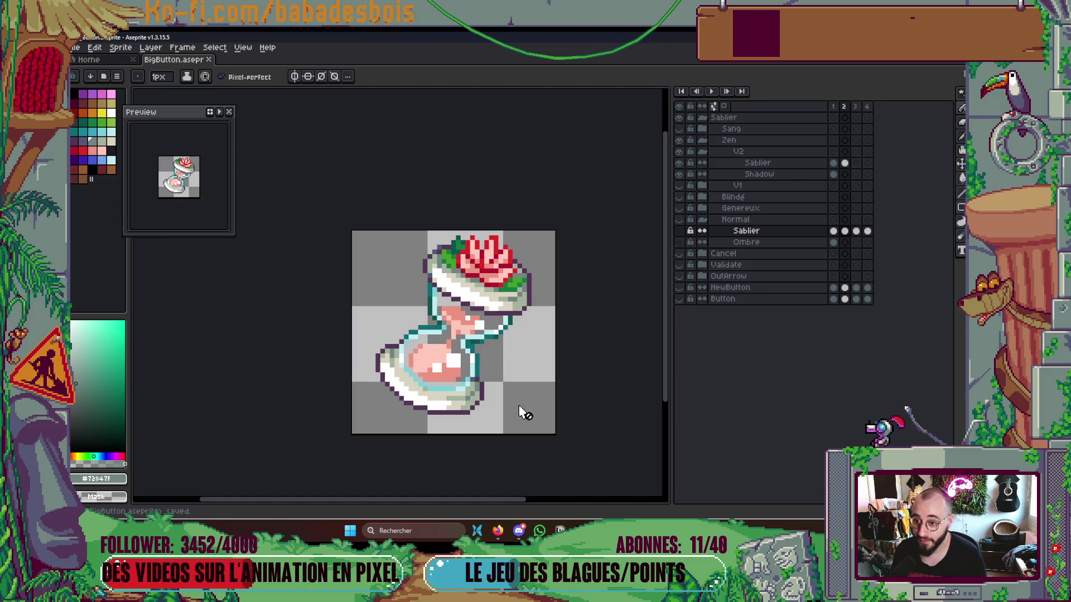
Move the Shadow layer's frame 2 cel down-right and hide the V2 Sablier layer
left_click_drag(845, 163, 844, 174)
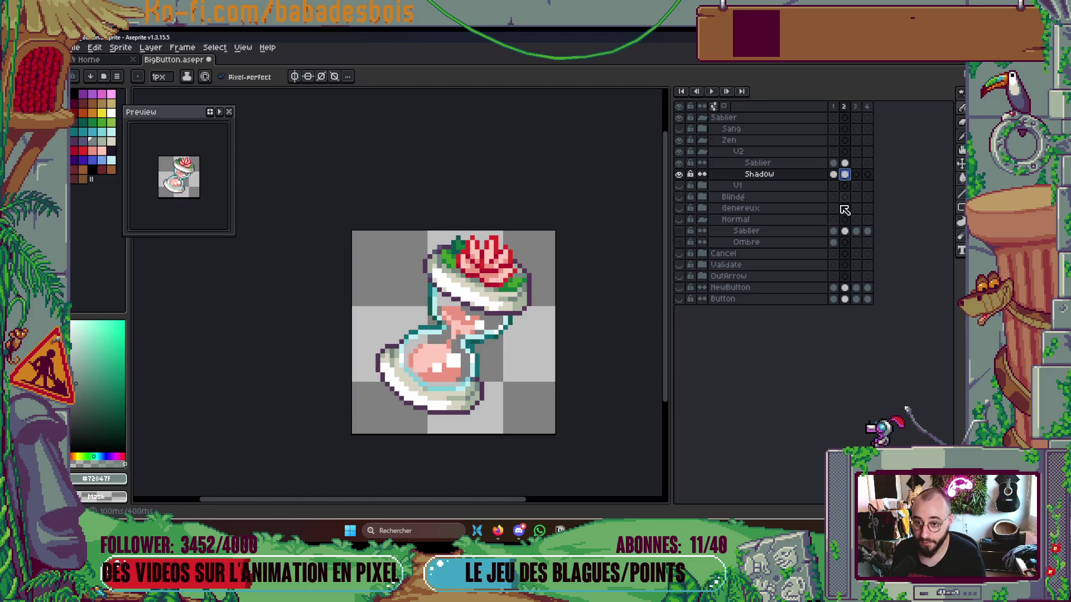
key("v")
left_click_drag(457, 355, 463, 369)
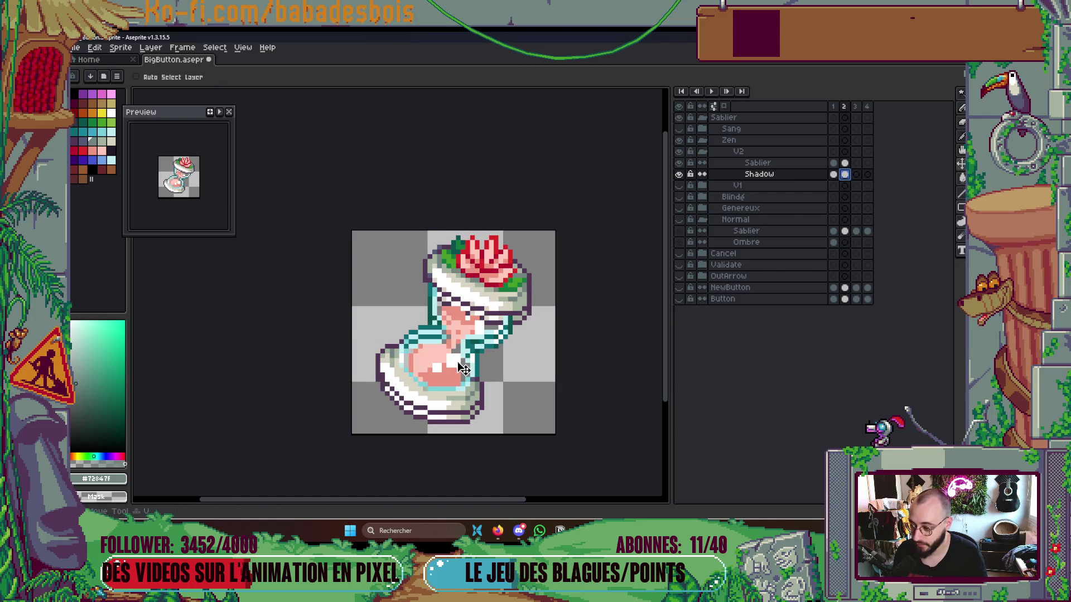
left_click(679, 162)
left_click(560, 531)
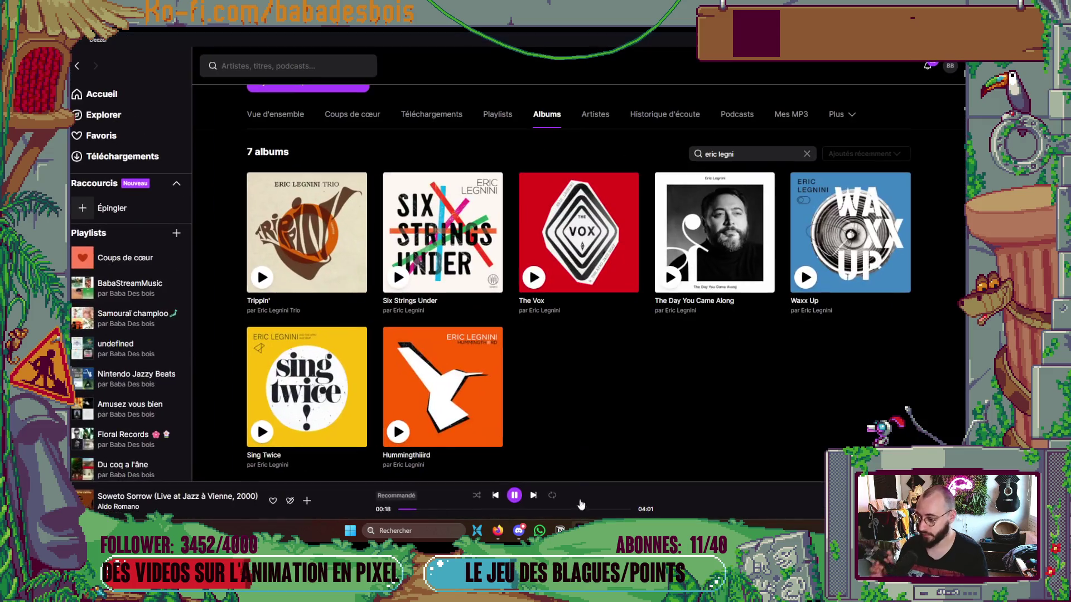
Play Vulfpeck's Schvitz from Deezer's favourite albums, then return to Aseprite
left_click(134, 140)
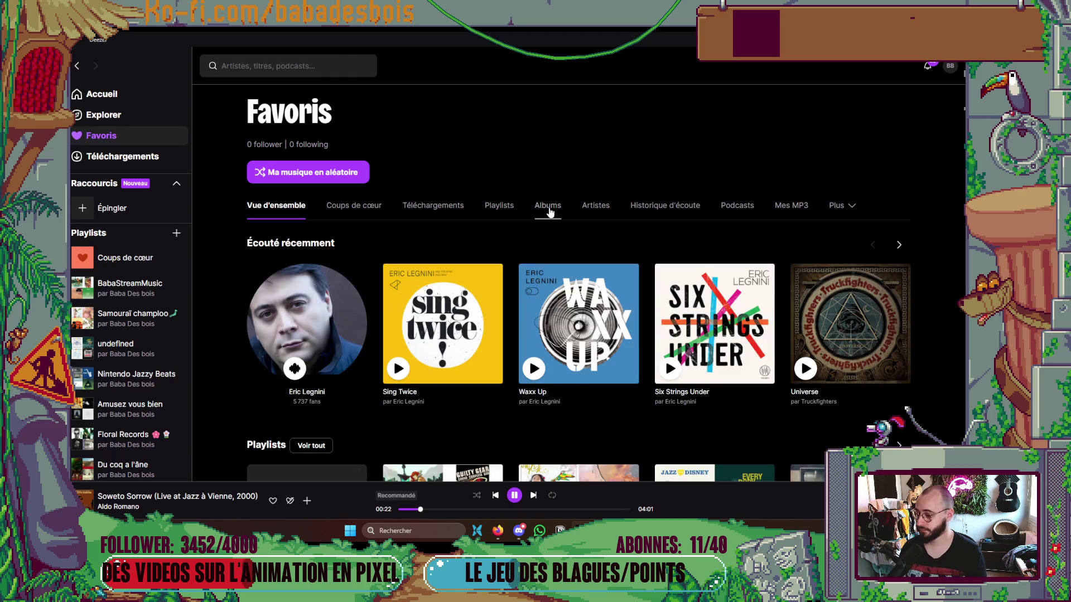
left_click(548, 207)
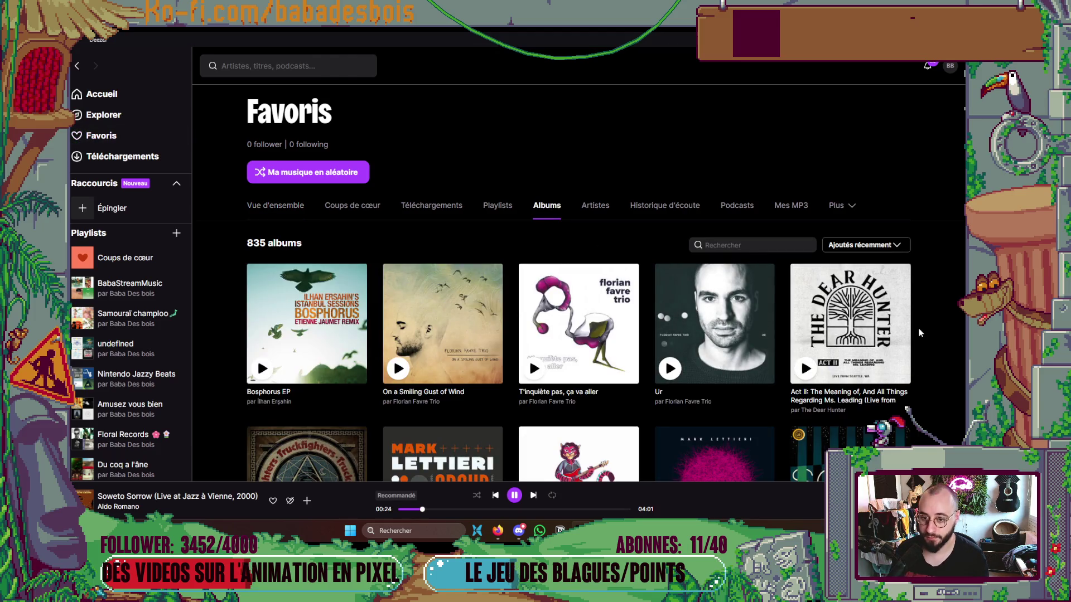
scroll(899, 369, "down", 5)
scroll(899, 369, "up", 4)
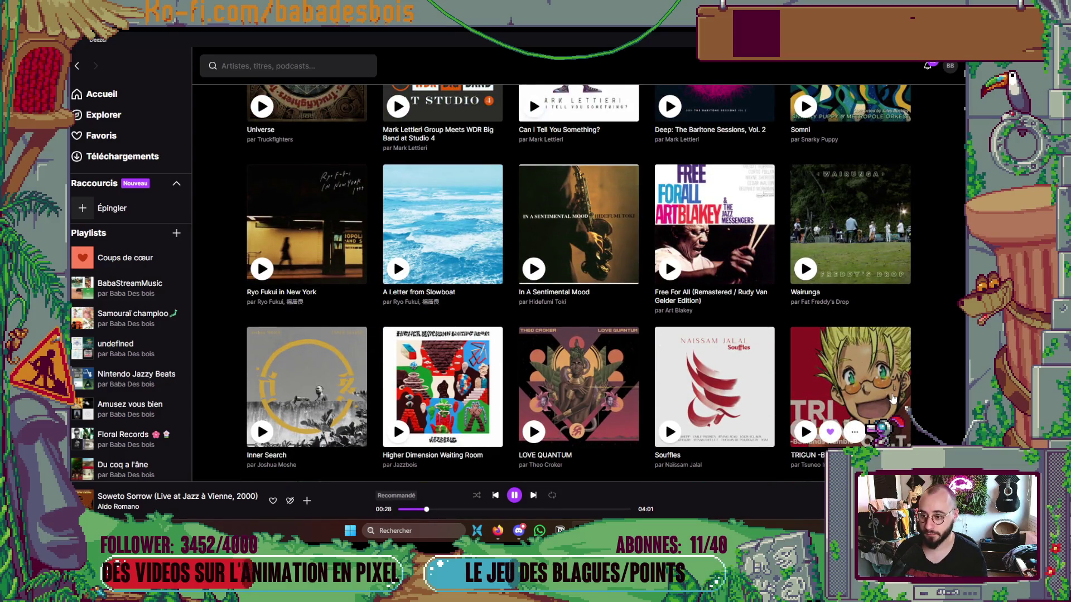
scroll(819, 400, "down", 5)
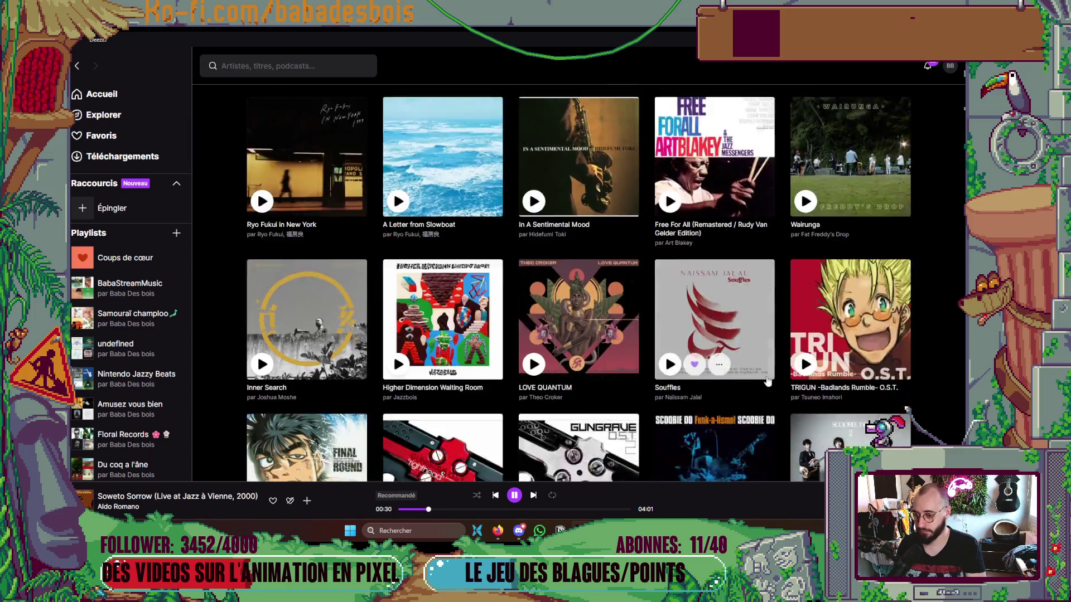
scroll(771, 414, "down", 3)
scroll(771, 414, "down", 8)
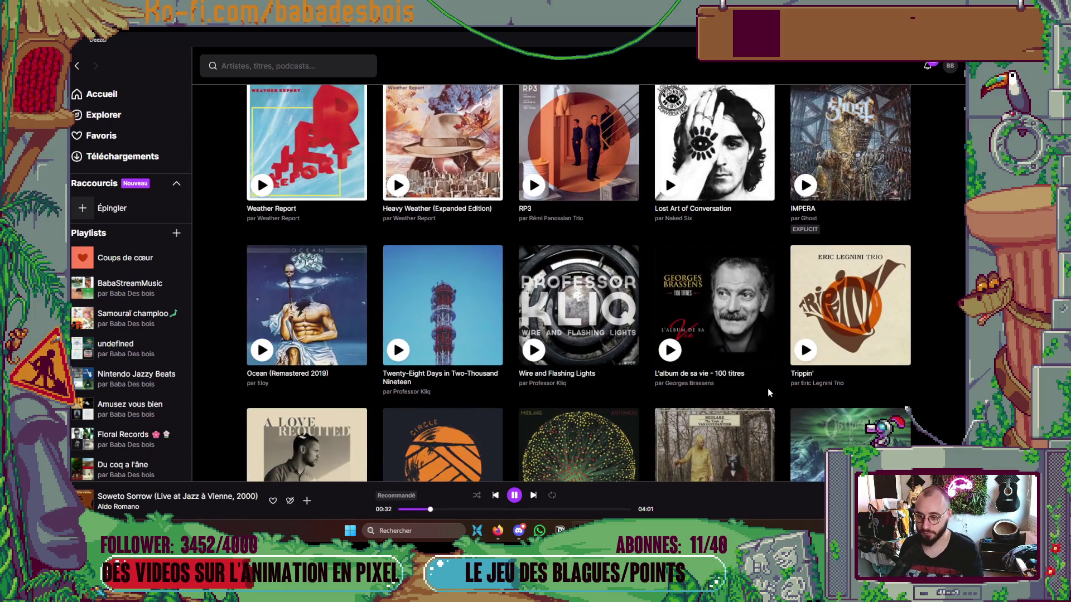
scroll(750, 453, "down", 3)
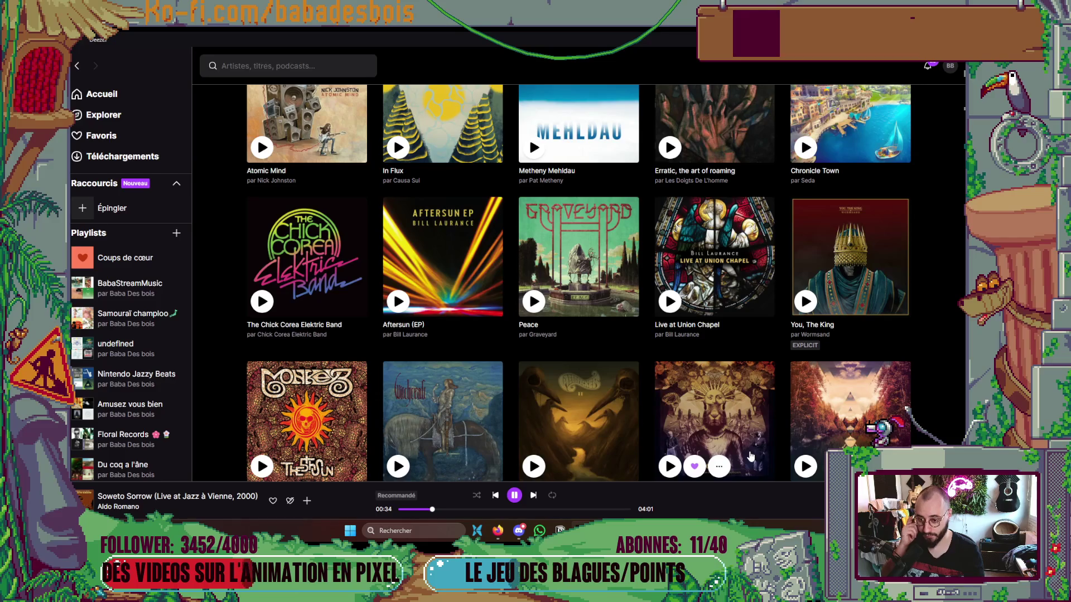
scroll(751, 457, "down", 6)
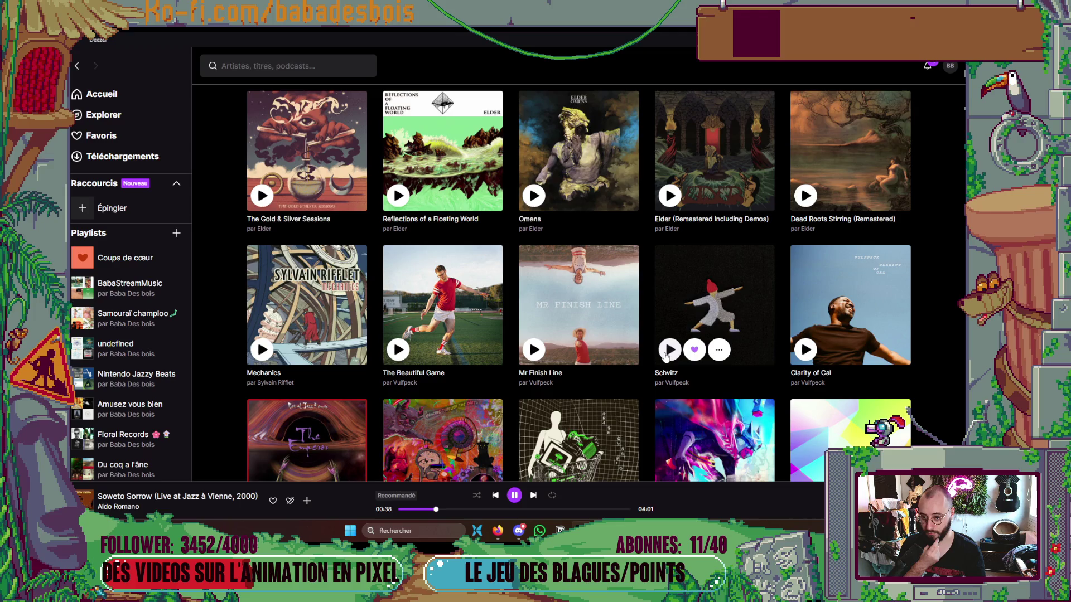
left_click(670, 349)
key("alt+Tab")
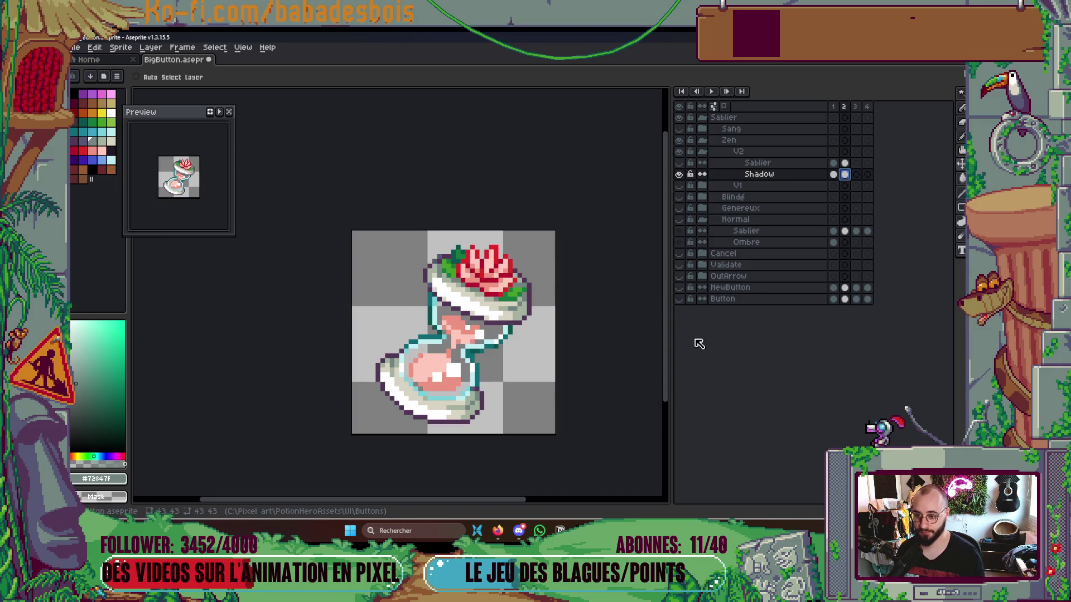
Show the Button layer and eyedrop the dark red from frame 1's button
left_click(679, 299)
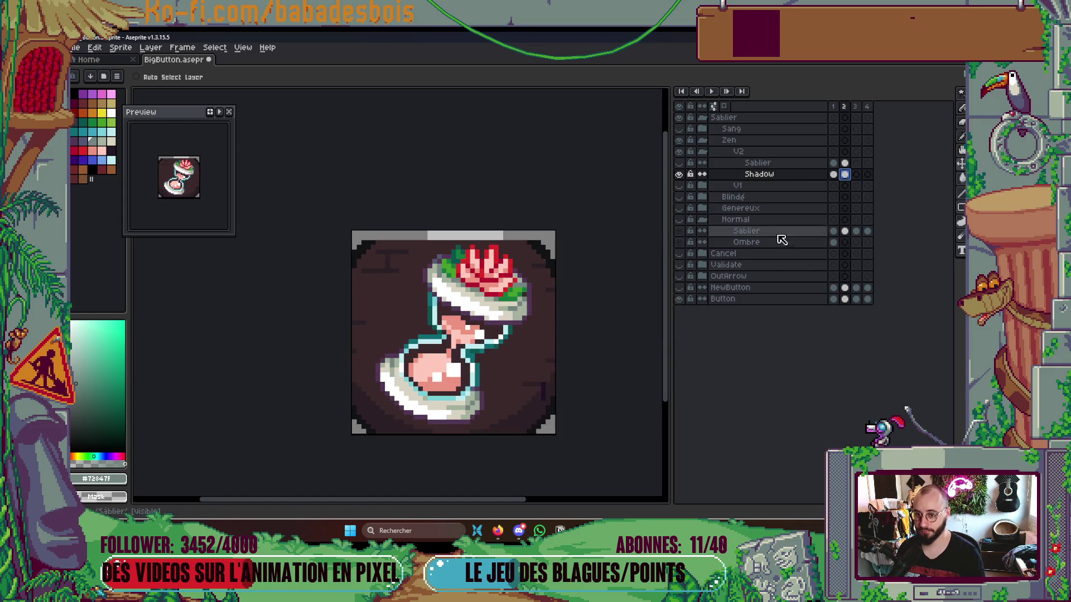
key("Left")
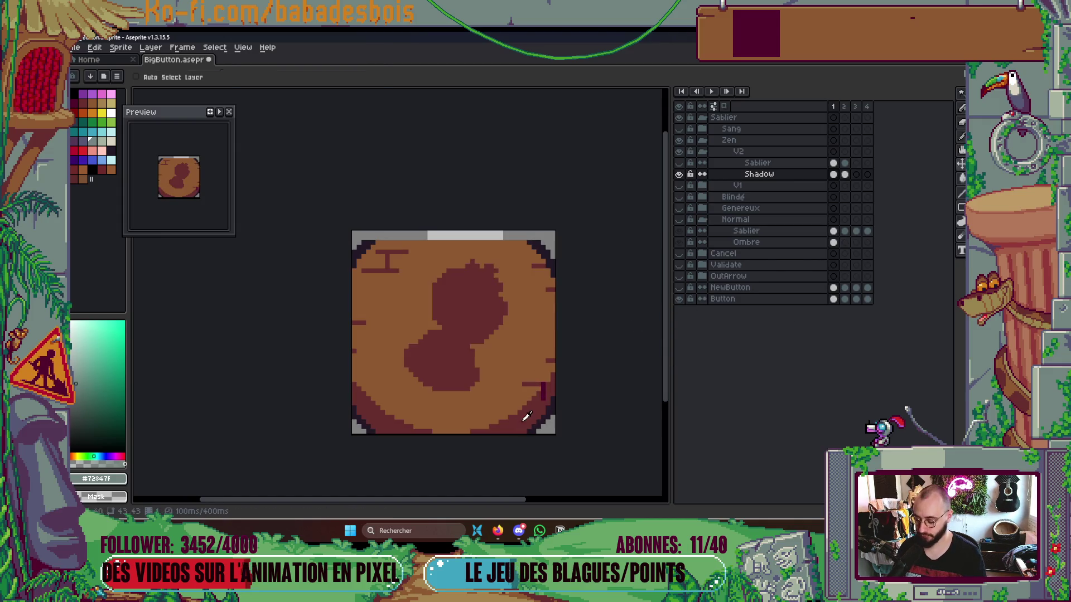
key("i")
left_click(524, 416)
key("Right")
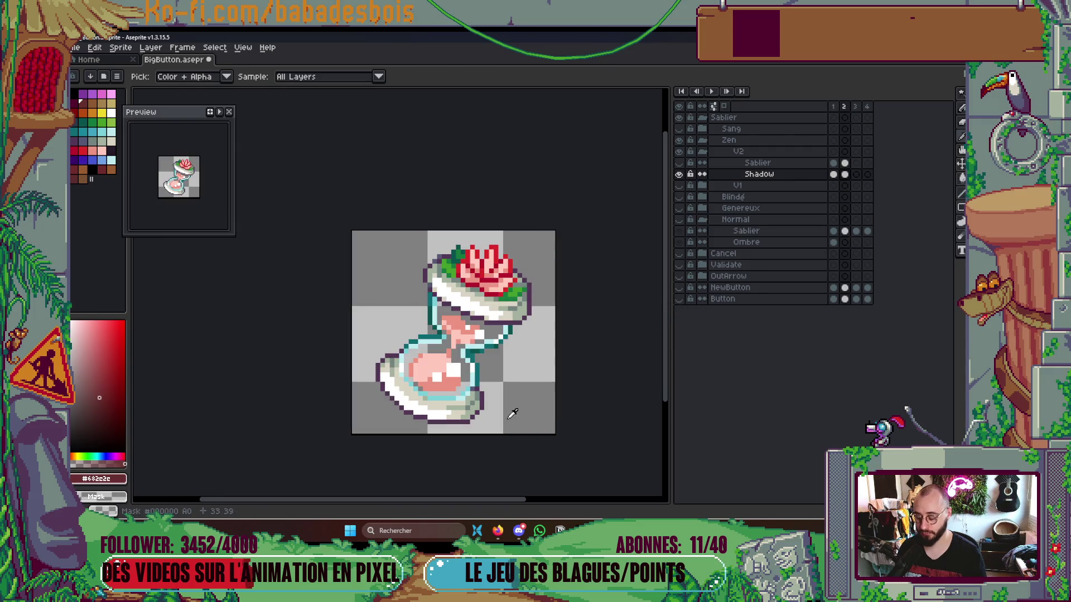
Paint Bucket the Shadow layer's hourglass, leaves and flower pixels dark red at tolerance 95
scroll(513, 414, "up", 2)
key("w")
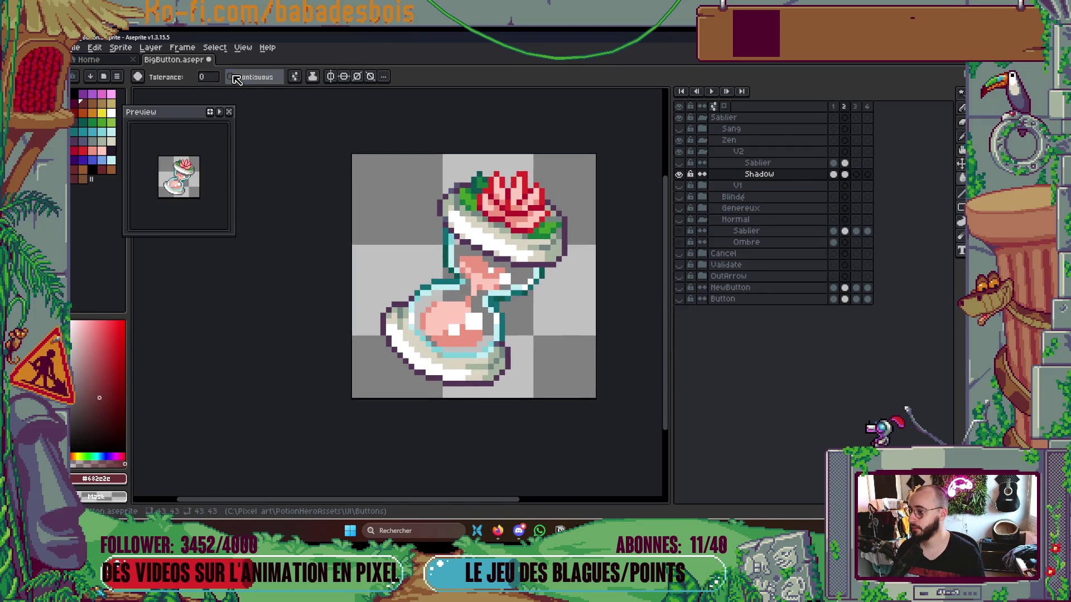
left_click(216, 80)
type("95")
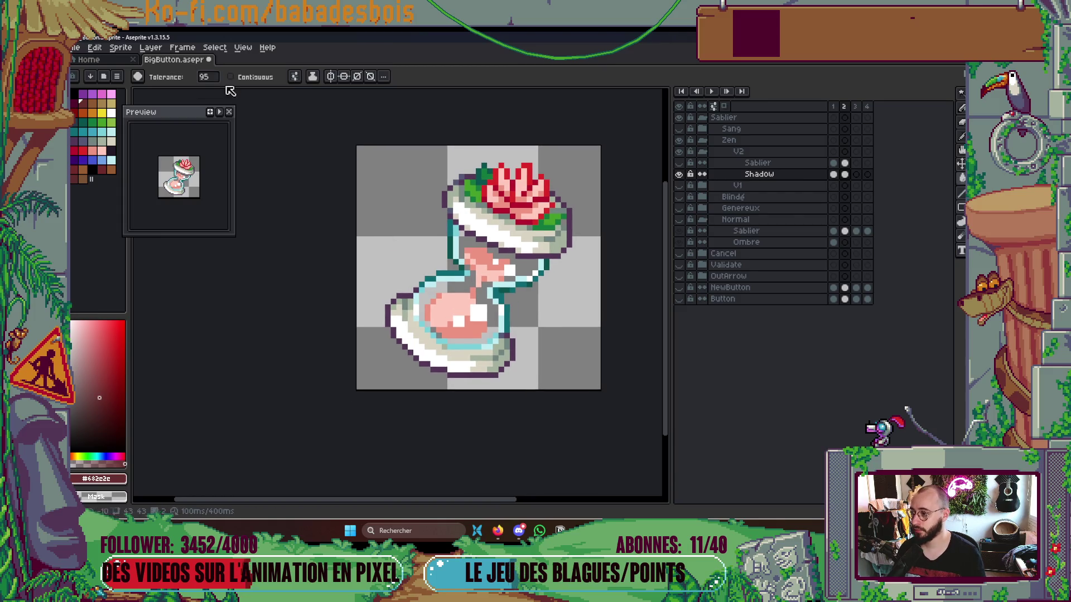
scroll(454, 337, "up", 3)
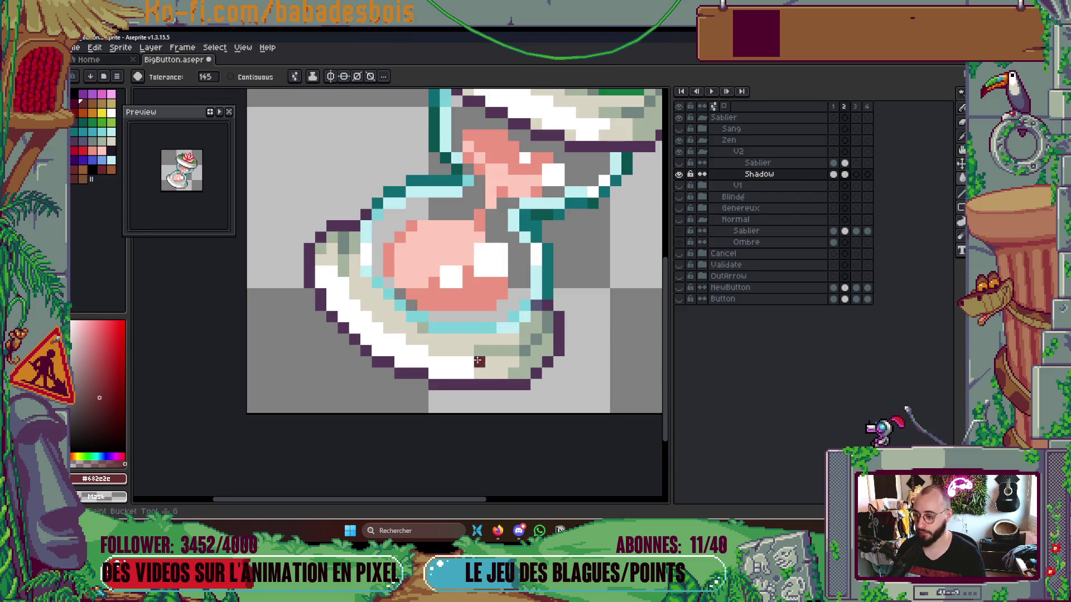
left_click(454, 337)
scroll(454, 337, "up", 2)
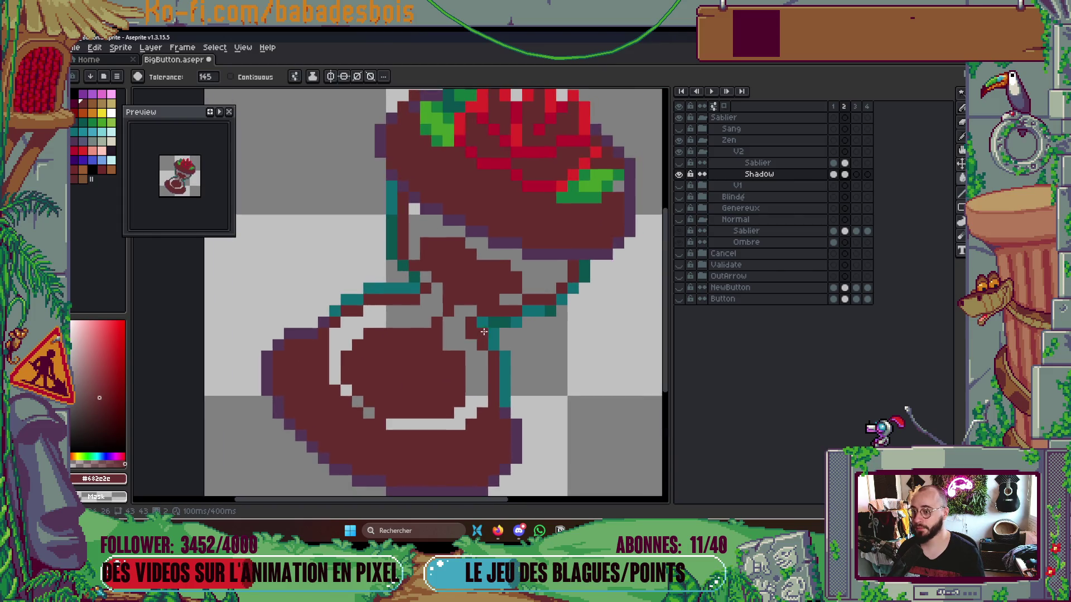
scroll(542, 255, "down", 2)
scroll(543, 255, "up", 2)
left_click(542, 256)
left_click(574, 247)
key("ctrl+z")
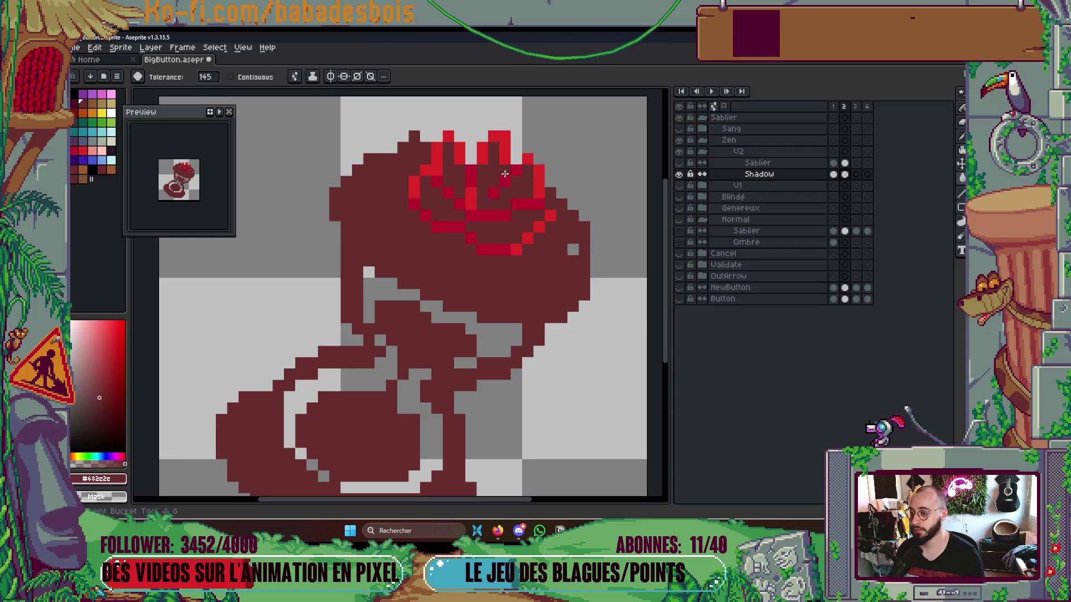
left_click(514, 209)
scroll(413, 290, "down", 1)
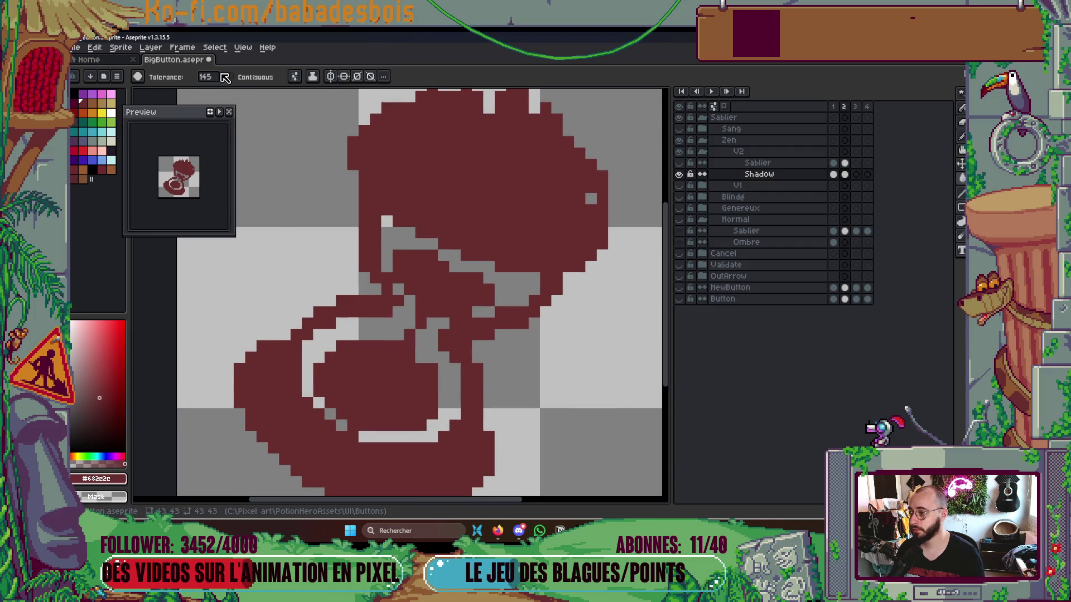
Fill the leftover grey patches dark red with tolerance 0 and Contiguous on
left_click(205, 76)
type("0")
left_click(274, 81)
left_click(375, 324)
left_click(308, 368)
left_click(445, 376)
left_click(511, 290)
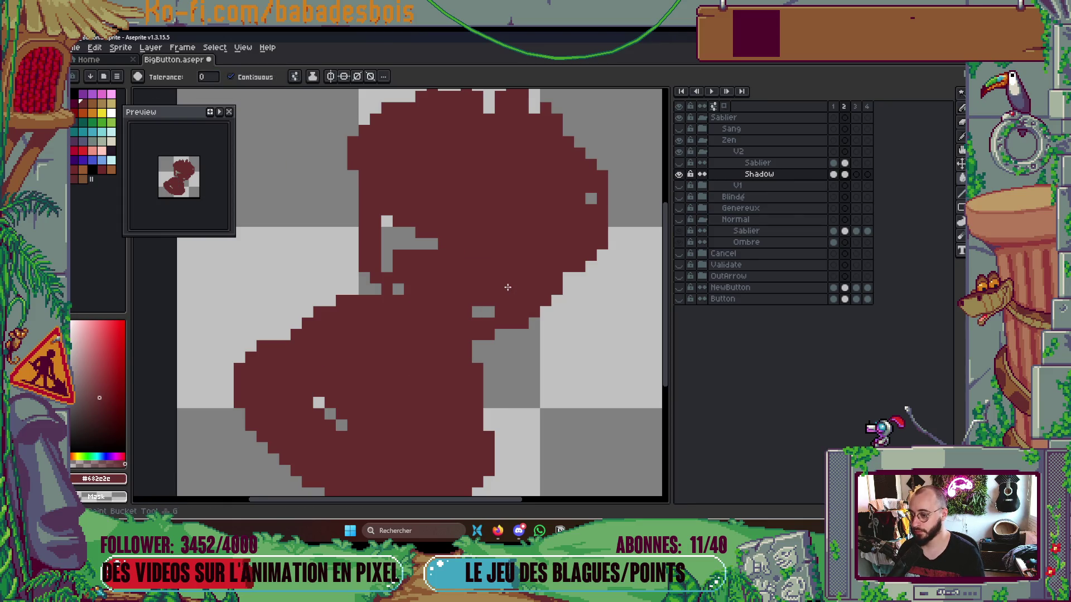
left_click(592, 196)
left_click(387, 221)
left_click(397, 238)
Pencil the last two grey pixels dark red and show the Sablier layer again
key("b")
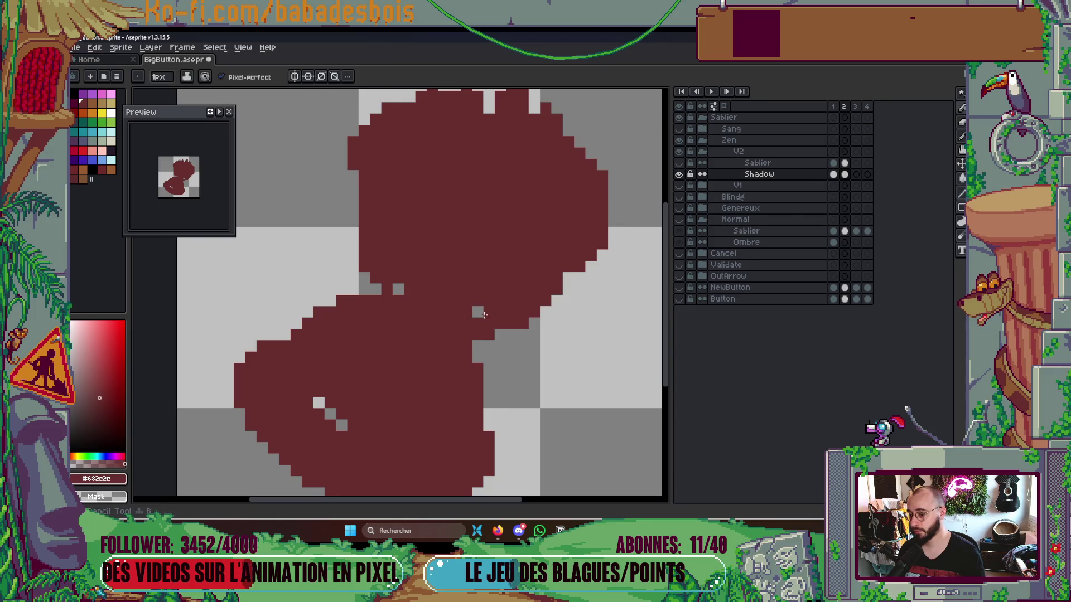
left_click(398, 288)
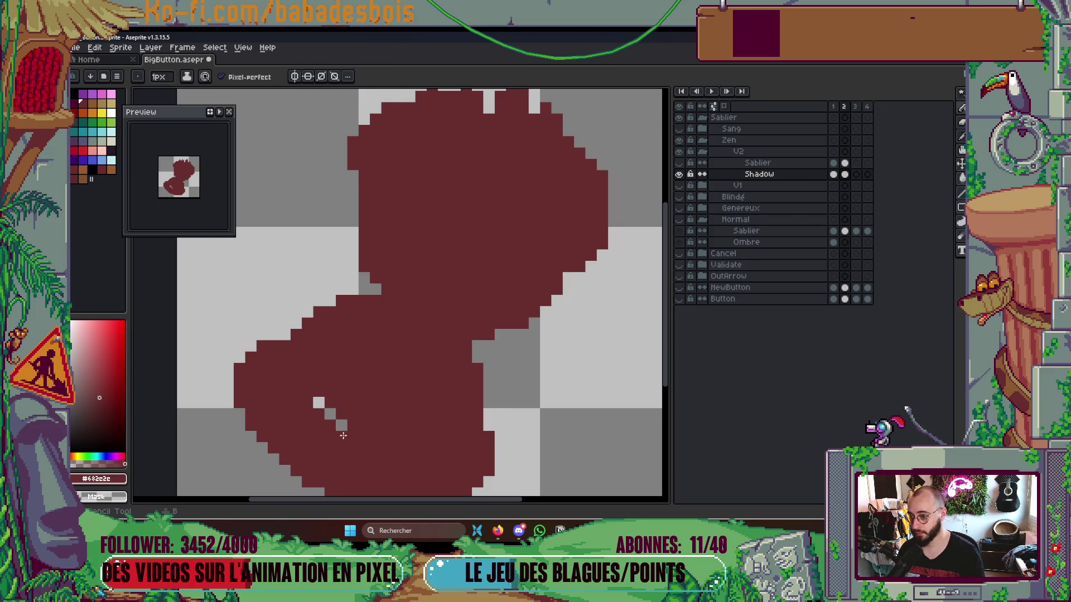
left_click(342, 425)
scroll(342, 430, "down", 3)
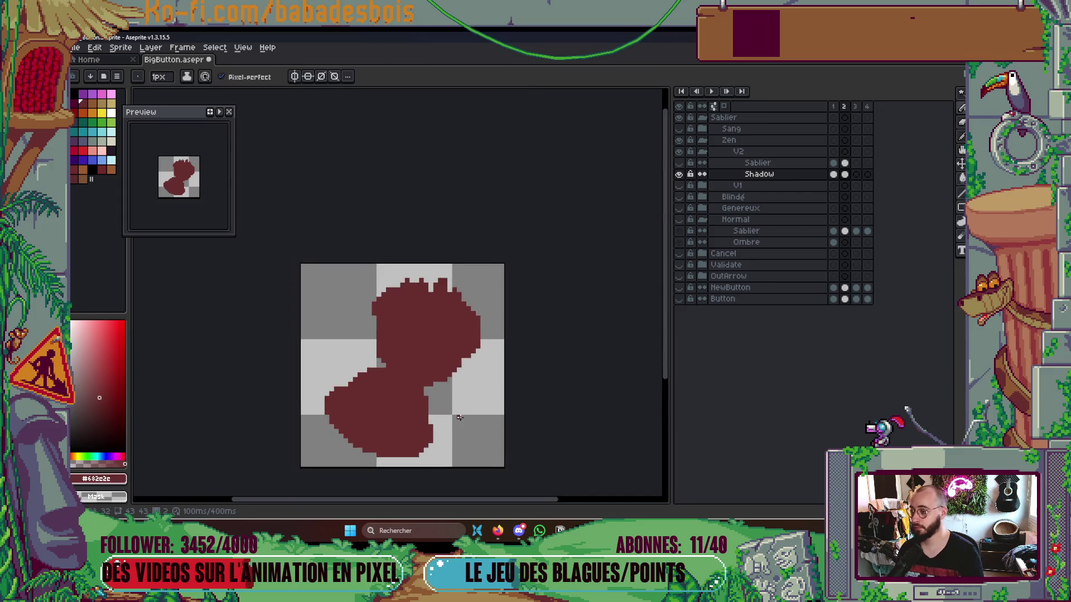
left_click(680, 162)
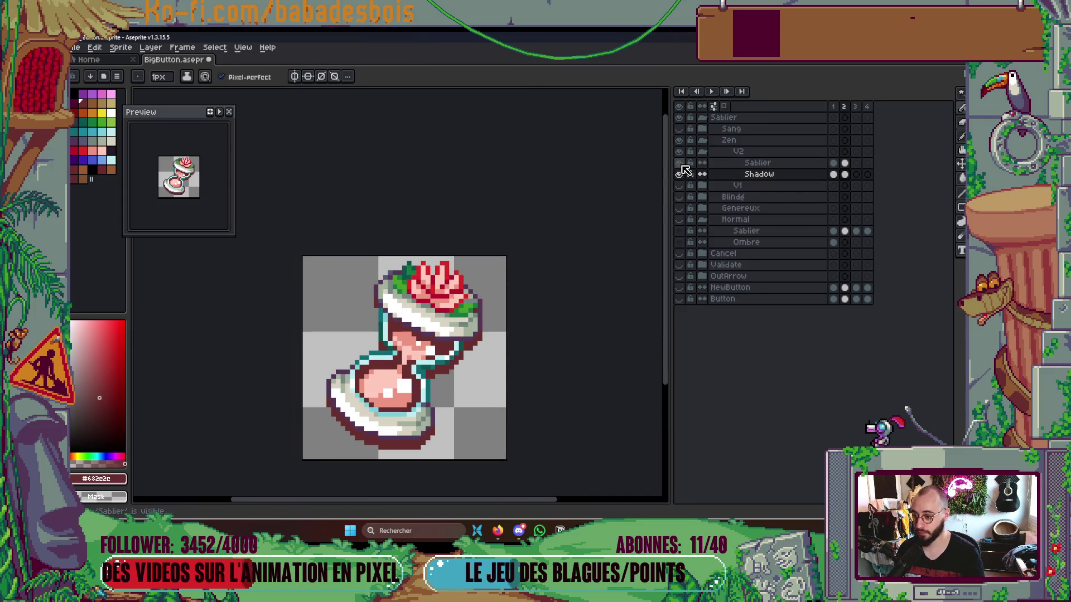
Sample the cap's grey-green, make Sablier the active layer and save BigButton.aseprite
scroll(474, 312, "up", 3)
key("i")
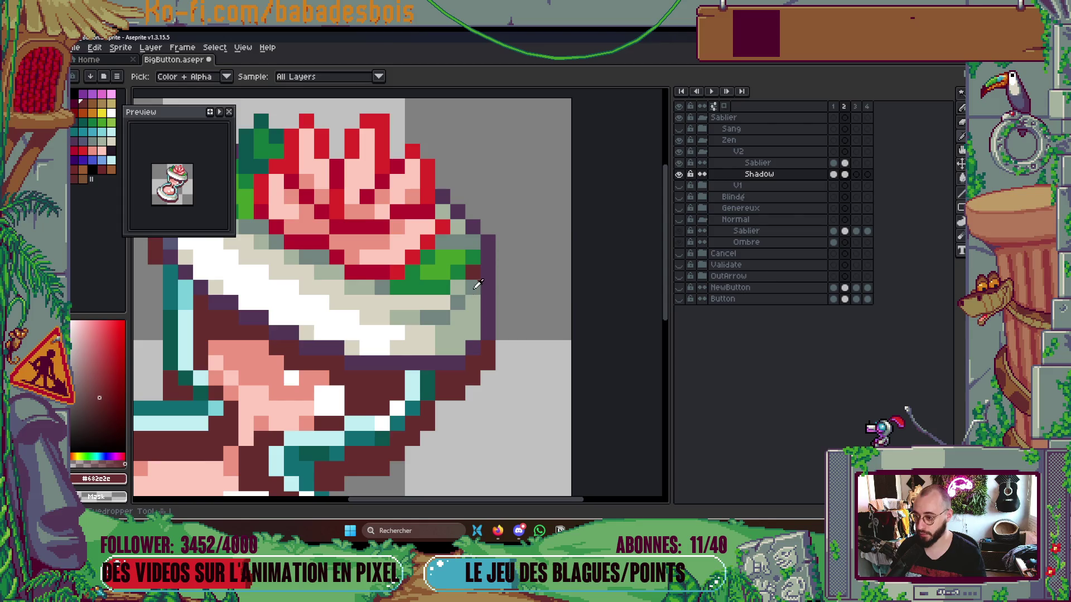
left_click(475, 286, "alt")
key("Up")
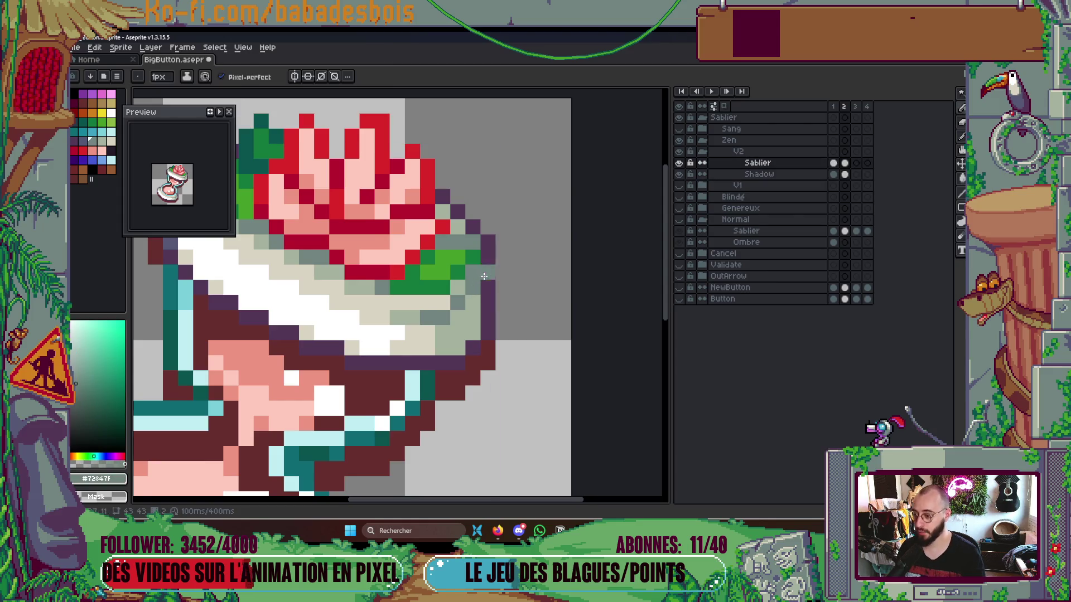
scroll(521, 313, "down", 6)
left_click_drag(544, 340, 544, 324)
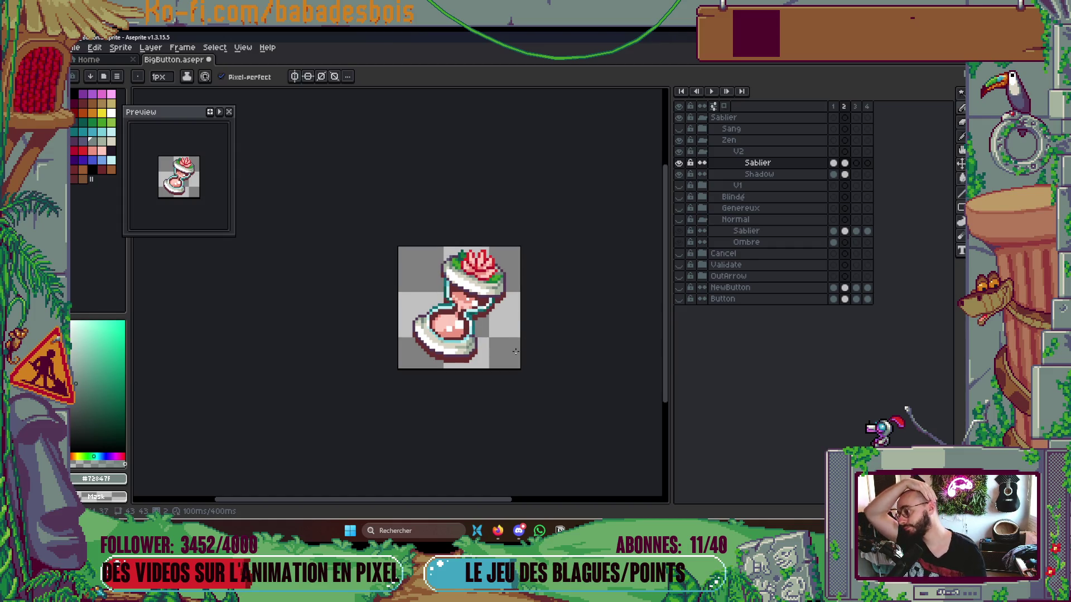
left_click_drag(518, 344, 508, 320)
key("ctrl+s")
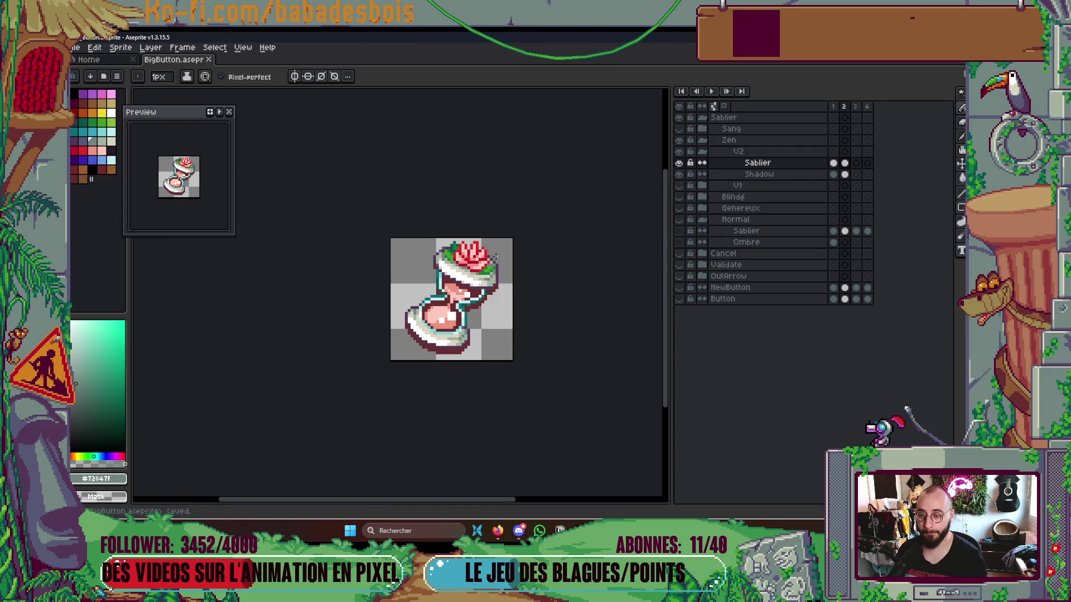
Collapse the V2 layer group and hide the Zen variant group
left_click(703, 152)
left_click(706, 156)
left_click(704, 152)
left_click(679, 140)
Leave the Zen and Normal variant groups hidden and save the file
left_click(679, 140)
left_click(679, 140)
left_click(679, 197)
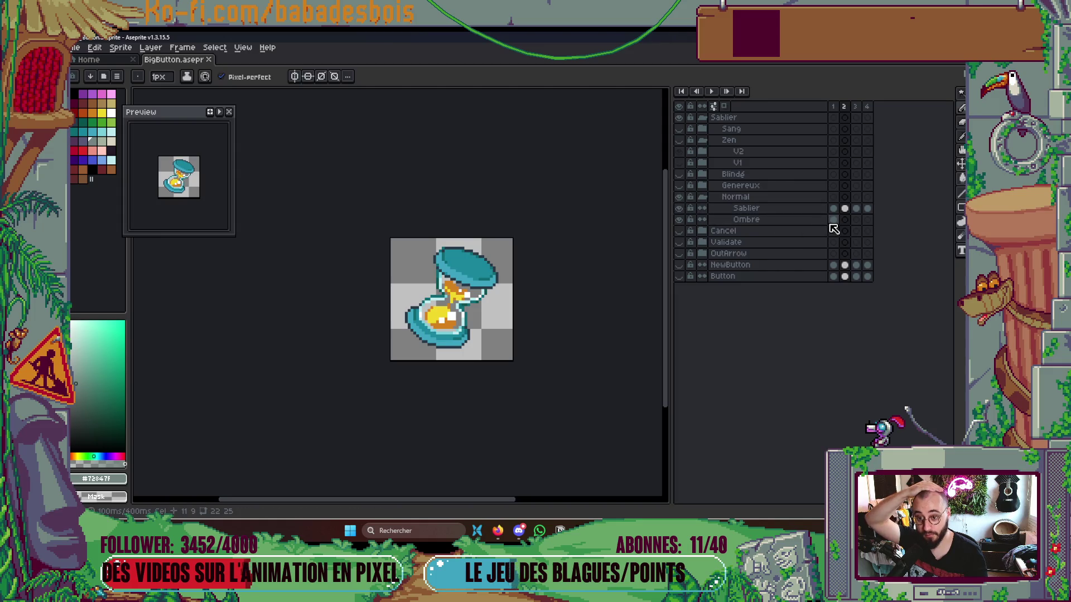
left_click(679, 197)
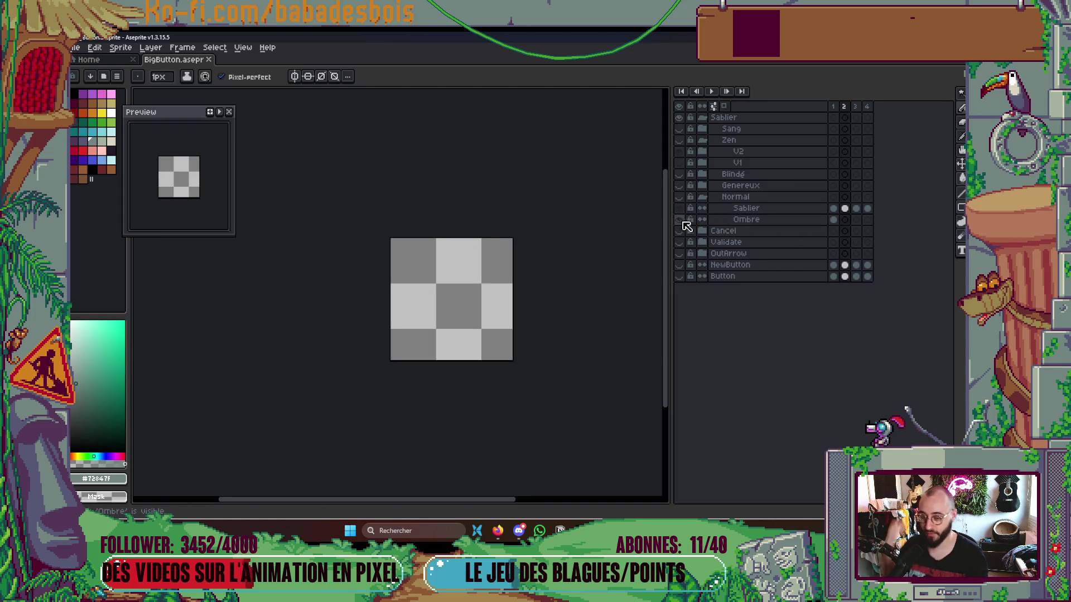
key("ctrl+s")
Collapse Zen, then show and expand the Sang group with its Shadow layer visible
left_click(704, 144)
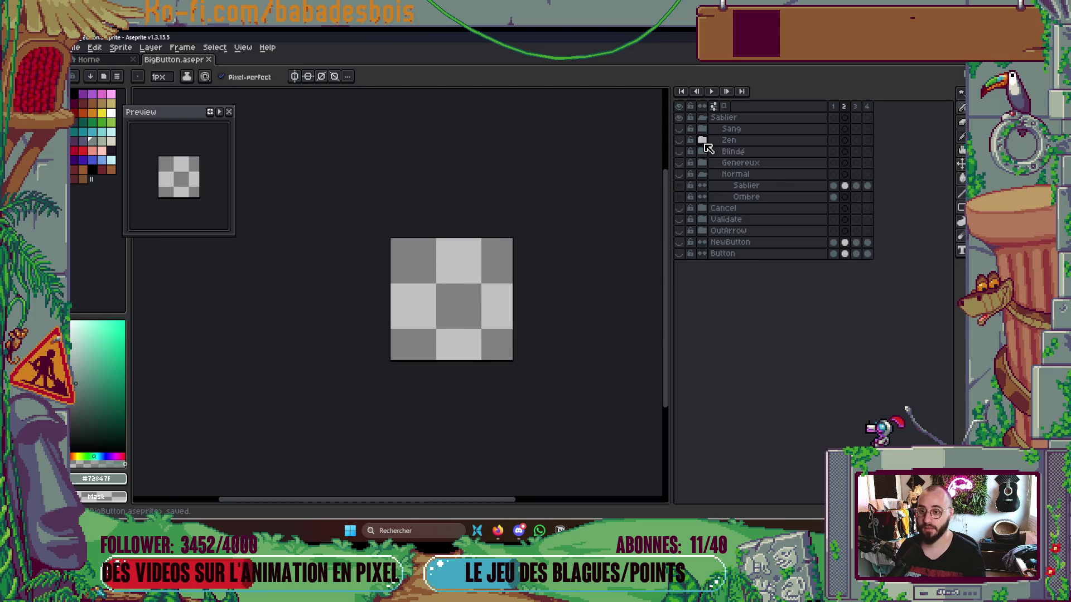
left_click(679, 129)
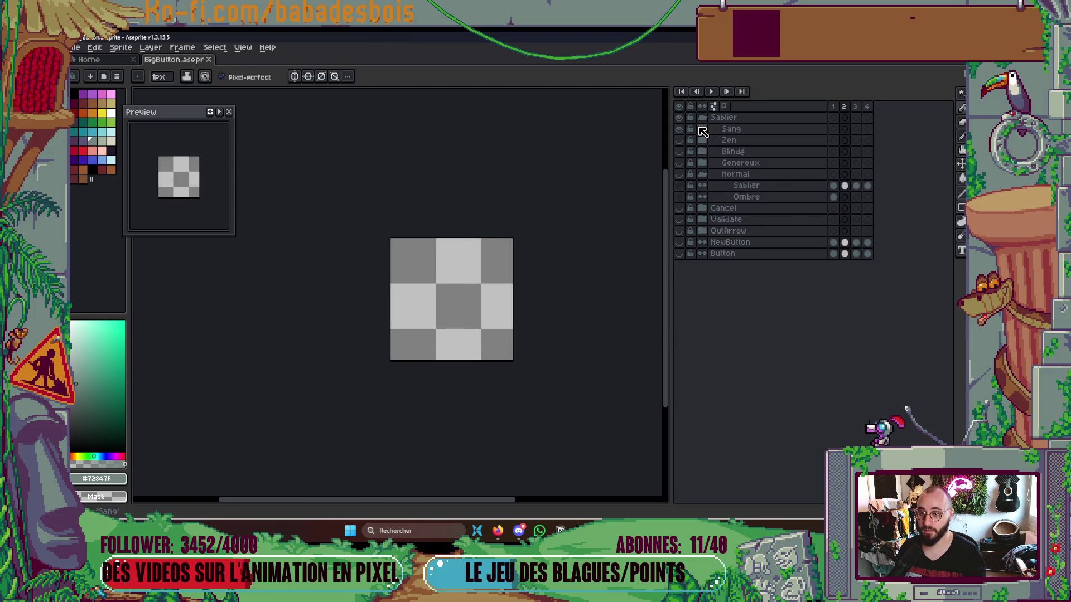
left_click(703, 129)
left_click(680, 163)
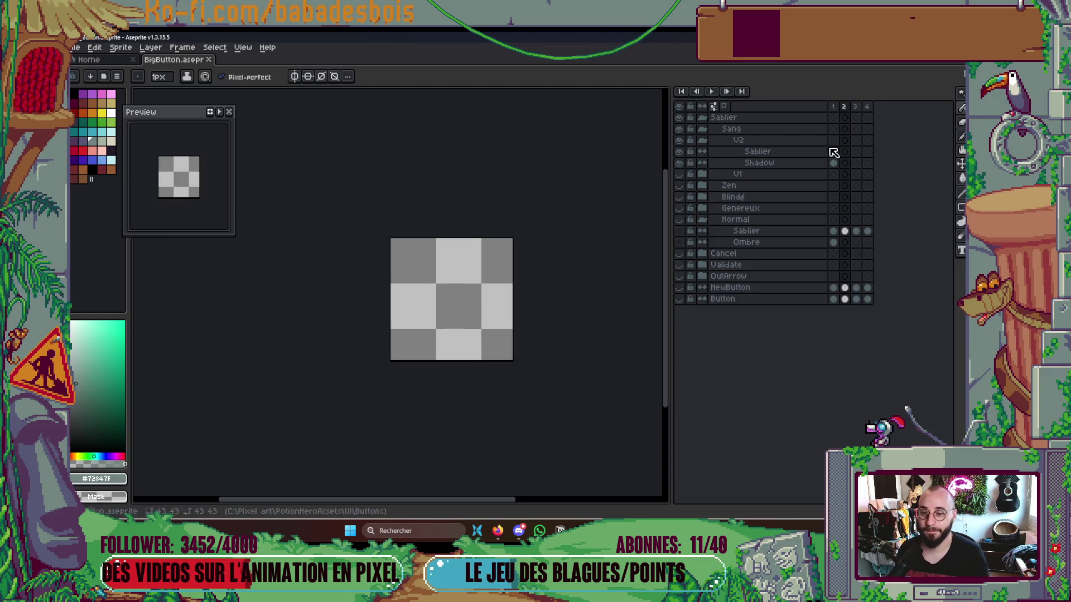
Select the Sang Sablier layer's frame 2 cel, the teal hourglass with golden sand
left_click(835, 107)
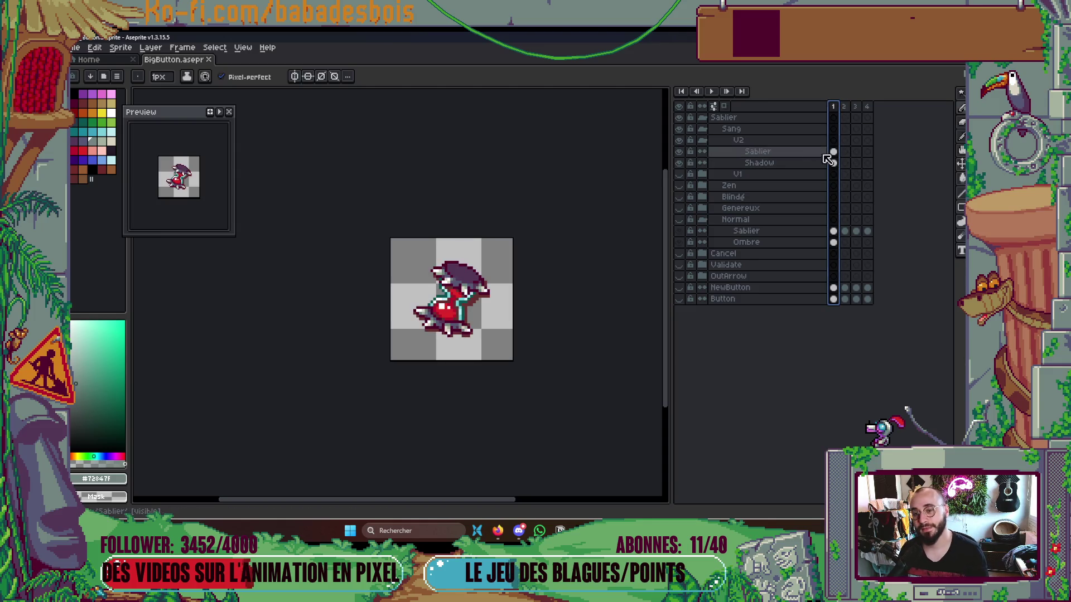
left_click(845, 231)
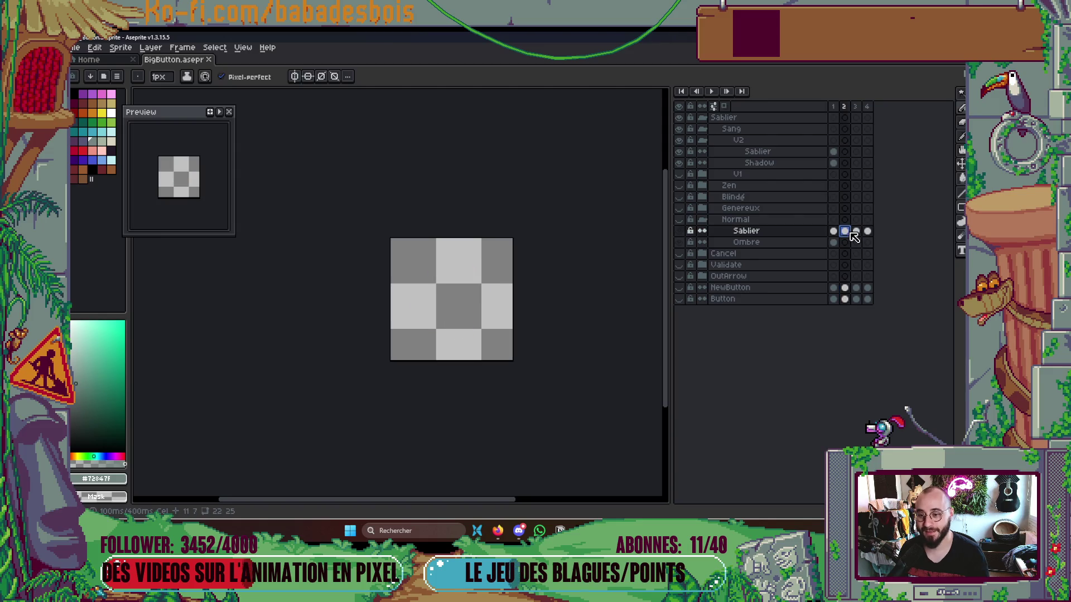
left_click(845, 152)
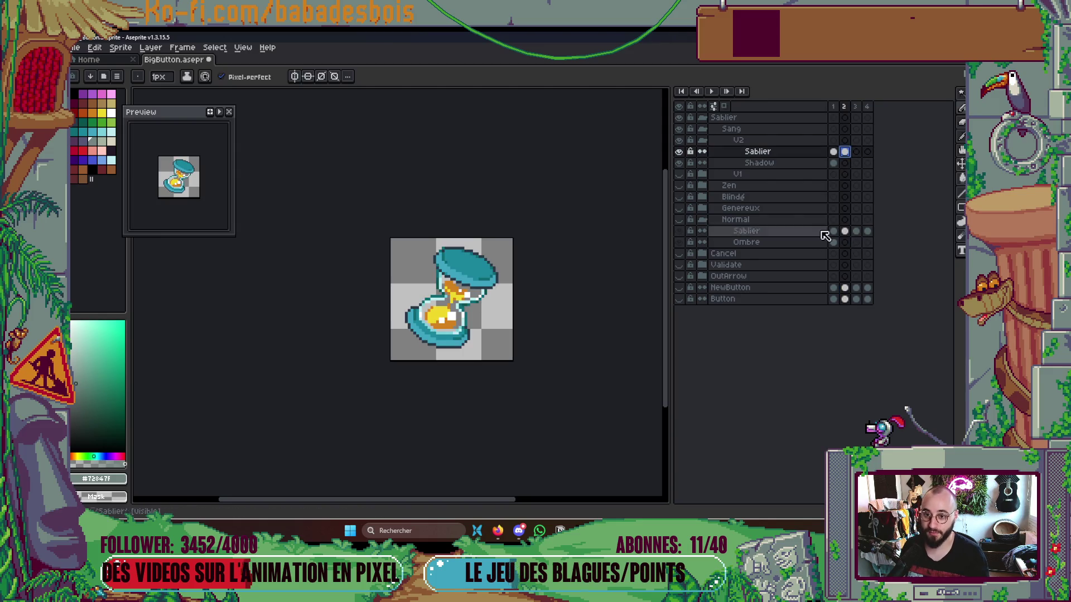
key("Left")
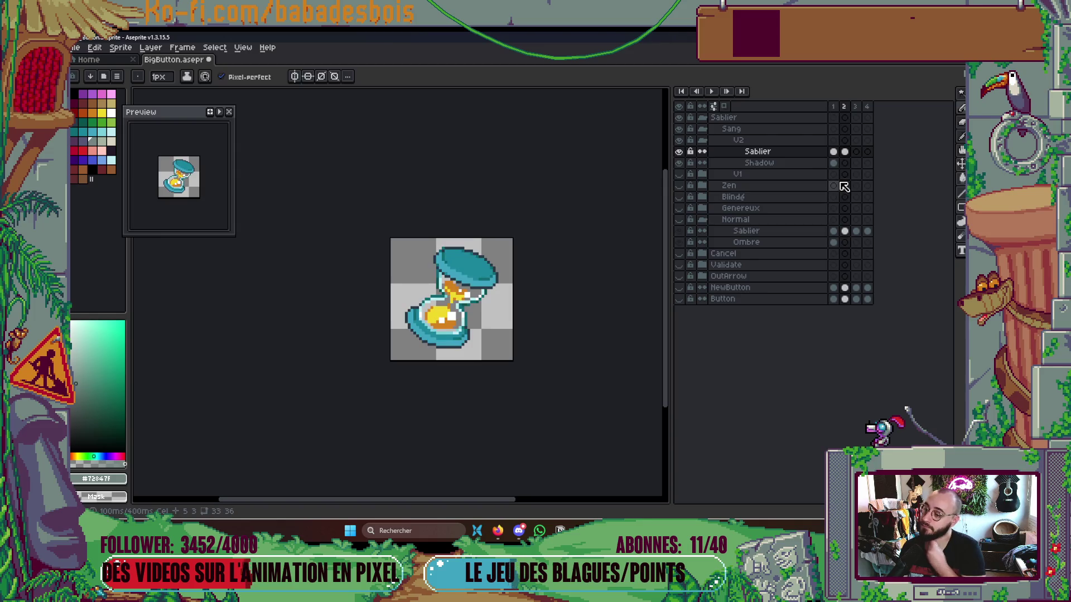
scroll(453, 284, "up", 2)
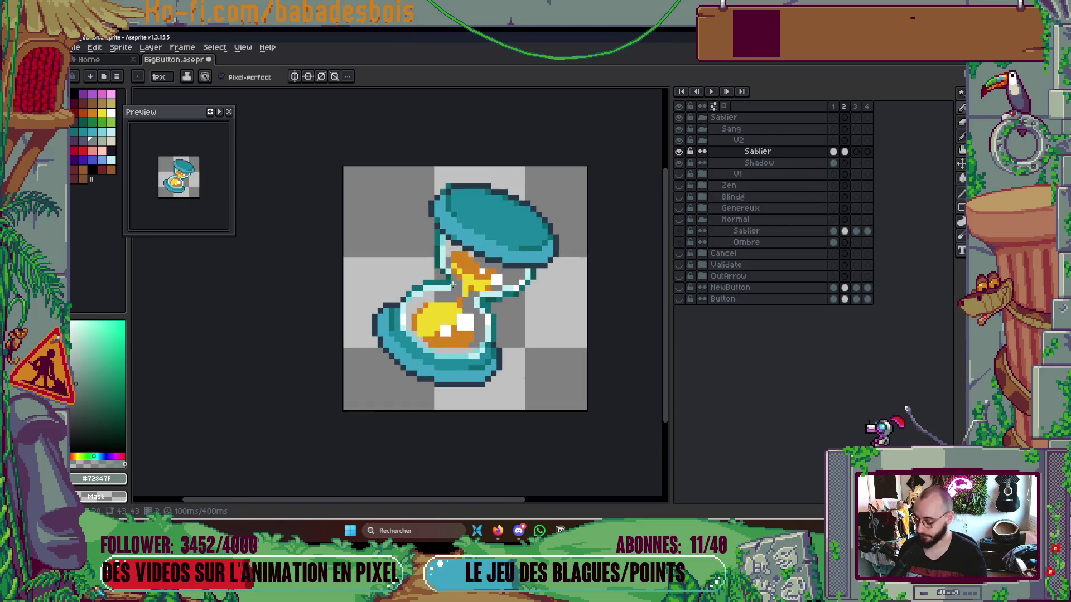
Recolour the hourglass's yellow sand bright red with the Paint Bucket
key("g")
scroll(488, 288, "up", 2)
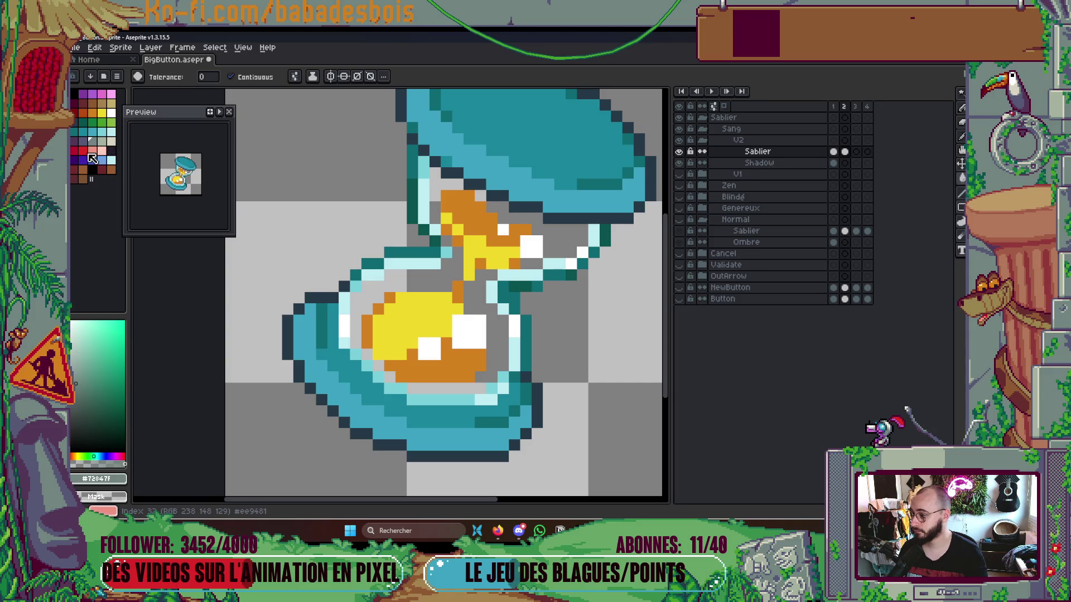
left_click(83, 150)
key("v")
key("g")
left_click(429, 326)
key("ctrl+z")
key("g")
left_click(423, 310)
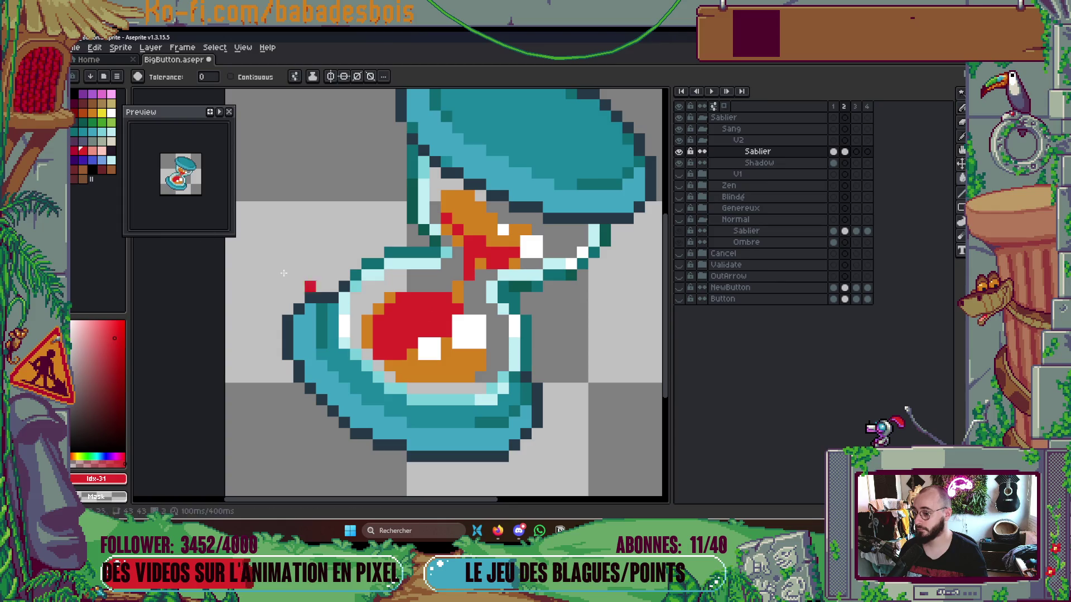
left_click(74, 151)
scroll(418, 362, "down", 5)
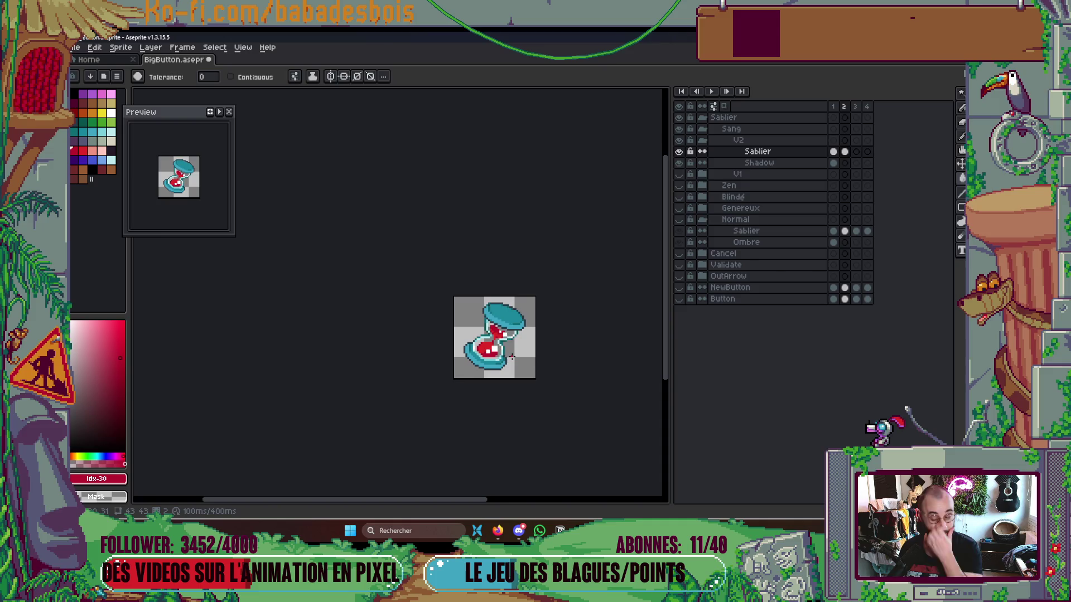
scroll(511, 356, "up", 2)
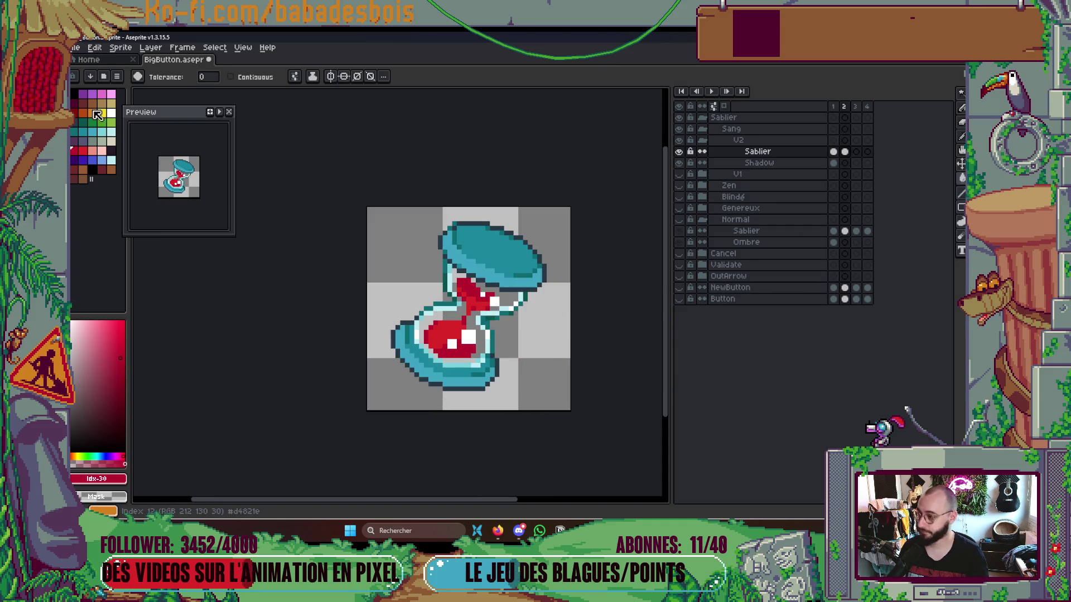
Fill the lid's lower band dark purple-grey with Contiguous enabled
left_click(83, 141)
left_click(231, 77)
left_click(483, 272)
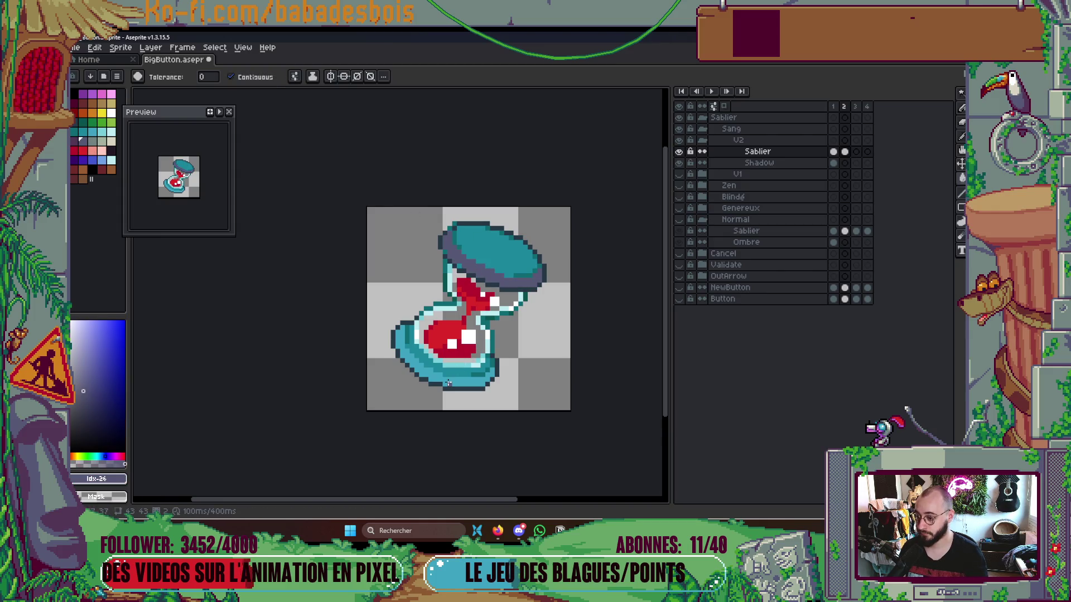
Fill the base's lower band purple-grey, and the lid top and base band dark purple
left_click(448, 384)
scroll(448, 383, "up", 1)
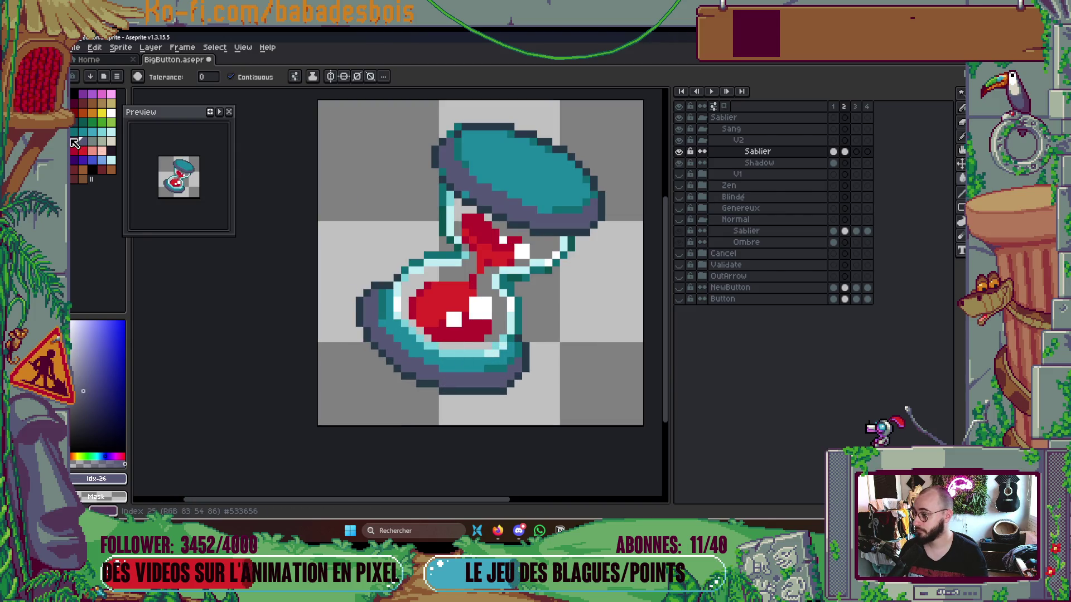
left_click(77, 142)
left_click(513, 167)
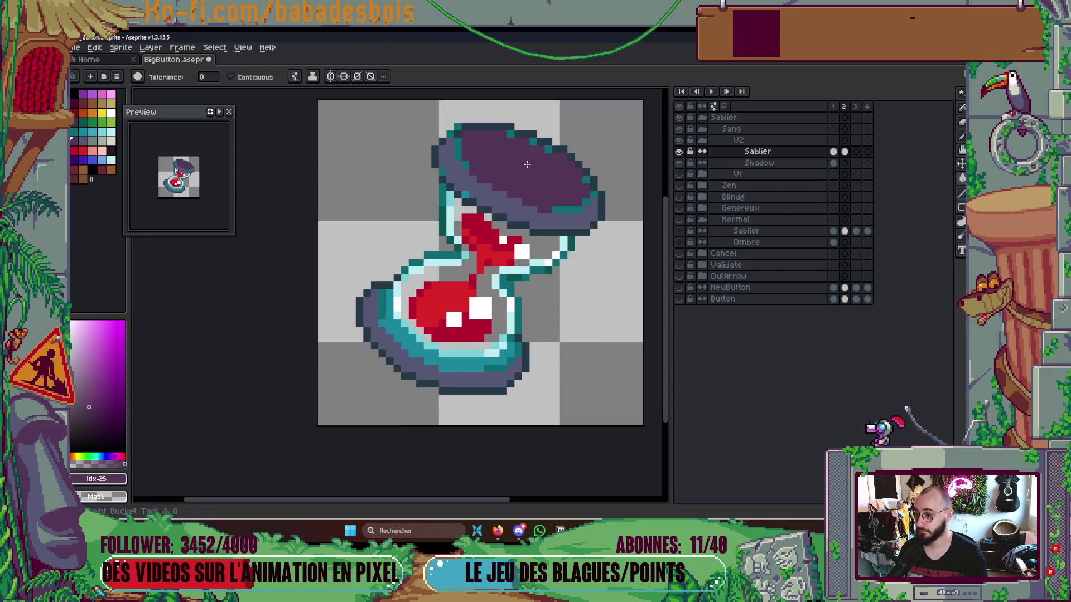
left_click(433, 360)
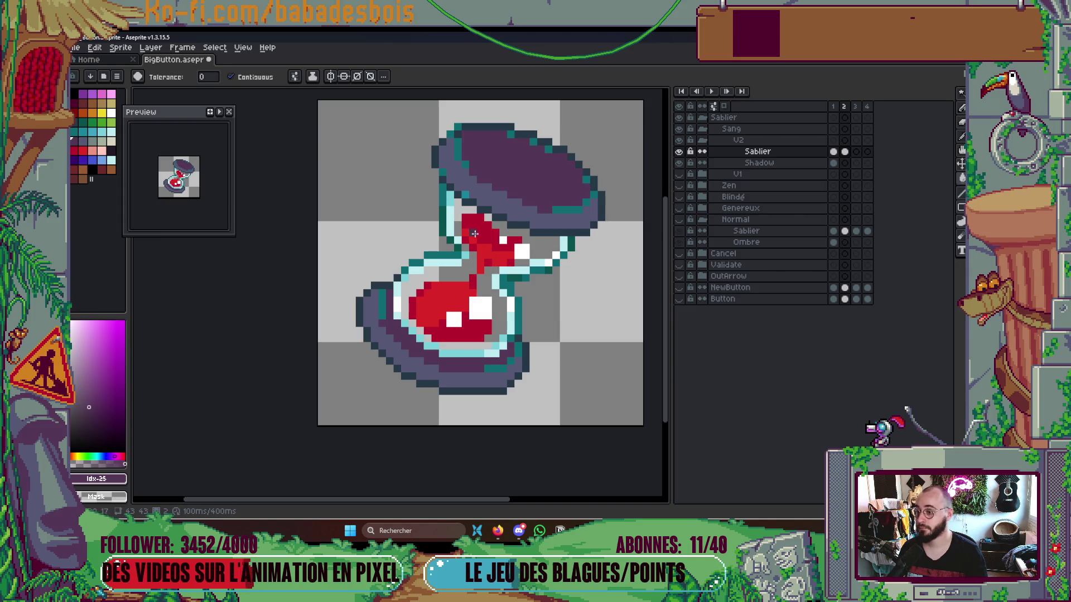
Recolour the whole outline dark red with Contiguous off, then pencil leftover teal pixels
left_click(75, 103)
left_click(280, 81)
left_click(435, 154)
scroll(446, 154, "down", 2)
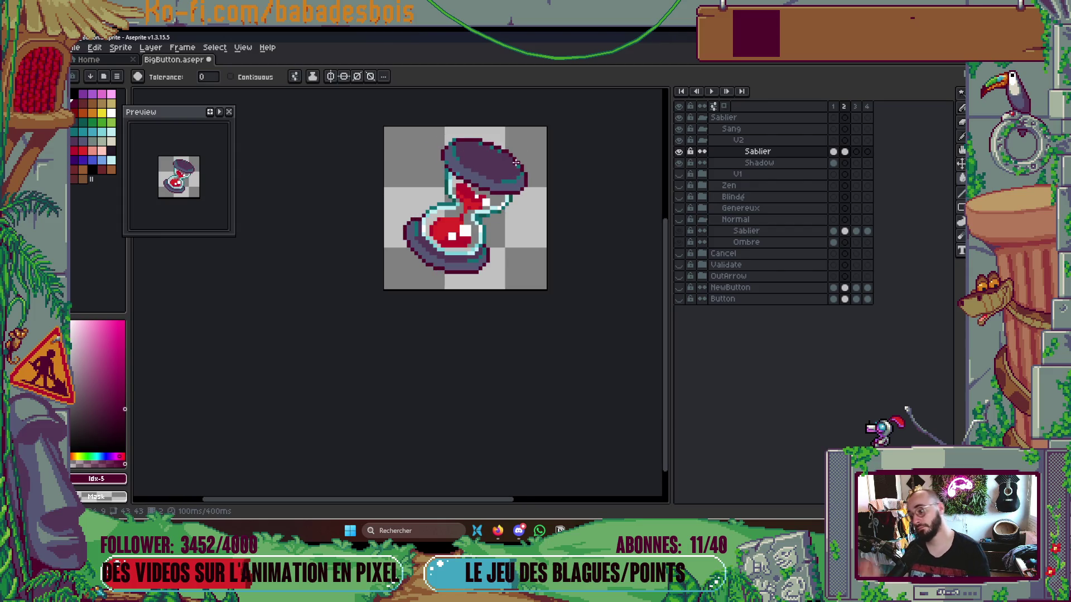
scroll(413, 231, "up", 5)
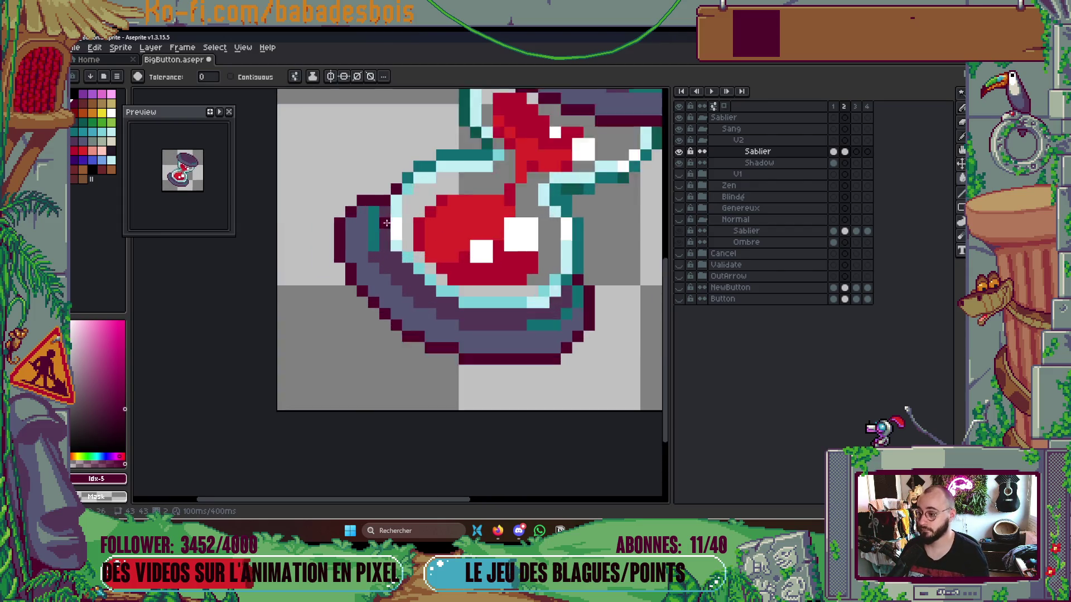
left_click(370, 232)
key("b")
left_click(369, 253)
left_click(369, 210)
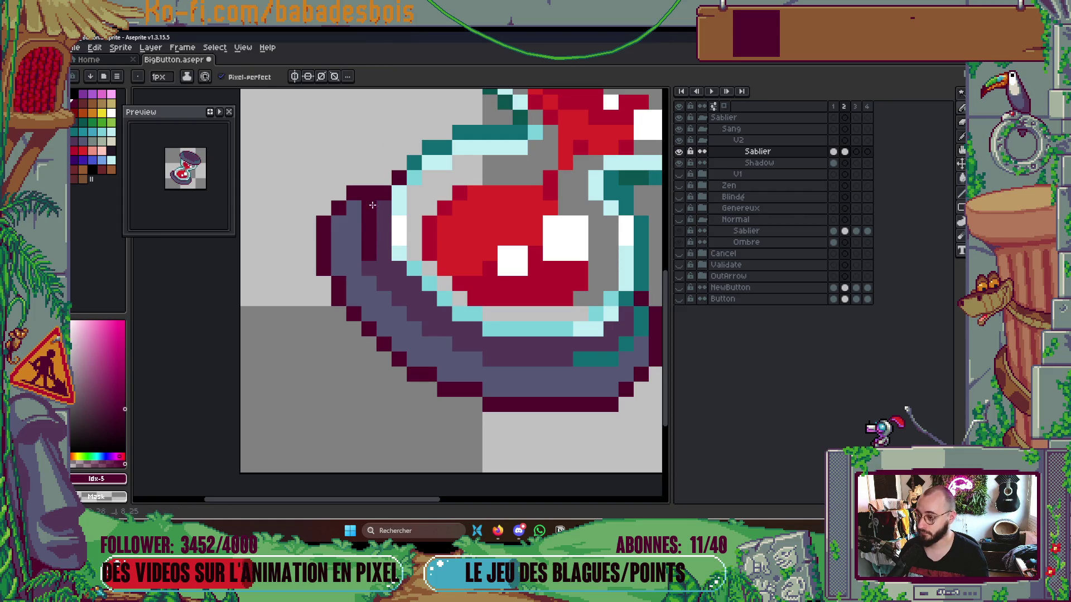
Pencil the seven teal pixels on the base and right rim dark red
scroll(450, 274, "right", 3)
left_click(488, 369)
left_click(503, 368)
left_click(517, 368)
left_click(533, 353)
left_click(549, 338)
left_click(549, 322)
left_click(533, 306)
Select the lid area, fill its remaining teal pixels darker purple, then deselect
left_click_drag(564, 298, 572, 326)
scroll(571, 327, "down", 3)
scroll(519, 282, "up", 2)
scroll(518, 281, "up", 1)
scroll(522, 262, "down", 1)
key("m")
left_click_drag(329, 130, 559, 234)
left_click_drag(500, 211, 616, 303)
left_click_drag(399, 277, 377, 268)
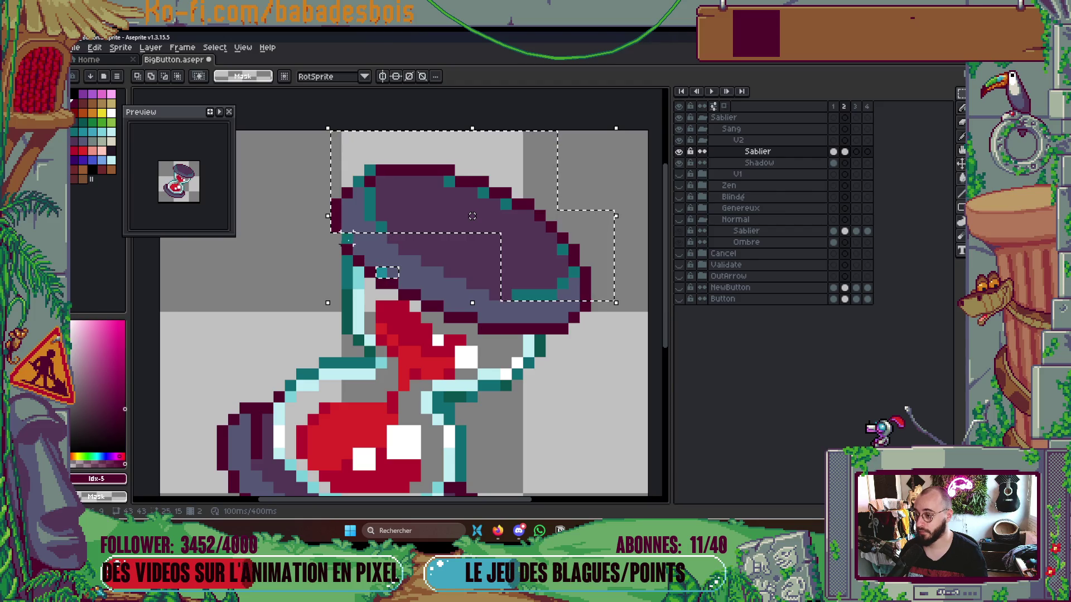
key("g")
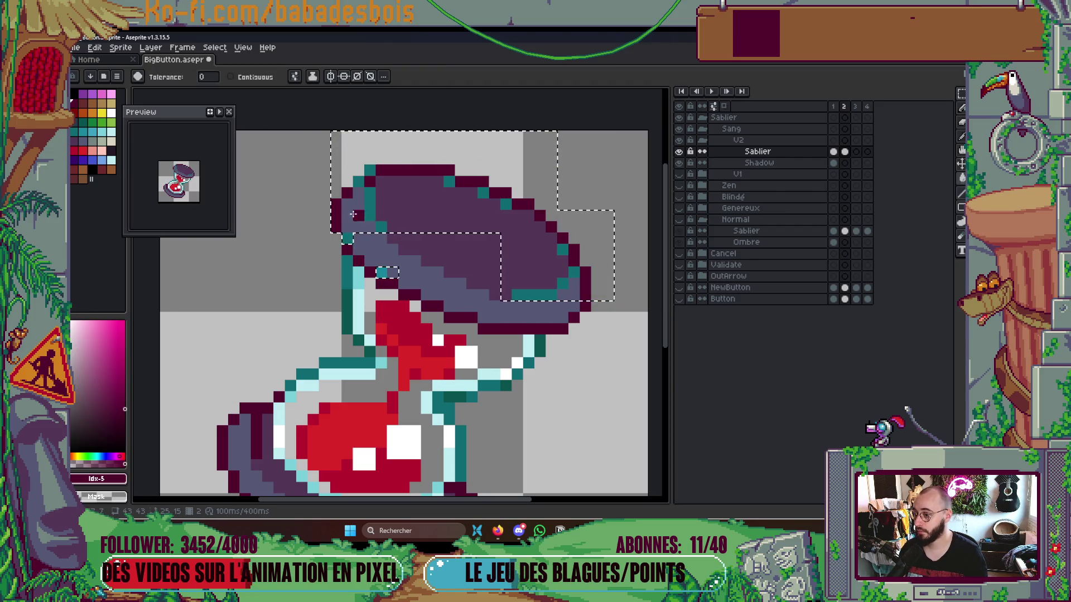
left_click(425, 225)
scroll(425, 225, "down", 4)
key("ctrl+d")
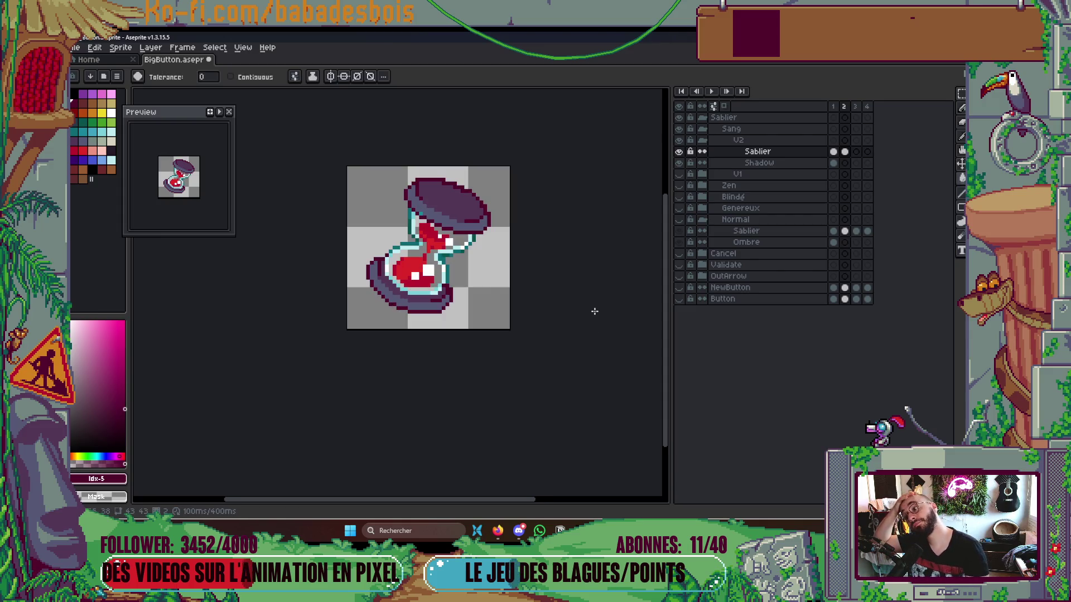
Pick the cream swatch and draw a small cream spike on the lid's right edge
key("Left")
key("Right")
scroll(538, 251, "up", 2)
key("Left")
key("Right")
scroll(440, 193, "left", 3)
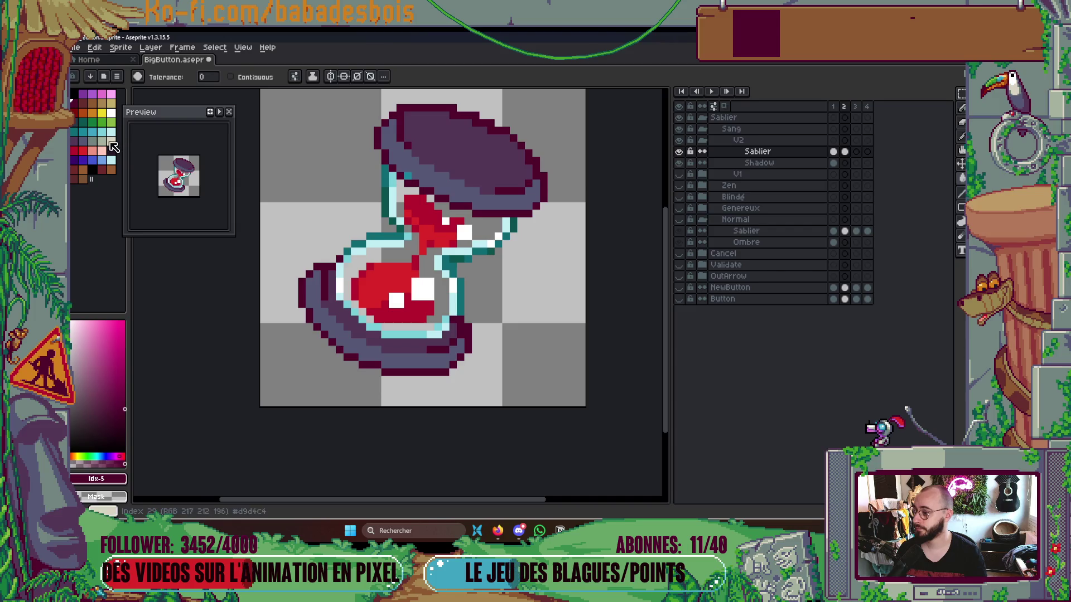
left_click(111, 143)
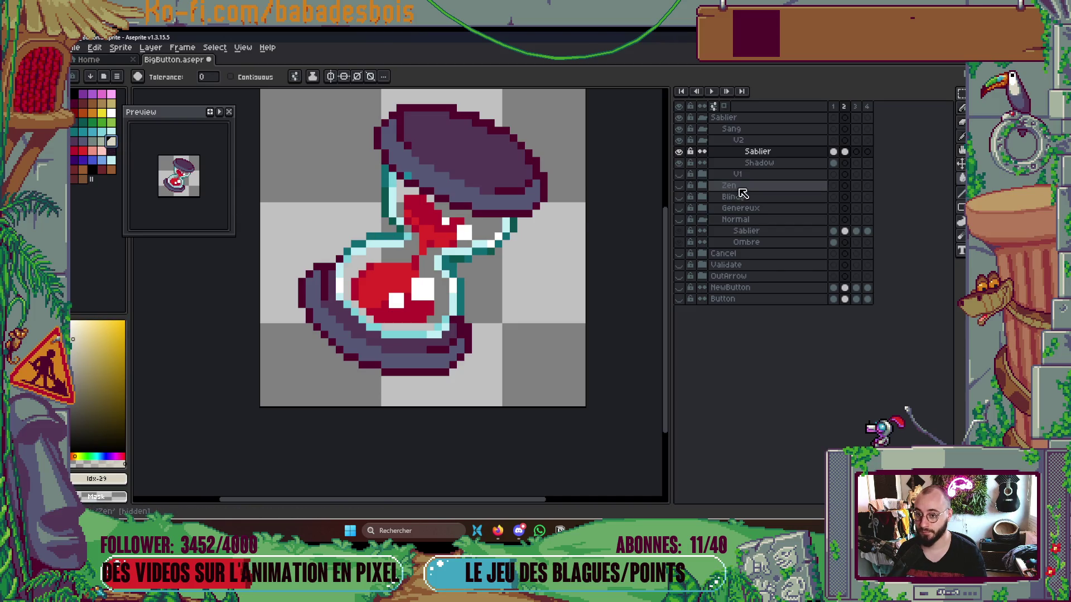
key("b")
left_click(521, 198)
key("ctrl")
key("z")
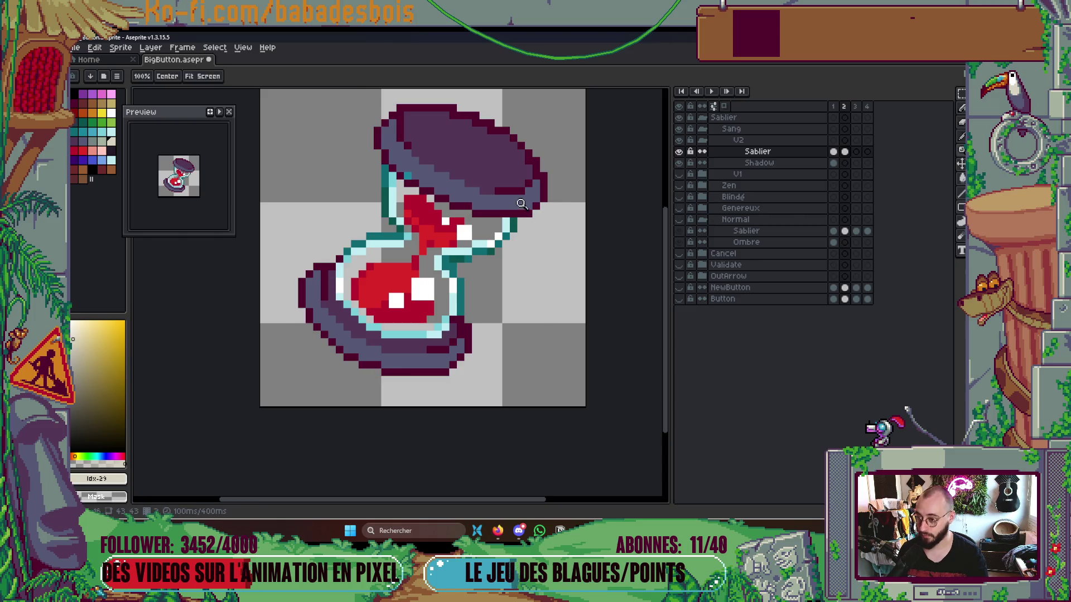
key("b")
left_click_drag(520, 199, 539, 219)
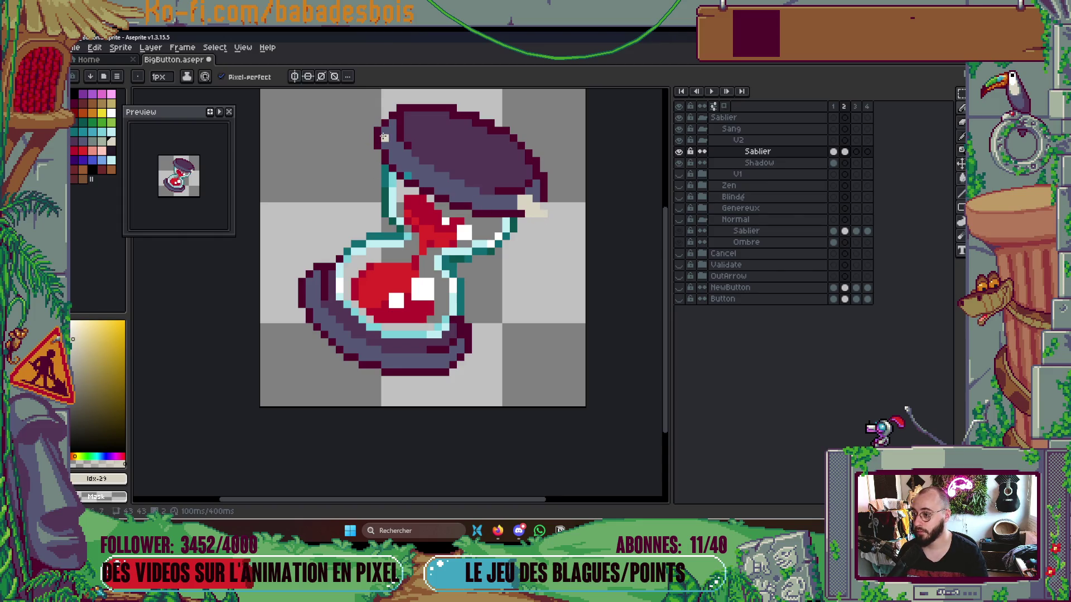
Draw a cream spike on the lid's left edge, fixing a stray pixel
left_click_drag(376, 144, 383, 139)
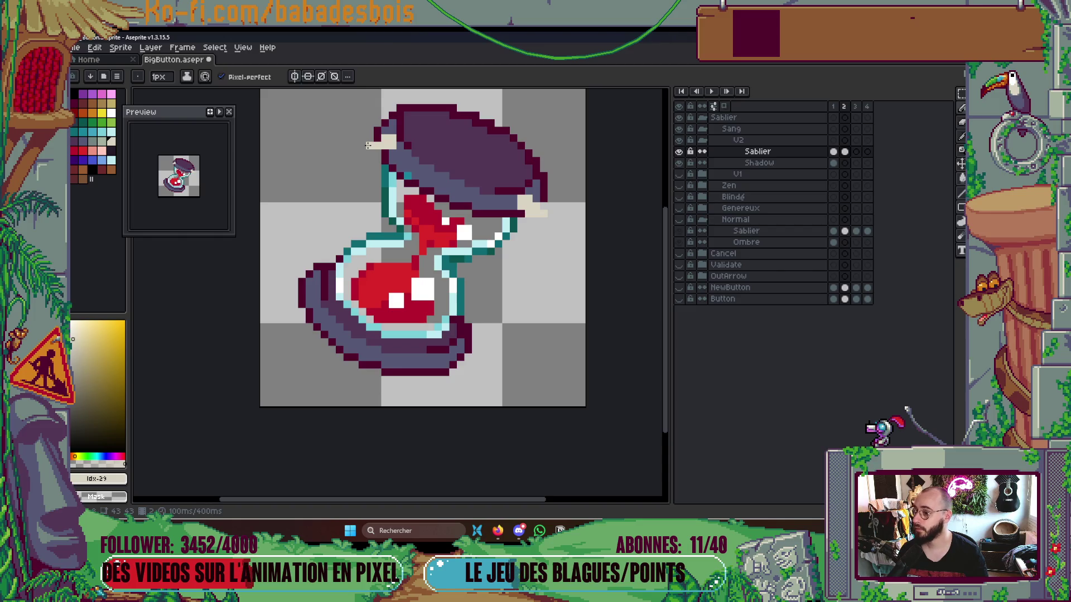
left_click(381, 153)
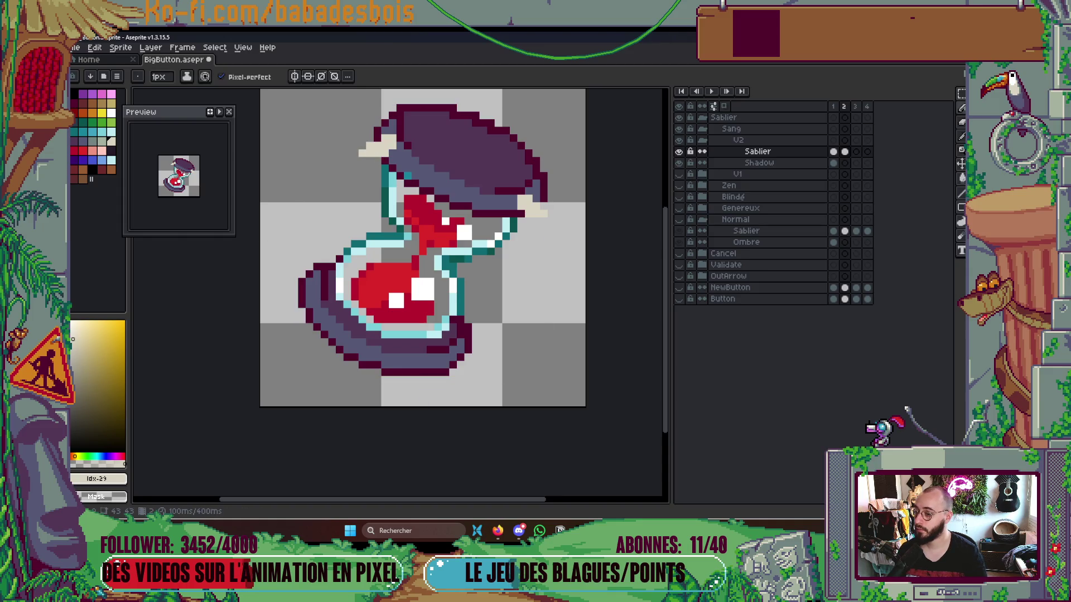
key("ctrl+z")
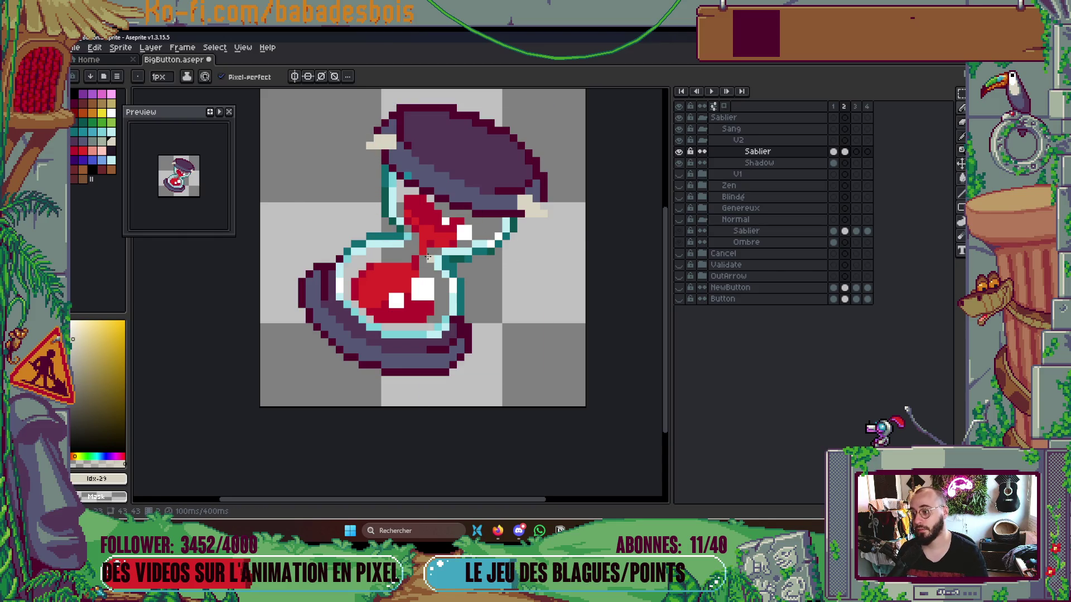
left_click(371, 136)
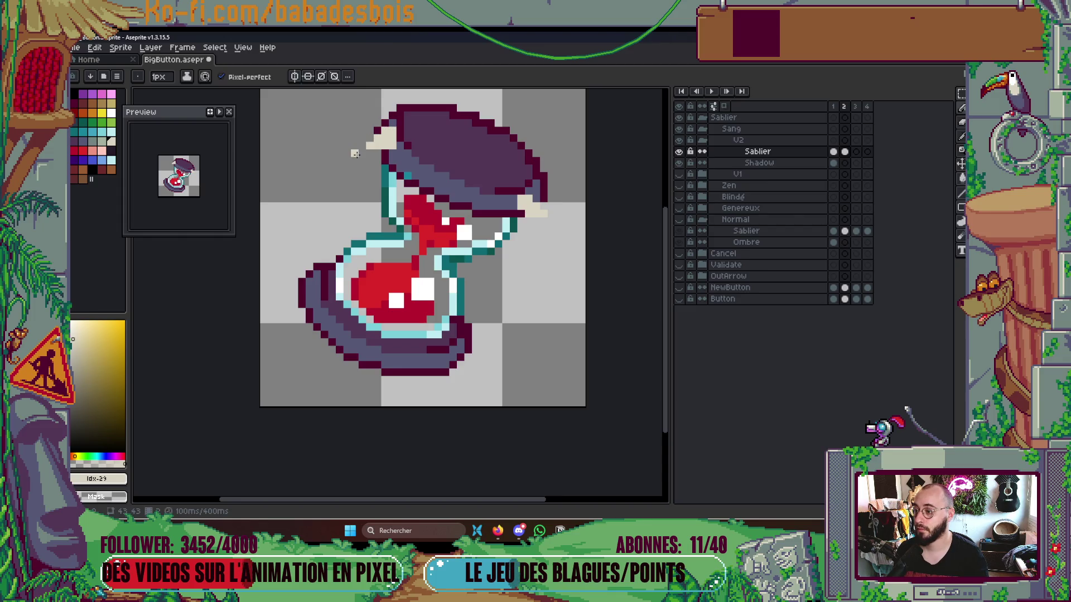
Sample the slate lid colour and try a 2-pixel brush, reverting to a 1-pixel brush
left_click(393, 150, "alt")
scroll(391, 149, "down", 2)
scroll(435, 173, "up", 2)
key("plus")
key("ctrl+z")
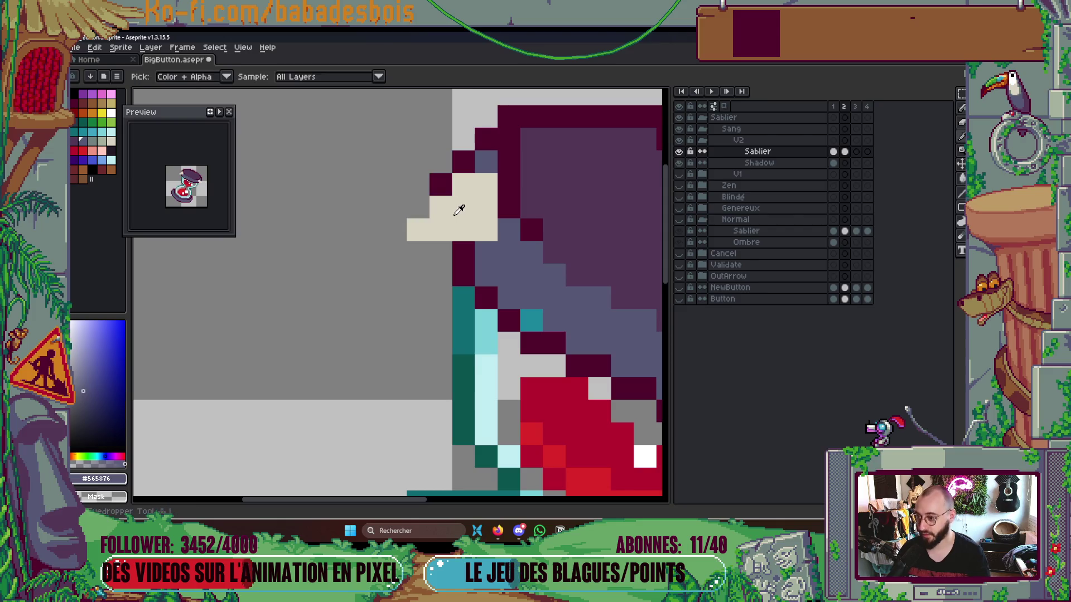
key("minus")
left_click(459, 208, "alt")
key("ctrl+z")
key("ctrl+z")
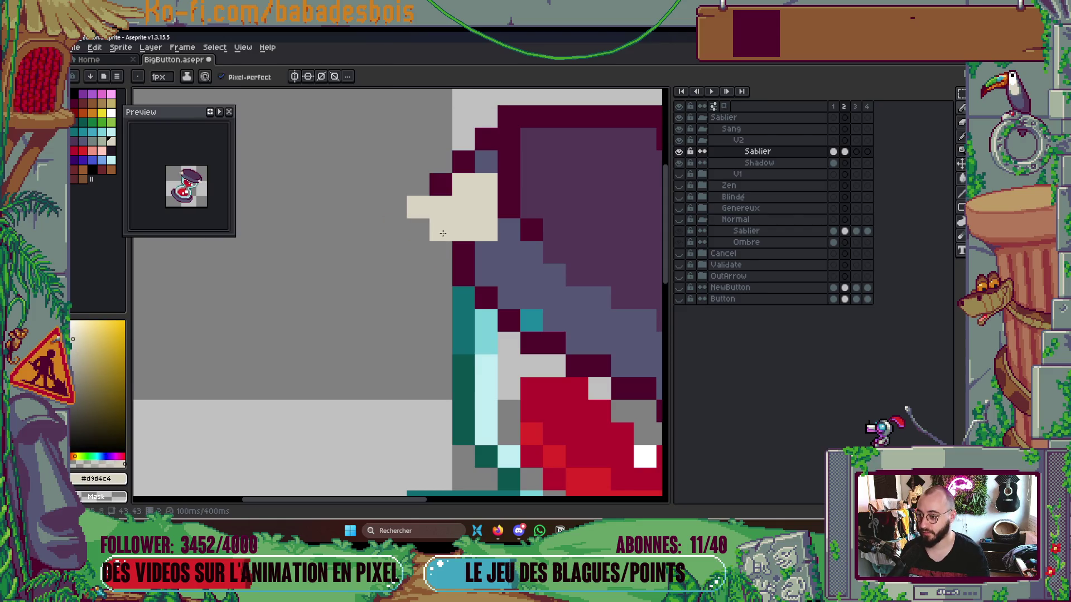
Touch up pixels under the lid in cream and slate, removing a misplaced cream pixel
left_click(441, 184)
left_click(492, 240, "alt")
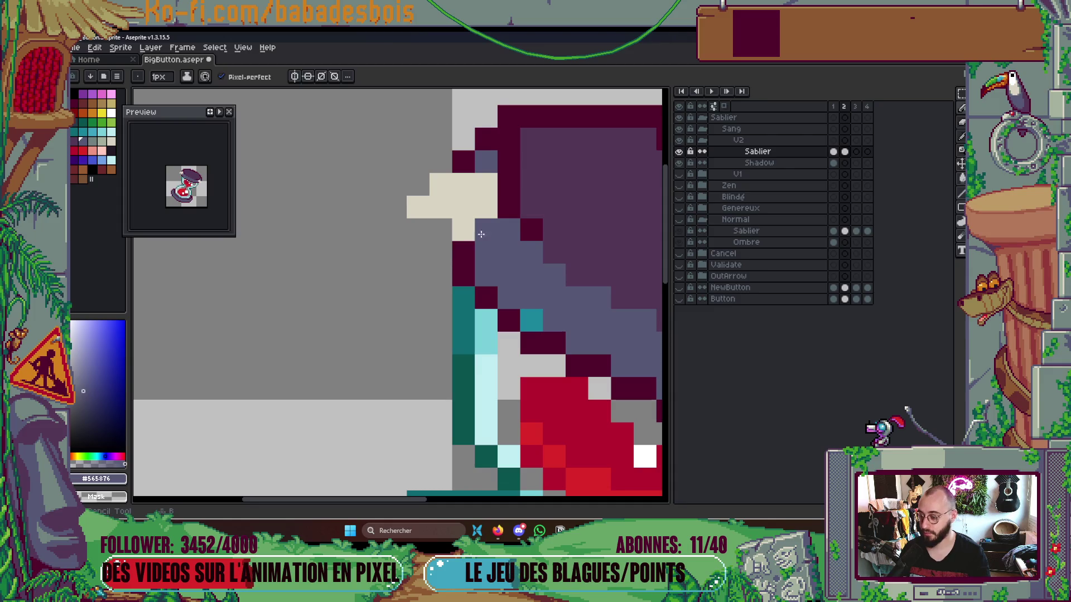
left_click(466, 252, "alt")
scroll(461, 232, "down", 4)
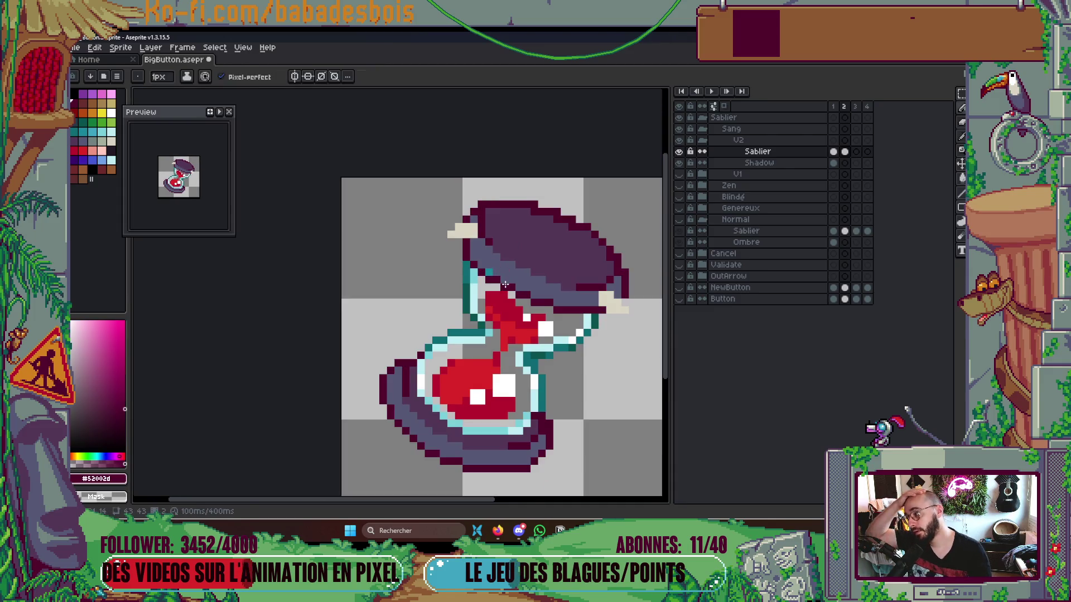
scroll(576, 298, "up", 1)
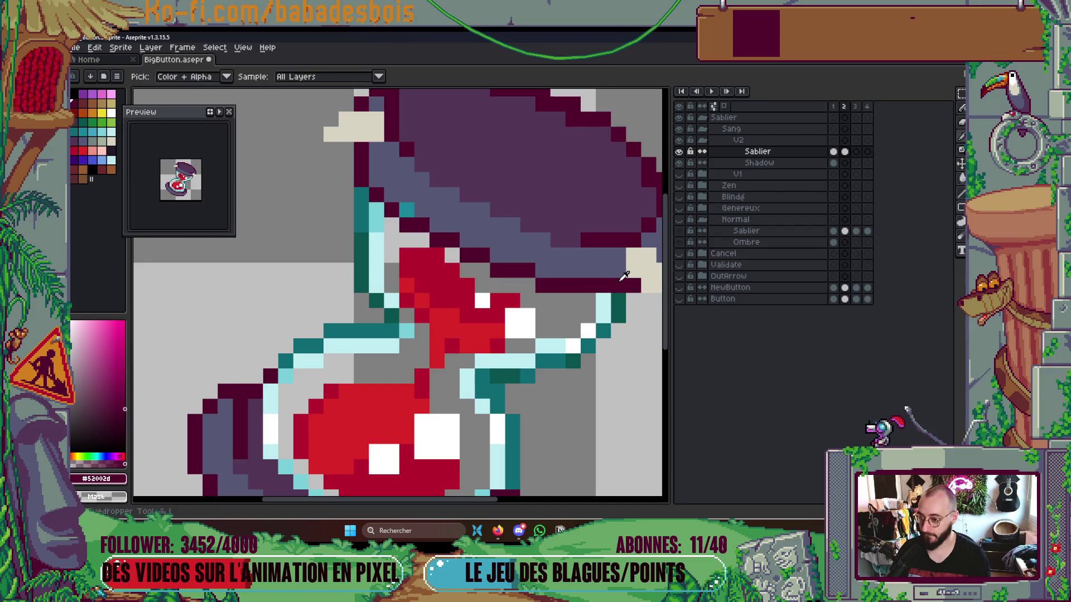
left_click(651, 264, "alt")
left_click(538, 256)
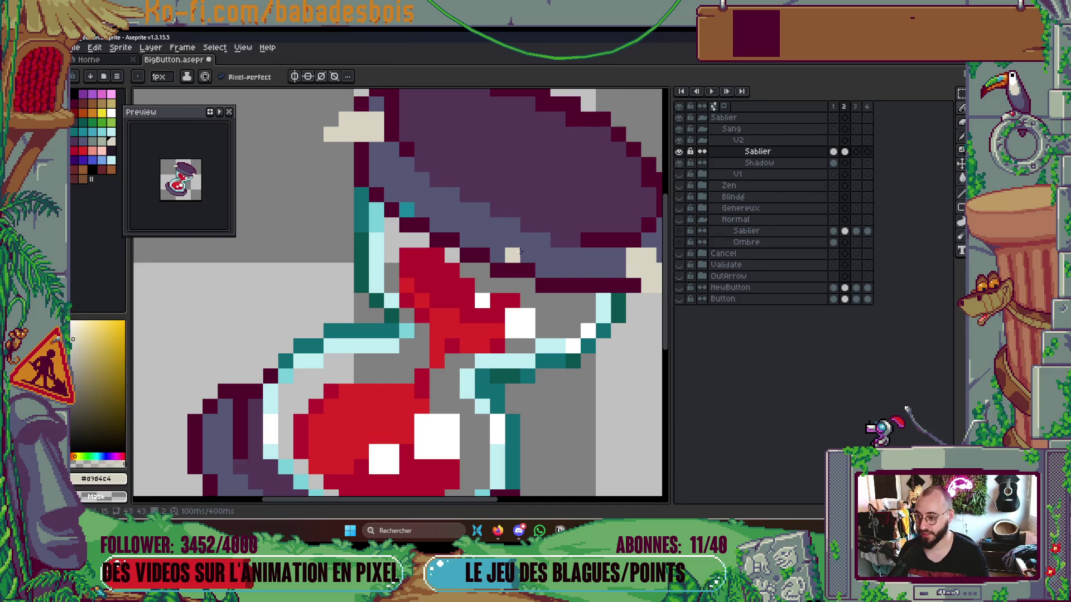
key("ctrl+z")
left_click(449, 210)
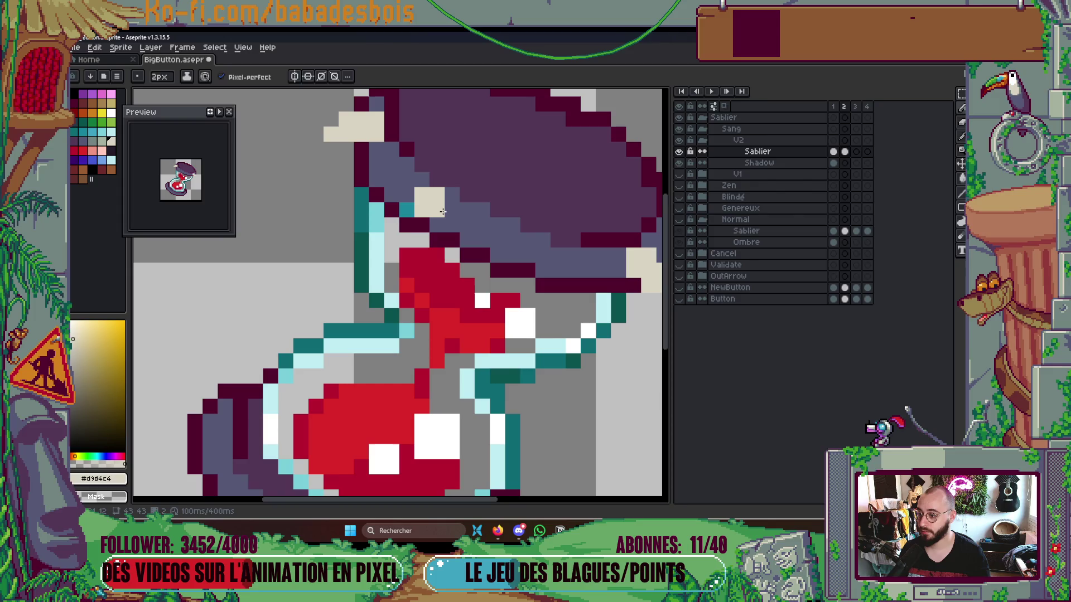
scroll(445, 211, "down", 2)
left_click(445, 209, "alt")
left_click(445, 209)
scroll(447, 204, "down", 2)
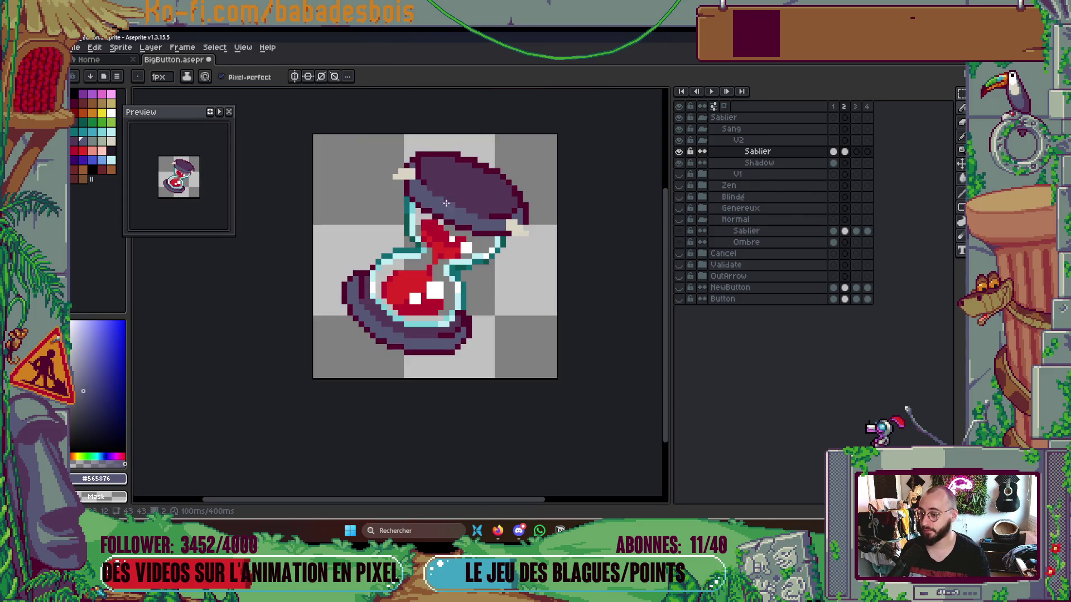
scroll(491, 247, "up", 2)
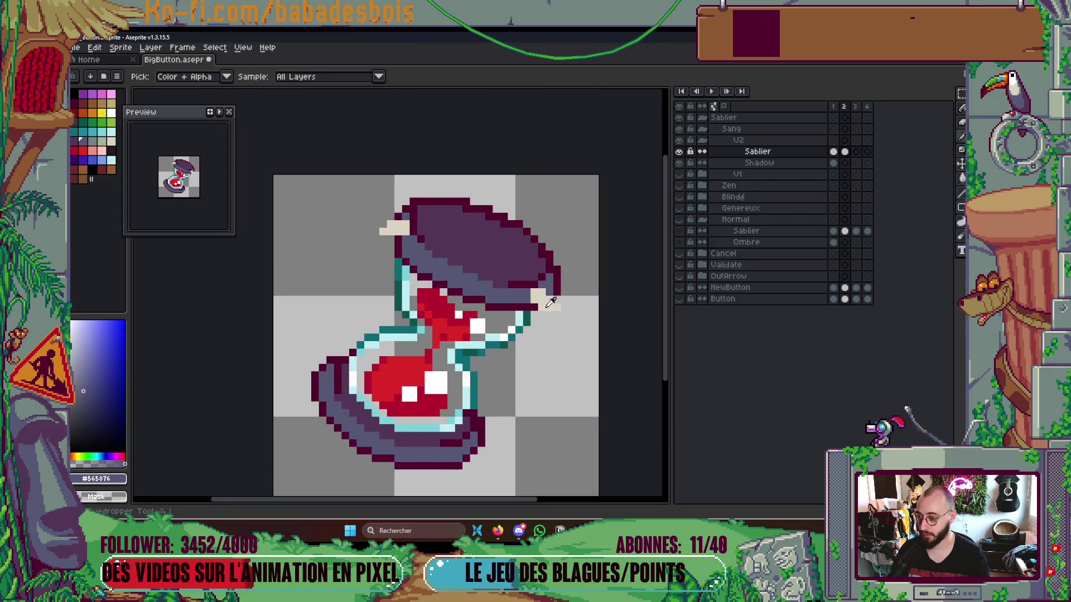
Try a 2-pixel cream stroke on the lid underside, then undo it and return to 1 pixel
left_click(554, 304, "alt")
scroll(466, 289, "up", 3)
key("plus")
left_click(406, 256)
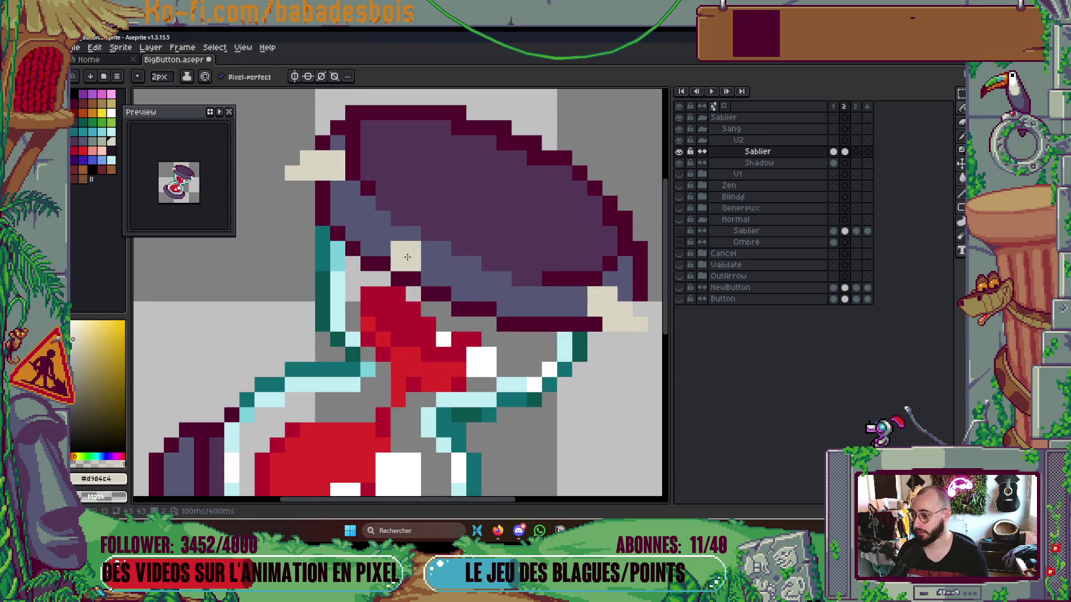
key("ctrl+z")
key("minus")
left_click(377, 298)
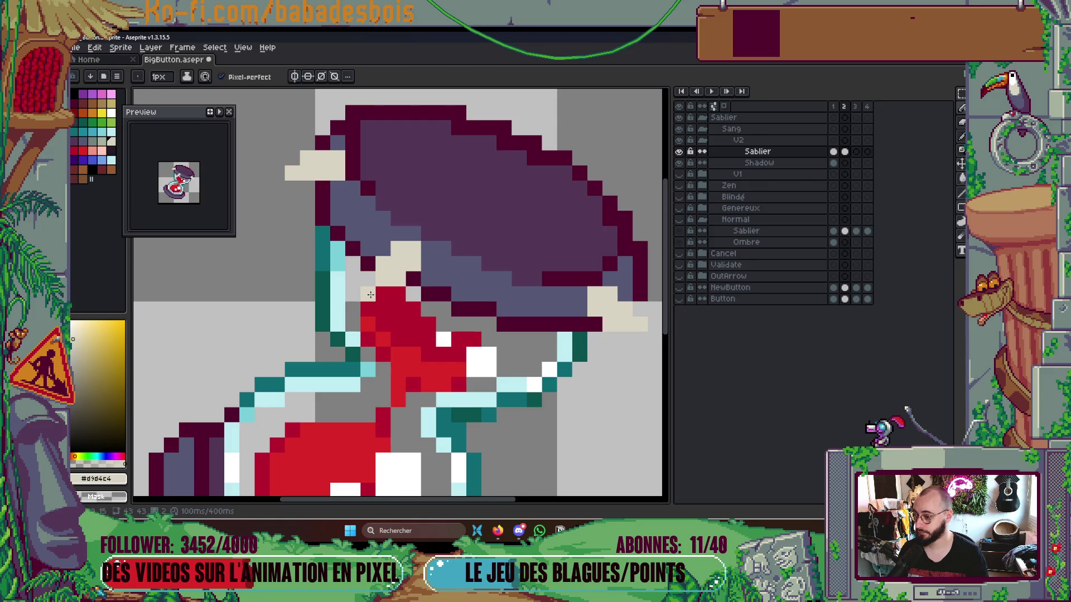
Extend the red sand left, add a cream highlight, and widen and lengthen the right spike
left_click(368, 294)
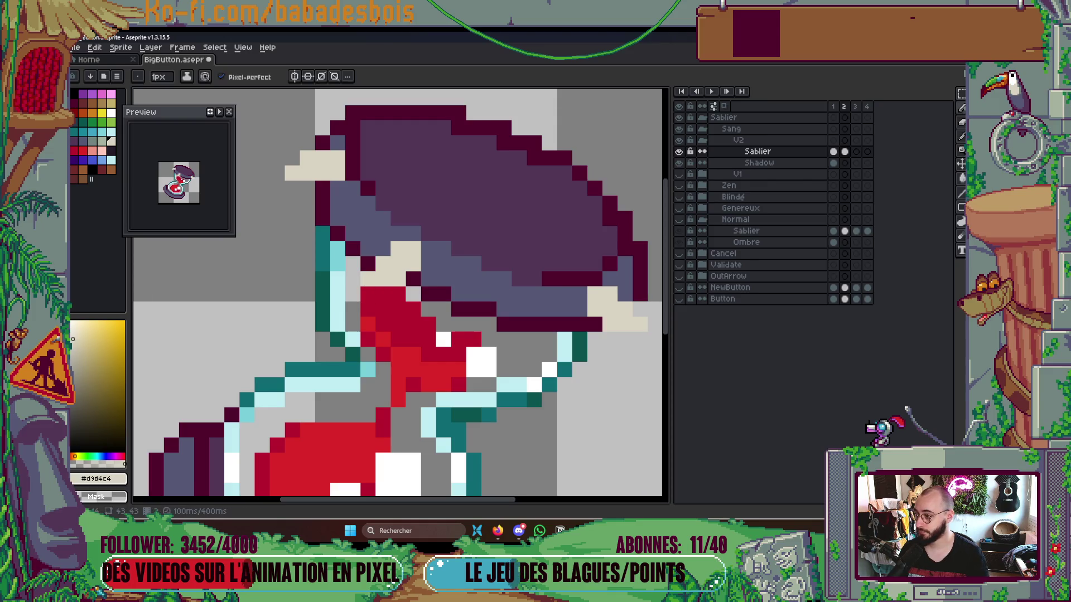
left_click(406, 319)
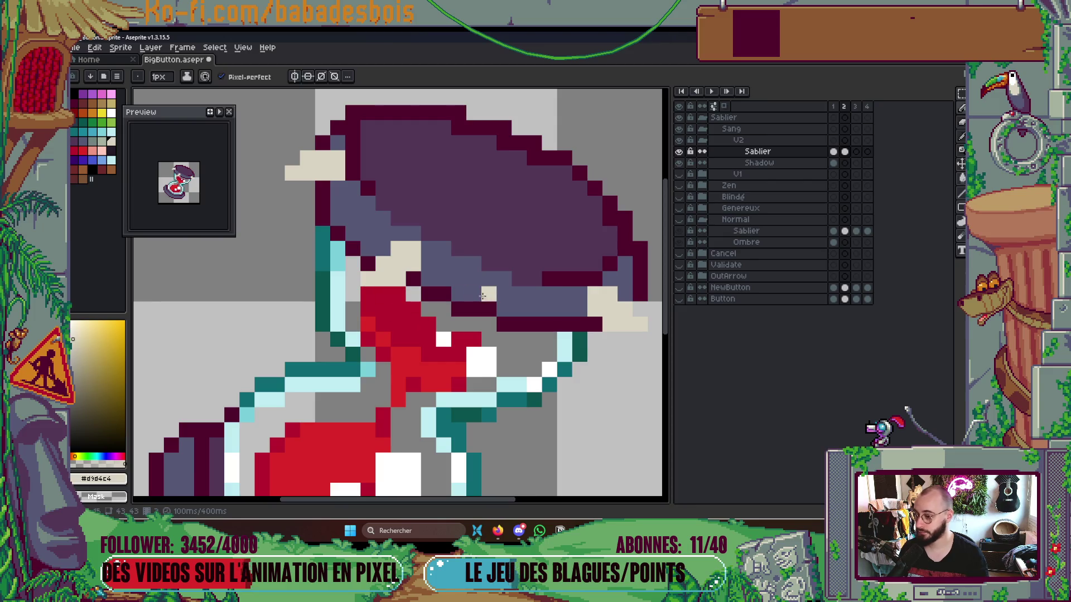
mouse_move(509, 297)
left_mouse_down()
mouse_move(504, 309)
mouse_move(520, 304)
left_mouse_up()
left_click(518, 342)
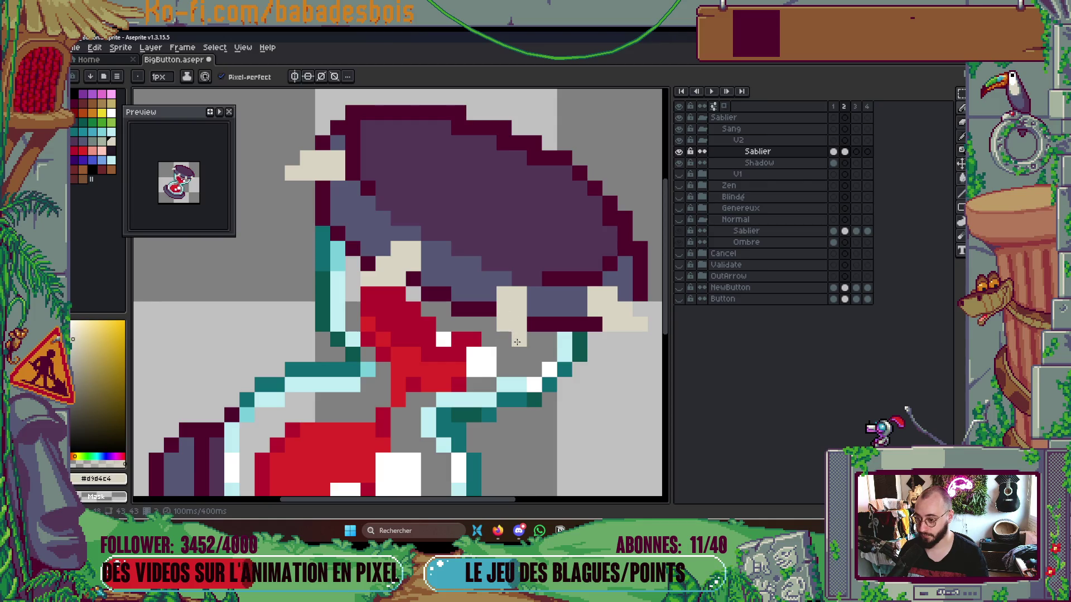
scroll(561, 386, "down", 4)
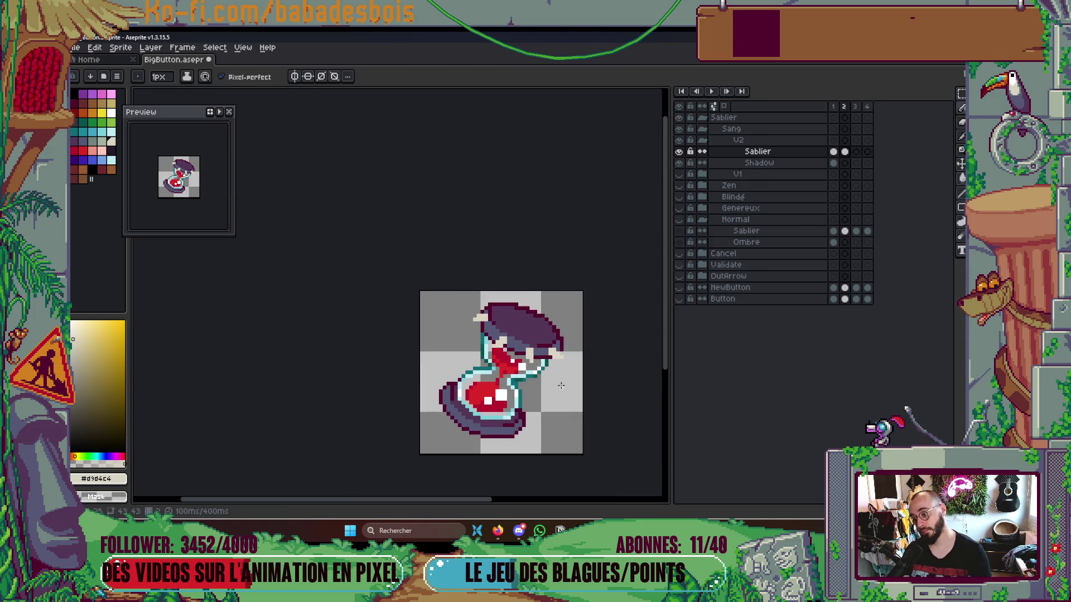
scroll(568, 384, "up", 2)
Select the small cream pixel patch and pick the slate and dark maroon lid colours
key("w")
left_click(544, 334)
scroll(560, 368, "up", 2)
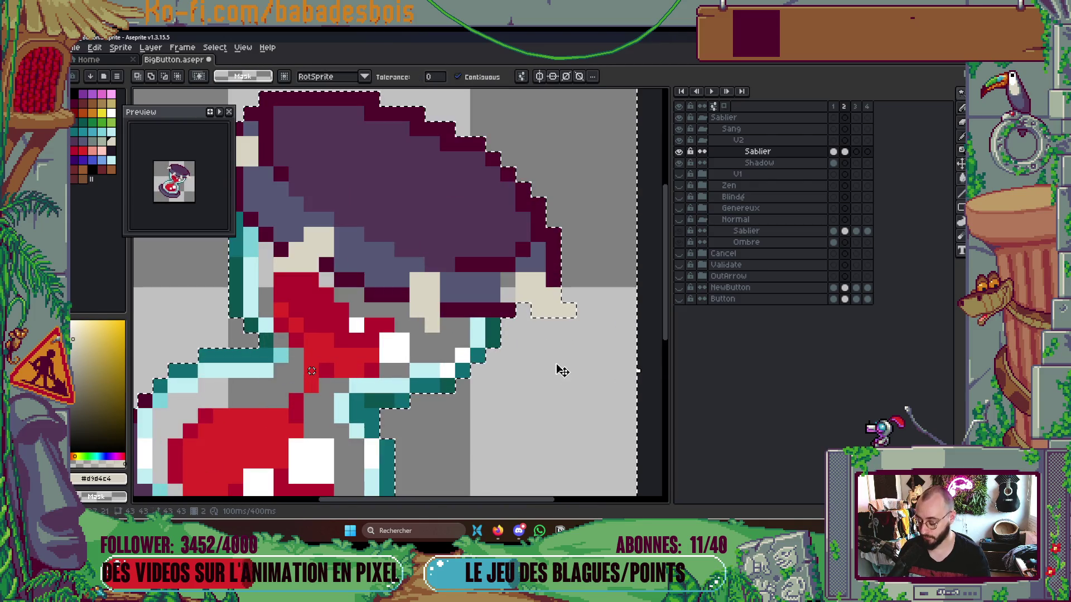
key("b")
left_click(533, 250, "alt")
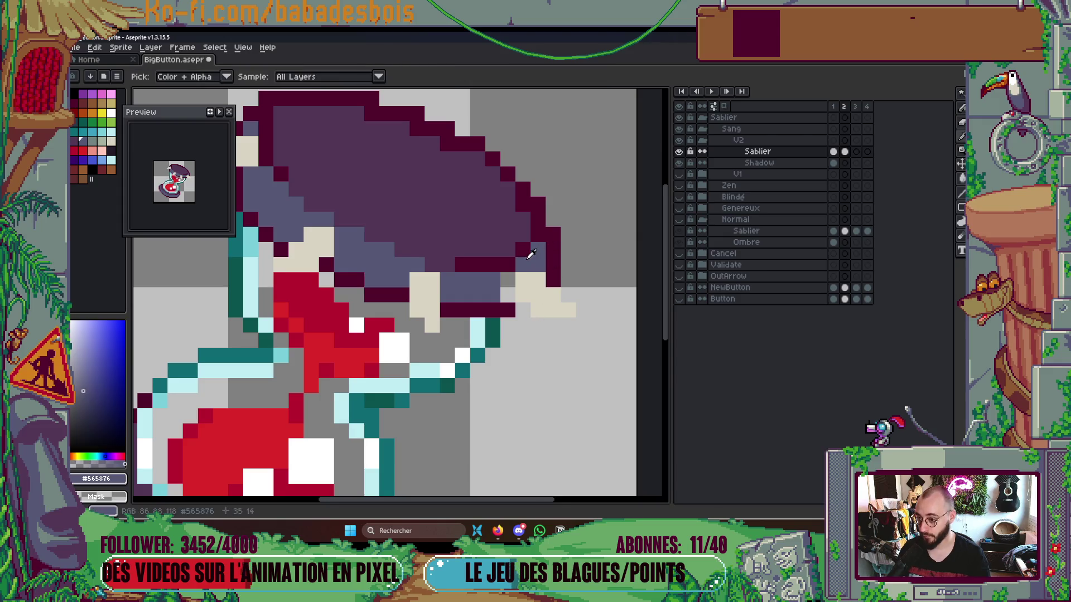
left_click(511, 306, "alt")
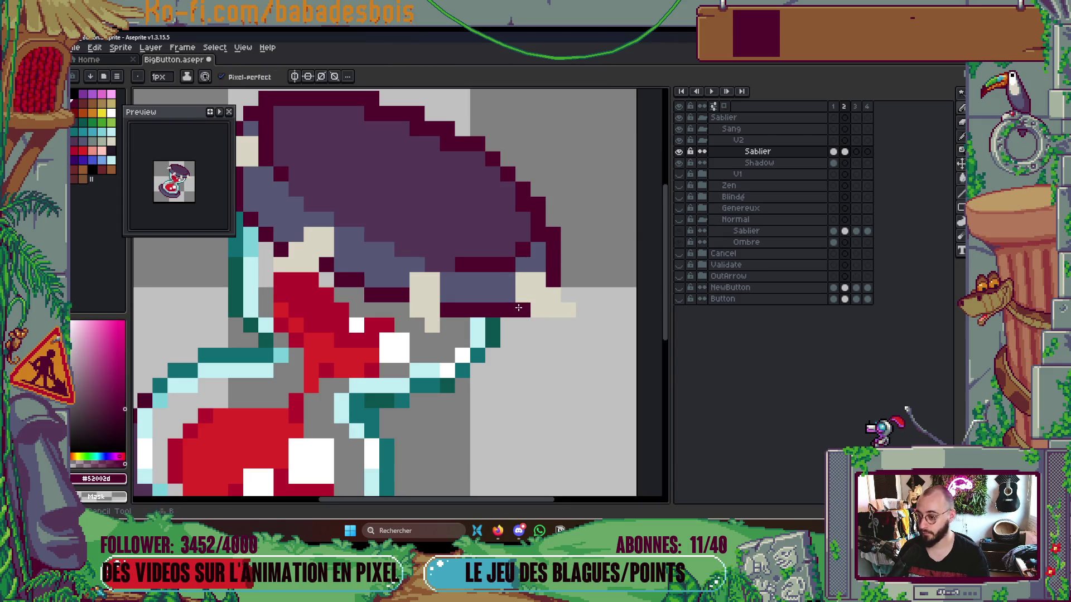
scroll(554, 322, "down", 5)
scroll(509, 288, "up", 5)
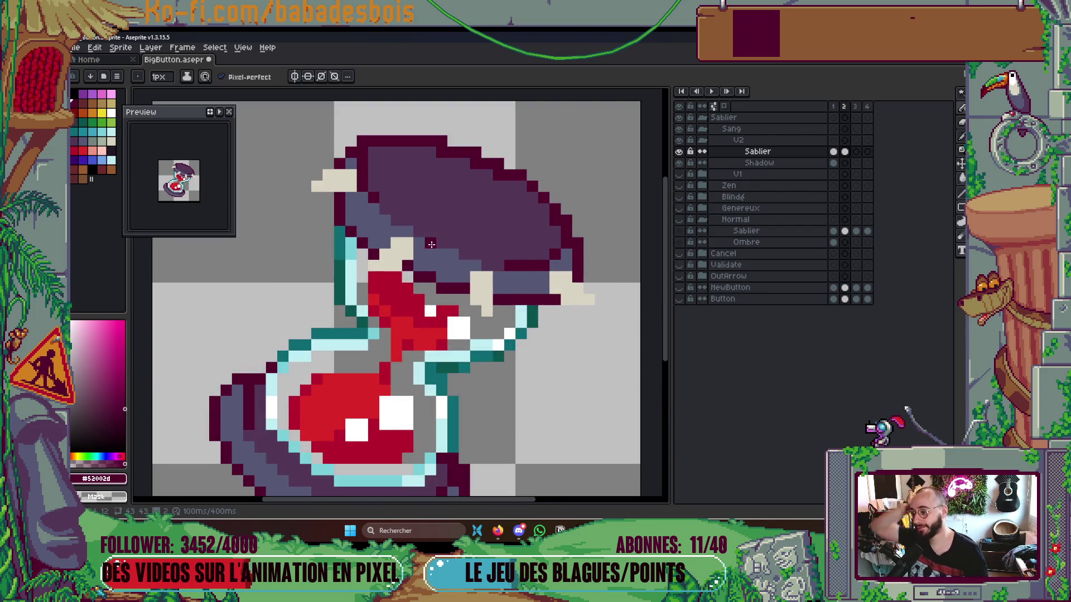
scroll(431, 244, "up", 1)
Shift a small block under the lid and fix lid pixels in slate and dark maroon
key("m")
mouse_move(351, 232)
left_mouse_down()
mouse_move(416, 283)
mouse_move(394, 263)
left_mouse_up()
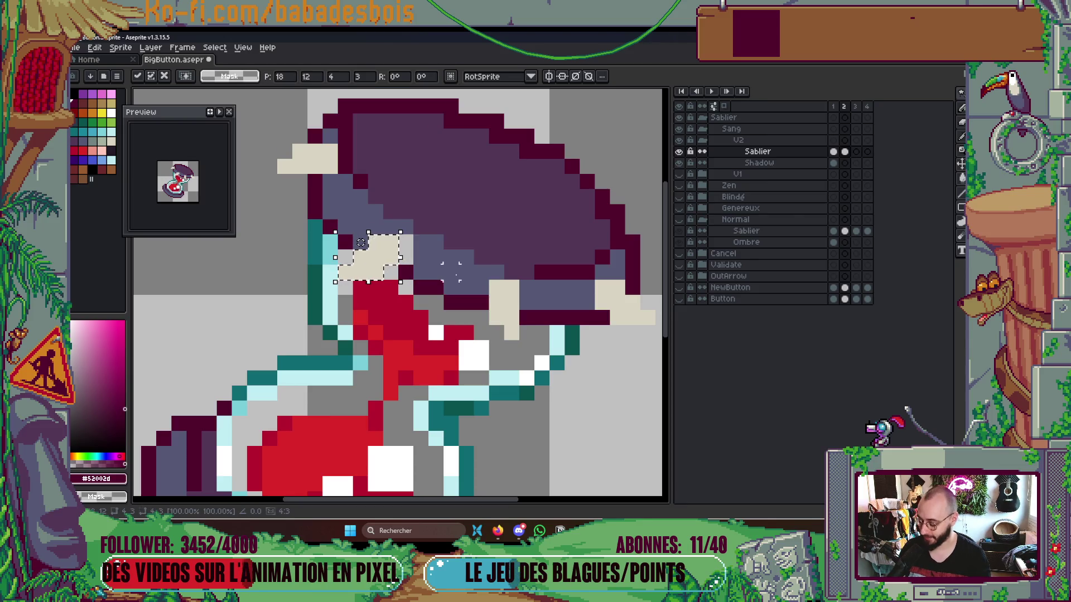
key("ctrl+d")
key("b")
left_click(405, 253, "alt")
left_click(406, 241)
left_click(405, 271, "alt")
left_click(396, 275)
left_click(475, 393)
key("ctrl+z")
Move the beige spike column one pixel left and extend the lid's bottom maroon row left
key("q")
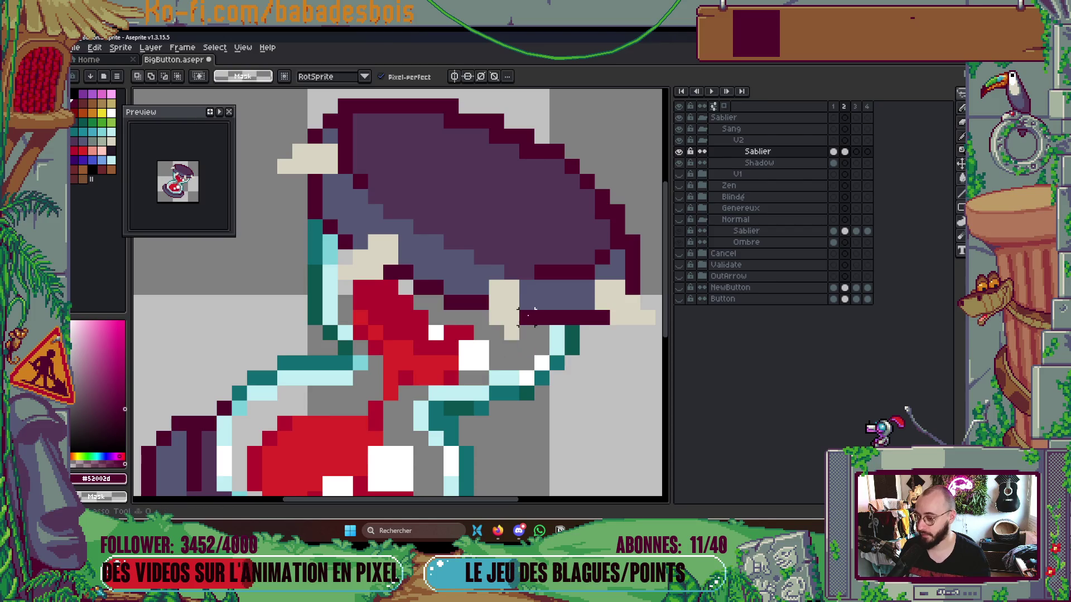
mouse_move(505, 295)
left_mouse_down()
mouse_move(489, 342)
mouse_move(497, 318)
left_mouse_up()
key("ctrl+d")
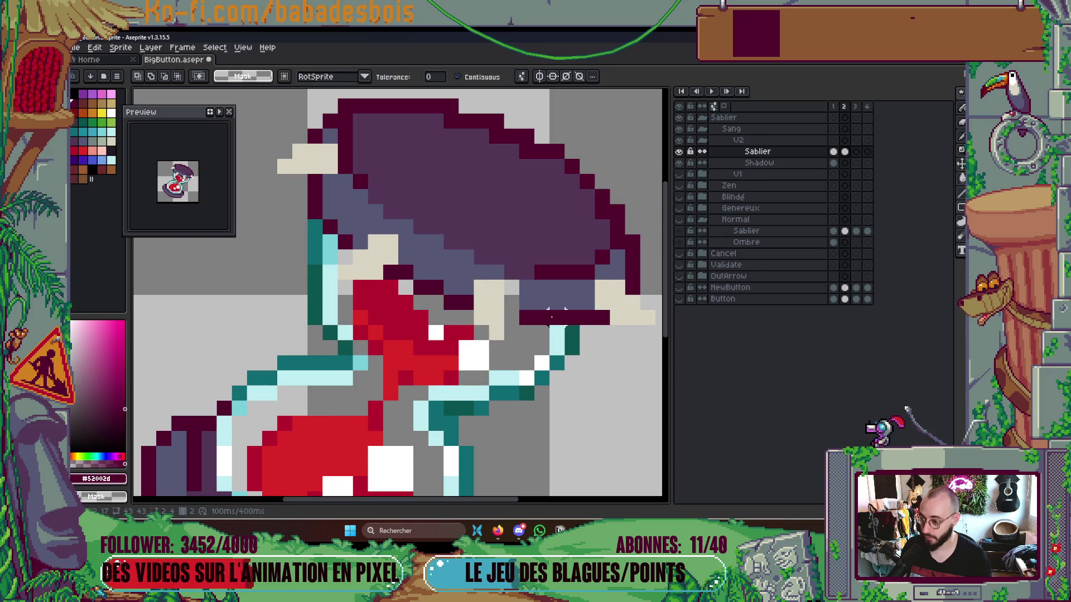
key("b")
left_click(511, 318)
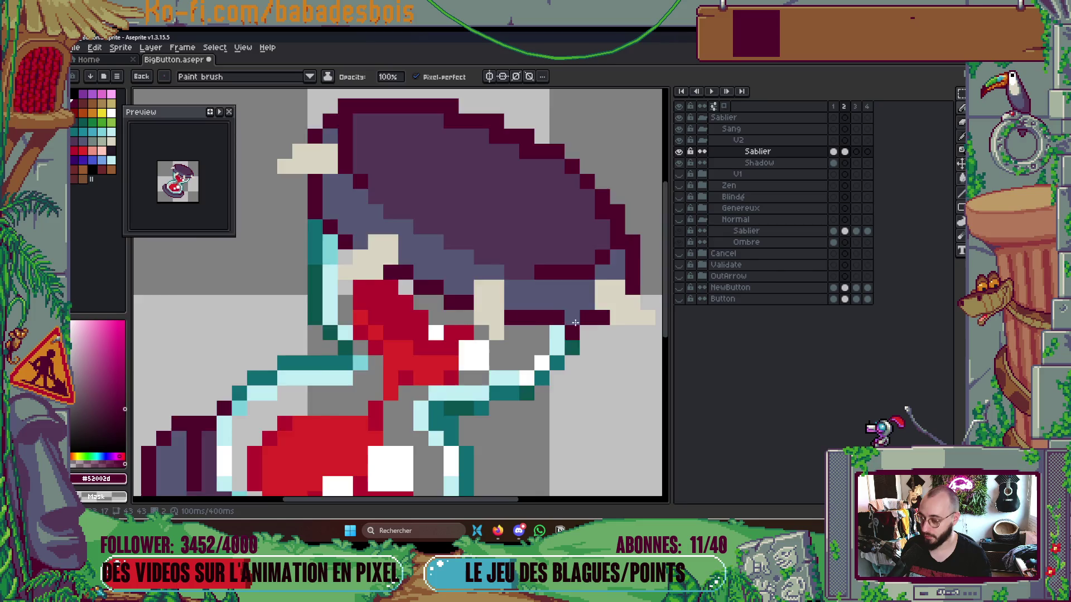
scroll(596, 324, "down", 3)
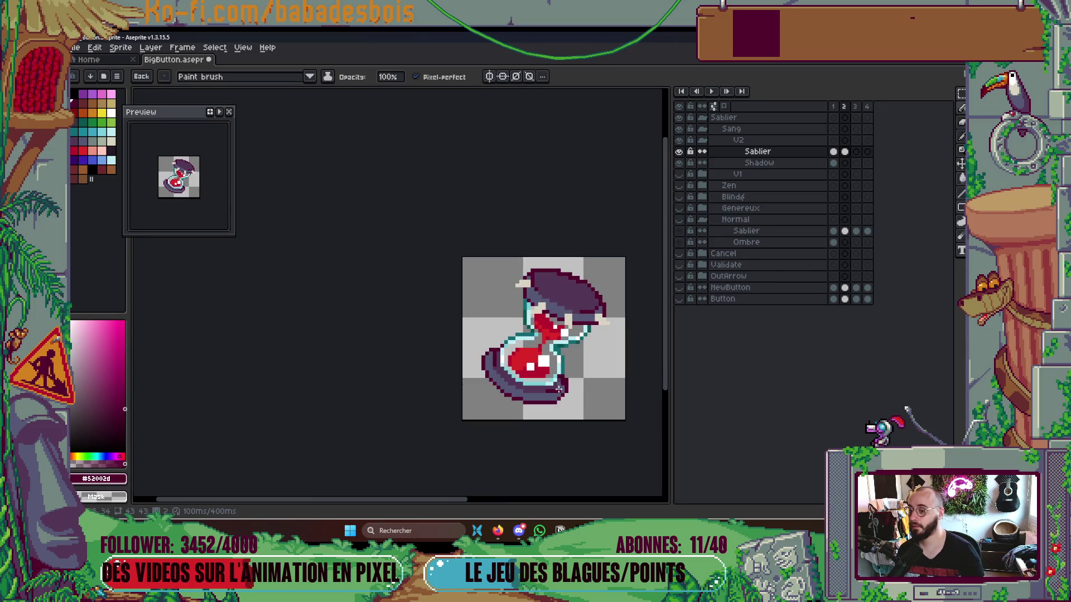
left_click_drag(570, 389, 579, 243)
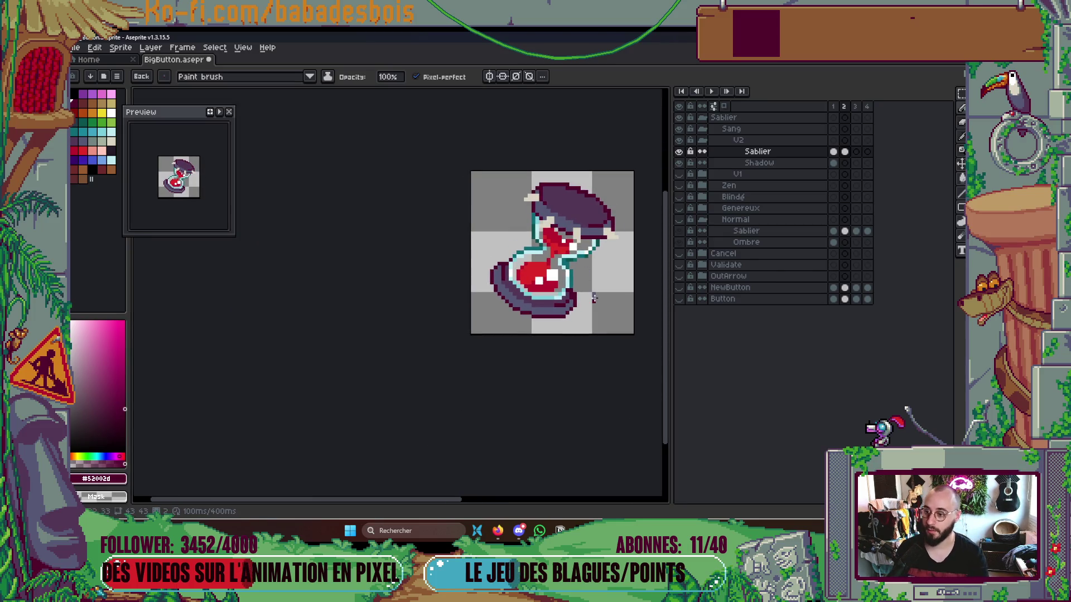
scroll(594, 299, "up", 3)
Copy the four cream spikes and paste the copy around the purple base
key("w")
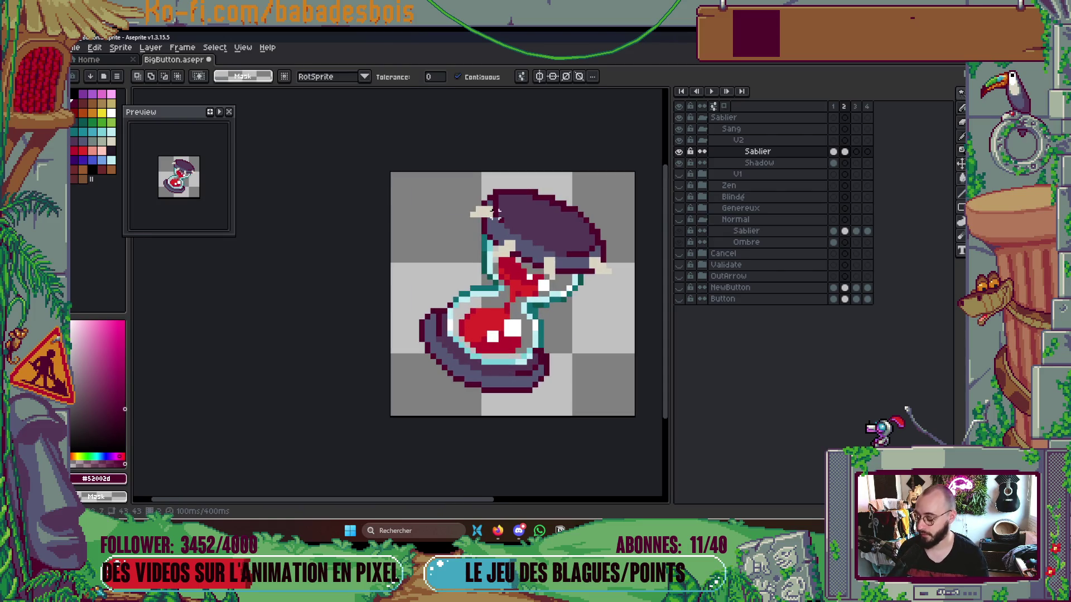
left_click(478, 210)
left_click(504, 249, "shift")
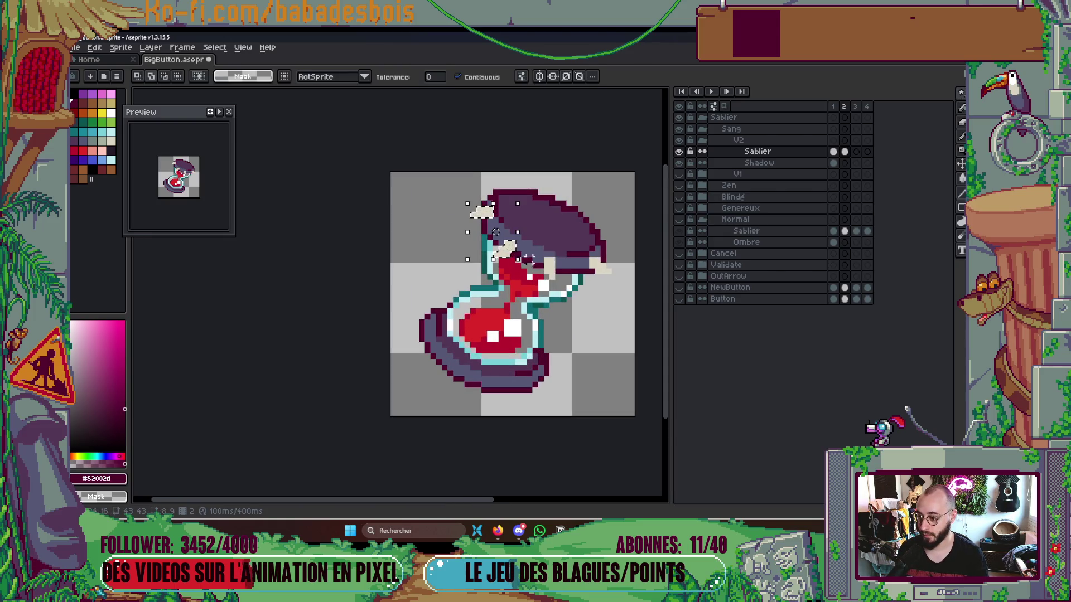
scroll(560, 272, "up", 2)
left_click(539, 260, "shift")
left_click(636, 258, "shift")
scroll(636, 258, "down", 2)
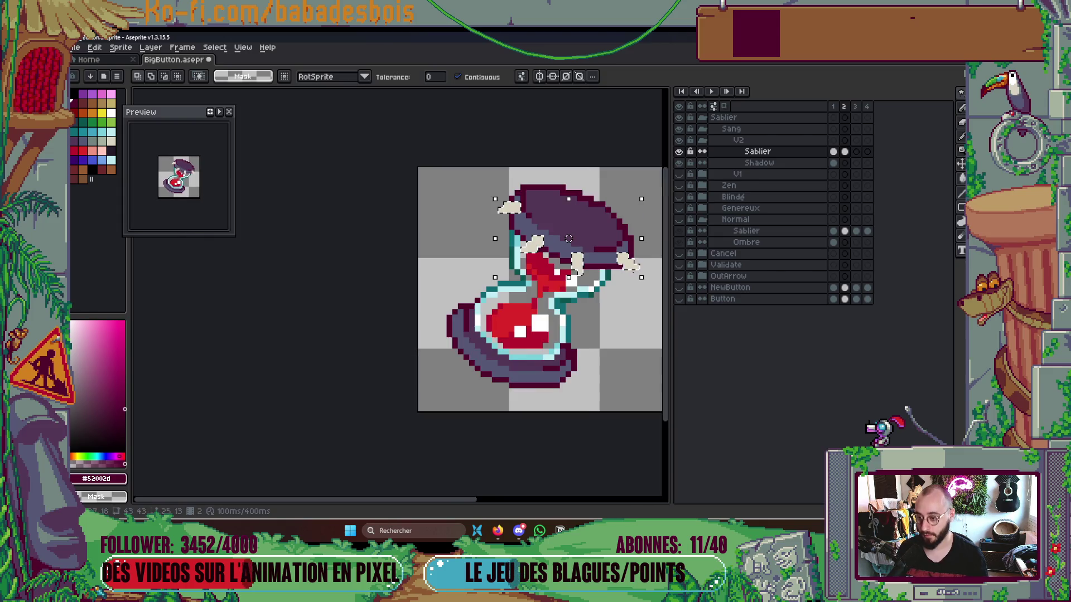
key("ctrl+c")
key("ctrl+v")
left_click_drag(606, 260, 544, 378)
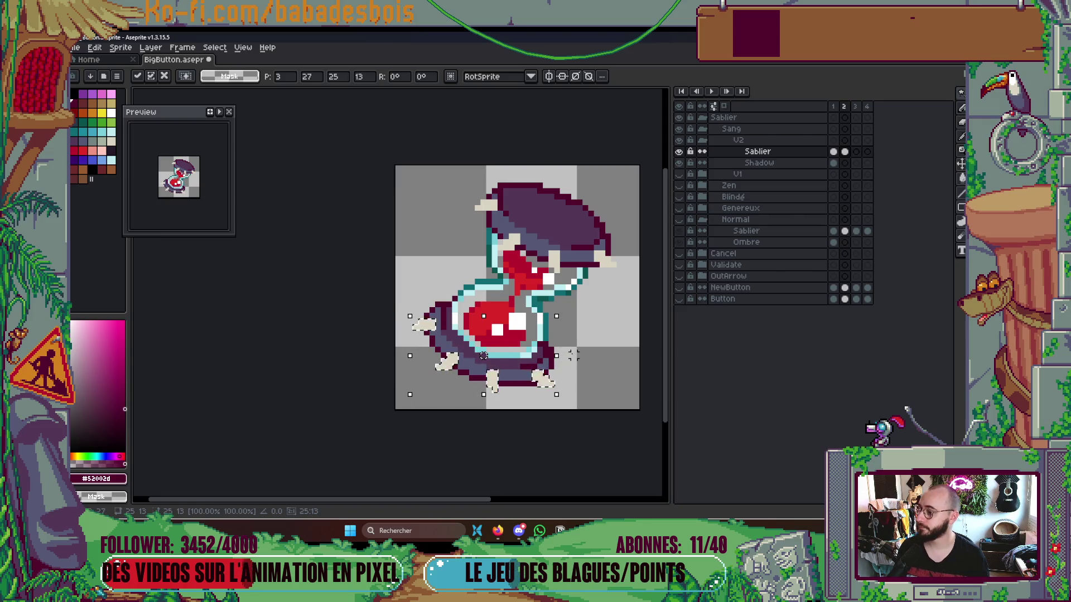
key("ctrl+d")
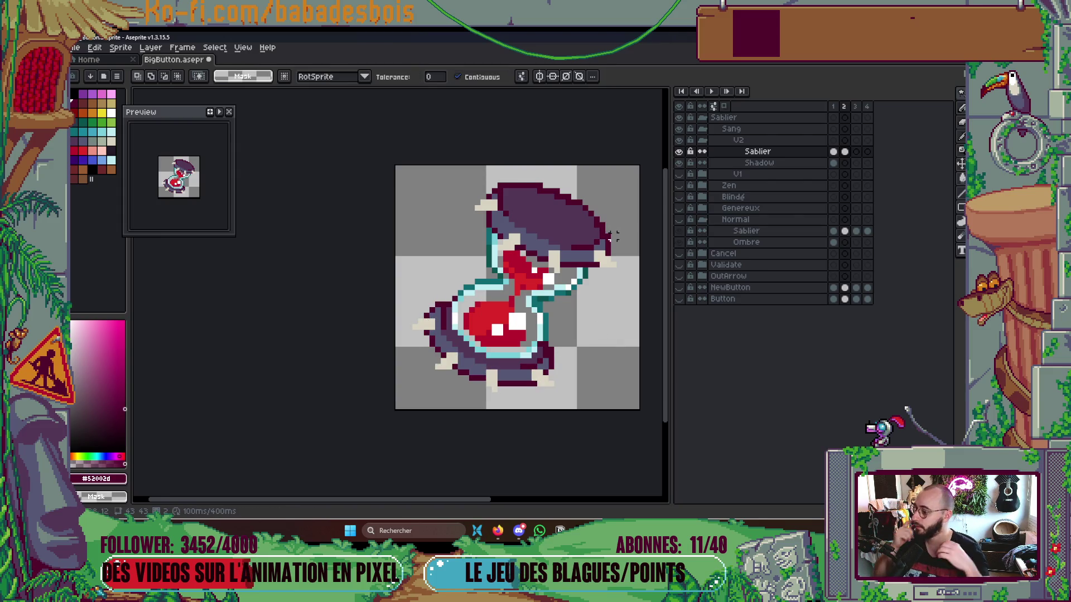
scroll(568, 208, "up", 3)
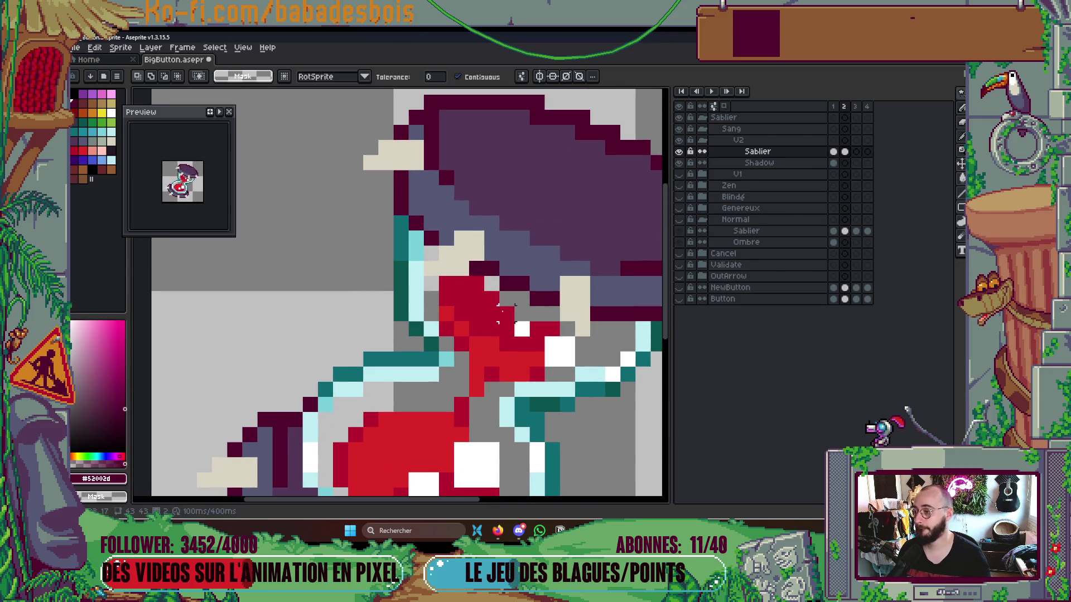
Paint the spike tips white and grey-green, add a white highlight, and save
left_click(114, 117)
key("b")
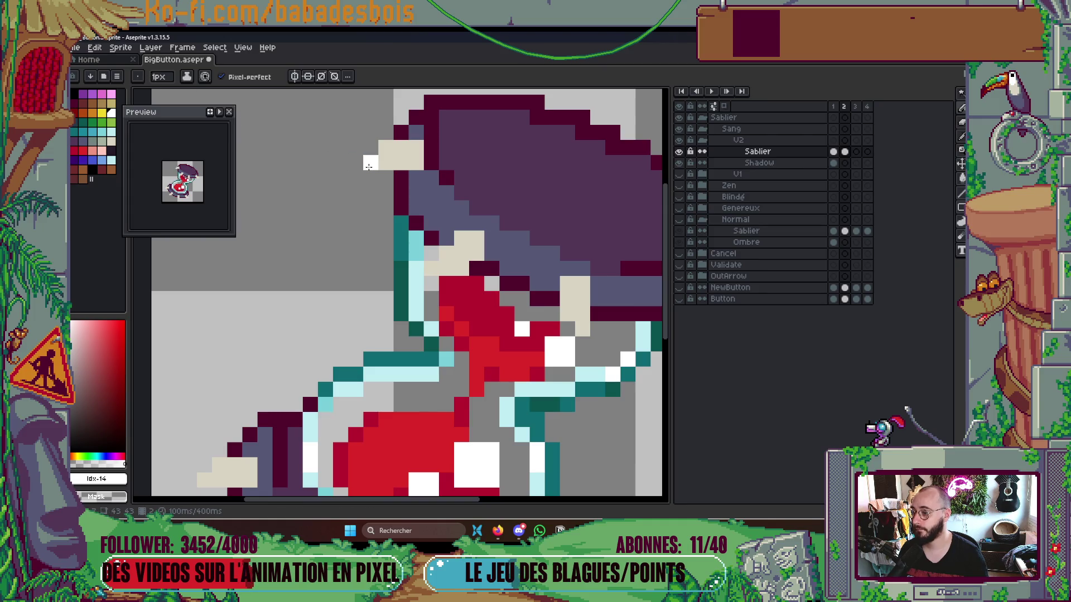
left_click_drag(370, 162, 396, 156)
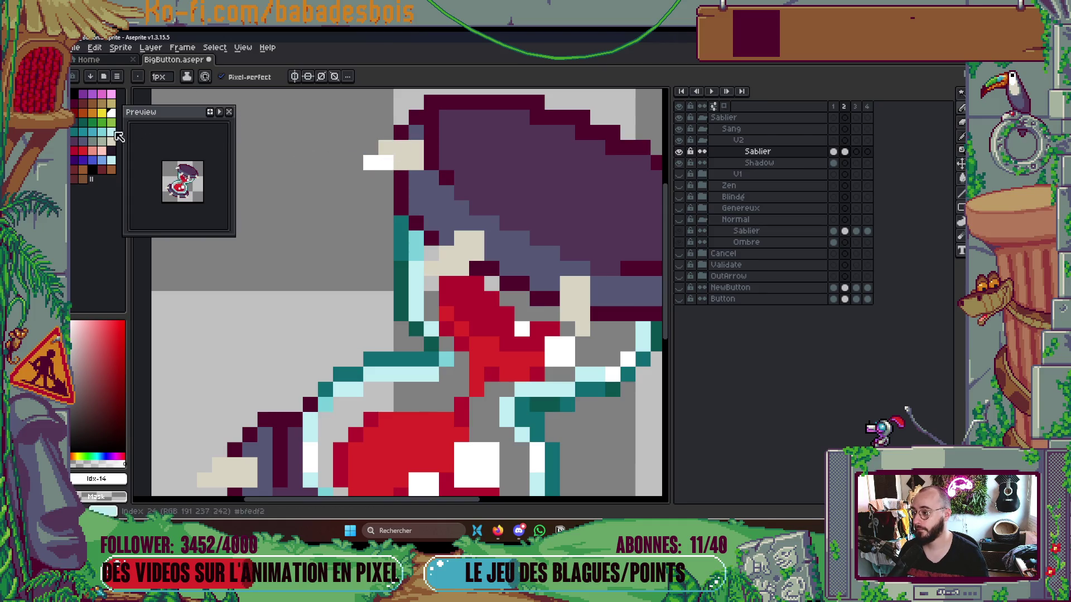
left_click(92, 142)
left_click(386, 147)
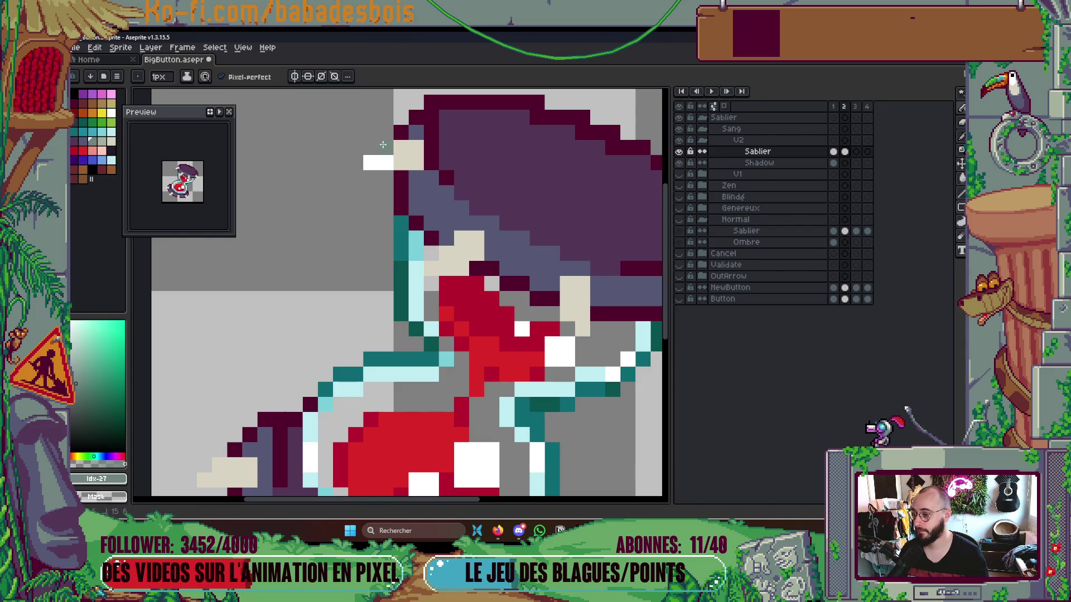
left_click(102, 141)
left_click(386, 147)
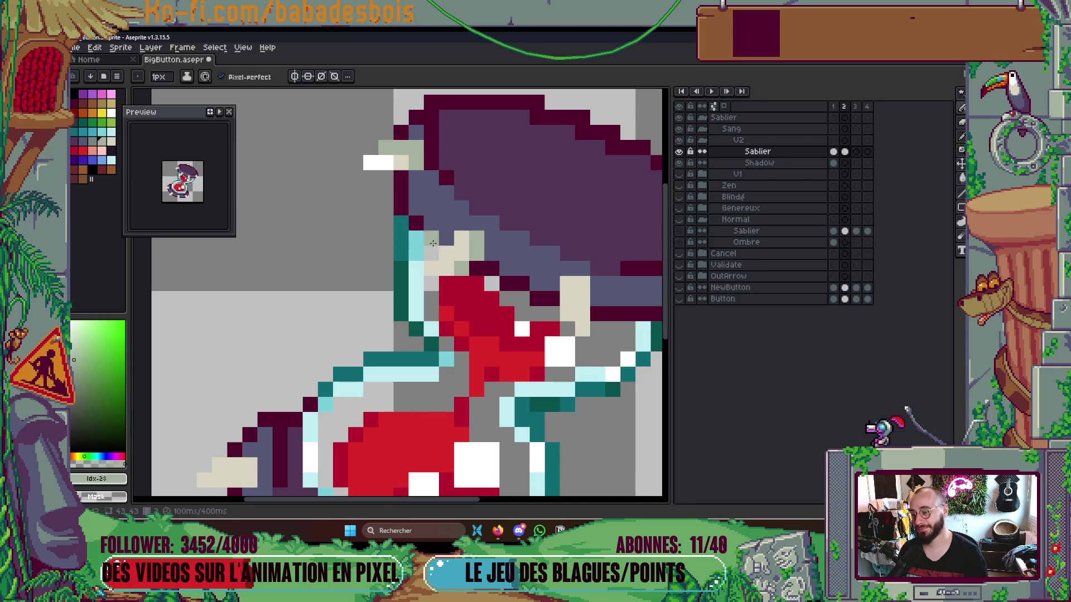
left_click(111, 113)
left_click(432, 238)
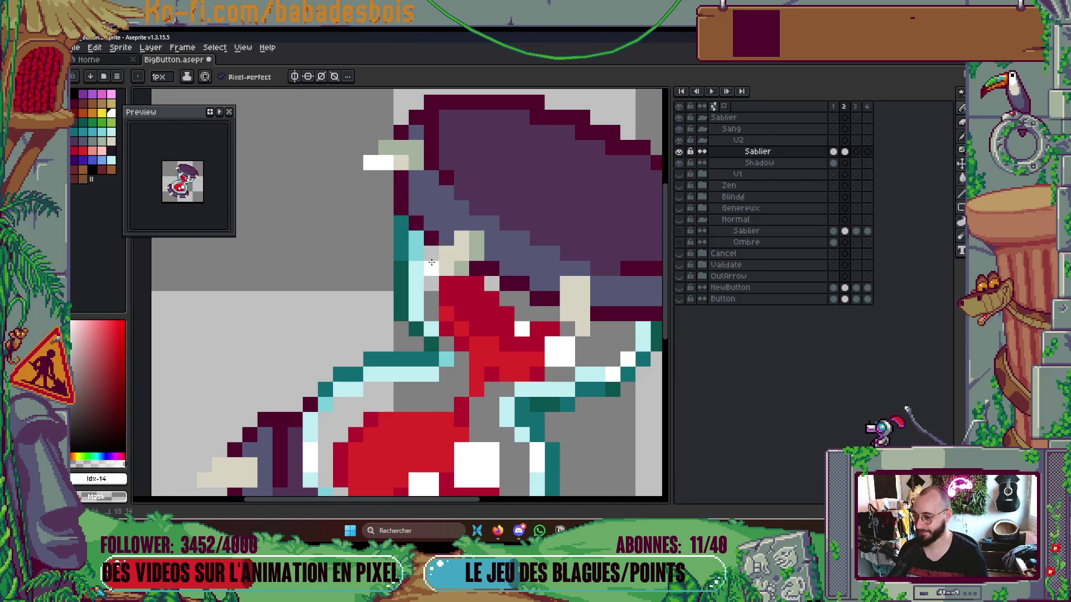
scroll(441, 257, "down", 3)
key("ctrl+s")
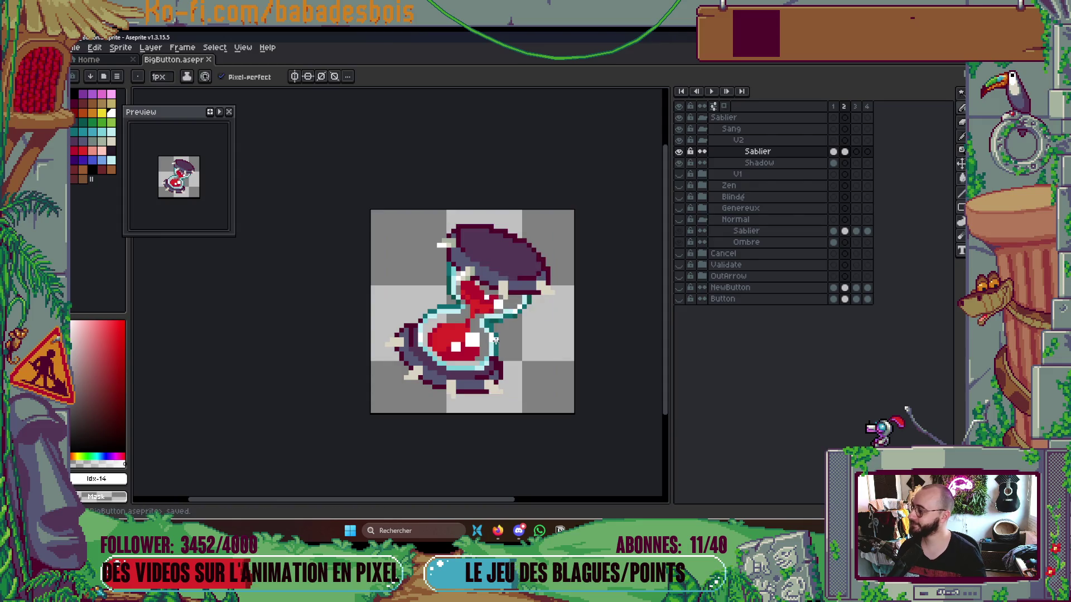
scroll(501, 340, "up", 3)
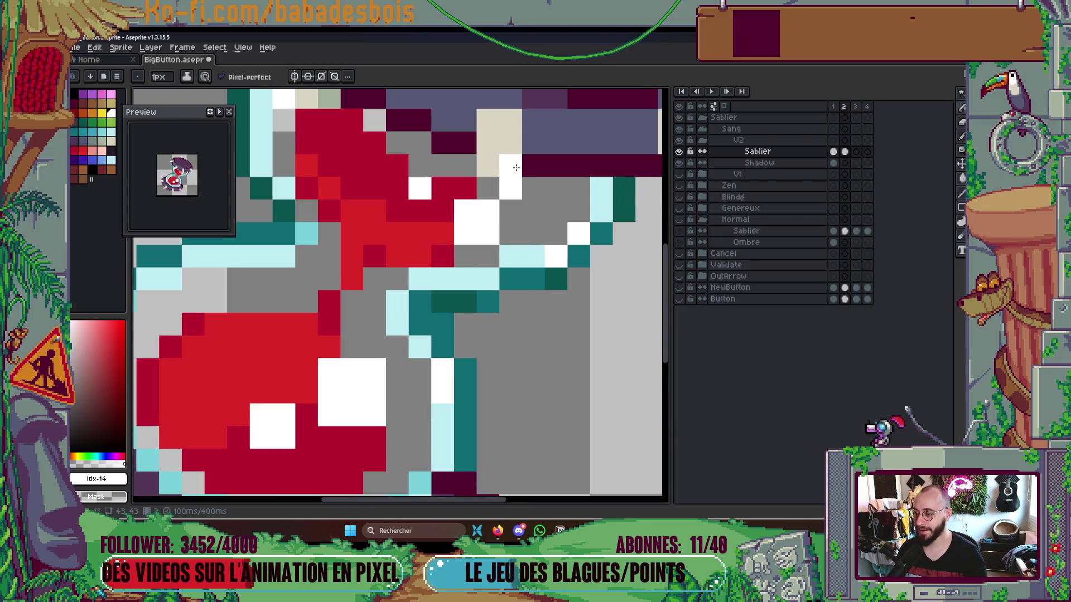
Shade the spike pixels under the lid in darker grey-green
left_click(101, 136)
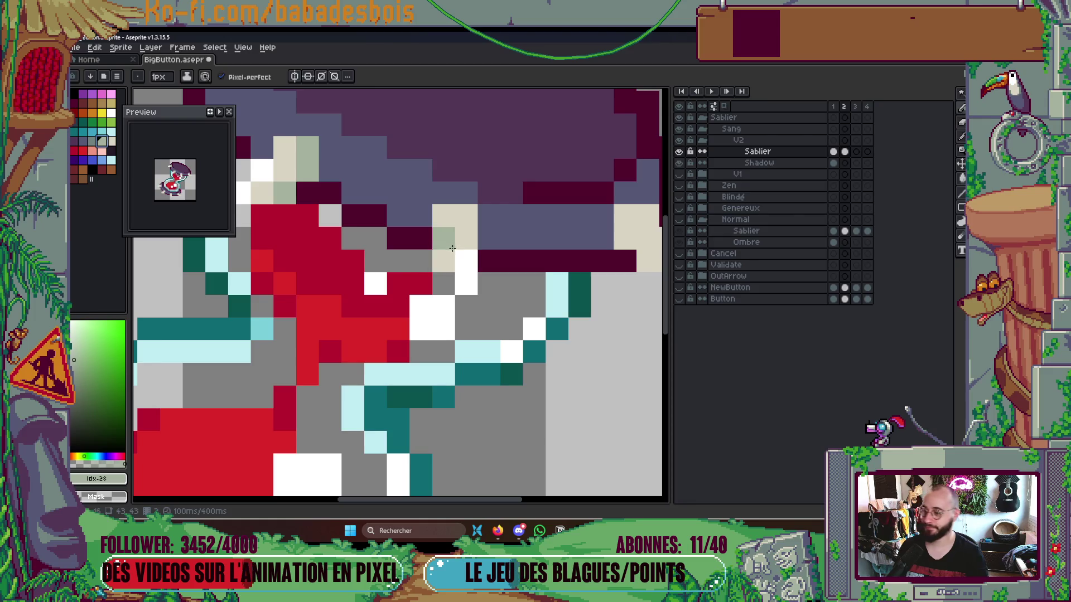
left_click_drag(265, 184, 329, 247)
left_click_drag(453, 402, 481, 477)
key("bracketleft")
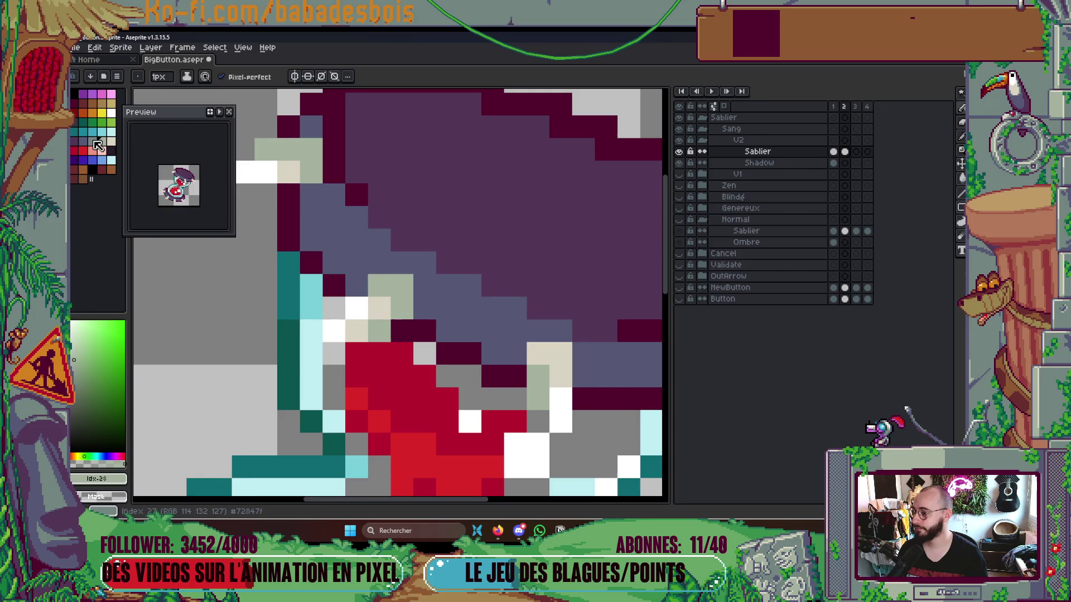
left_click(289, 149)
mouse_move(539, 353)
left_mouse_down()
mouse_move(560, 353)
mouse_move(296, 279)
left_mouse_up()
scroll(446, 314, "down", 2)
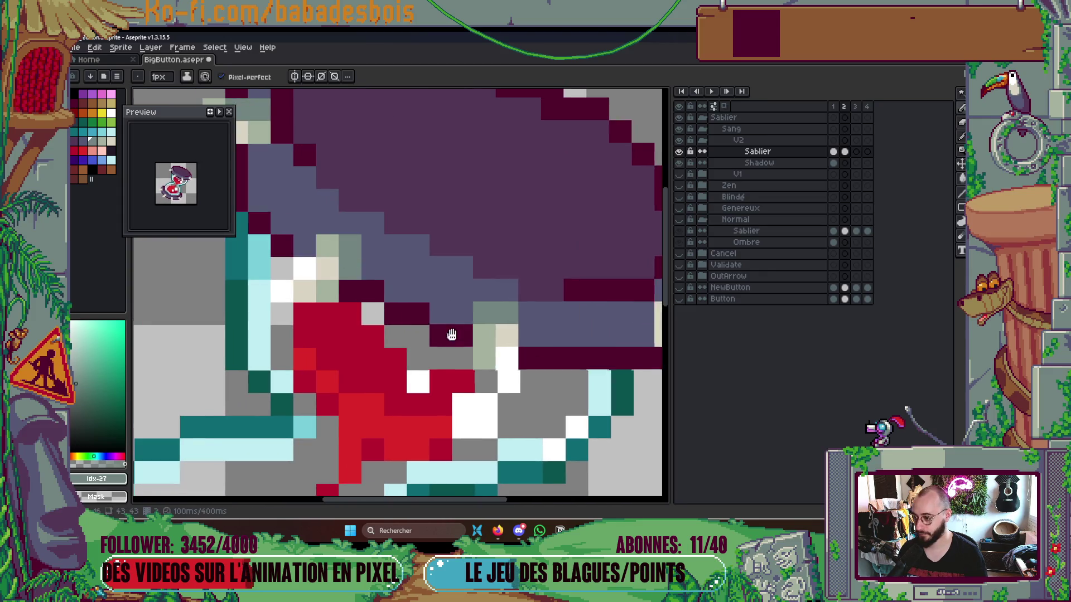
scroll(452, 335, "up", 2)
left_click(432, 317)
left_click(429, 291)
Lighten a spike pixel, make the right spike tip white, and save
key("]")
left_click(433, 315)
left_click(445, 333)
left_click(111, 112)
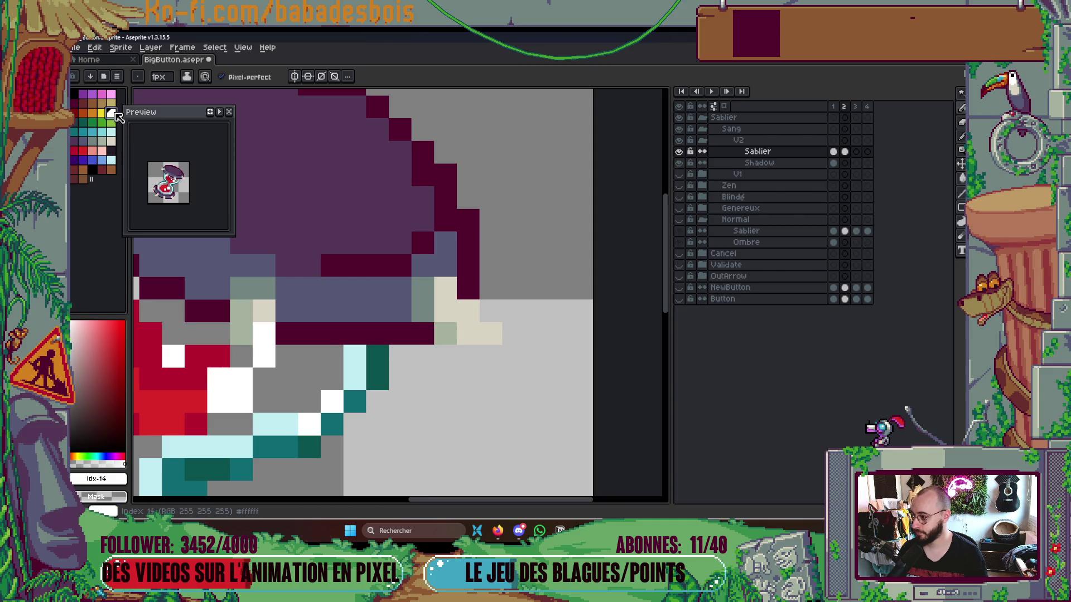
left_click(468, 333)
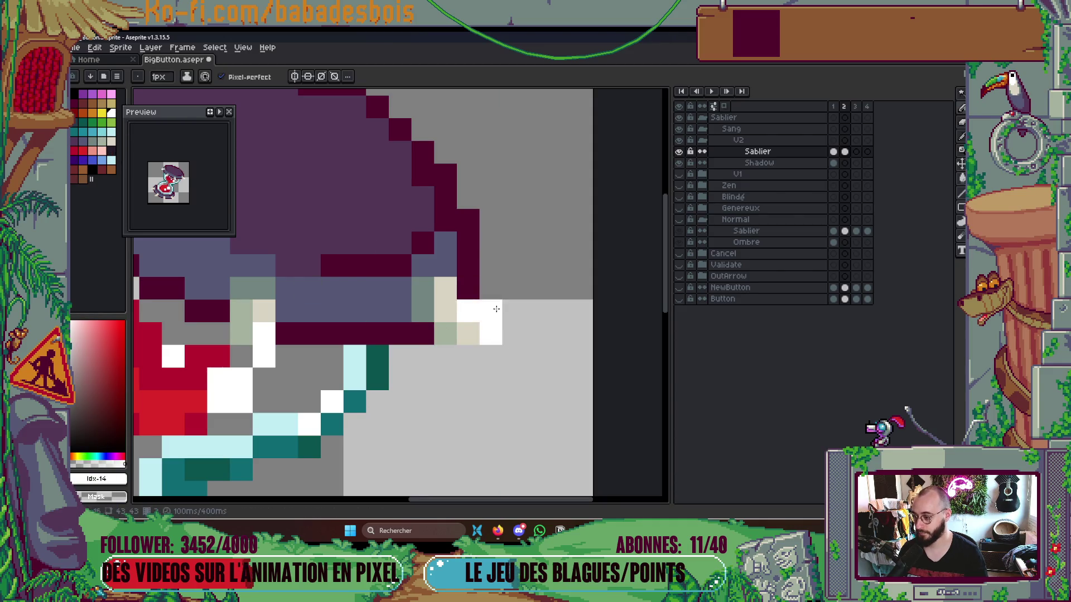
scroll(497, 315, "down", 10)
key("ctrl+s")
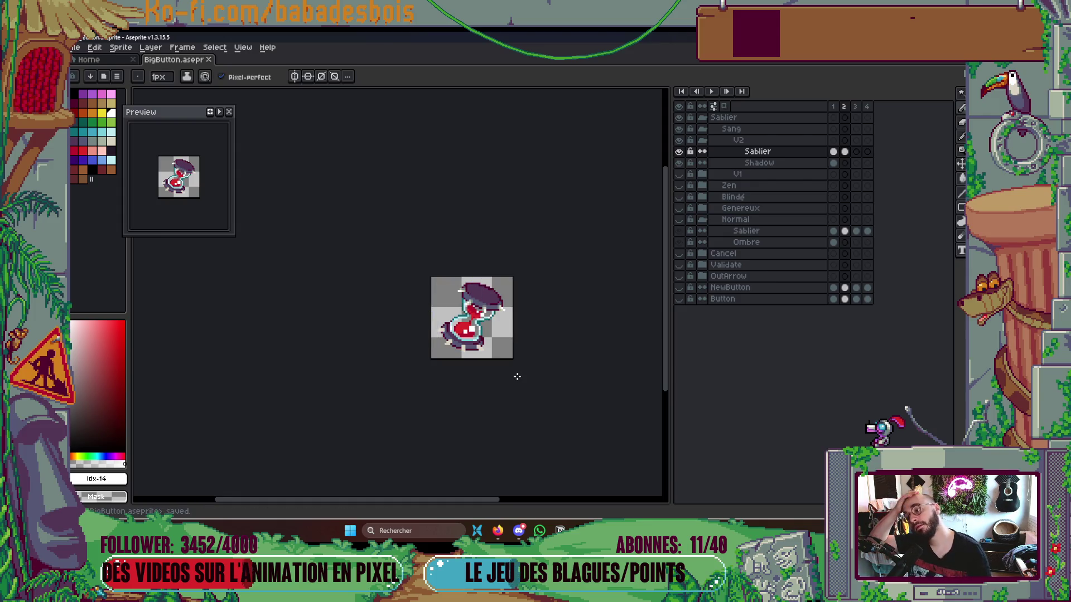
scroll(489, 301, "up", 6)
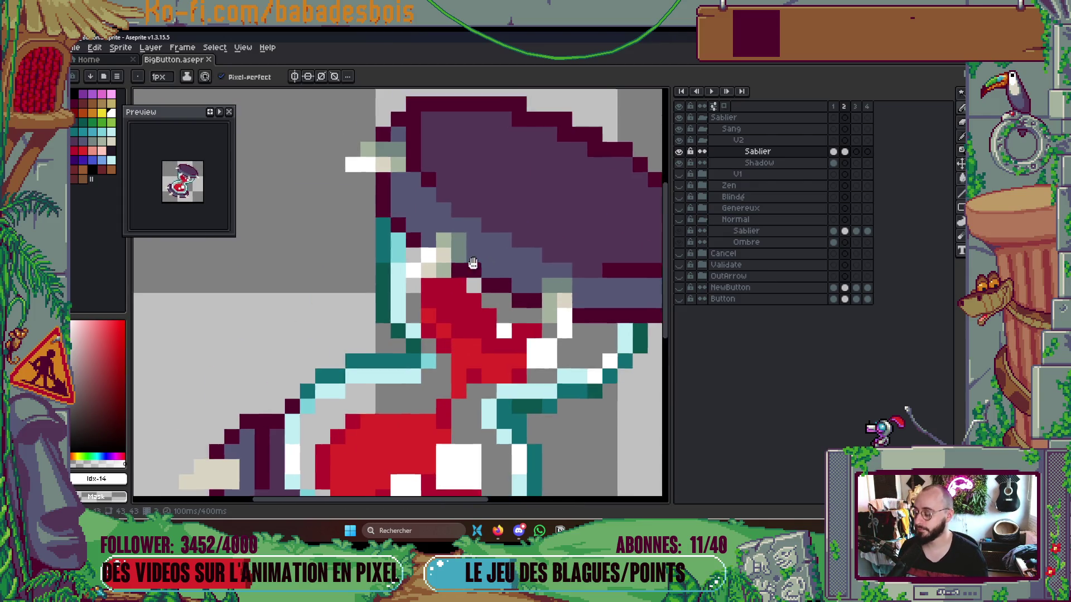
Sample the dark maroon and outline the lid's underside around the white highlight
key("i")
left_click(446, 233)
key("b")
left_click_drag(390, 243, 372, 232)
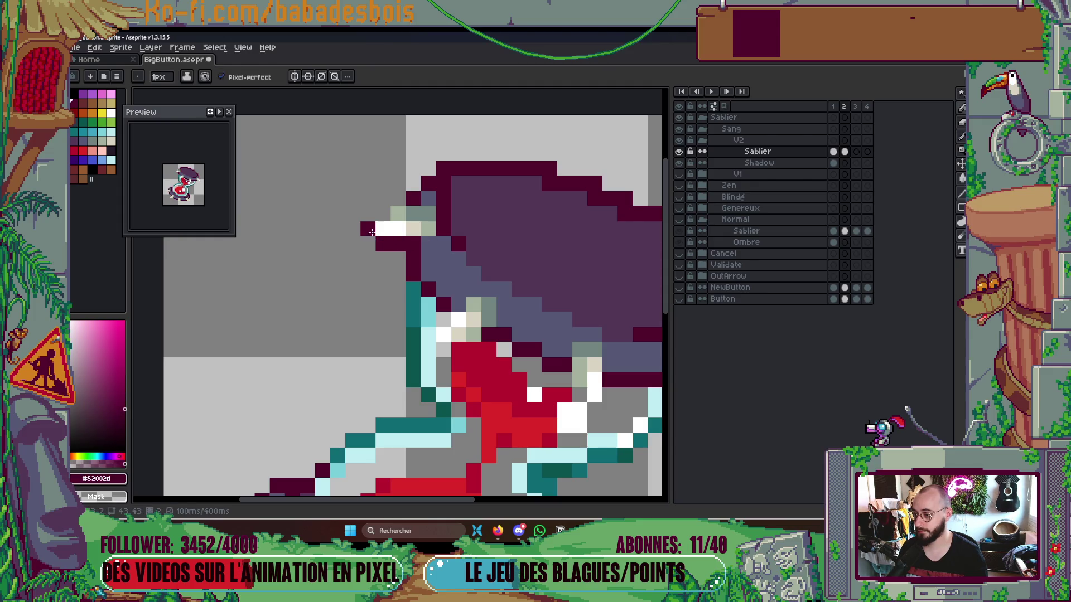
left_click(384, 213)
left_click_drag(459, 350, 468, 328)
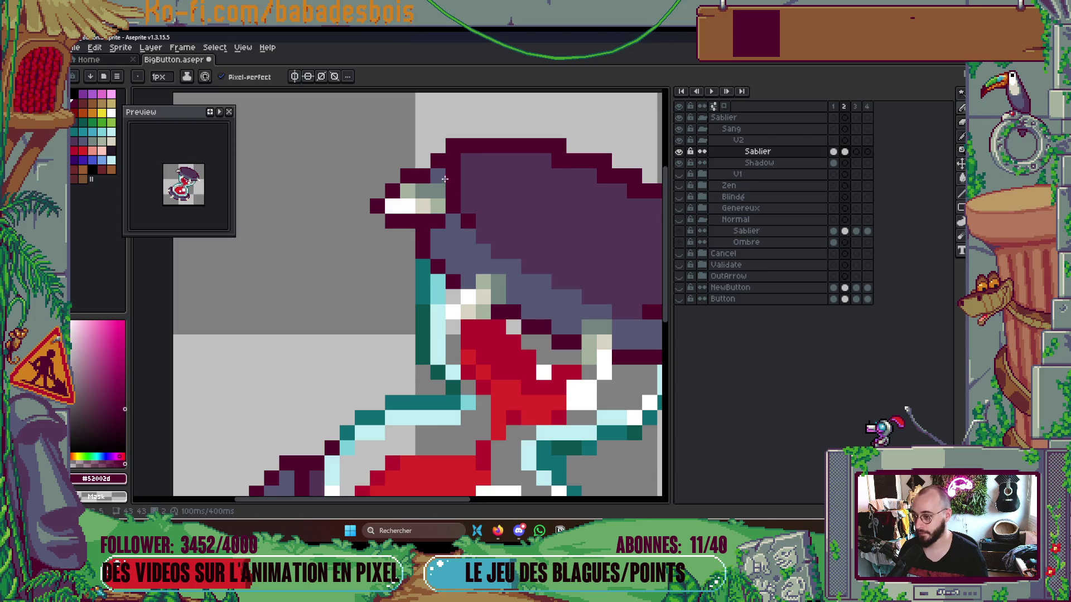
left_click_drag(427, 266, 436, 258)
left_click(479, 265)
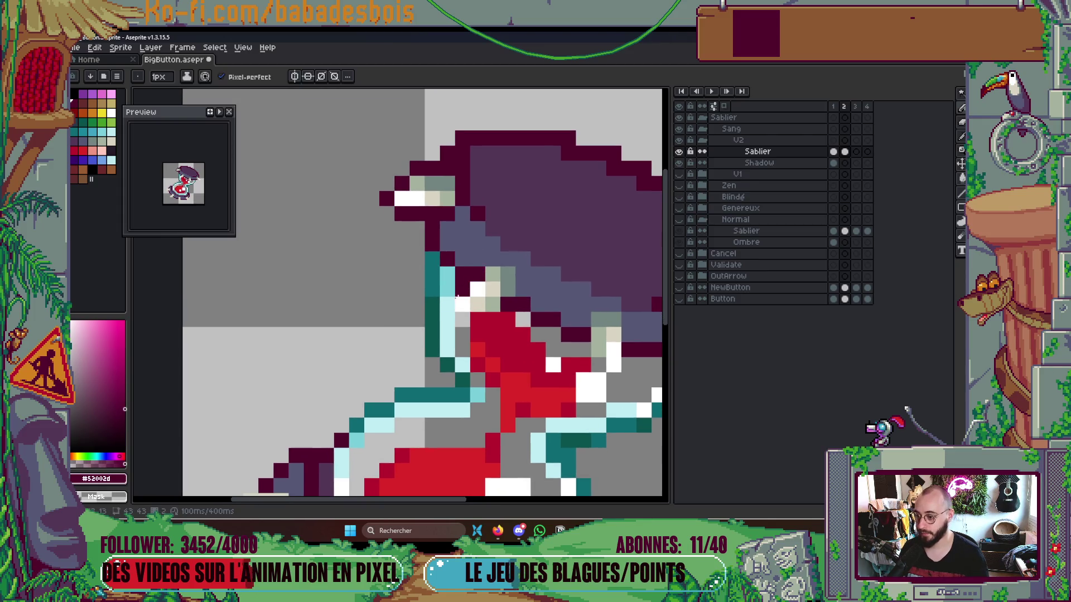
left_click_drag(456, 317, 489, 317)
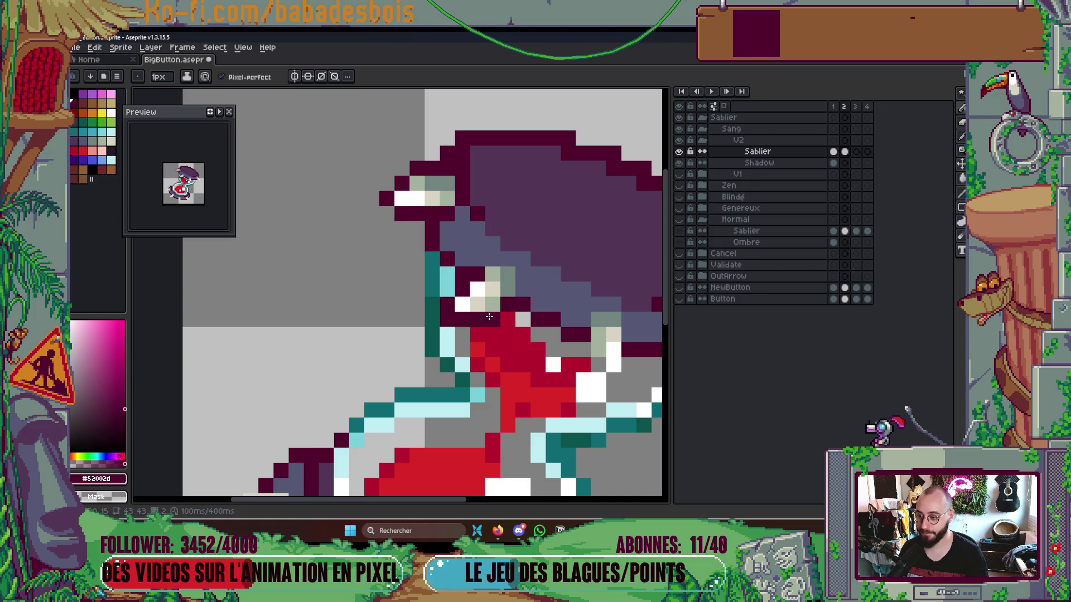
Add more maroon outline pixels under the lid and save the sprite
left_click(527, 393)
left_click_drag(527, 393, 374, 273)
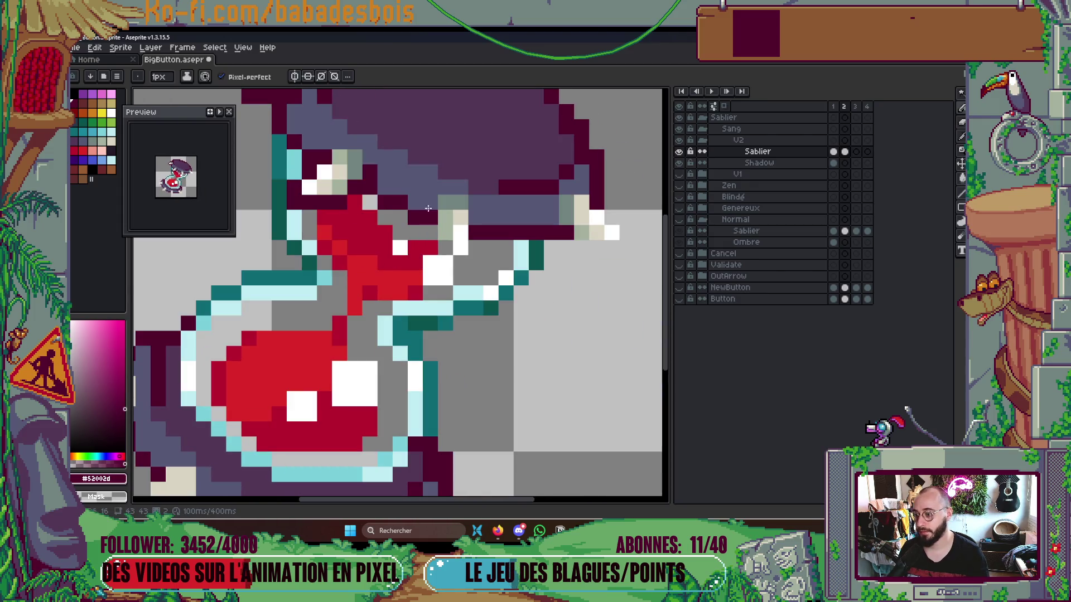
left_click(434, 231)
left_click(475, 258)
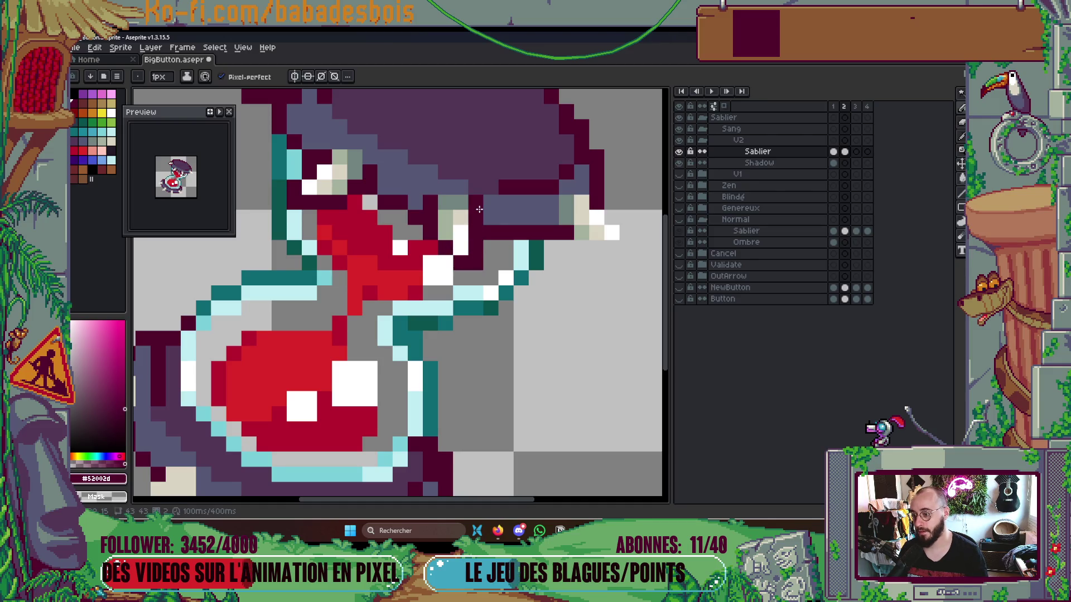
key("ctrl+s")
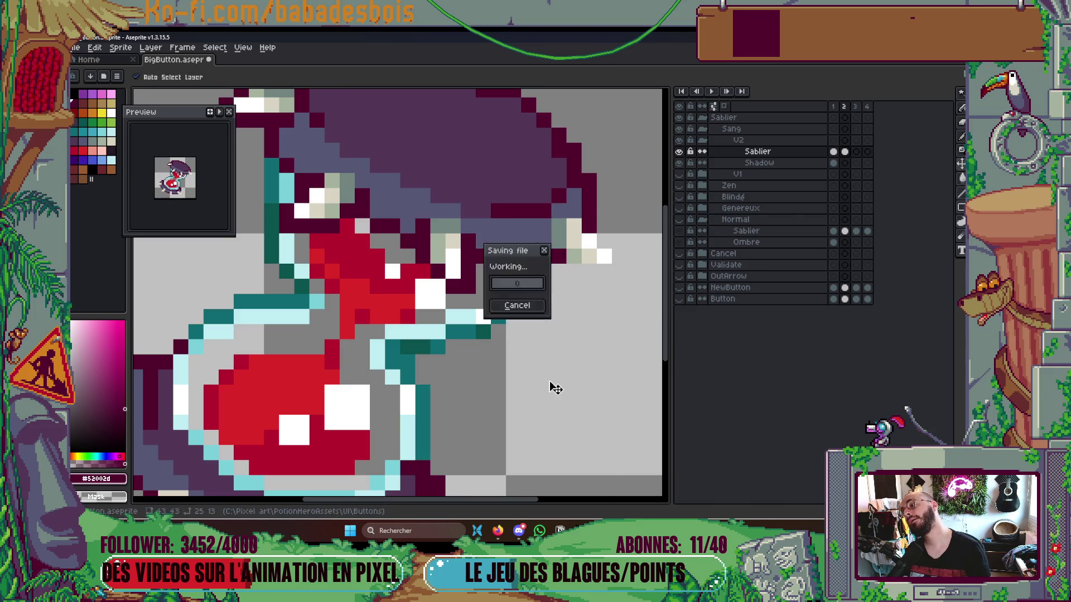
Outline the lid's right spike and brim underside in maroon
scroll(588, 283, "up", 1)
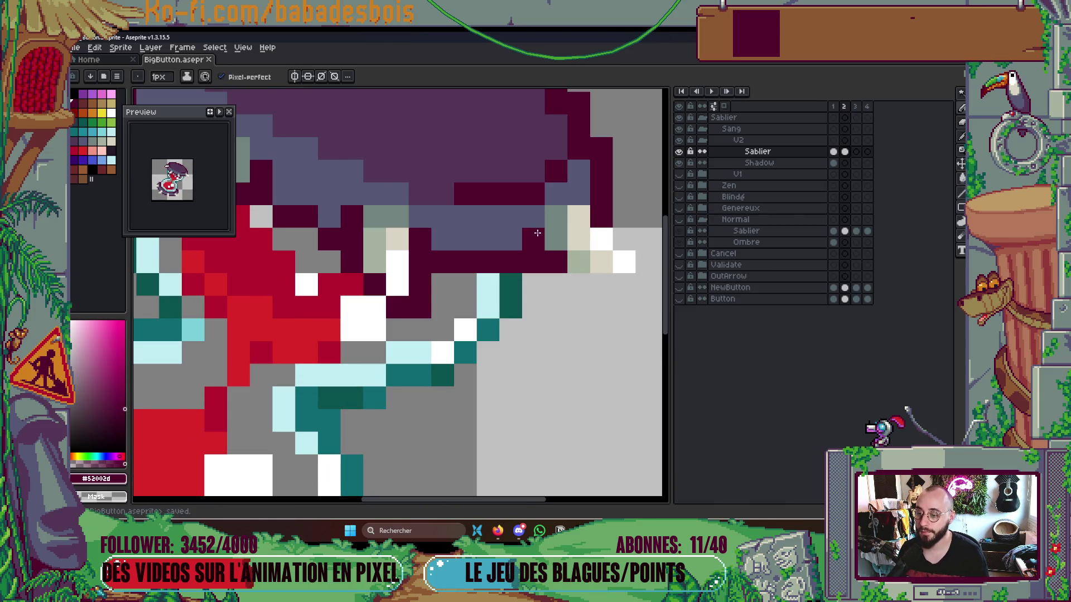
left_click_drag(579, 284, 638, 268)
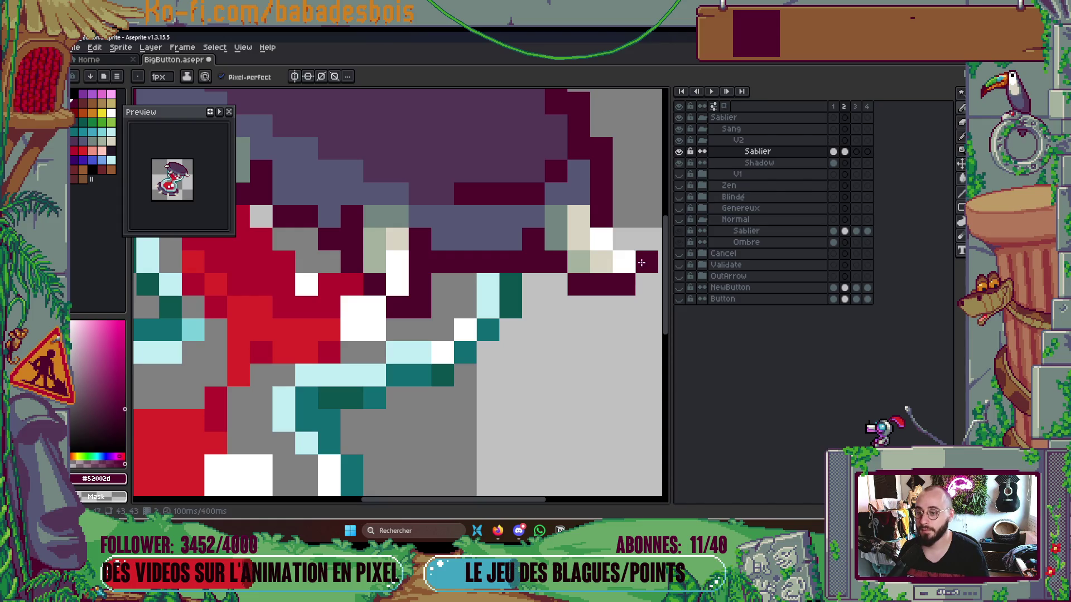
left_click(624, 240)
left_click(579, 194)
left_click(557, 194)
left_click(579, 217)
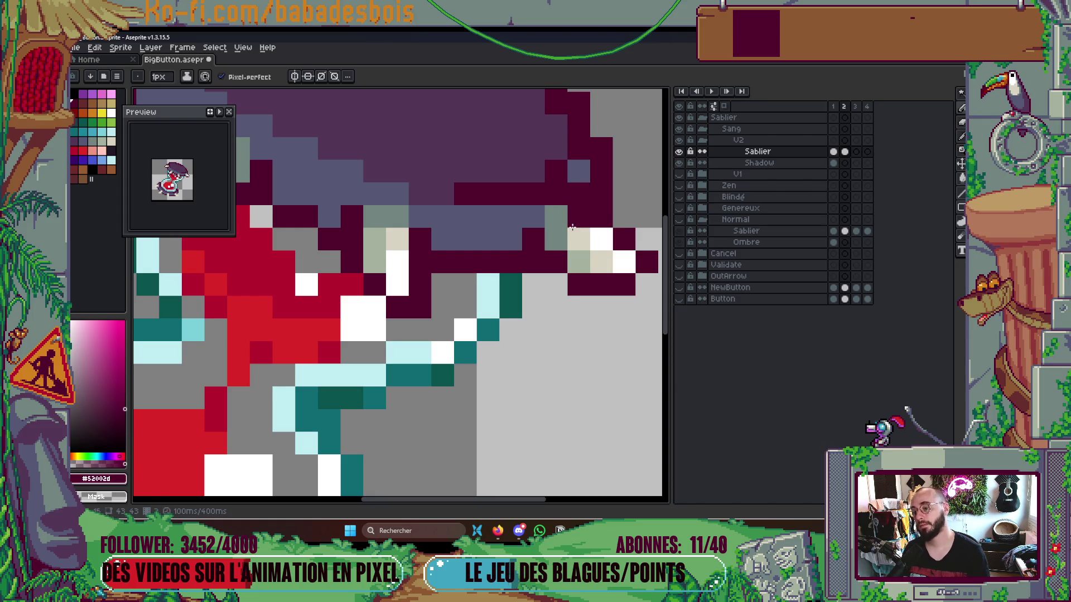
scroll(572, 227, "down", 5)
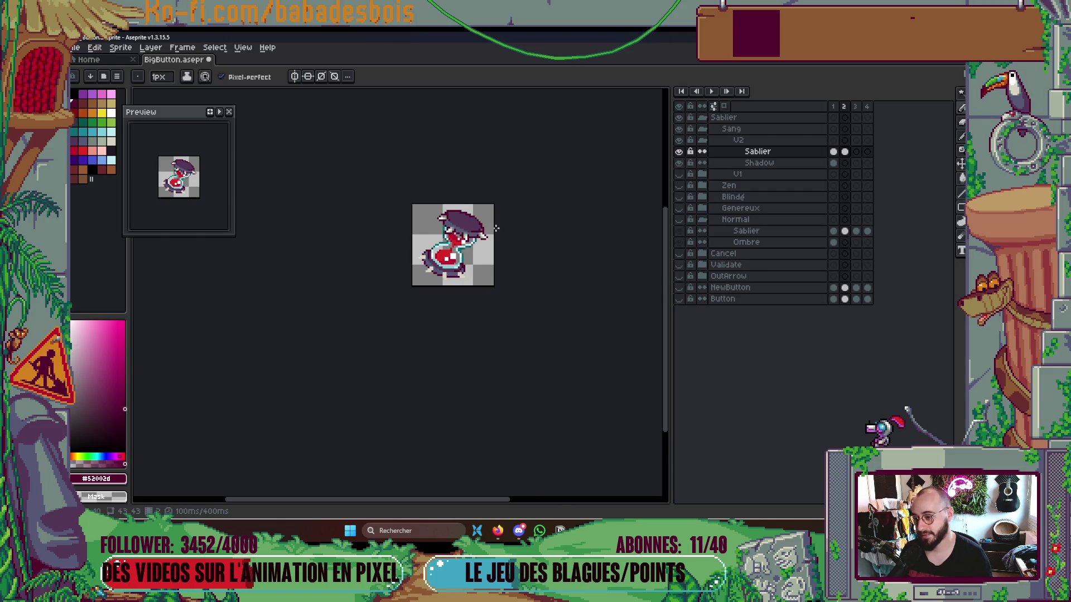
scroll(496, 228, "up", 5)
Pick the slate blue-grey and select the small pale block under the lid
left_click(448, 226, "alt")
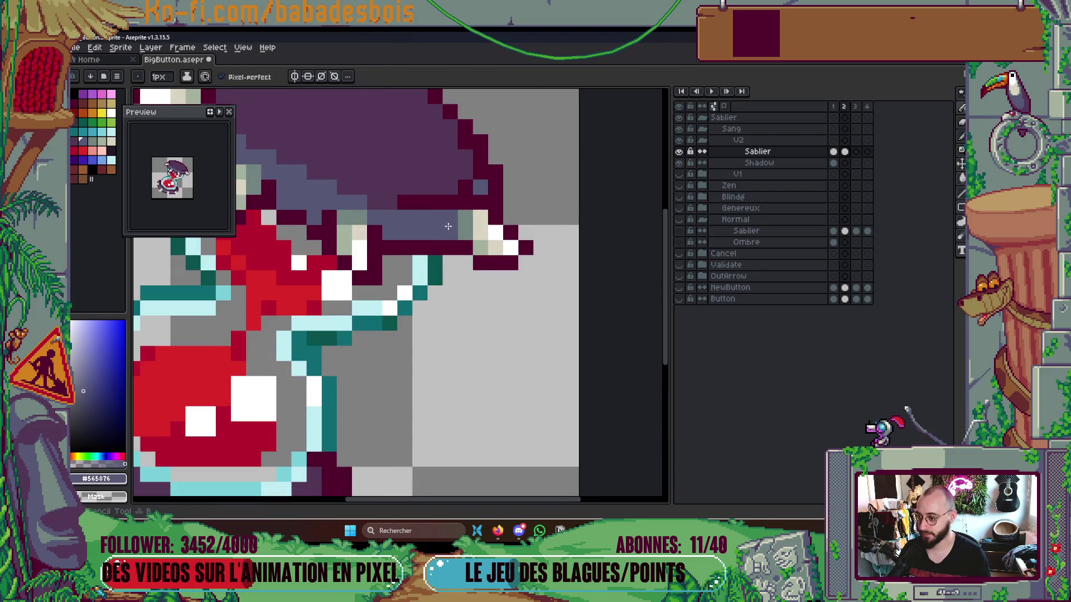
scroll(448, 227, "down", 5)
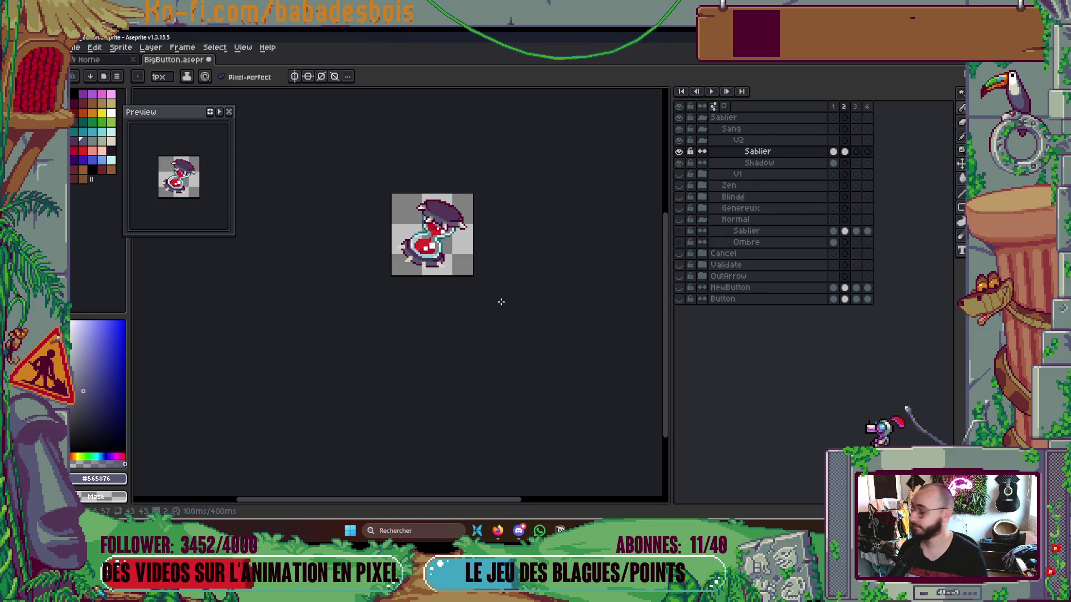
scroll(459, 222, "up", 1)
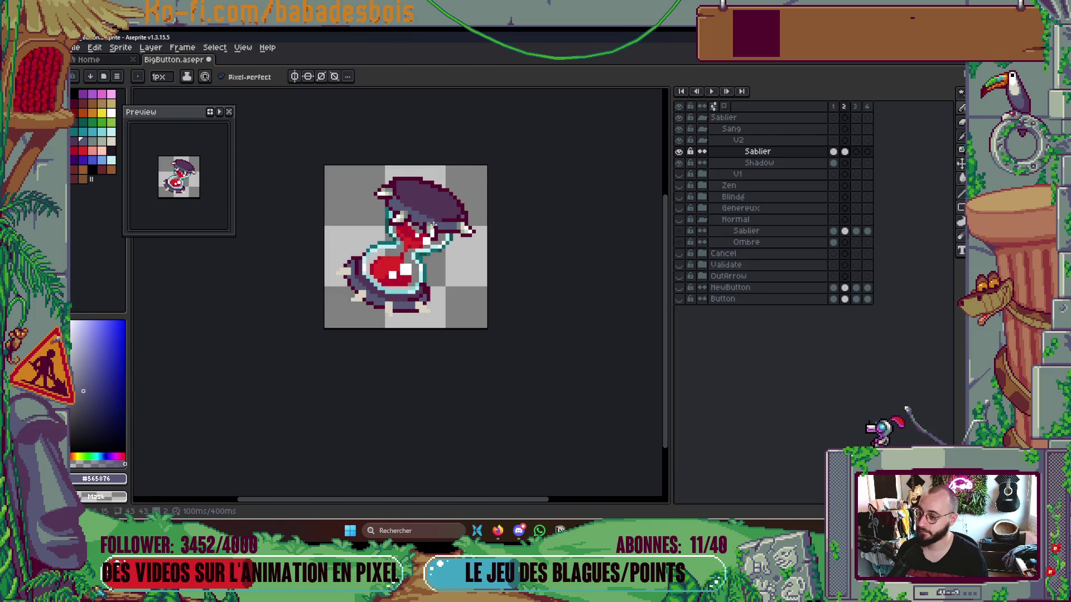
scroll(436, 226, "up", 1)
scroll(410, 214, "up", 2)
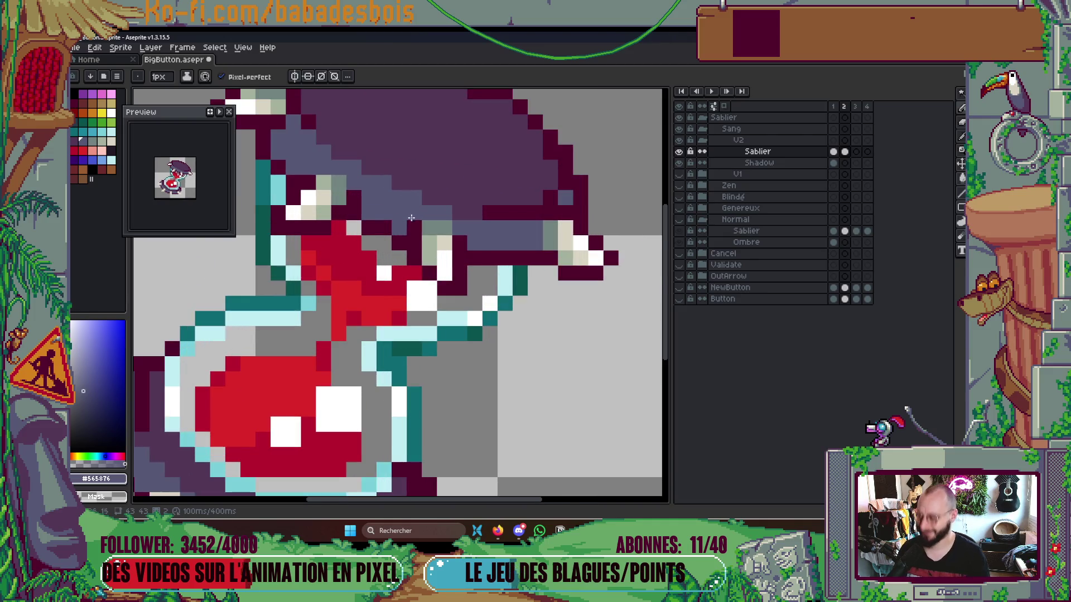
key("m")
left_click_drag(404, 221, 472, 287)
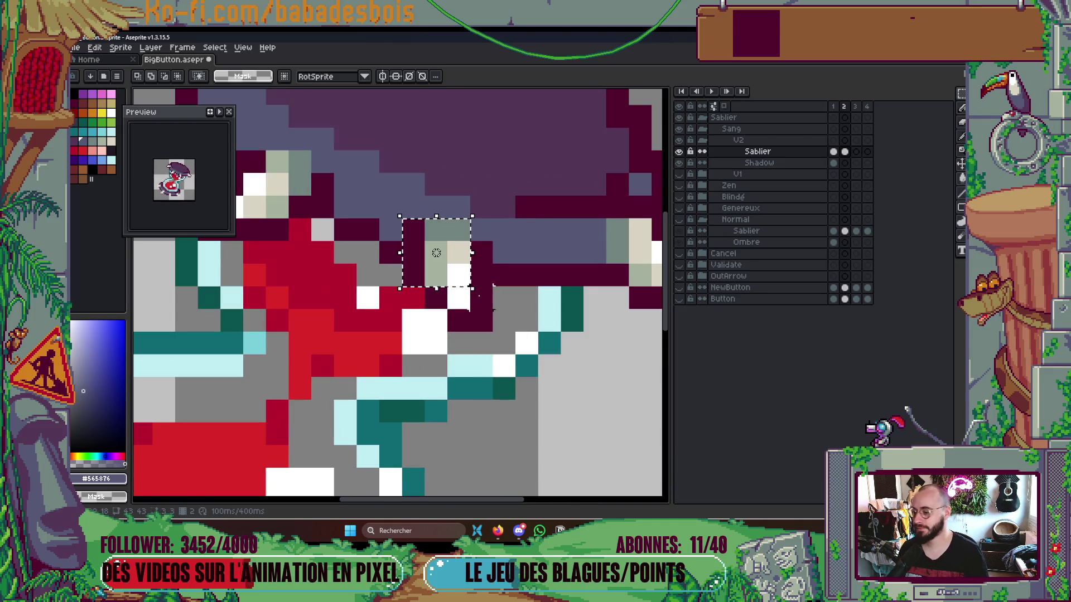
Move the small pale block under the lid down one pixel and deselect it
left_click_drag(436, 253, 457, 275)
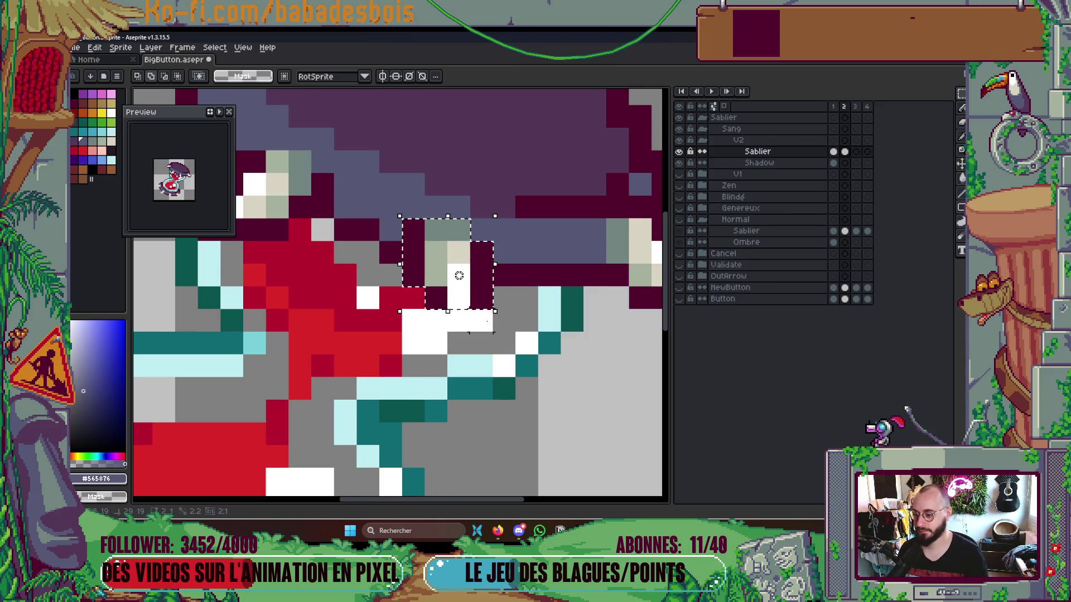
scroll(479, 297, "down", 1)
scroll(479, 297, "down", 1)
key("ctrl+t")
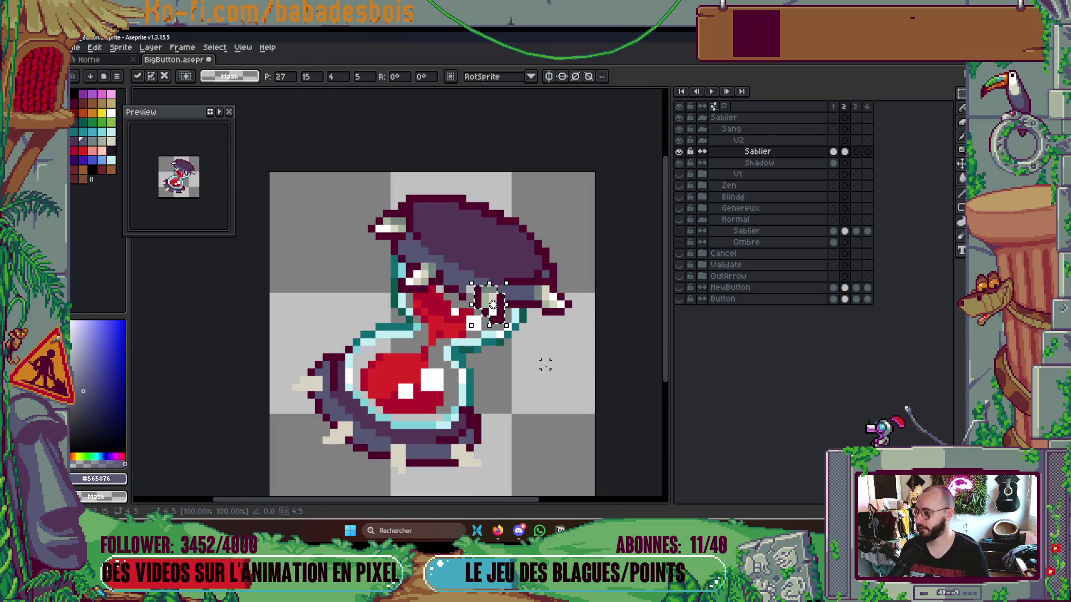
key("Down")
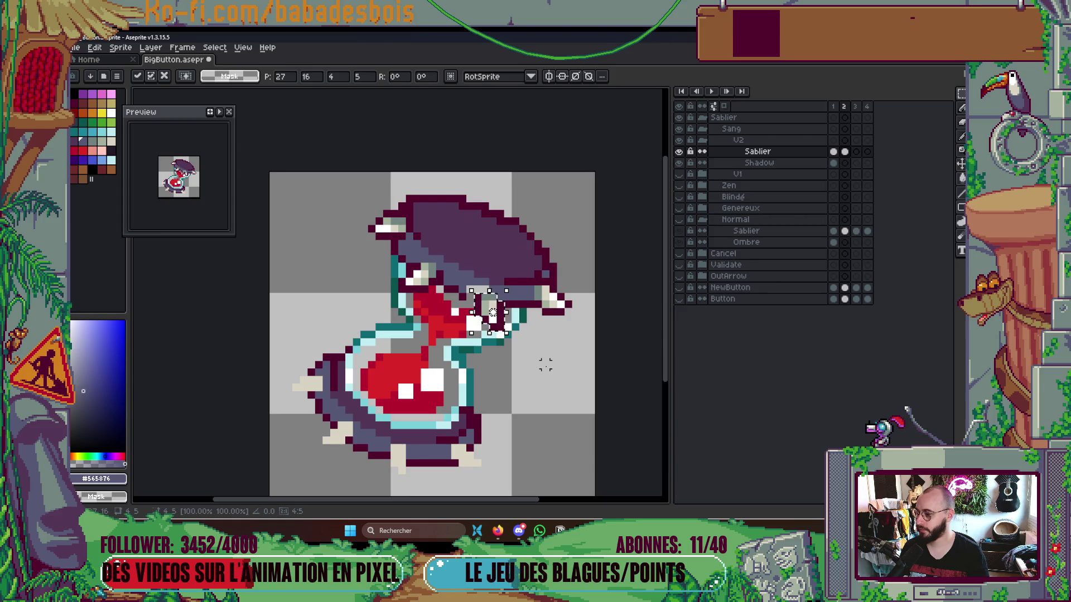
key("Return")
scroll(458, 305, "up", 3)
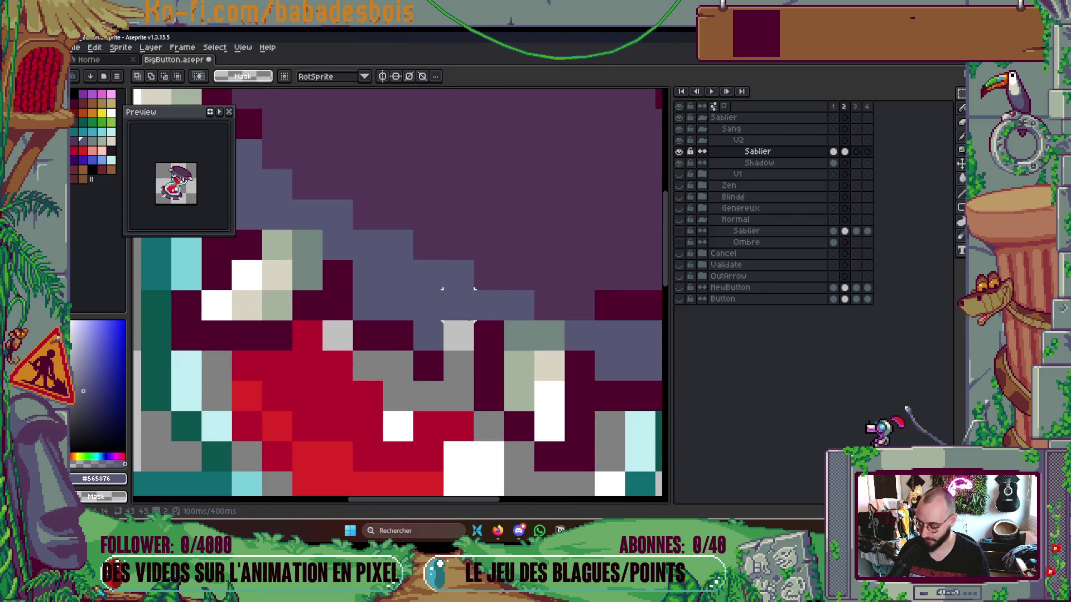
key("ctrl+d")
Paint the grey gap pixels above the block dark maroon (#52002d)
key("b")
left_click(428, 365, "alt")
left_click(454, 372)
left_click(459, 336)
left_click(452, 296, "alt")
scroll(457, 324, "down", 5)
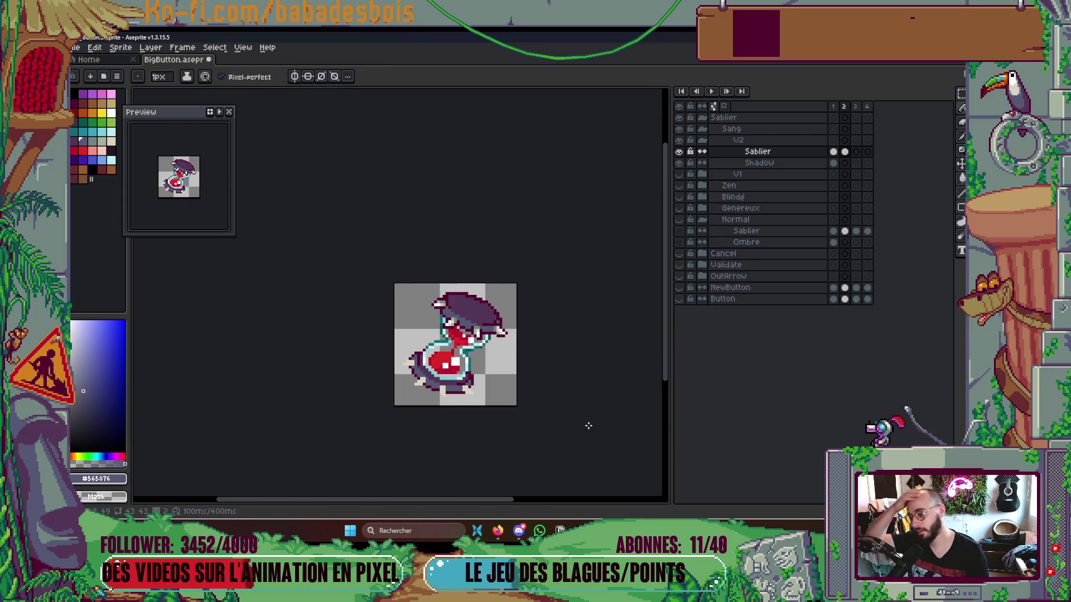
Pick the spike's pale green-grey and save the sprite
left_click_drag(589, 426, 602, 407)
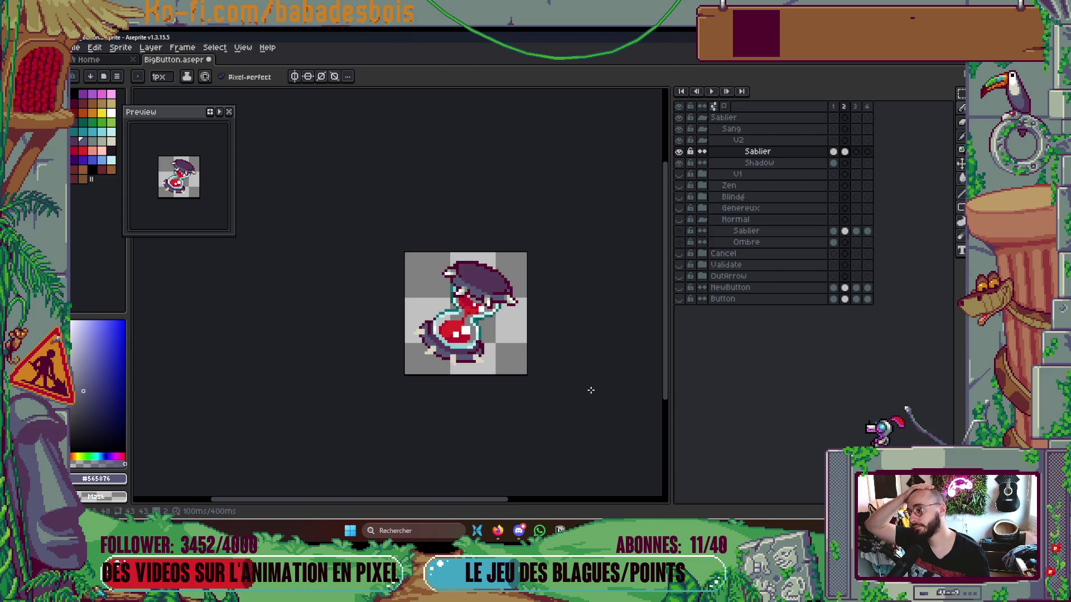
scroll(496, 317, "up", 6)
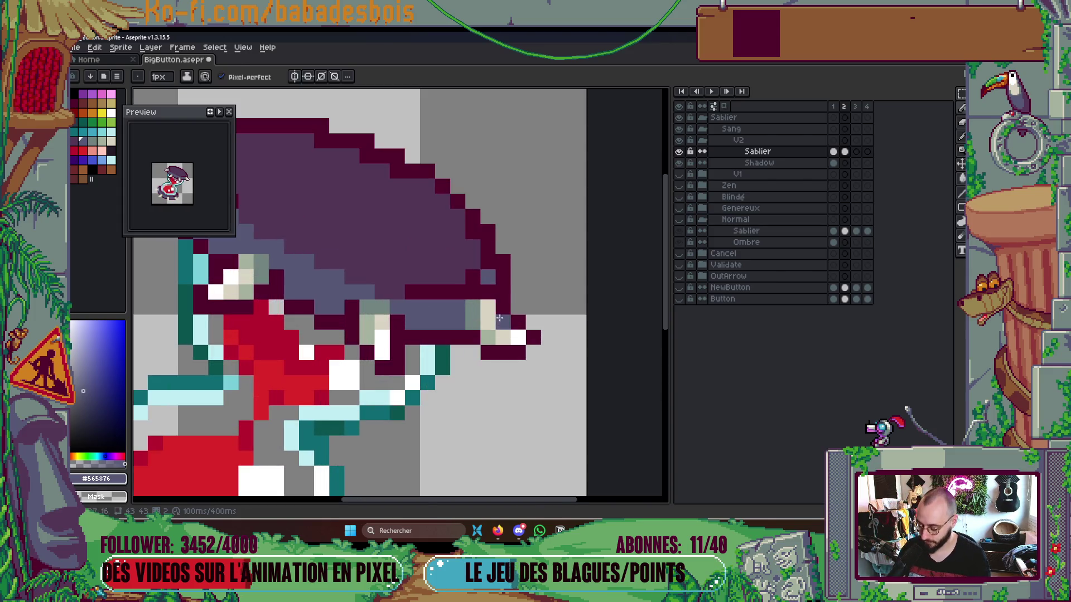
left_click(495, 317, "alt")
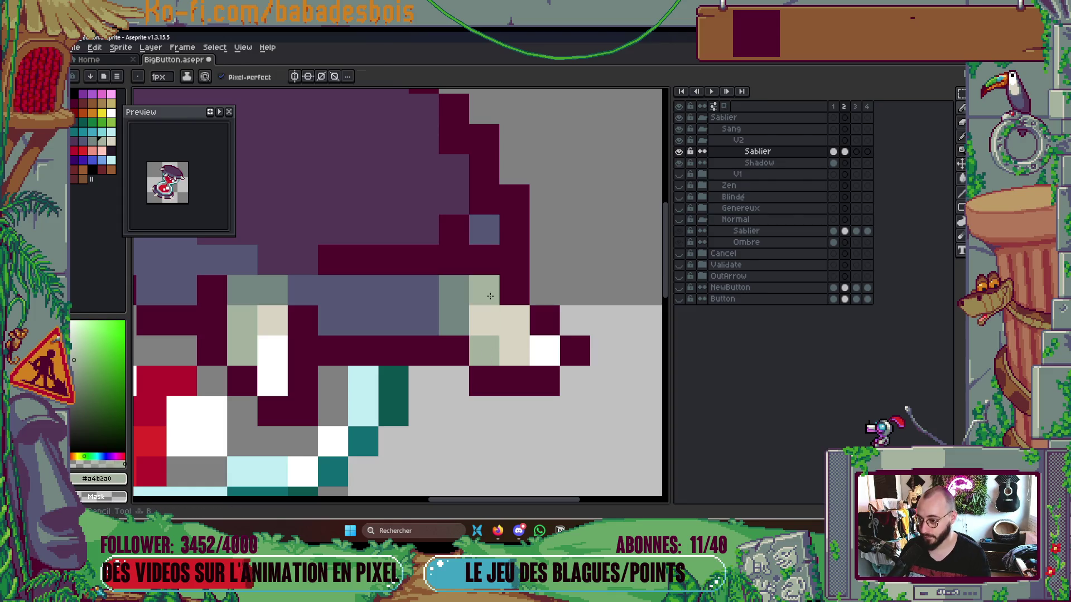
scroll(473, 342, "down", 5)
key("ctrl+s")
Add a pale green pixel to the lid's right spike, then pick the lid purple and save
left_click_drag(491, 427, 545, 354)
scroll(512, 225, "up", 2)
left_click(512, 225)
left_click(494, 201, "alt")
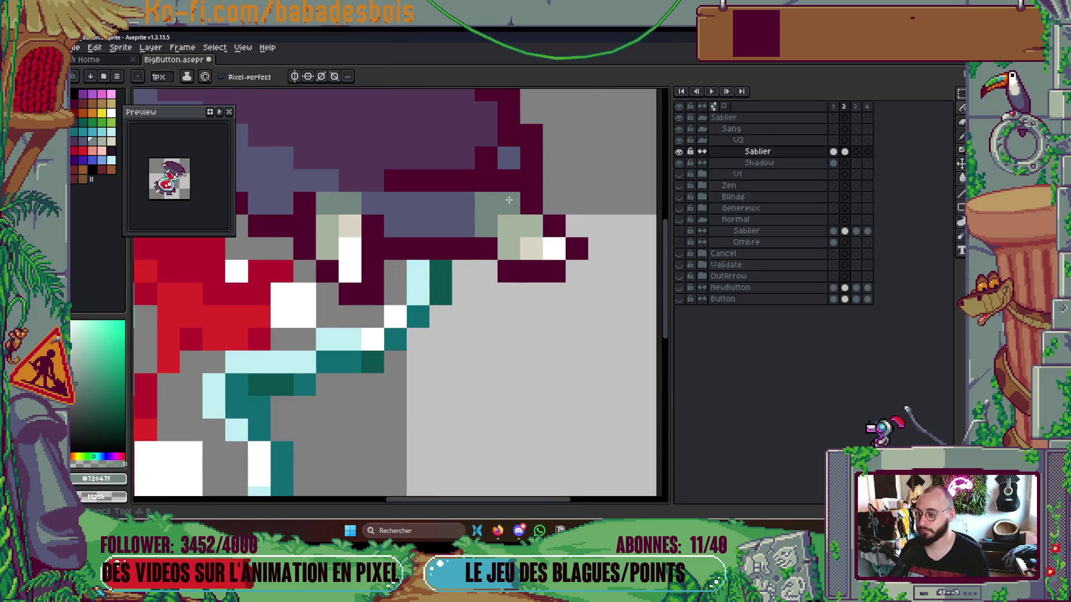
scroll(572, 237, "down", 5)
left_click_drag(572, 237, 572, 247)
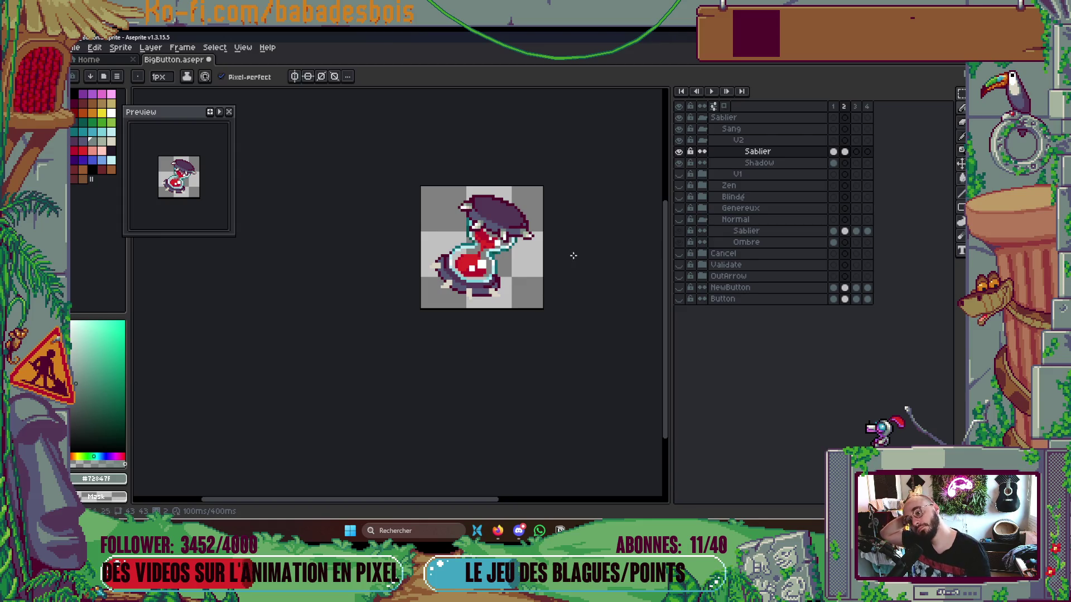
scroll(520, 222, "up", 2)
scroll(553, 240, "up", 1)
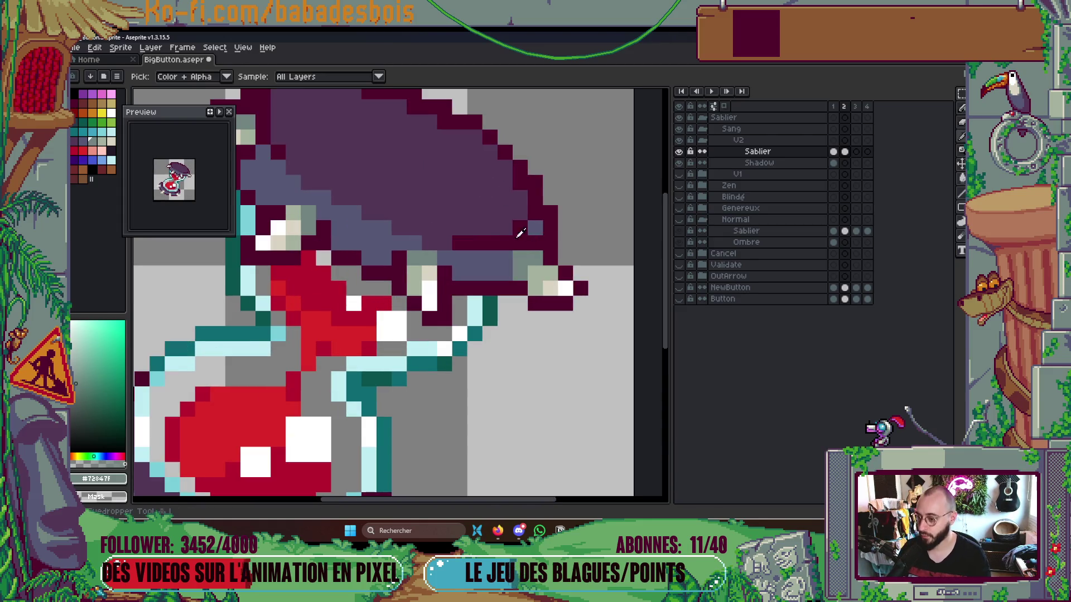
left_click(507, 220, "alt")
key("ctrl+s")
Repaint the lid's top and right outline pixels purple, undoing one stray pixel
scroll(572, 282, "down", 4)
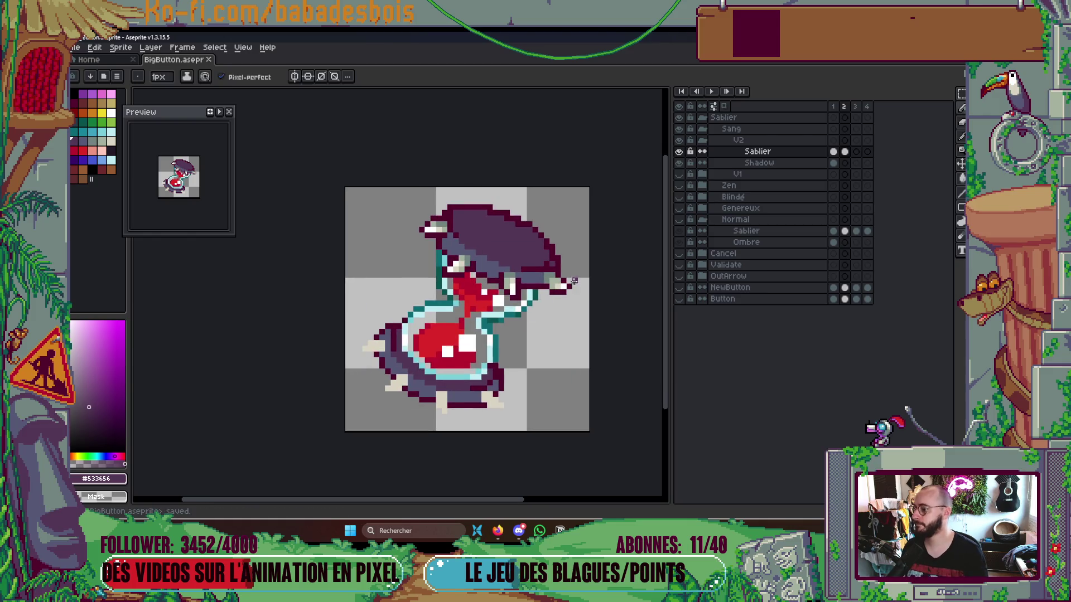
left_click_drag(530, 361, 528, 340)
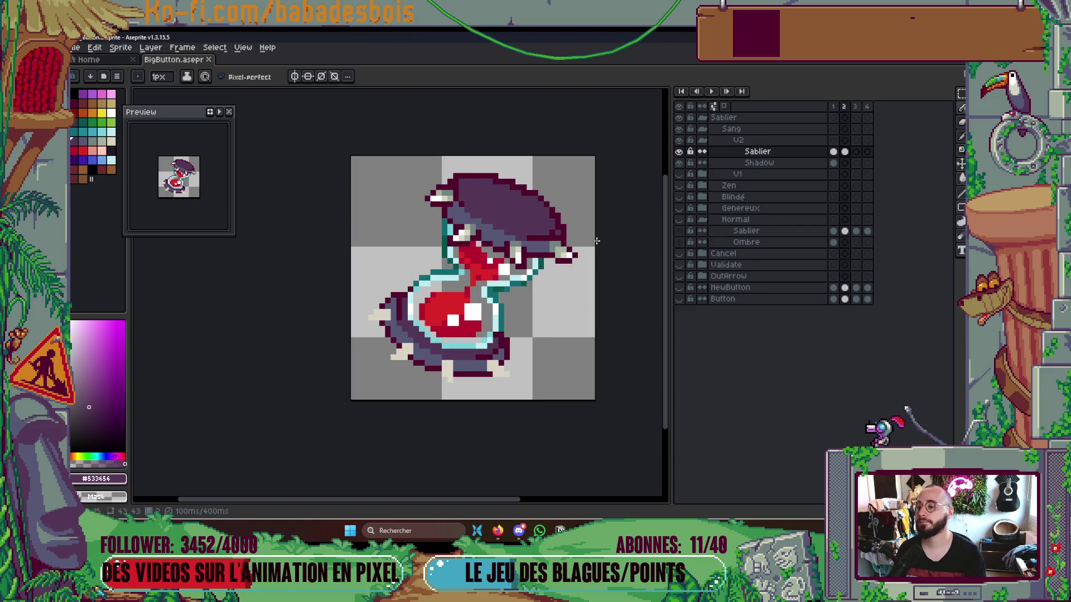
scroll(526, 210, "up", 4)
left_click(475, 169)
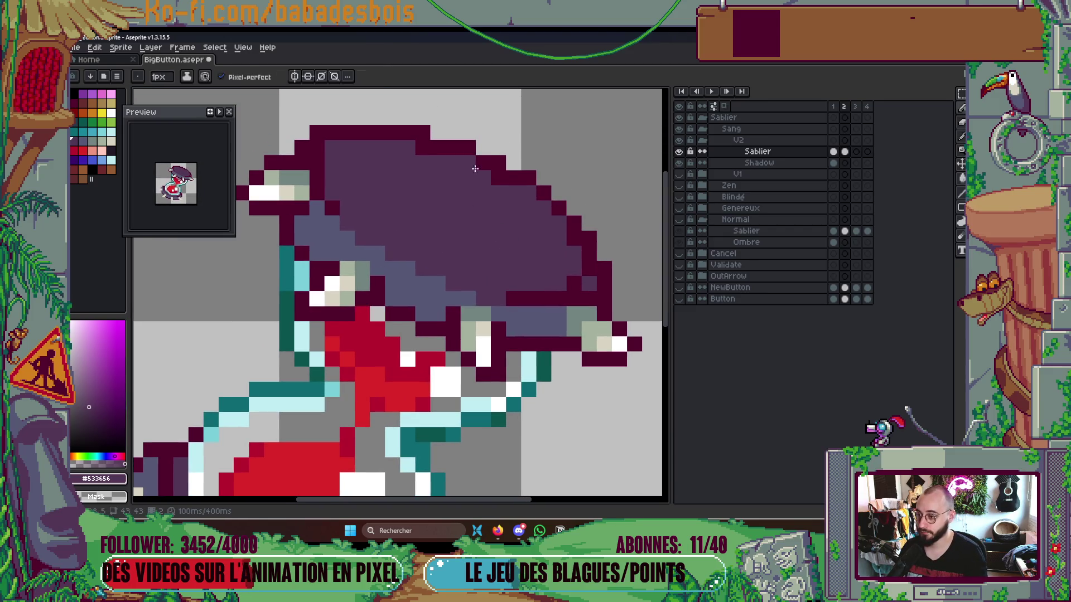
left_click(423, 147)
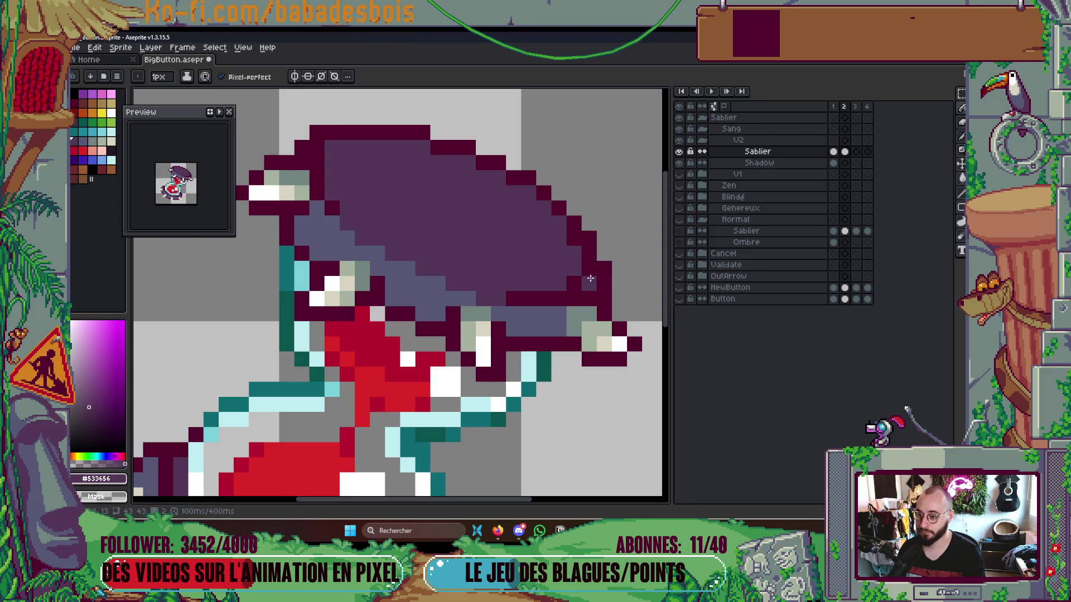
left_click(577, 241)
left_click(586, 264)
key("ctrl+z")
left_click(590, 299)
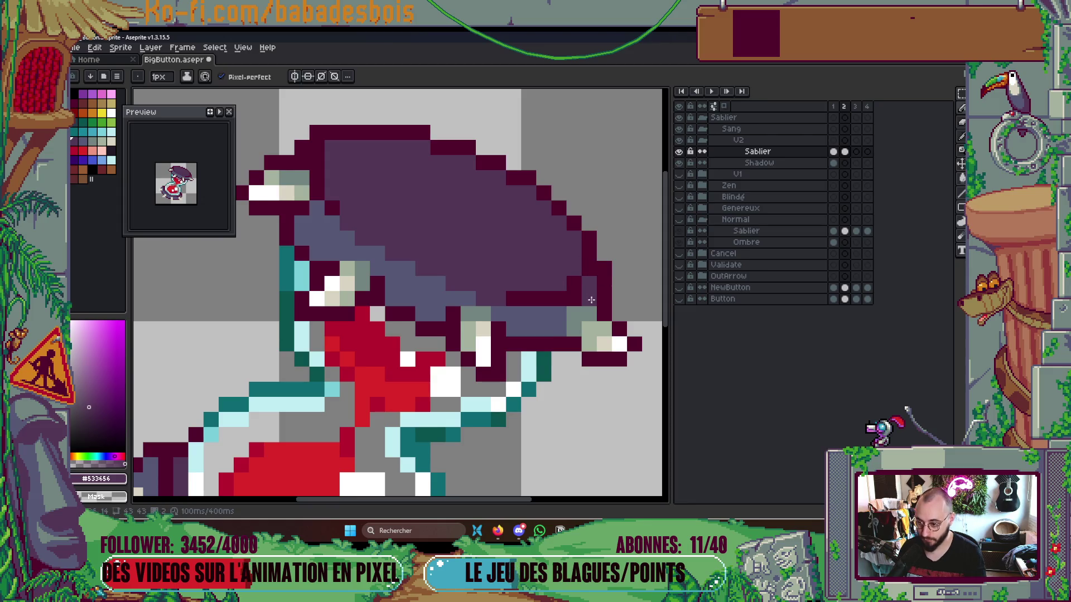
Paint a dark maroon #52002d outline pixel on the lid and zoom out to the whole sprite
scroll(558, 310, "down", 3)
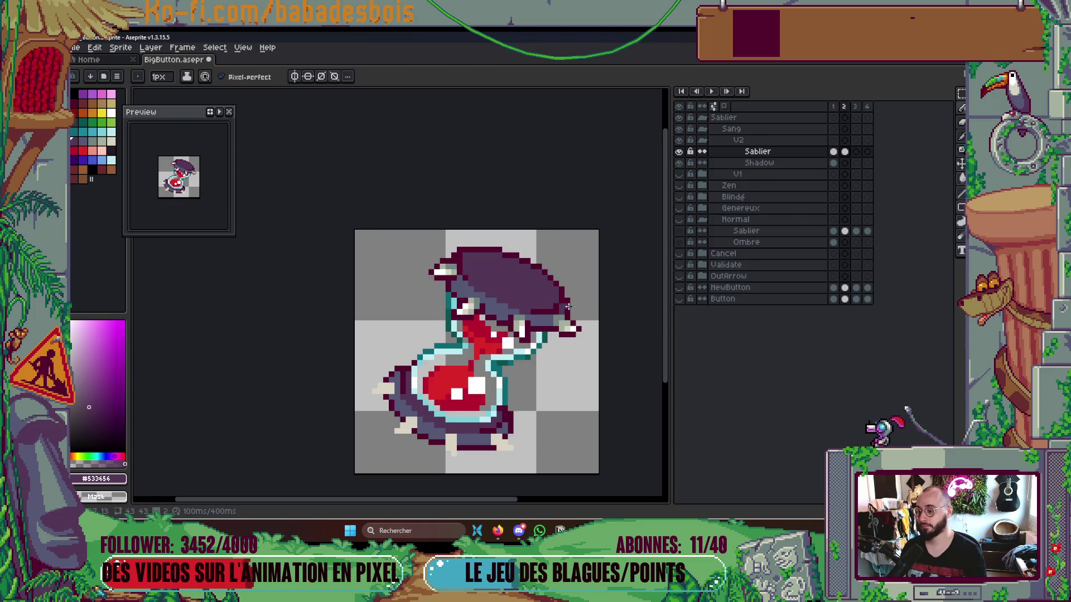
scroll(553, 313, "up", 2)
scroll(585, 322, "up", 1)
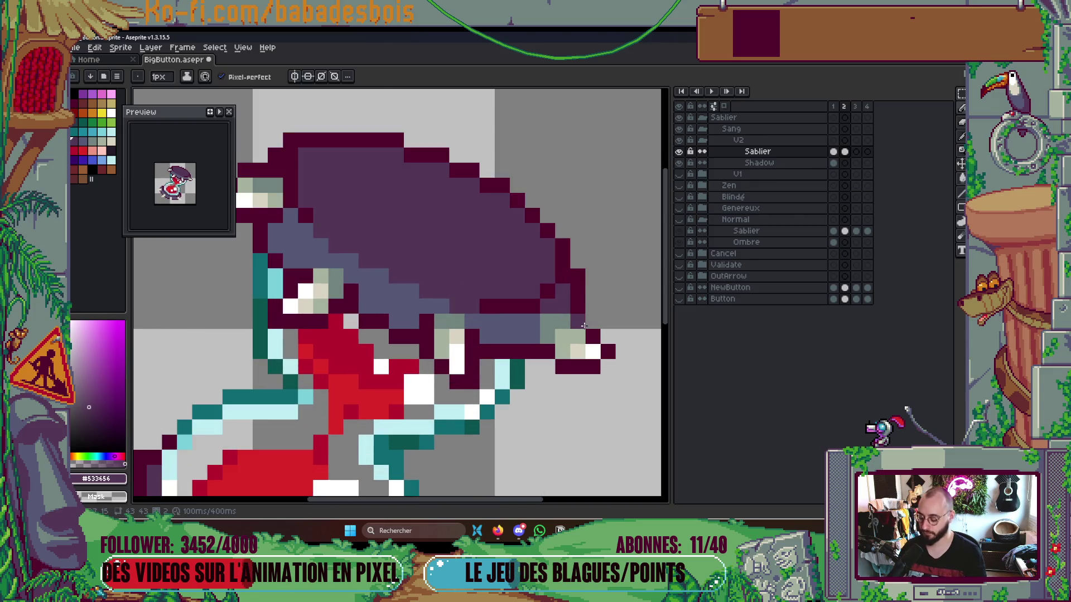
left_click(576, 318, "alt")
left_click(562, 306)
scroll(602, 378, "down", 3)
scroll(603, 378, "down", 3)
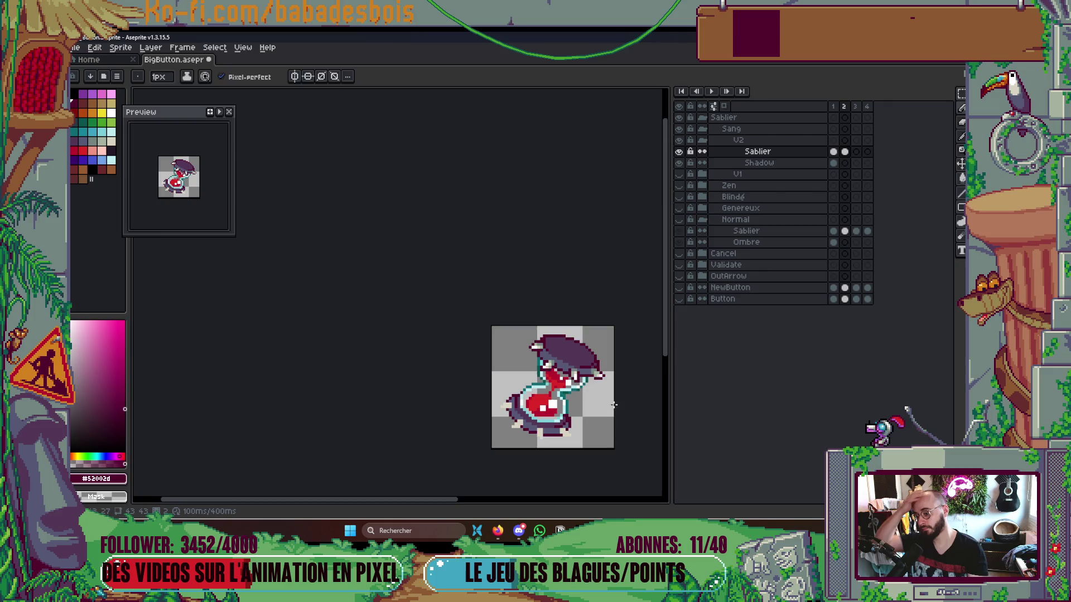
mouse_move(577, 412)
left_mouse_down()
mouse_move(583, 371)
mouse_move(559, 377)
mouse_move(574, 387)
left_mouse_up()
Save, then extend the spike tip with a cream pixel
key("ctrl+s")
scroll(497, 298, "up", 2)
scroll(497, 297, "up", 3)
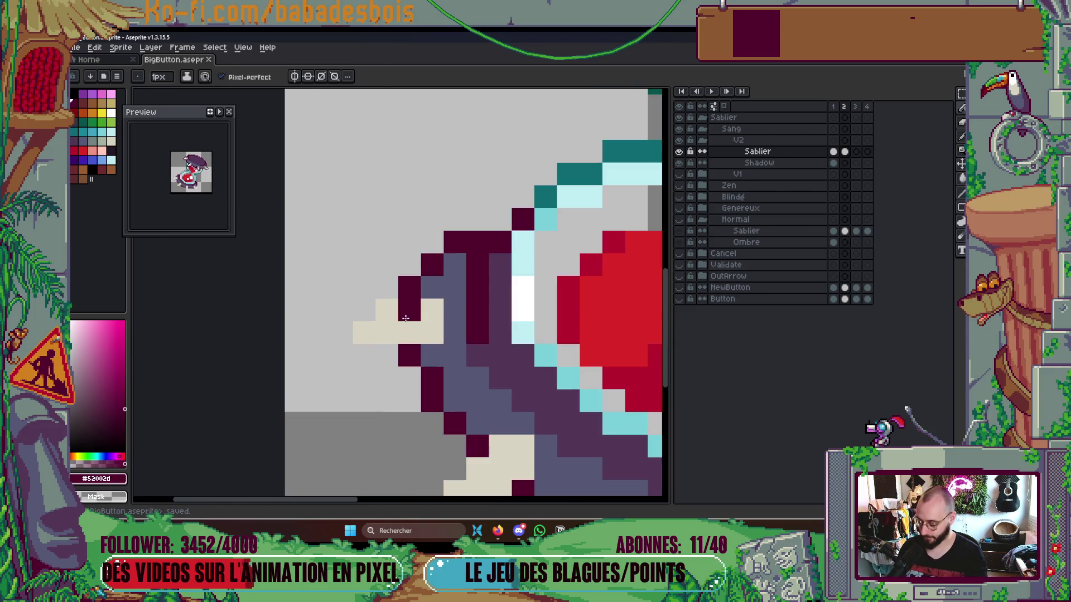
left_click(416, 308, "alt")
left_click(426, 291)
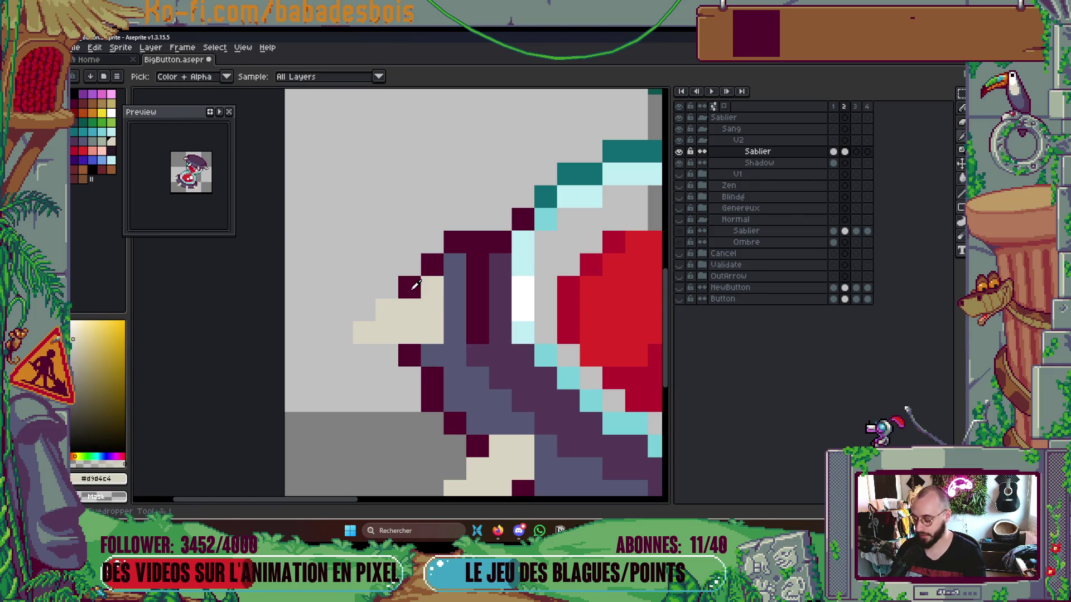
Outline the left cream spike with dark maroon pixels
left_click(413, 283, "alt")
left_click(385, 305)
mouse_move(386, 305)
left_mouse_down()
mouse_move(390, 282)
mouse_move(347, 306)
mouse_move(342, 332)
mouse_move(361, 349)
mouse_move(430, 356)
left_mouse_up()
left_click_drag(405, 442, 454, 246)
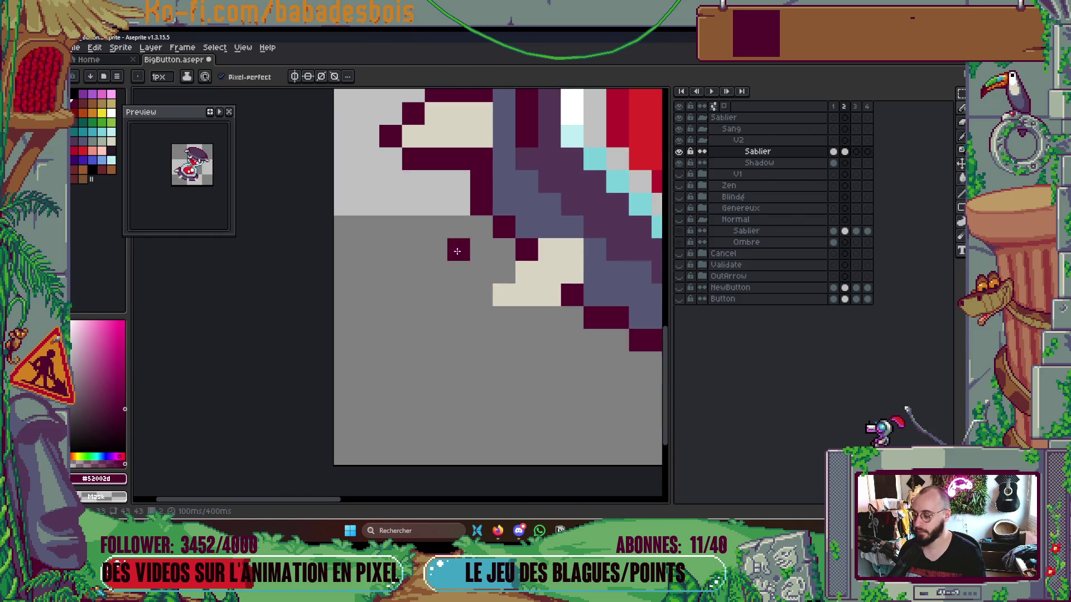
mouse_move(500, 279)
left_mouse_down()
mouse_move(481, 317)
mouse_move(552, 317)
mouse_move(569, 340)
left_mouse_up()
Outline the spikes along the base in maroon, including a row beneath them, and save
left_click_drag(549, 349, 302, 283)
left_click(439, 251)
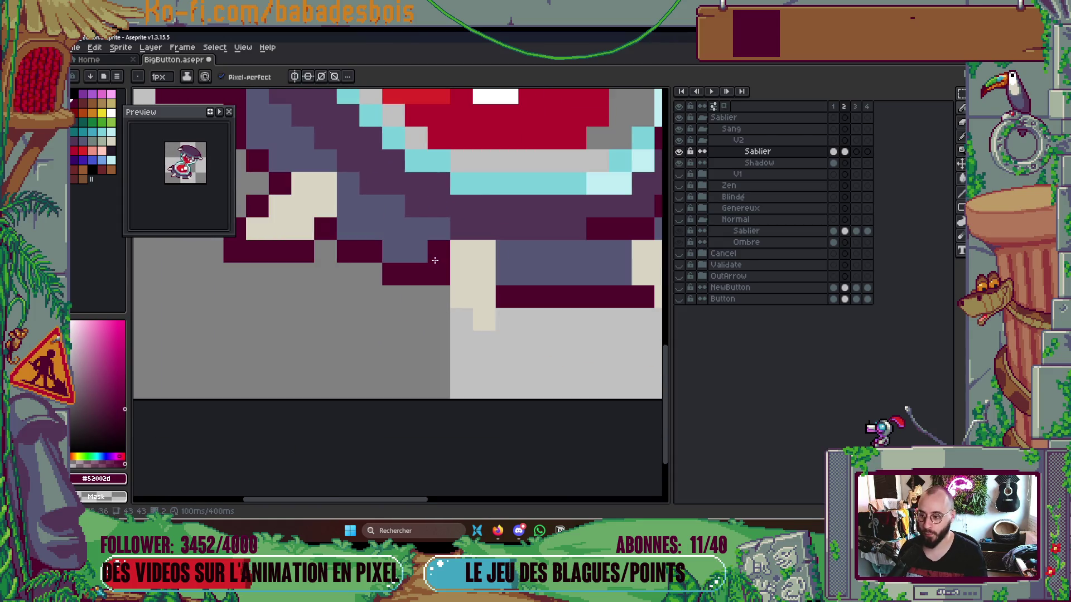
left_click(439, 297)
left_click(461, 319)
left_click(485, 341)
left_click(506, 341)
mouse_move(507, 321)
left_mouse_down()
mouse_move(507, 273)
mouse_move(375, 346)
left_mouse_up()
mouse_move(491, 369)
left_mouse_down()
mouse_move(527, 367)
mouse_move(558, 347)
mouse_move(545, 330)
left_mouse_up()
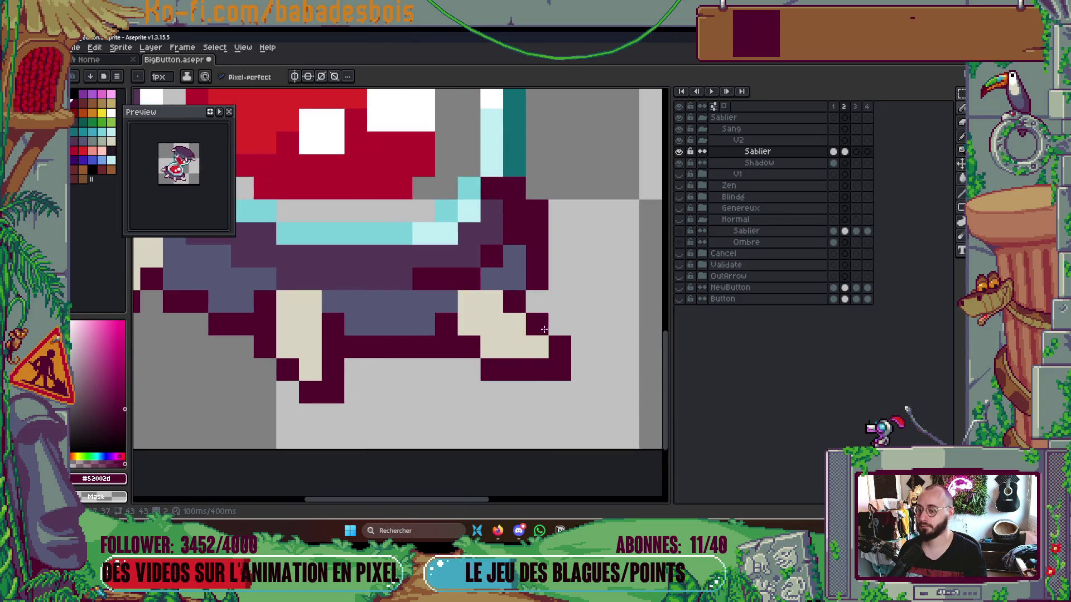
scroll(517, 299, "down", 8)
key("ctrl+s")
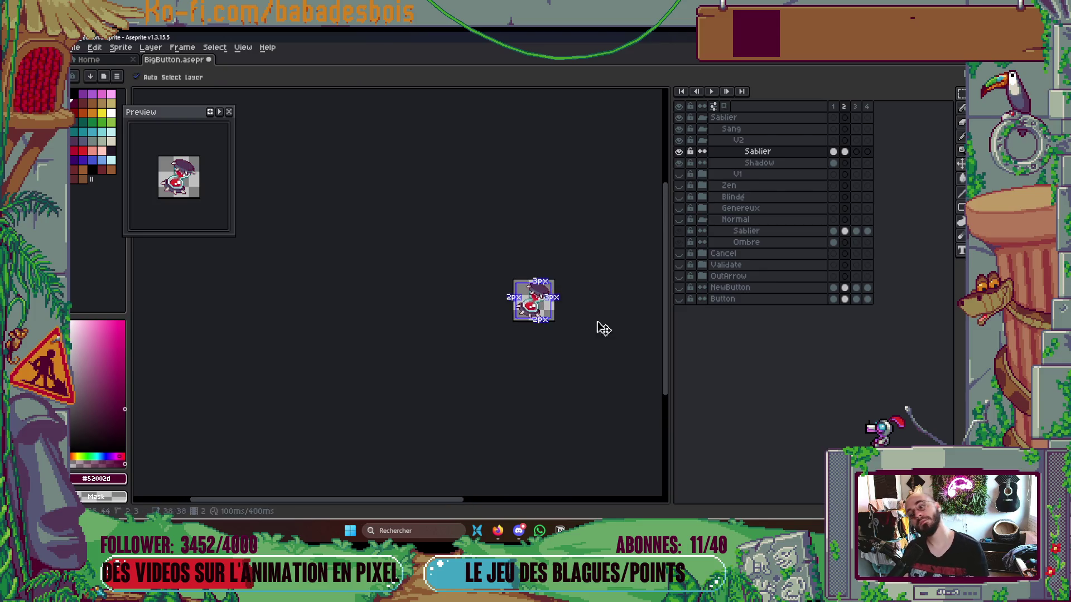
Play the animation, then try flipping the eye pixels under the lid vertically and undo it
key("Return")
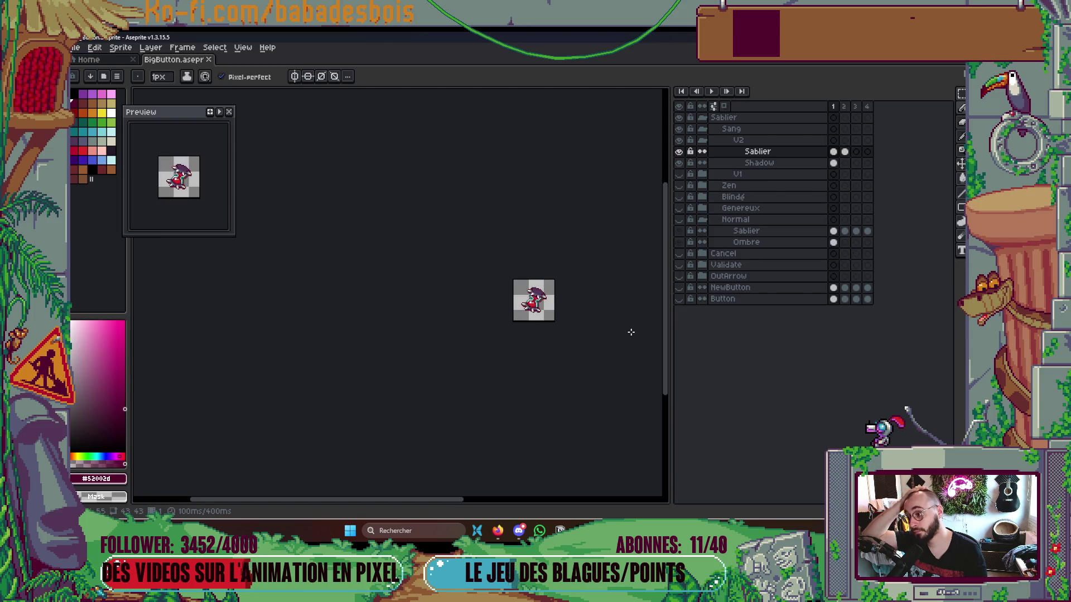
scroll(552, 294, "up", 6)
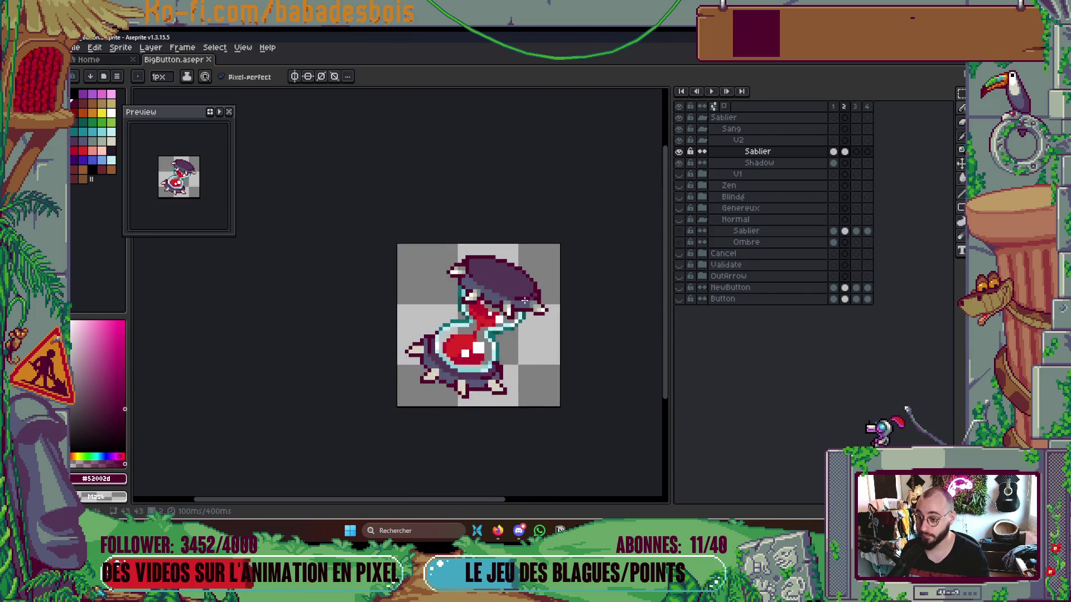
key("m")
left_click_drag(395, 189, 491, 254)
key("shift+v")
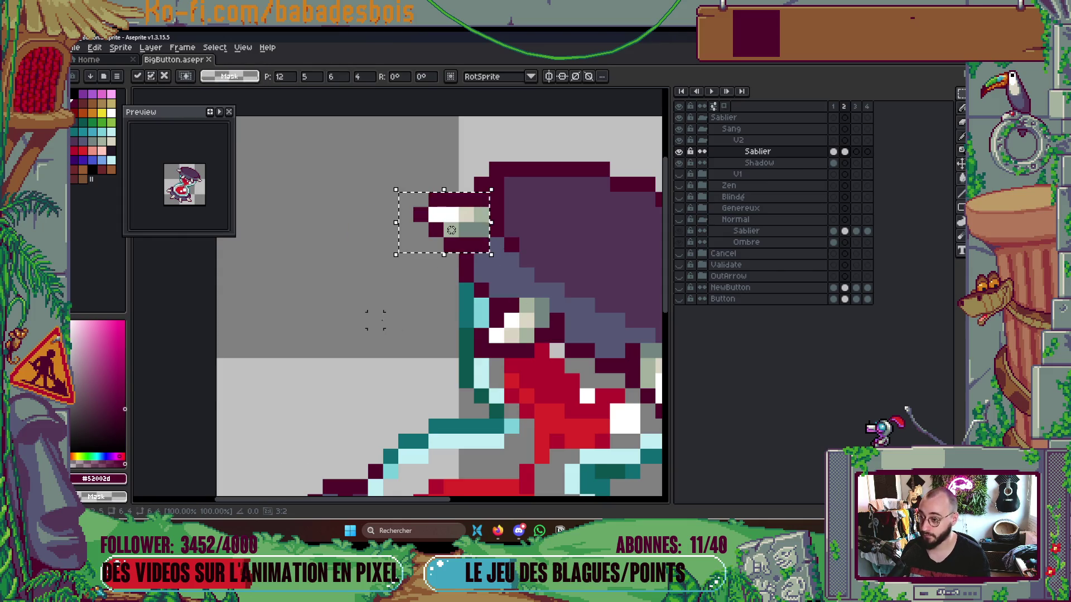
key("Return")
scroll(395, 286, "down", 5)
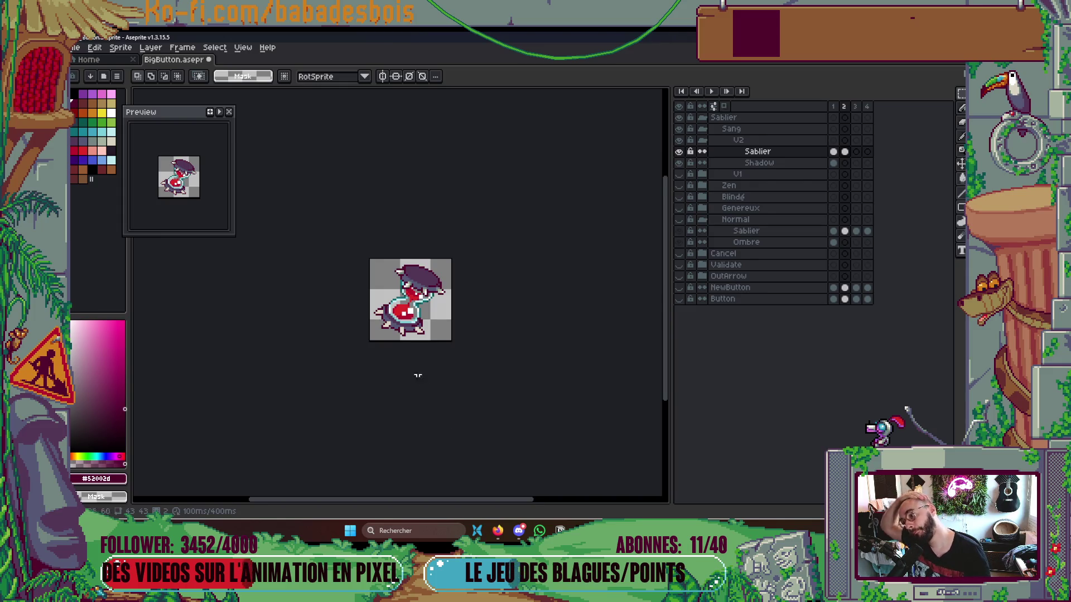
scroll(393, 329, "up", 6)
key("ctrl+z")
key("ctrl+z")
key("ctrl+z")
Redo and undo the eye flip to compare both versions
left_click_drag(389, 406, 338, 288)
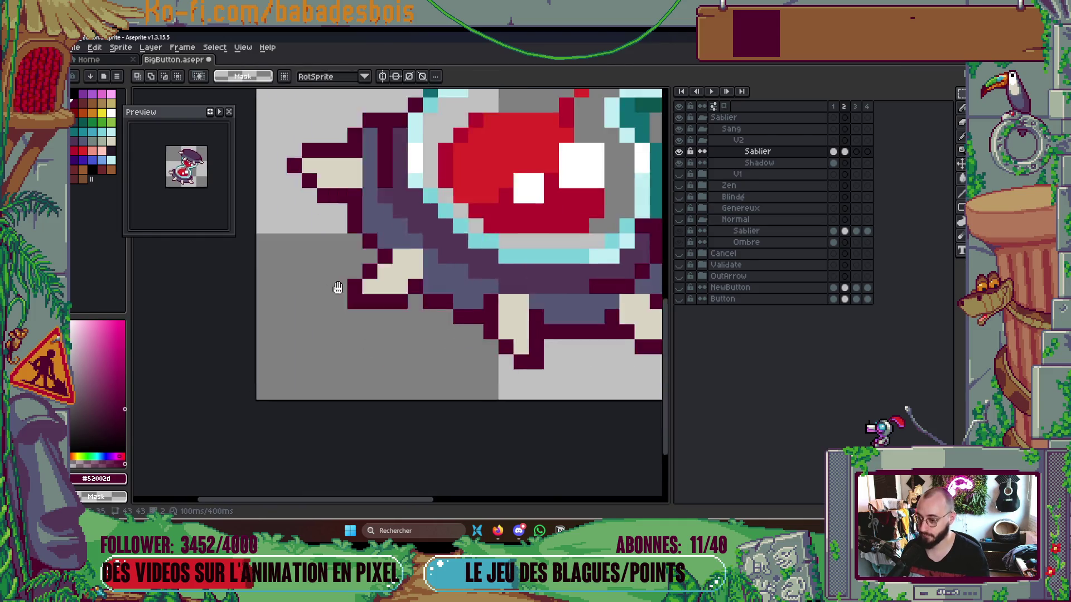
scroll(338, 288, "down", 4)
key("ctrl+y")
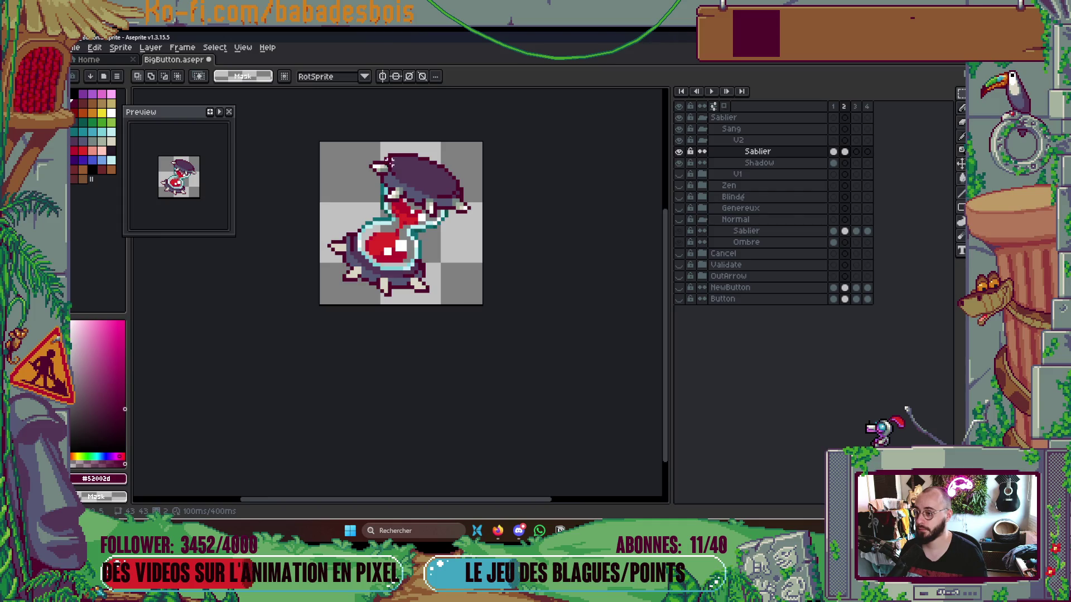
scroll(385, 167, "up", 5)
key("ctrl+y")
Stamp a copy of the eye pixels beside the teal outline
left_click_drag(439, 190, 464, 145)
key("ctrl+z")
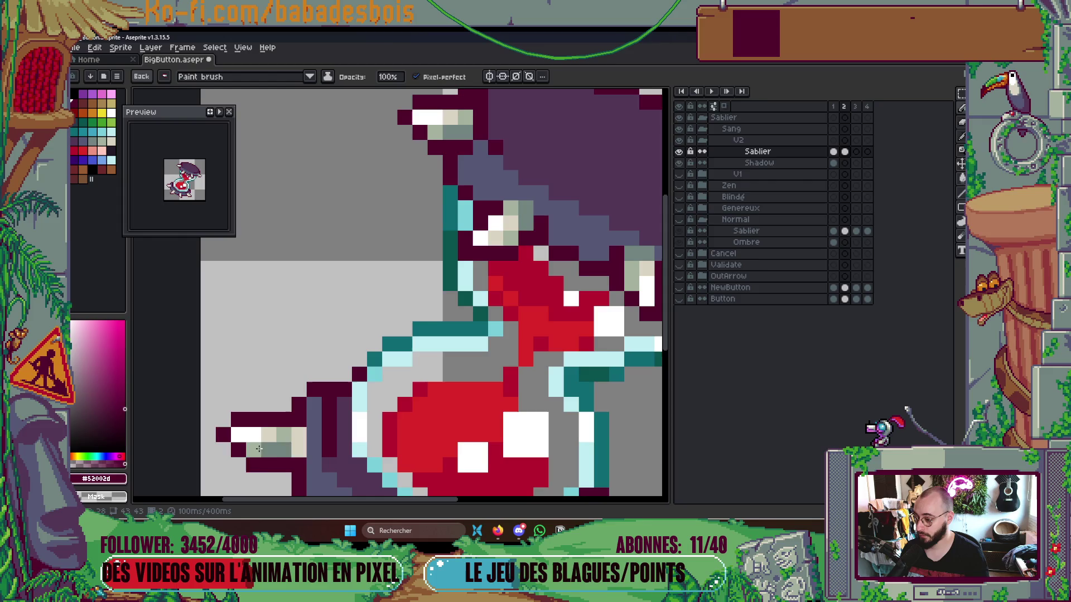
mouse_move(276, 414)
left_mouse_down()
mouse_move(388, 334)
mouse_move(400, 314)
left_mouse_up()
scroll(400, 315, "down", 5)
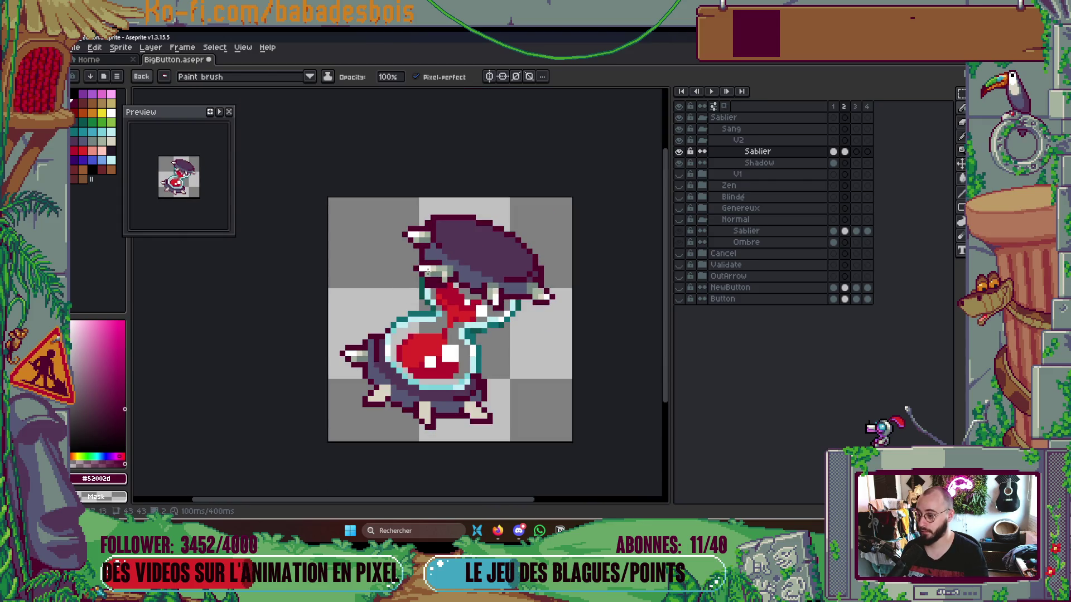
scroll(431, 297, "up", 1)
scroll(442, 284, "up", 2)
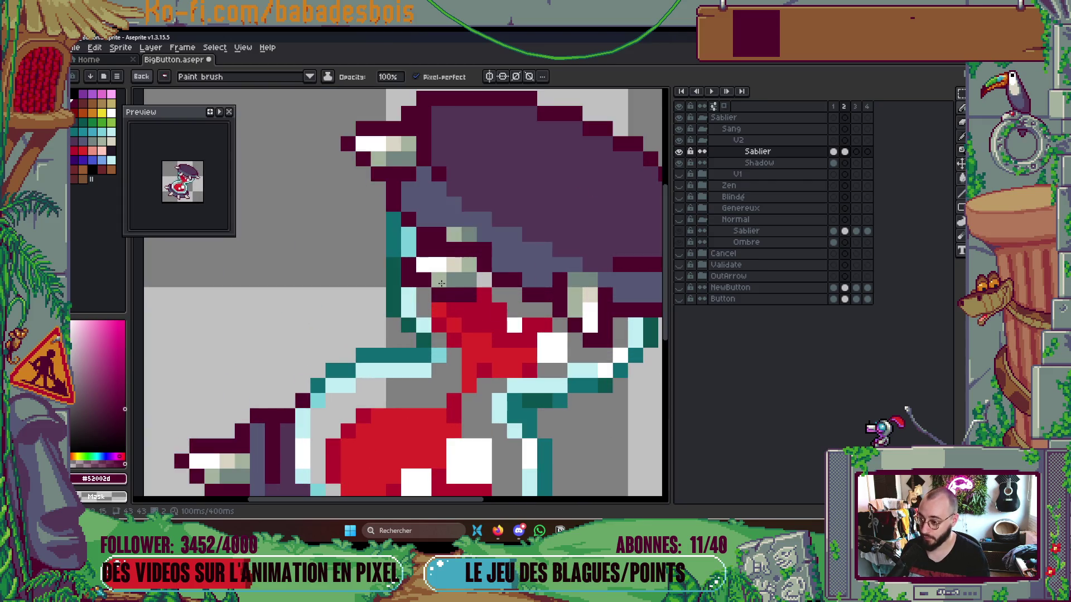
left_click(441, 279)
key("Escape")
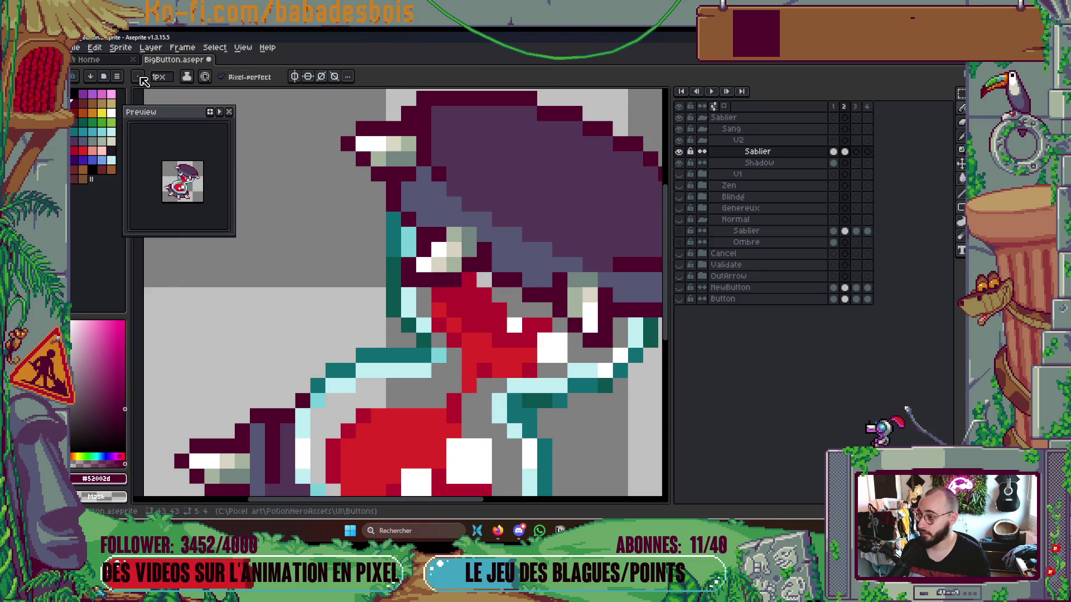
scroll(421, 220, "up", 1)
Shift the bottom-left foot spike leftward
key("m")
mouse_move(444, 158)
left_mouse_down()
mouse_move(532, 202)
mouse_move(519, 148)
mouse_move(520, 159)
mouse_move(381, 194)
left_mouse_up()
scroll(533, 166, "down", 3)
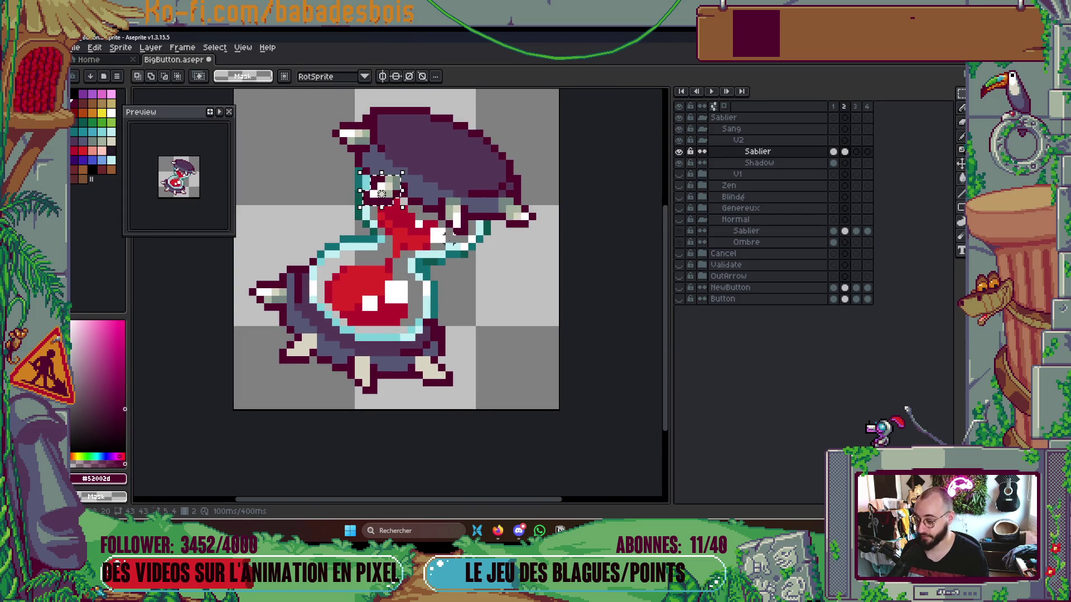
mouse_move(280, 331)
left_mouse_down()
mouse_move(323, 367)
mouse_move(316, 351)
left_mouse_up()
key("Return")
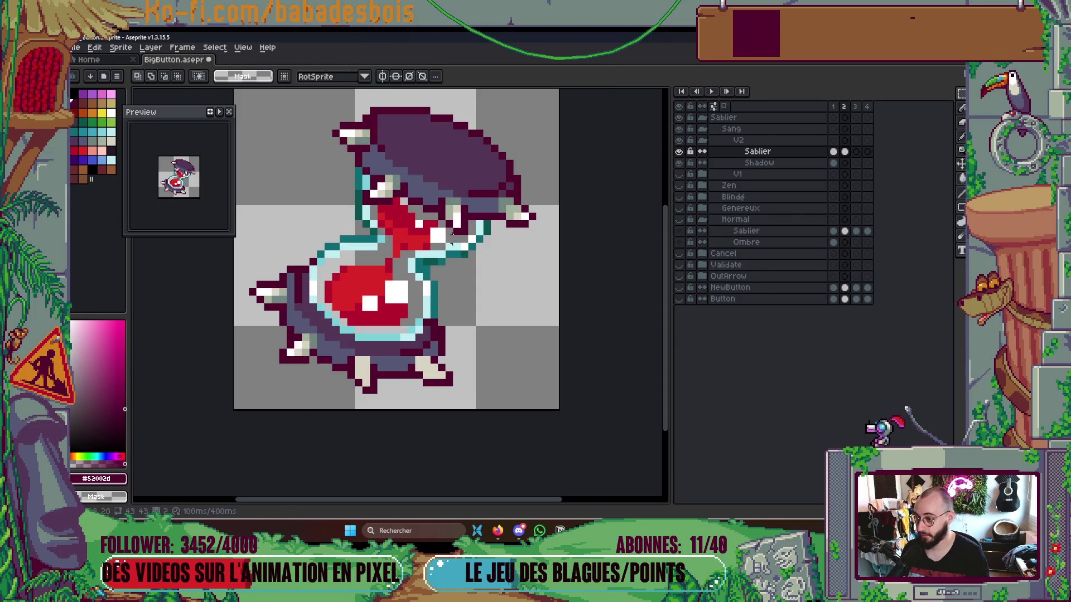
scroll(449, 210, "up", 2)
Move the small pixel block from under the lid down to the bottom foot
left_click_drag(420, 185, 468, 234)
left_click_drag(444, 195, 445, 229)
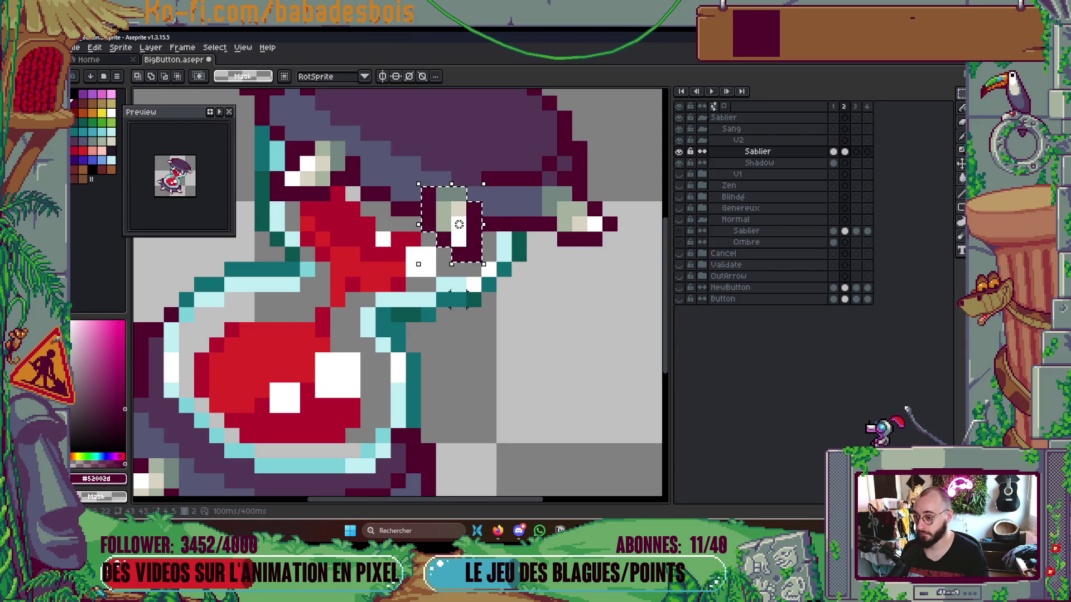
scroll(462, 223, "down", 3)
left_click_drag(479, 191, 410, 306)
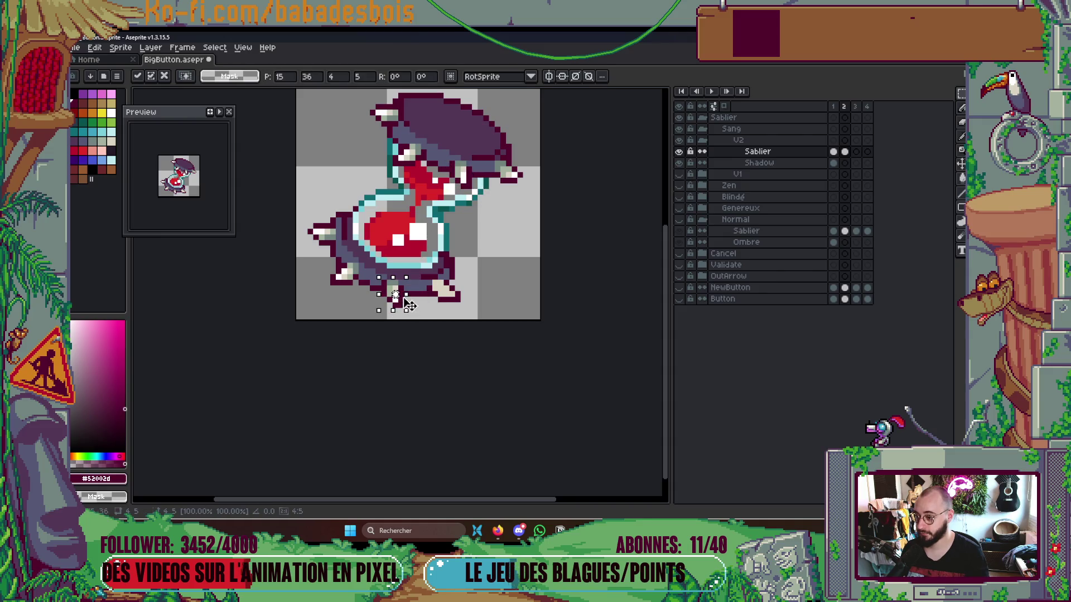
key("Return")
scroll(489, 169, "up", 1)
Place a cream spike copied from the base at the lid's right tip
mouse_move(488, 146)
left_mouse_down()
mouse_move(536, 184)
mouse_move(528, 226)
mouse_move(473, 277)
mouse_move(460, 329)
mouse_move(477, 322)
left_mouse_up()
scroll(521, 210, "down", 3)
key("Return")
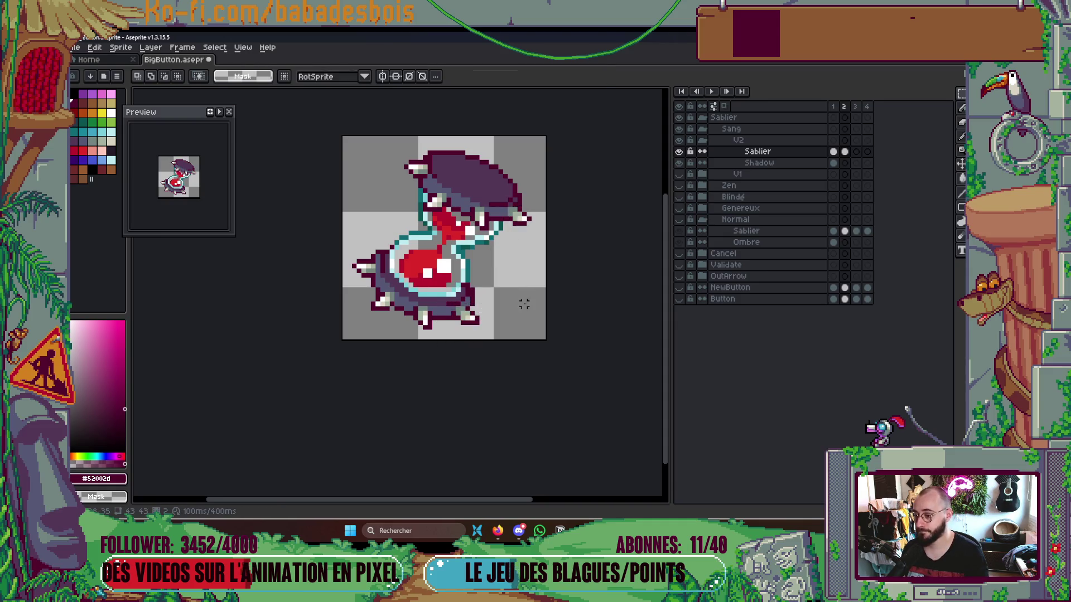
scroll(557, 341, "down", 3)
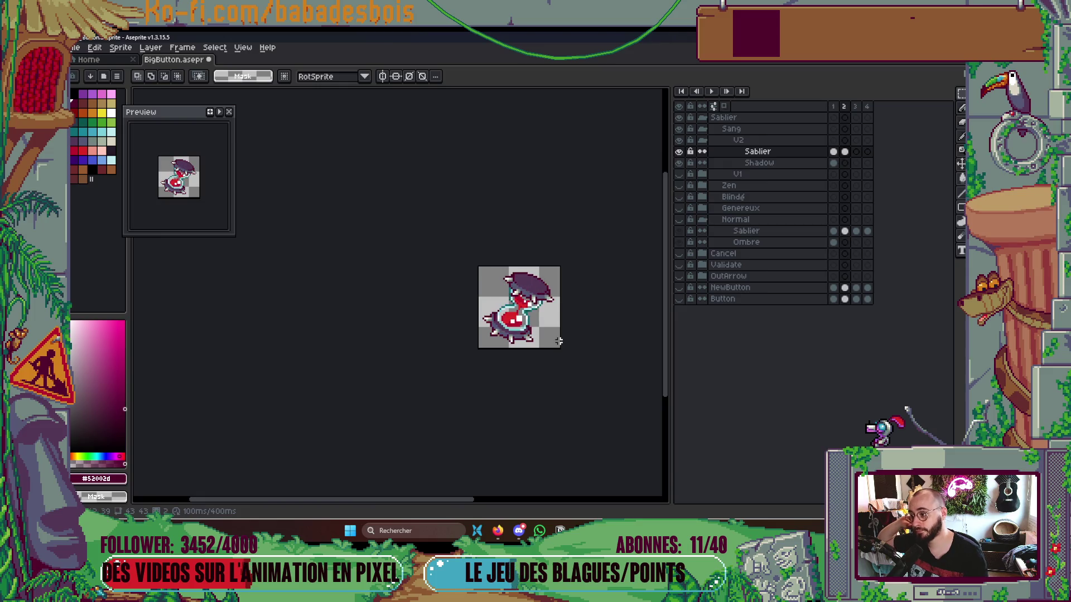
scroll(537, 333, "up", 8)
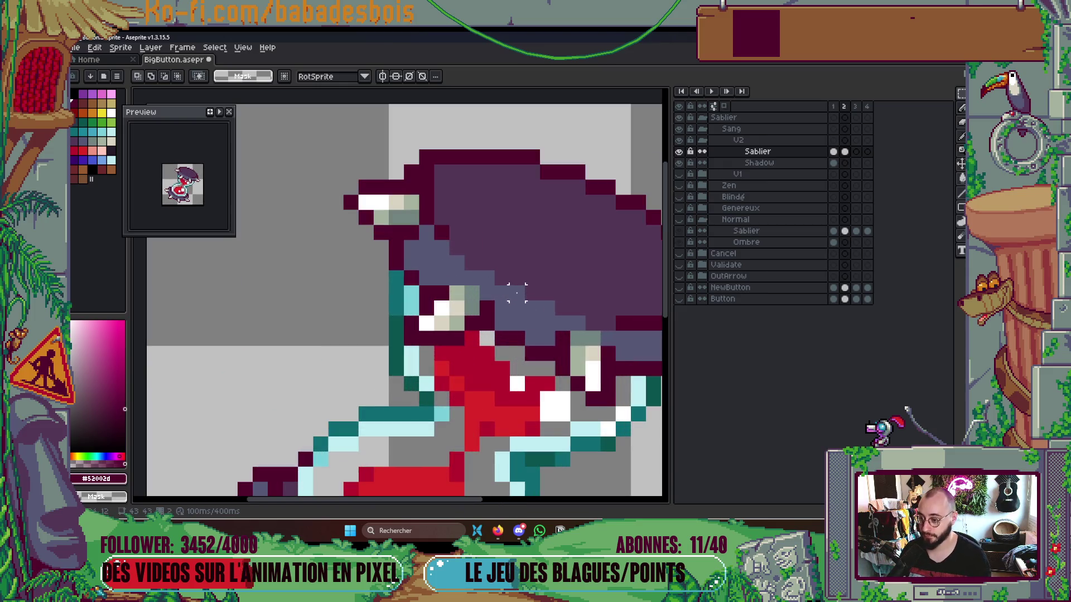
Add a maroon pixel on the lid edge and purple pixels under the lid, then save
left_click(442, 279)
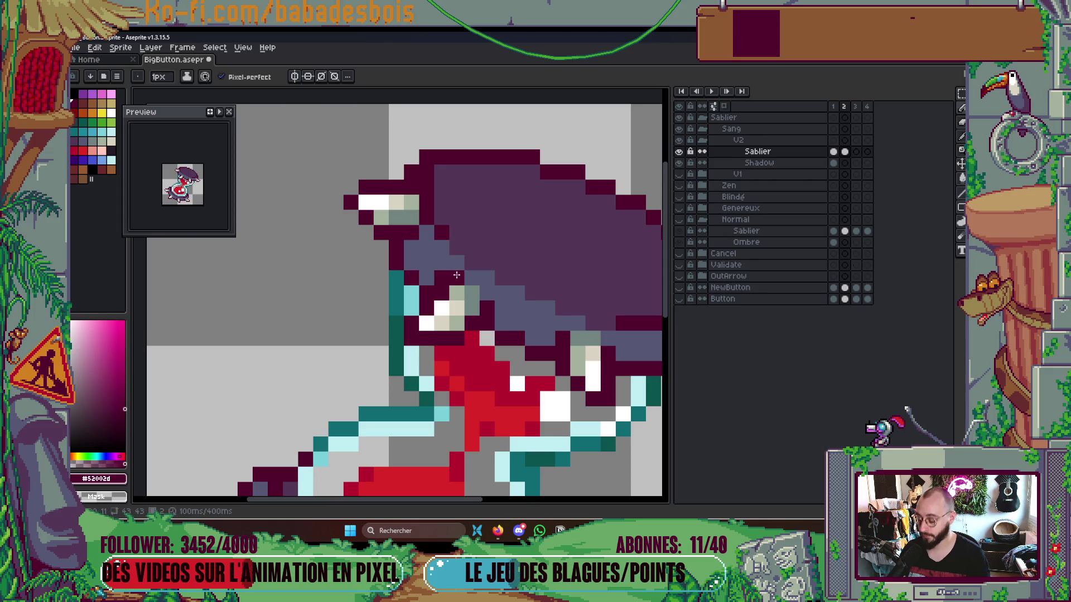
left_click(495, 235, "alt")
left_click_drag(411, 247, 426, 232)
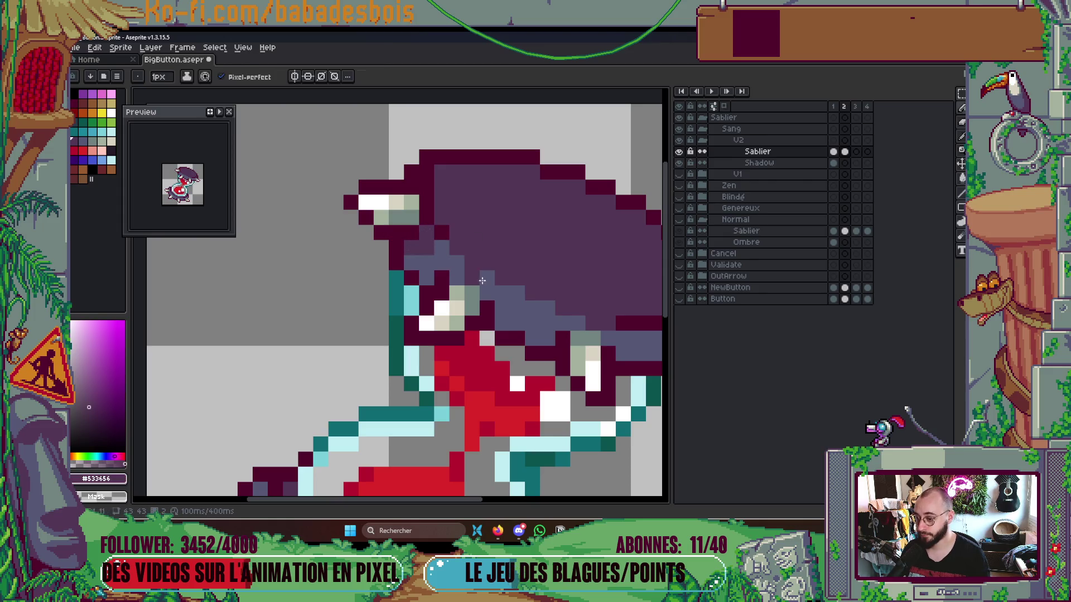
left_click(623, 339)
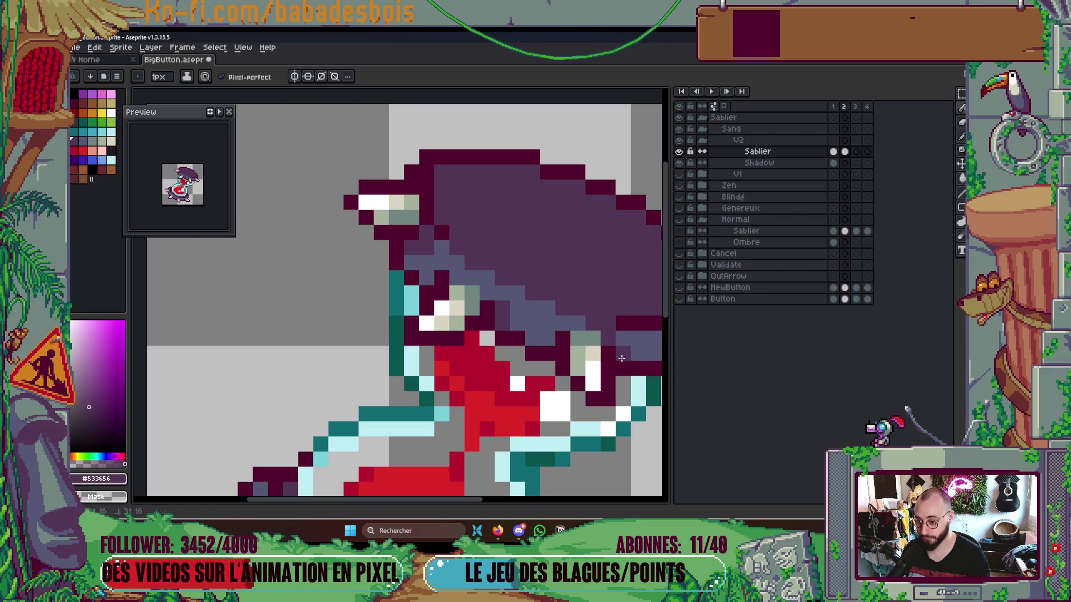
scroll(654, 375, "down", 3)
scroll(542, 239, "down", 5)
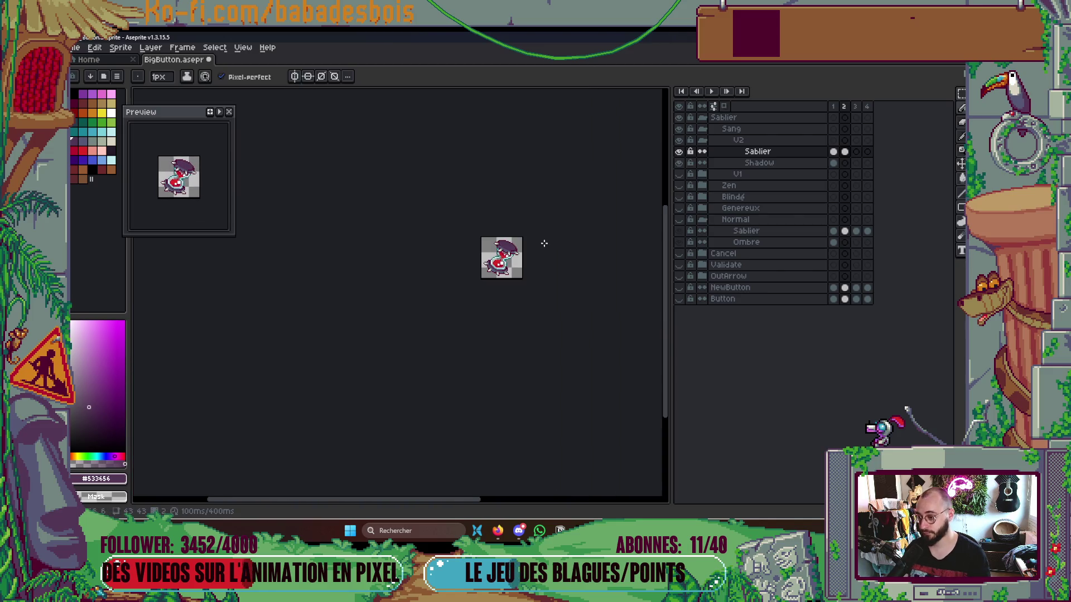
key("ctrl+s")
scroll(525, 231, "up", 8)
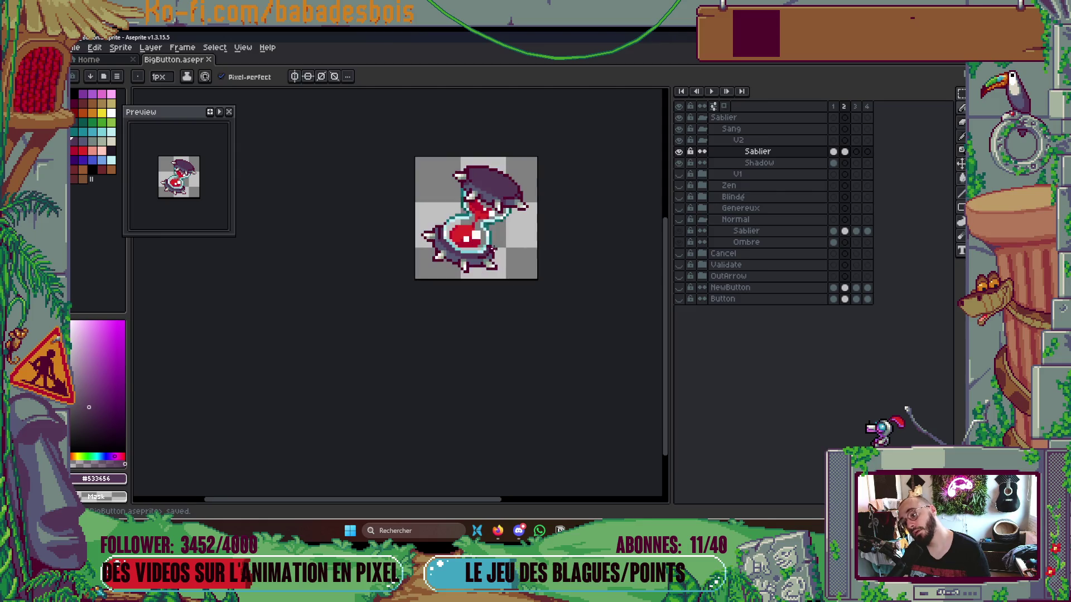
Eyedrop the dark purple #533656 and add a dark-purple pixel on the hourglass base
key("i")
left_click(525, 231)
left_click_drag(525, 231, 538, 185)
left_click(539, 184)
key("b")
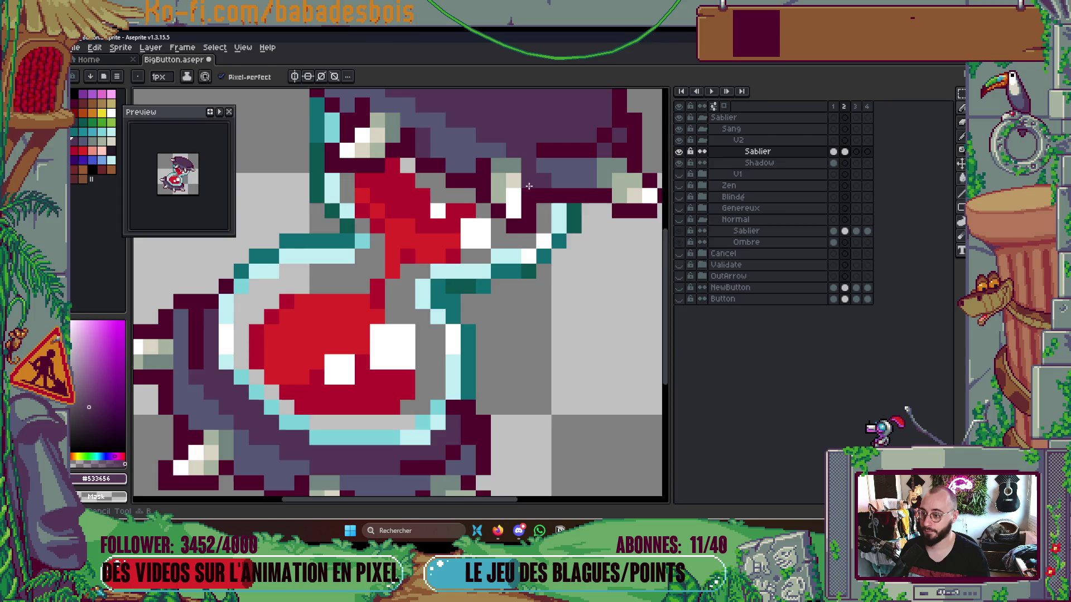
scroll(510, 270, "down", 3)
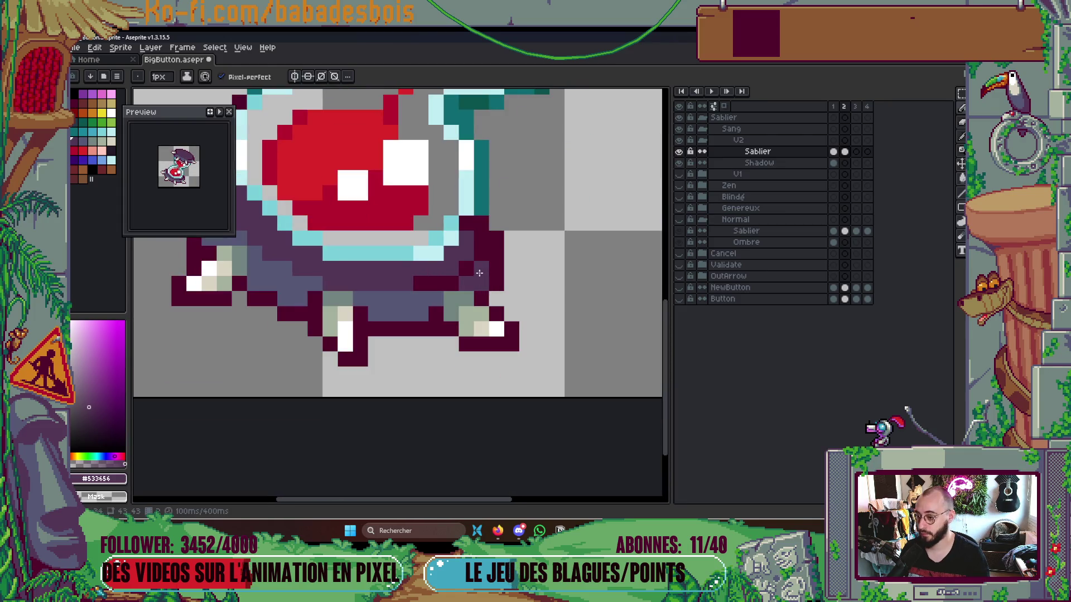
scroll(463, 284, "left", 1)
left_click(421, 296)
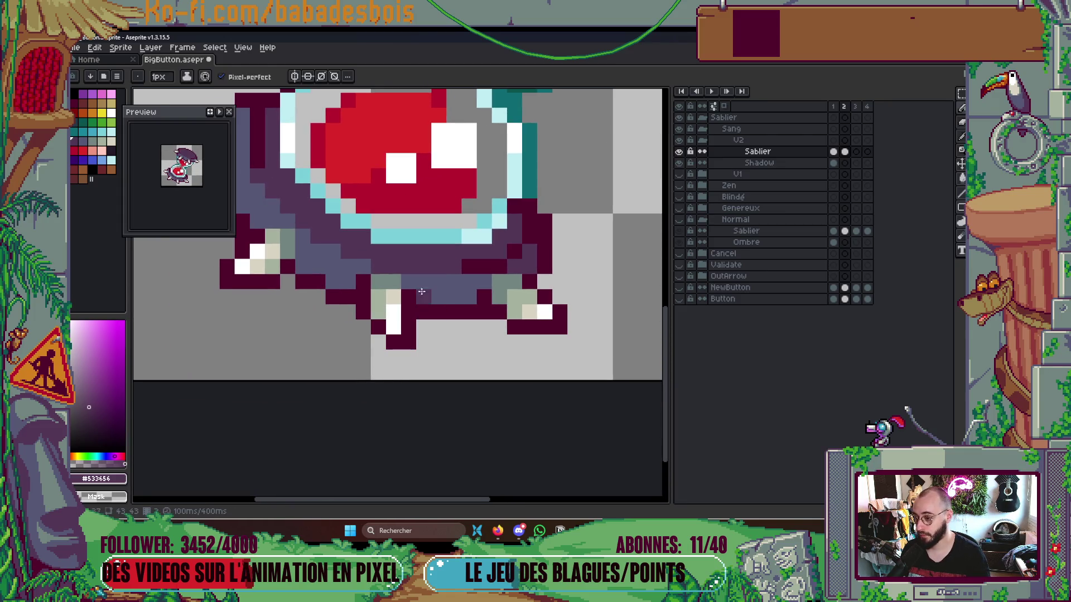
Recolour a column of base pixels dark purple and save BigButton.aseprite
scroll(488, 282, "left", 2)
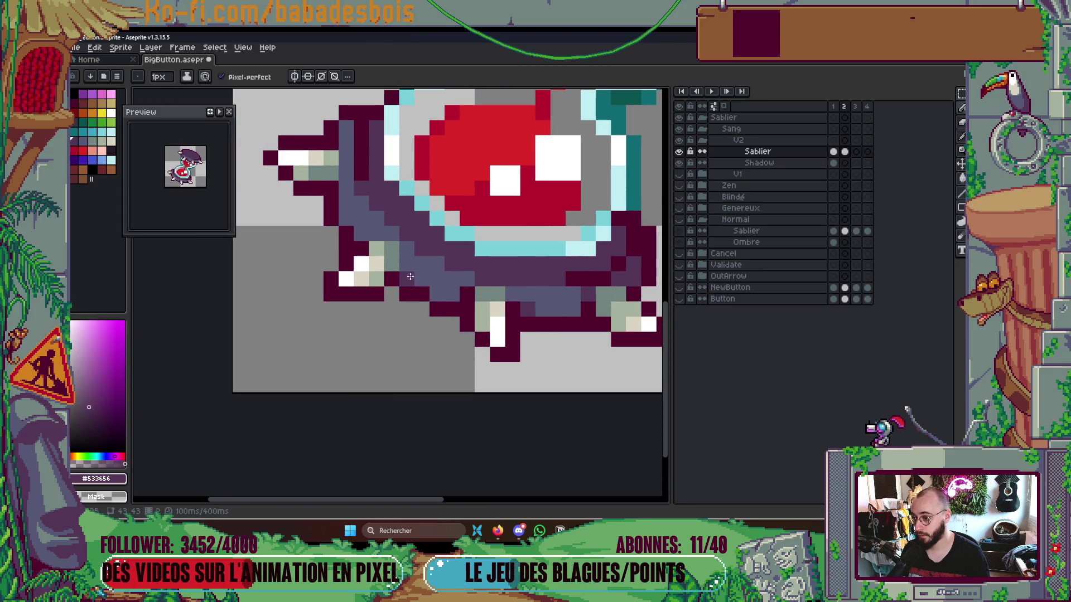
mouse_move(343, 185)
left_mouse_down()
mouse_move(346, 196)
mouse_move(348, 160)
left_mouse_up()
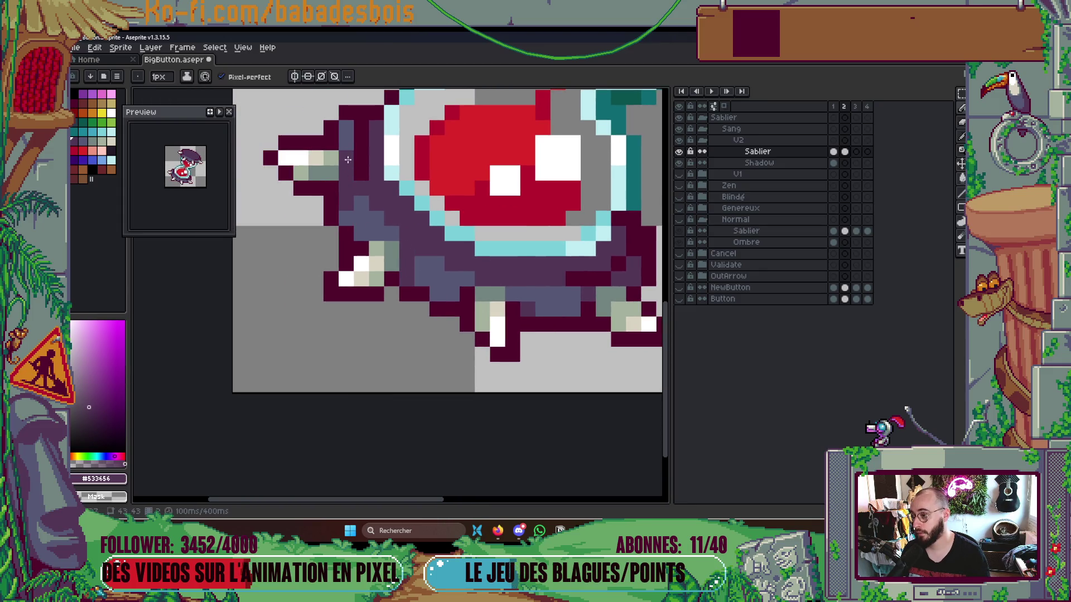
left_click(359, 215, "alt")
scroll(516, 350, "down", 4)
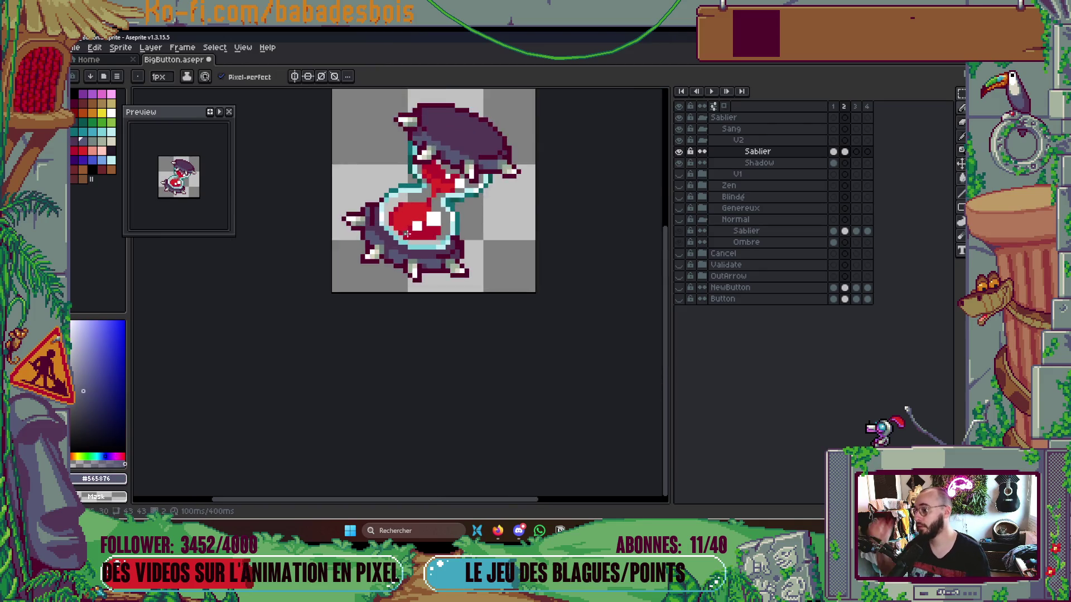
scroll(555, 376, "down", 2)
scroll(569, 352, "up", 1)
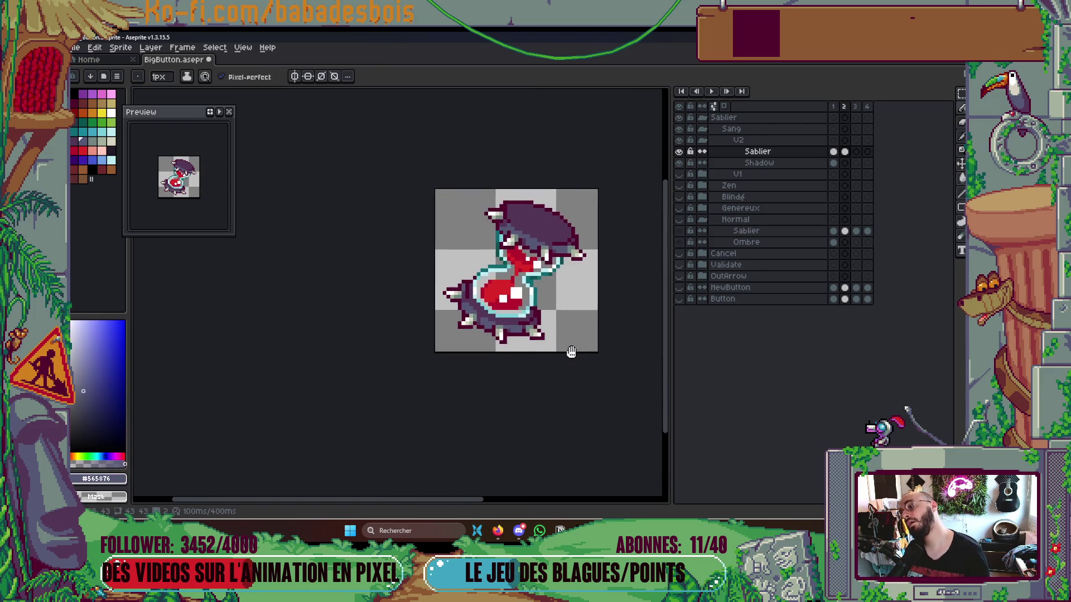
key("ctrl+s")
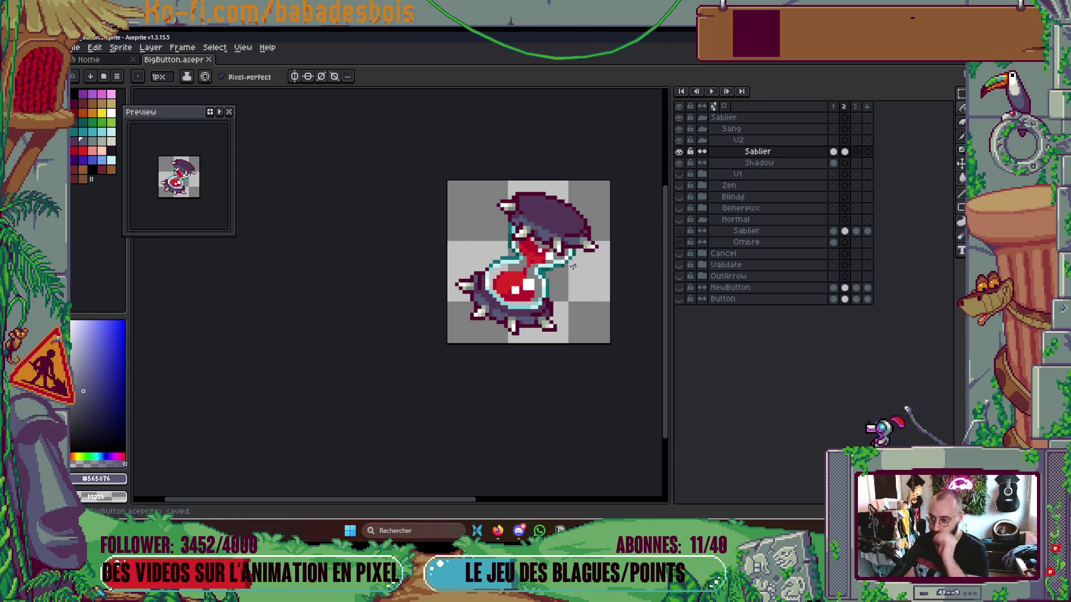
Select the Shadow layer's frame-2 cel, hide Sablier, and shift the shadow copy slightly down-left
left_click(845, 151)
left_click(847, 163)
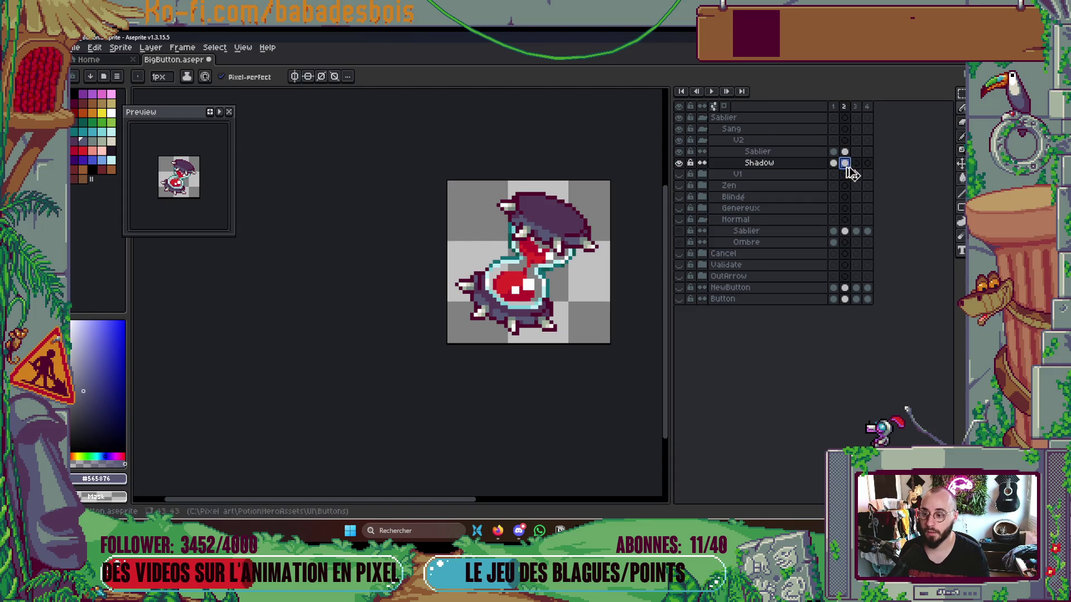
left_click(679, 152)
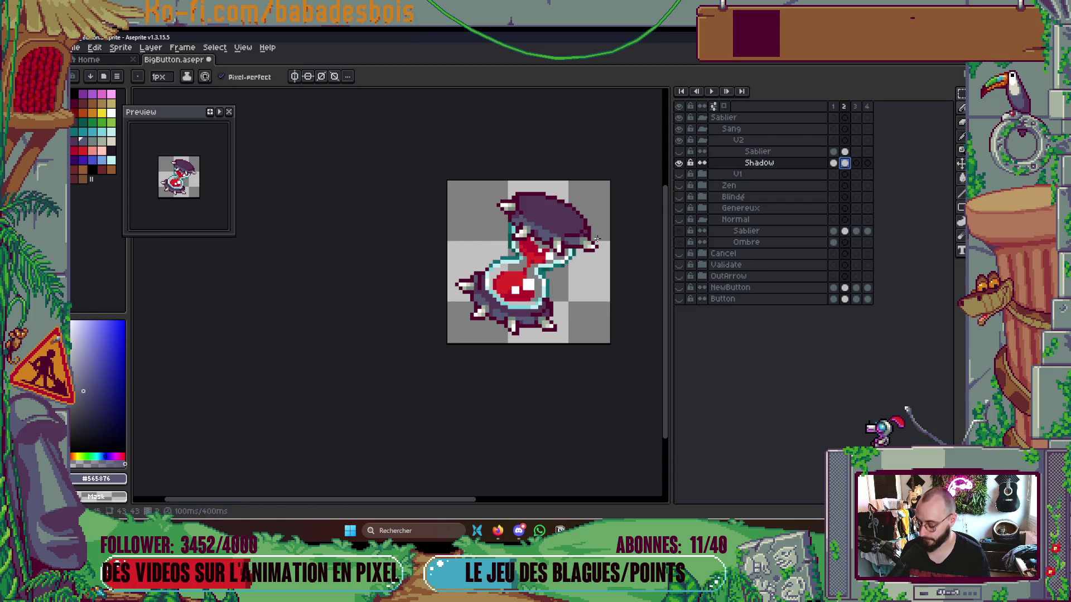
key("v")
left_click_drag(584, 246, 582, 249)
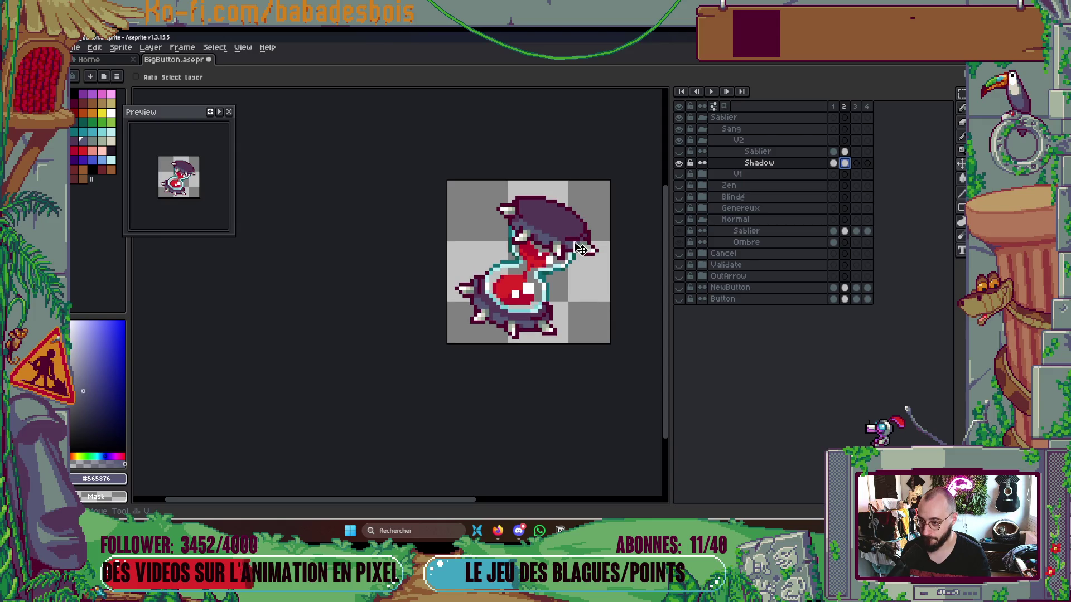
Eyedrop the dark red #682c2c from the frame-1 button, then hide NewButton again
key("w")
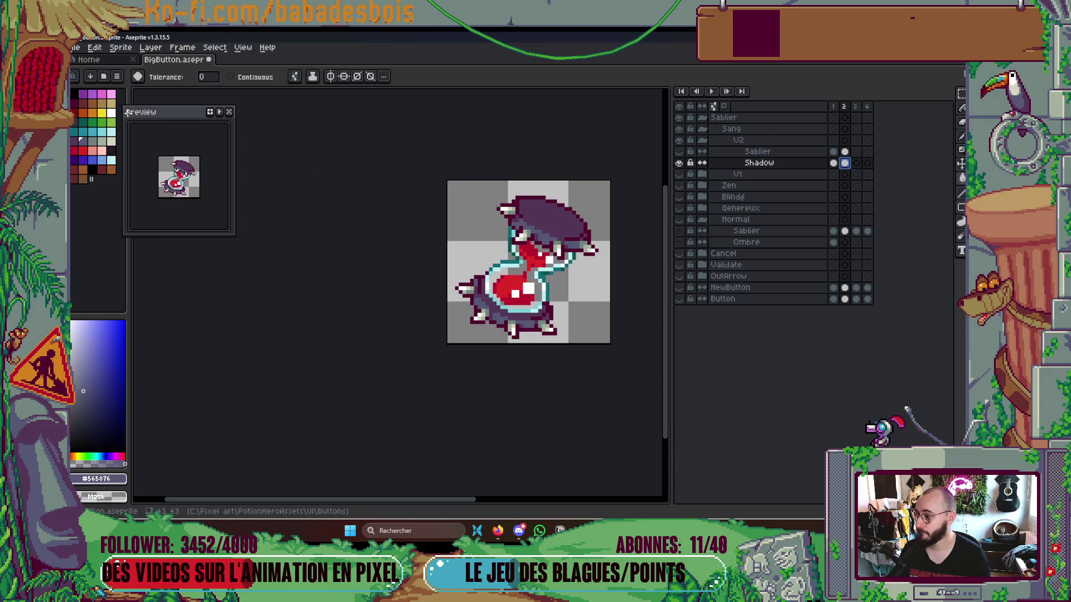
left_click(679, 287)
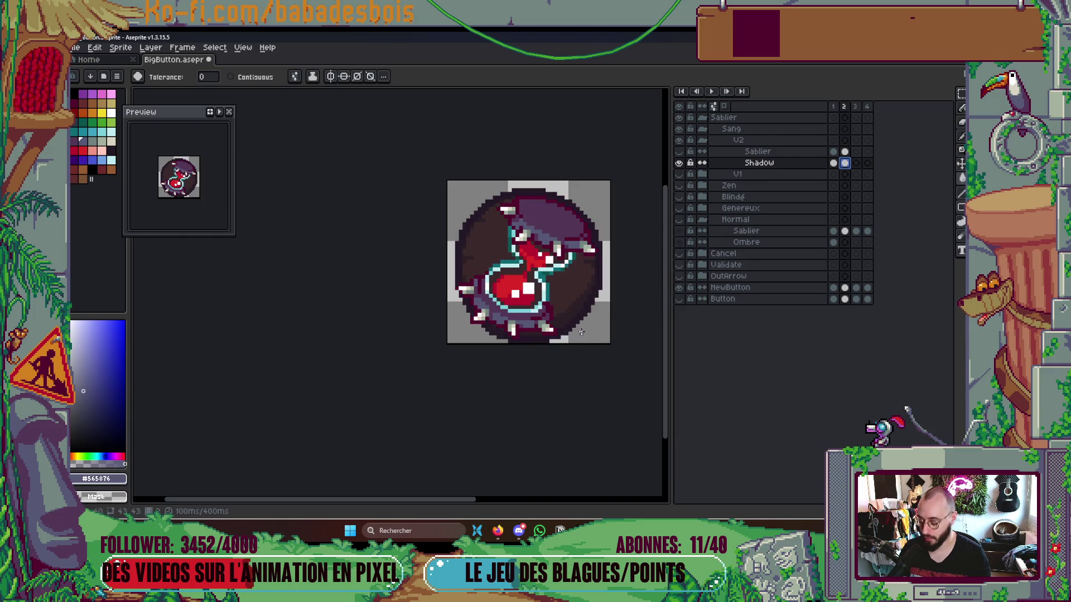
key("Left")
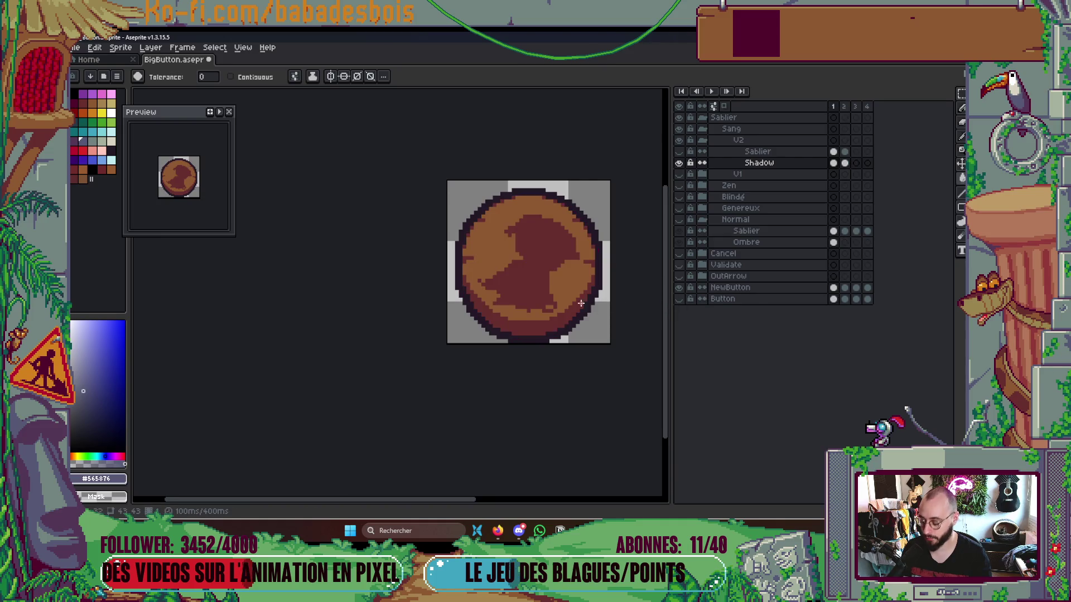
key("i")
left_click(558, 304)
key("Right")
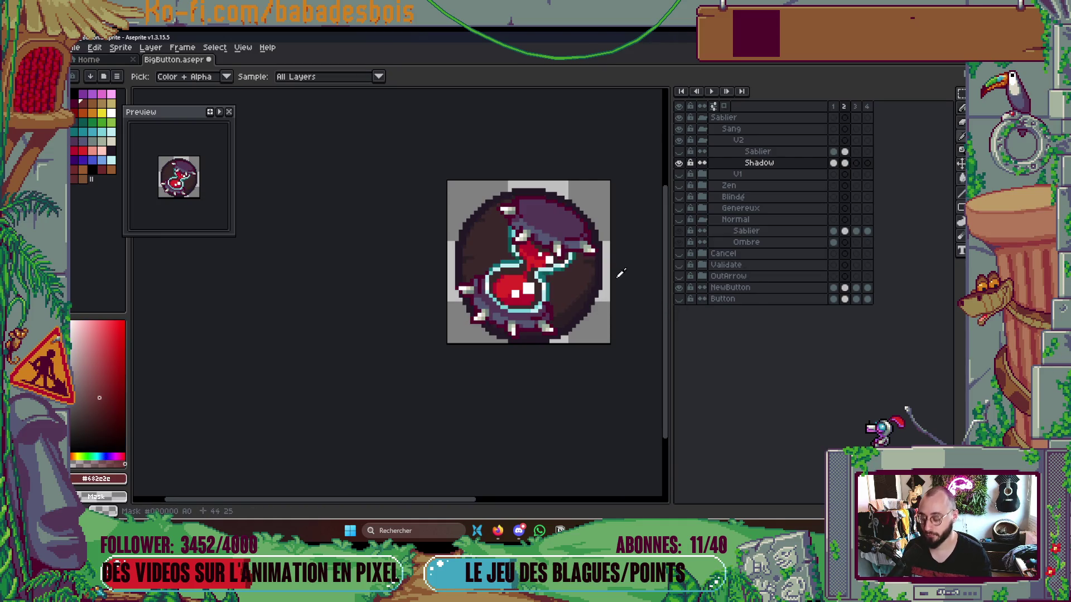
scroll(636, 277, "up", 1)
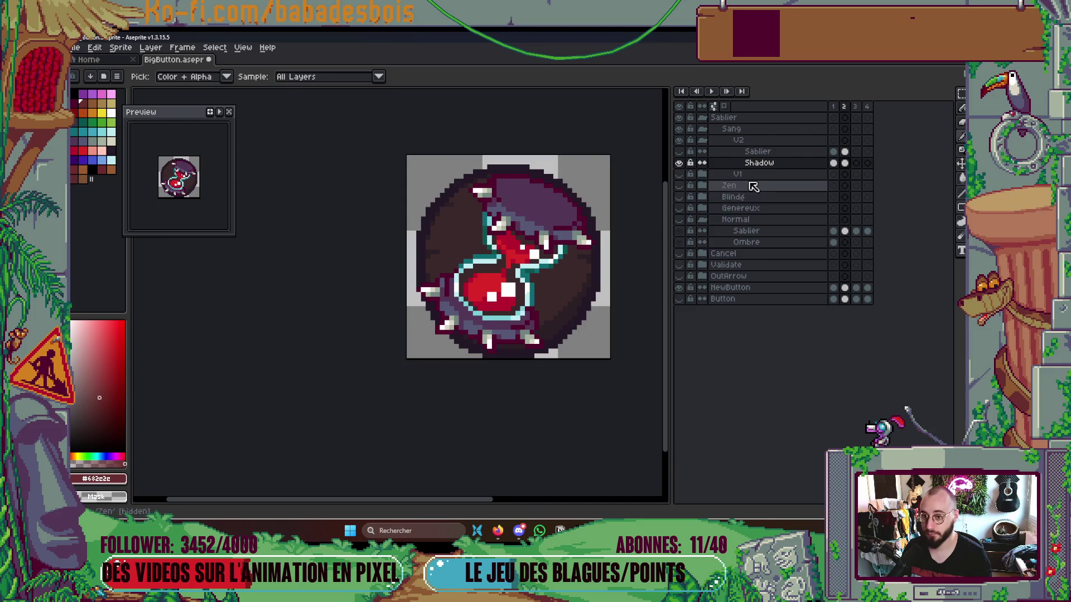
left_click(678, 287)
Paint-bucket the shadow's purple, outline, liquid and highlight areas dark red at tolerance 19
key("g")
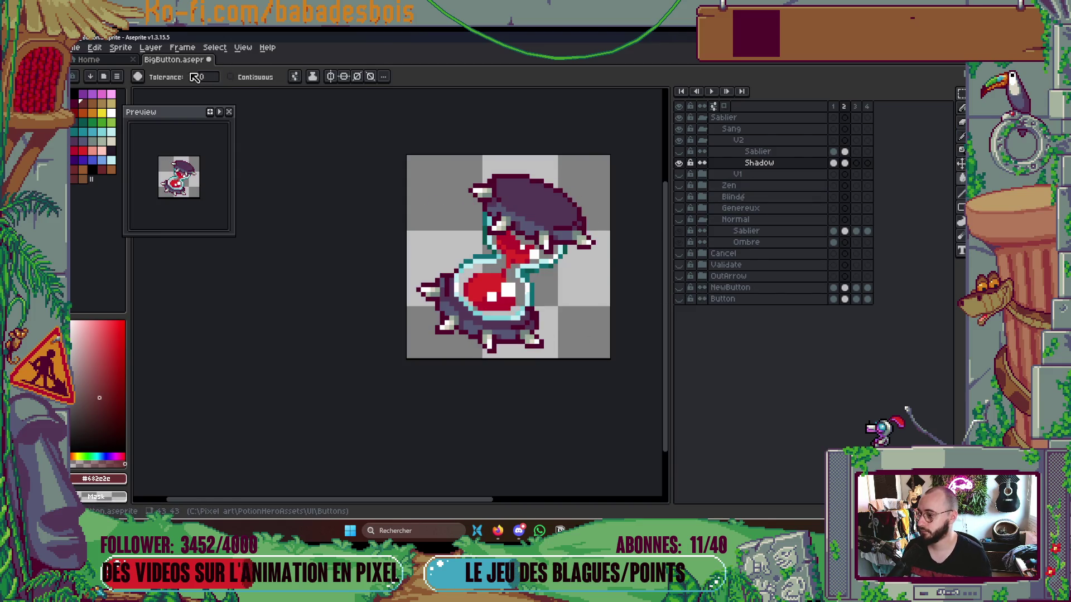
left_click(211, 78)
type("19")
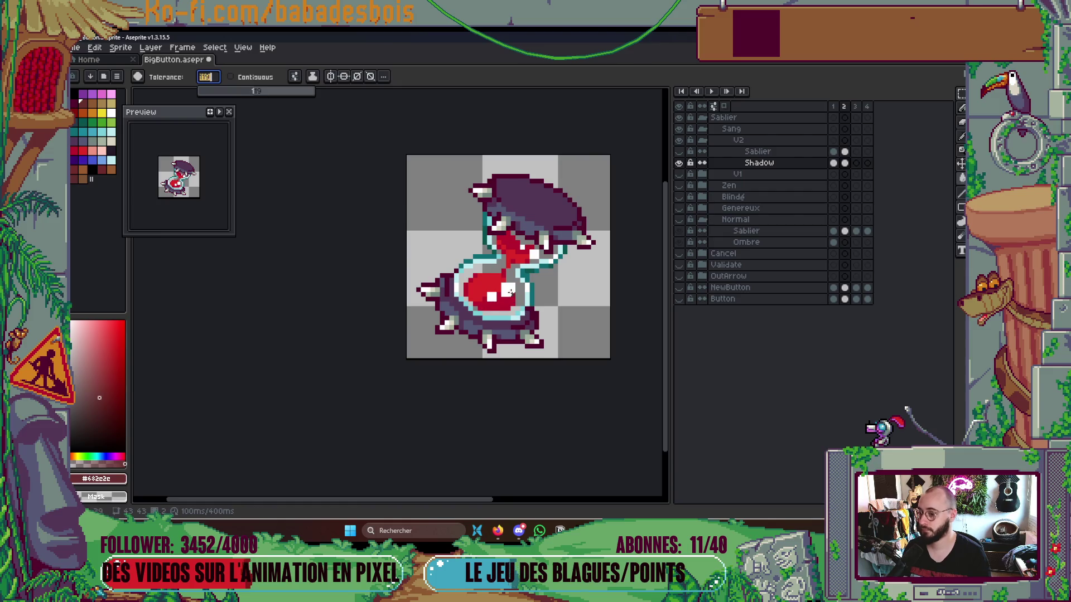
scroll(523, 333, "up", 1)
left_click(477, 326)
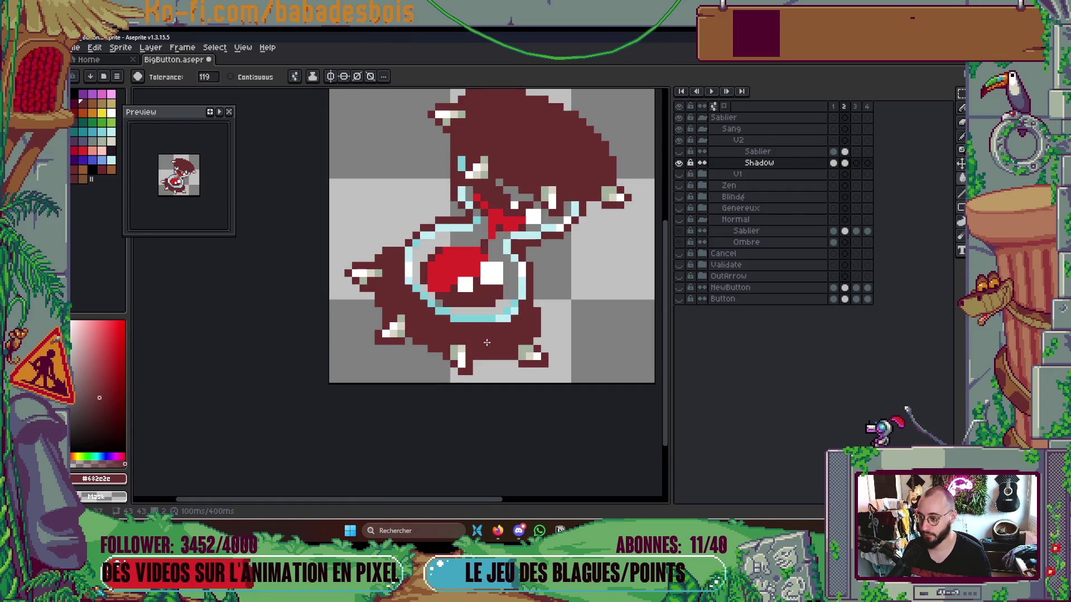
left_click(504, 246)
left_click(491, 250)
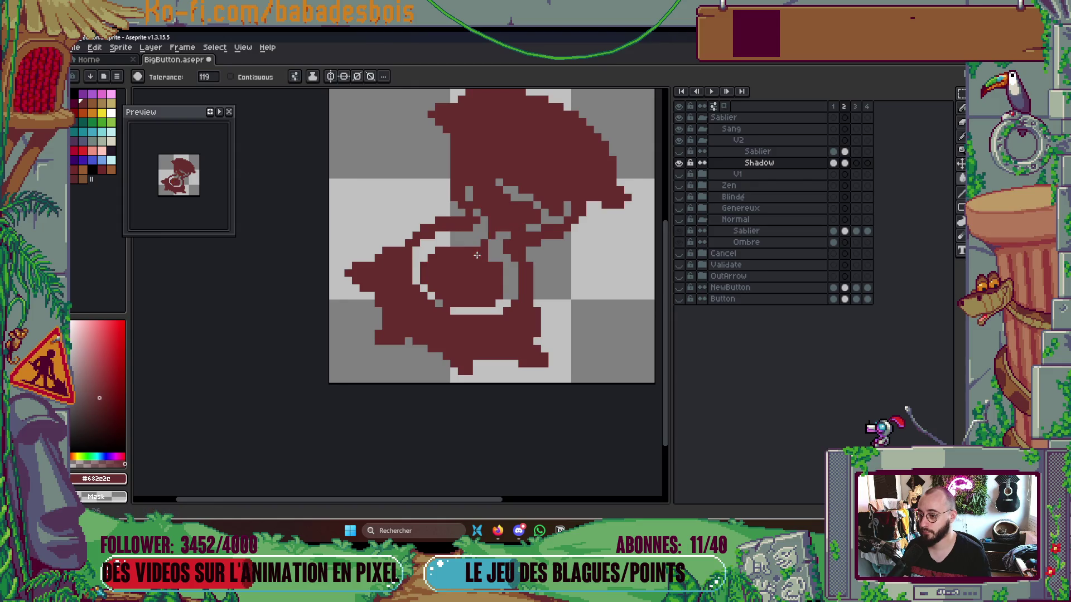
With contiguous fill at tolerance 0, fill the remaining light ring, highlights and grey pixels dark red
left_click(231, 78)
left_click(218, 80)
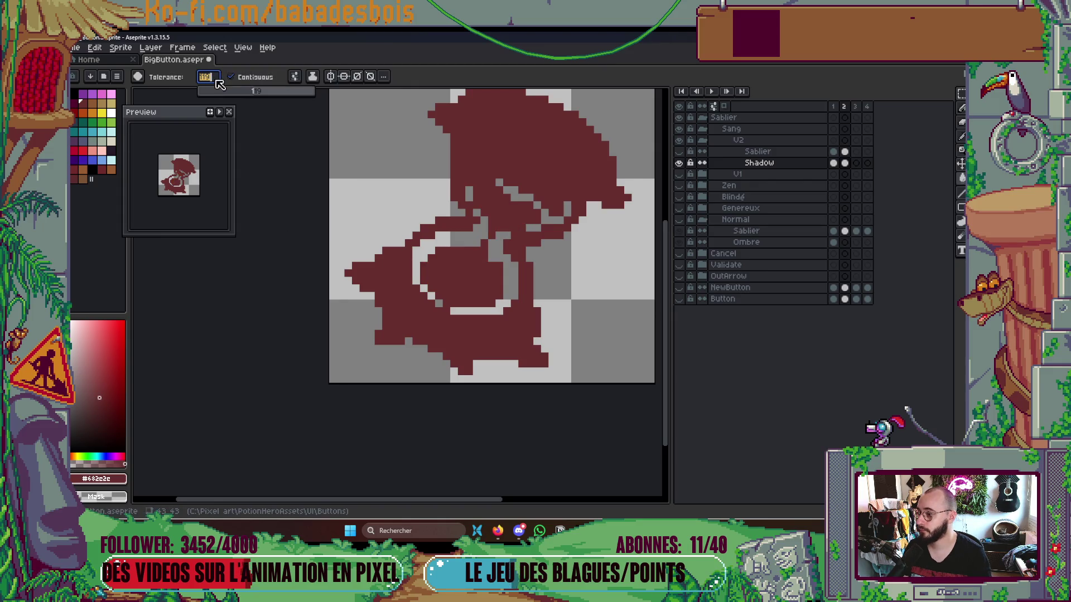
type("0")
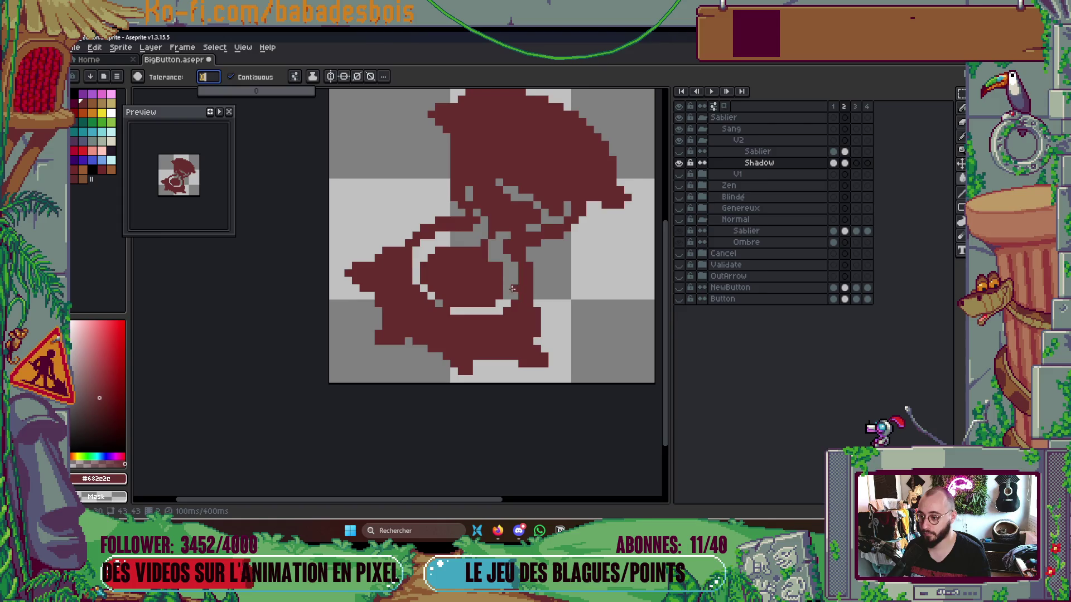
left_click(512, 288)
left_click(469, 244)
left_click(517, 195)
left_click(560, 218)
left_click(567, 210)
left_click(534, 227)
left_click(499, 184)
Paint over the last leftover light pixels in dark red with the Pencil
key("g")
key("b")
left_click_drag(423, 286, 440, 305)
scroll(441, 305, "down", 3)
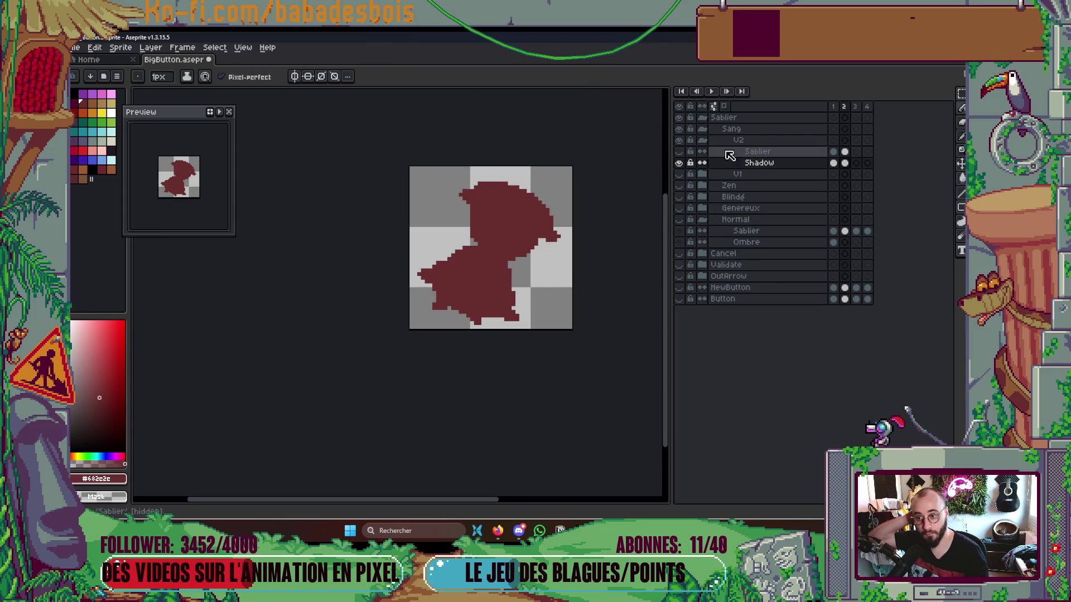
Show the Sablier hourglass over its shadow, save BigButton.aseprite, and collapse the Sang group
left_click(679, 152)
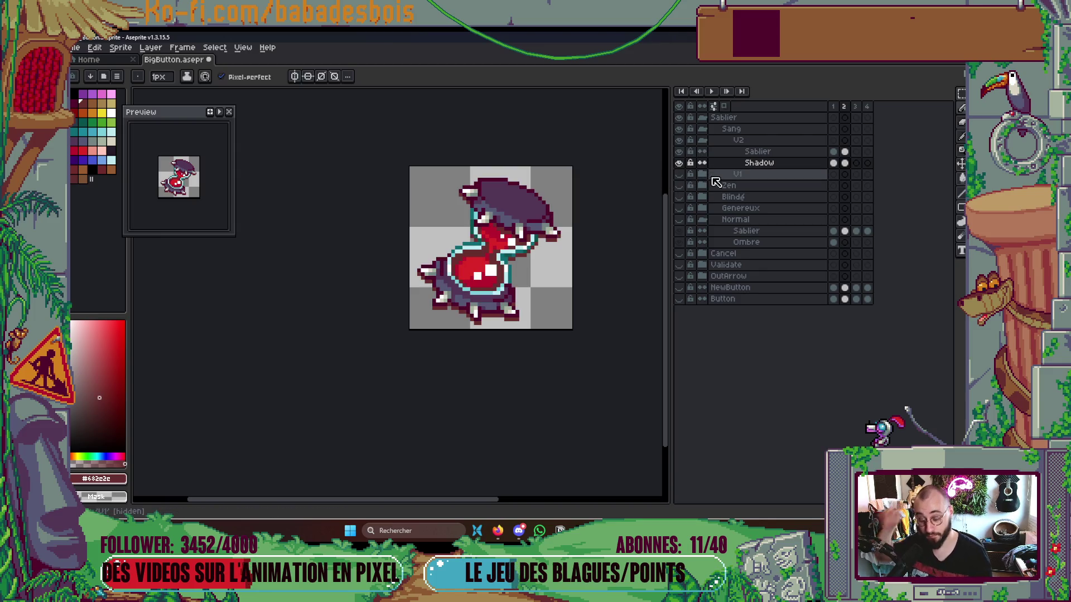
scroll(540, 337, "down", 2)
key("ctrl+s")
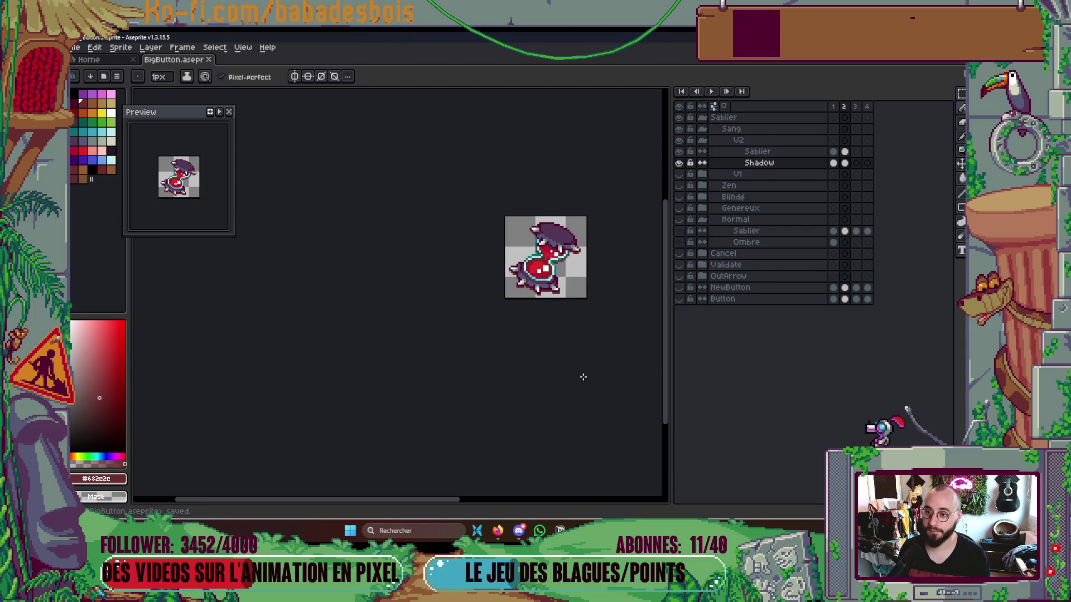
left_click(703, 129)
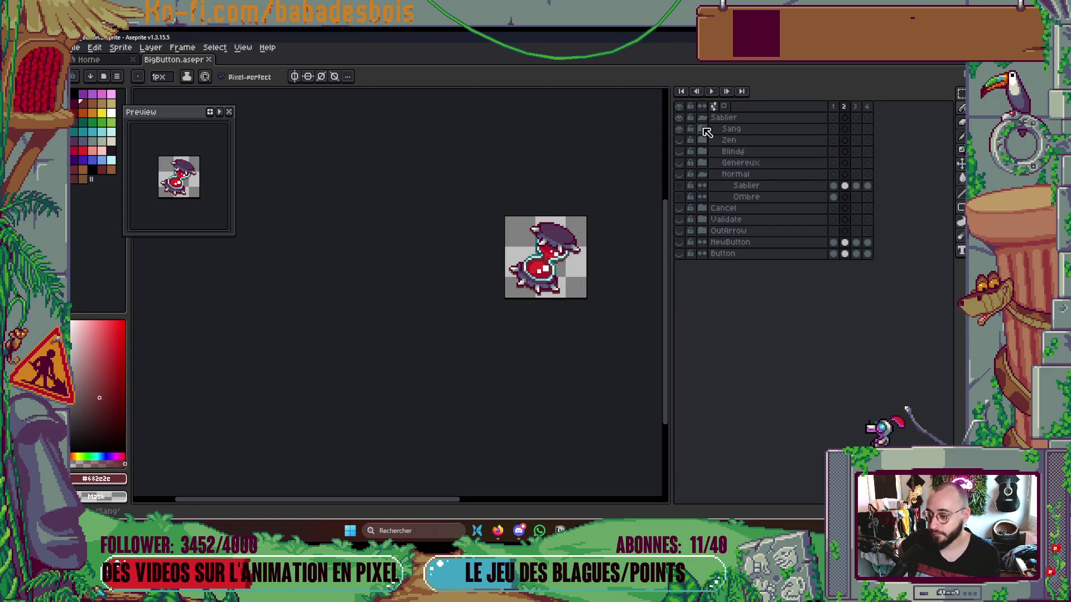
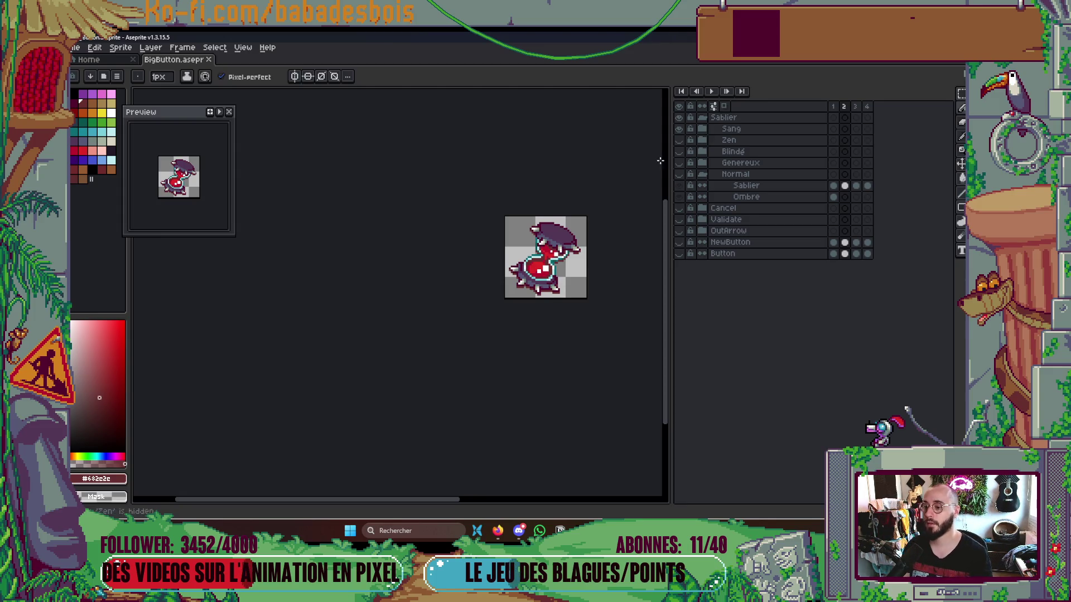
Save the sprite file
key("ctrl+s")
scroll(545, 243, "up", 3)
scroll(545, 243, "down", 1)
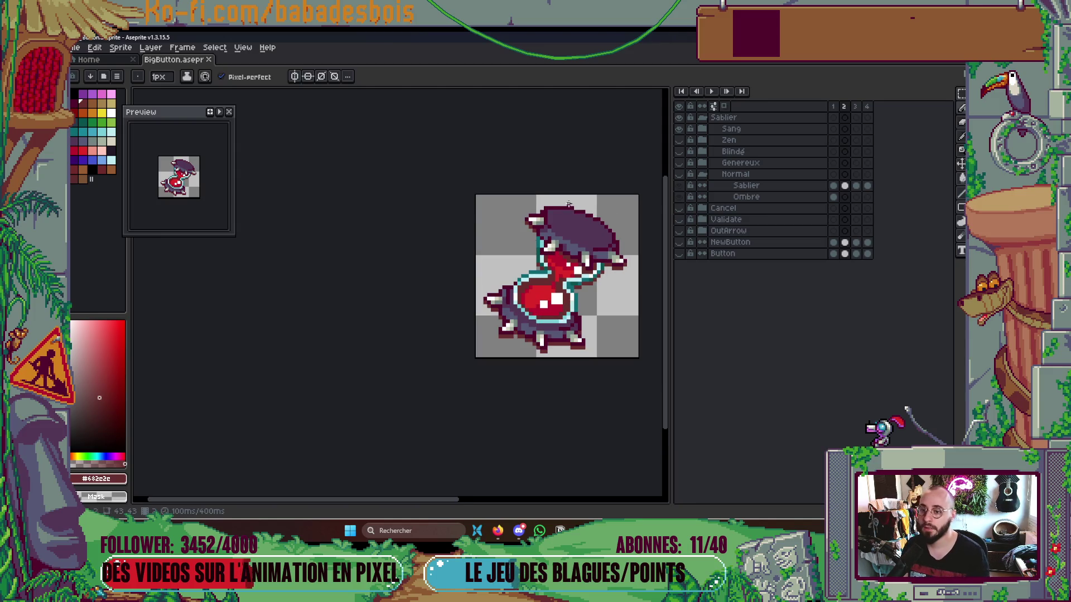
Hide the Sang, Zen, Genereux and Blindé hourglass layers and show the Normal group
left_click_drag(678, 129, 679, 151)
left_click(680, 151)
left_click(684, 162)
left_click(680, 164)
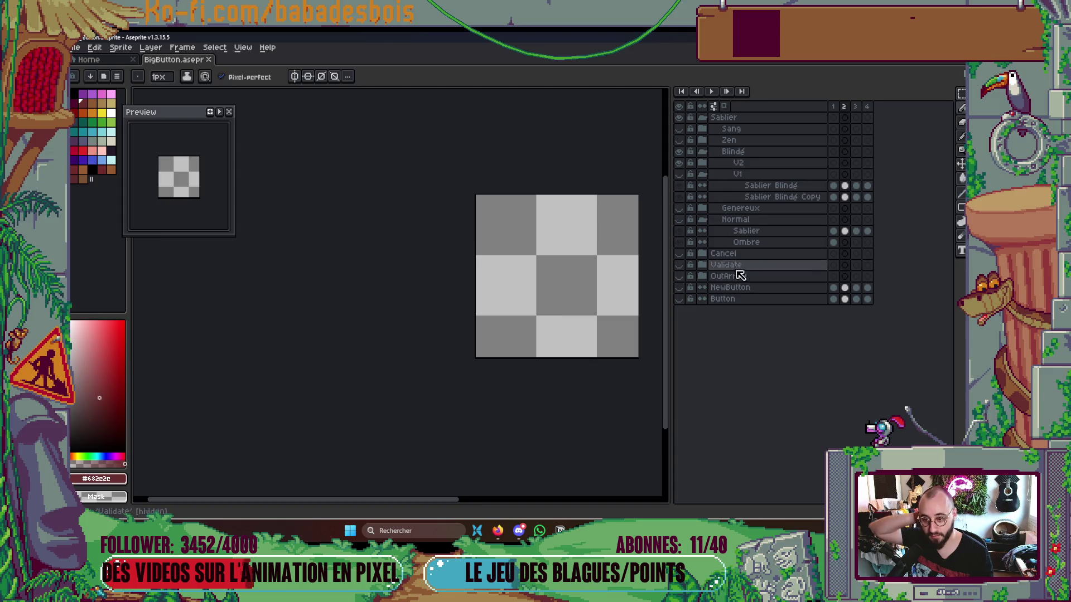
left_click(679, 219)
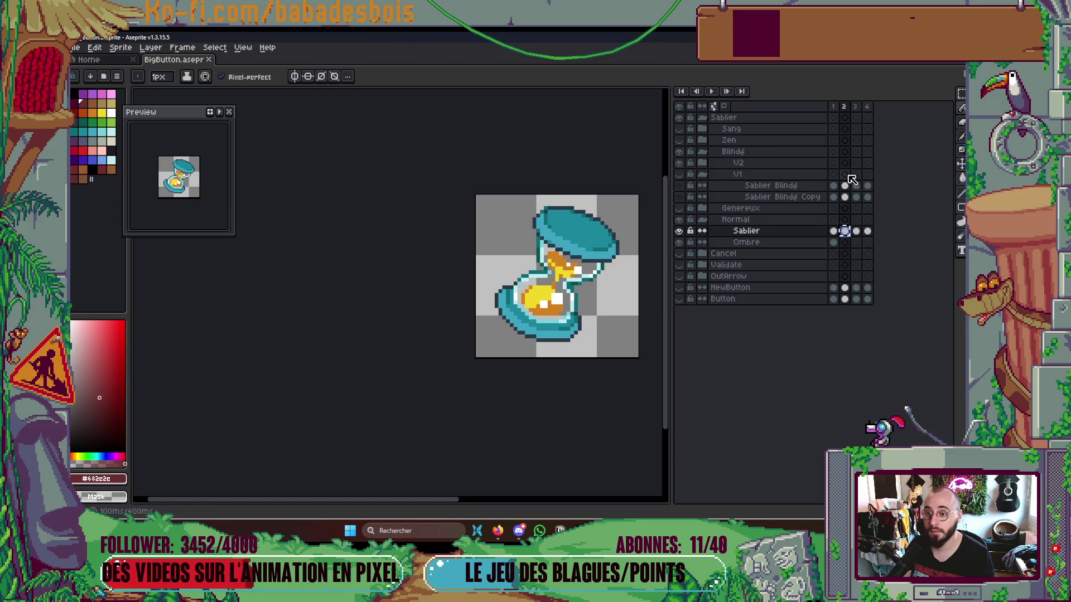
Expand Blindé's V2 group and select the Sablier layer's second frame
left_click(704, 162)
left_click(844, 174)
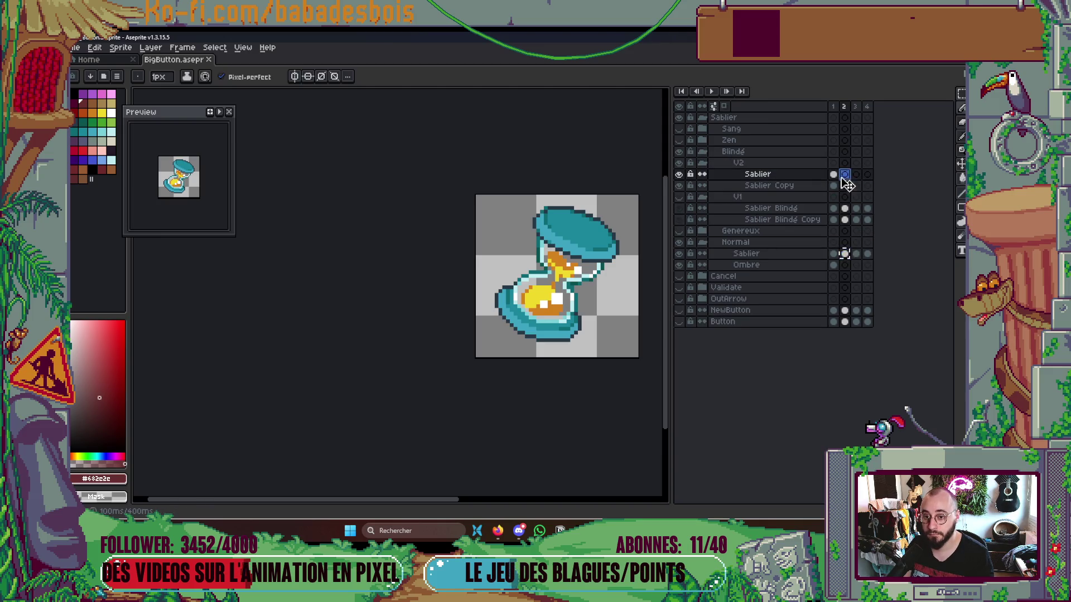
left_click_drag(633, 265, 619, 271)
Flip between frame 1's grey-blue glass and frame 2's teal-yellow hourglass, ending on frame 2
key("Left")
key("Right")
key("Left")
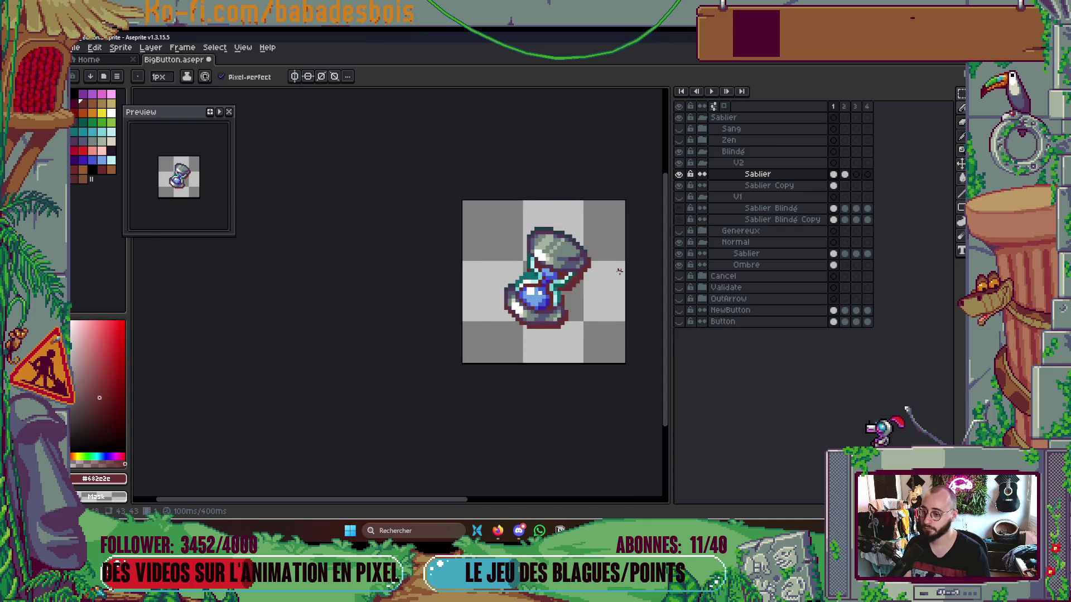
key("Right")
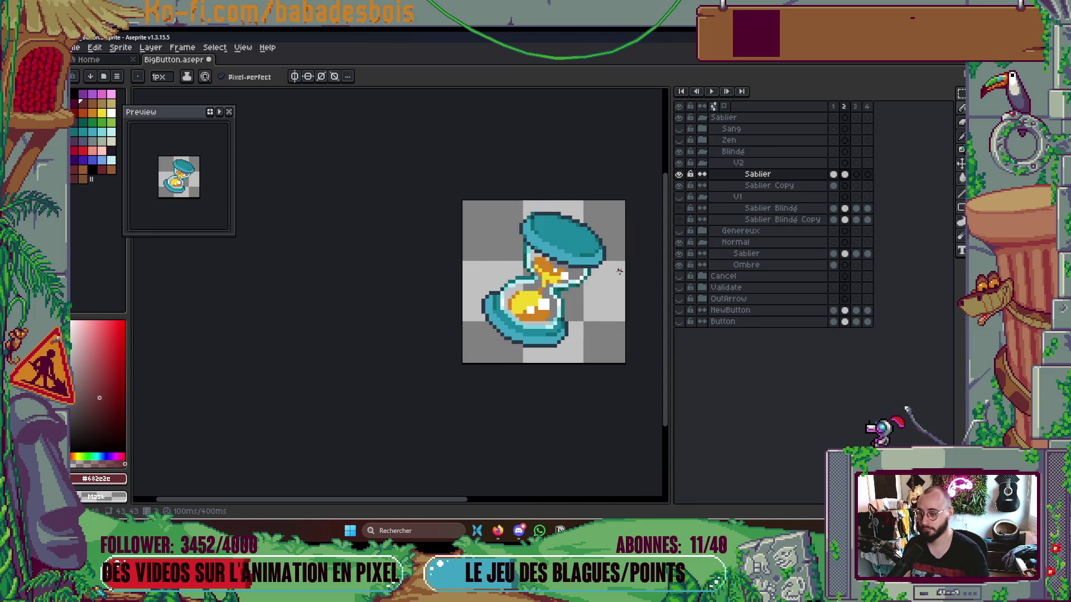
key("Right")
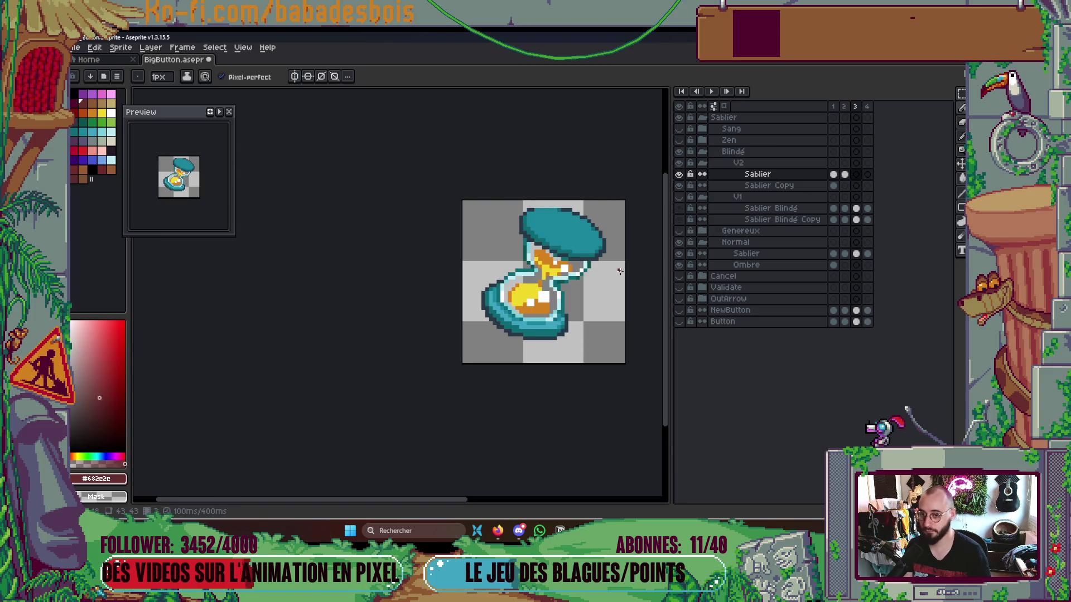
key("Left")
key("Left")
key("Right")
key("Left")
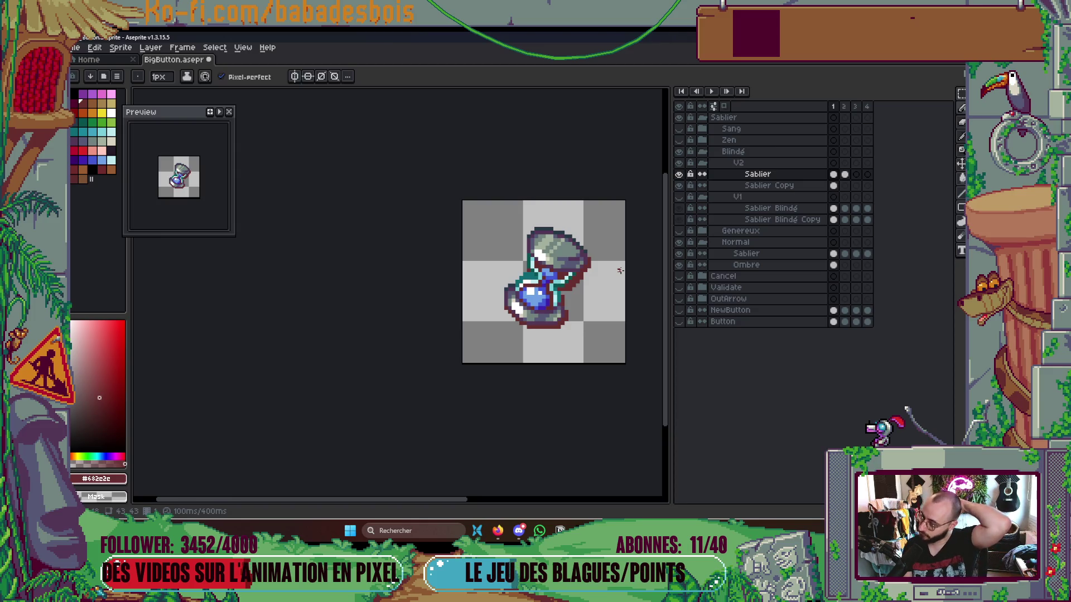
key("Right")
scroll(619, 271, "up", 3)
Fill the lid and base rims light grey and their interiors a slightly darker grey
key("i")
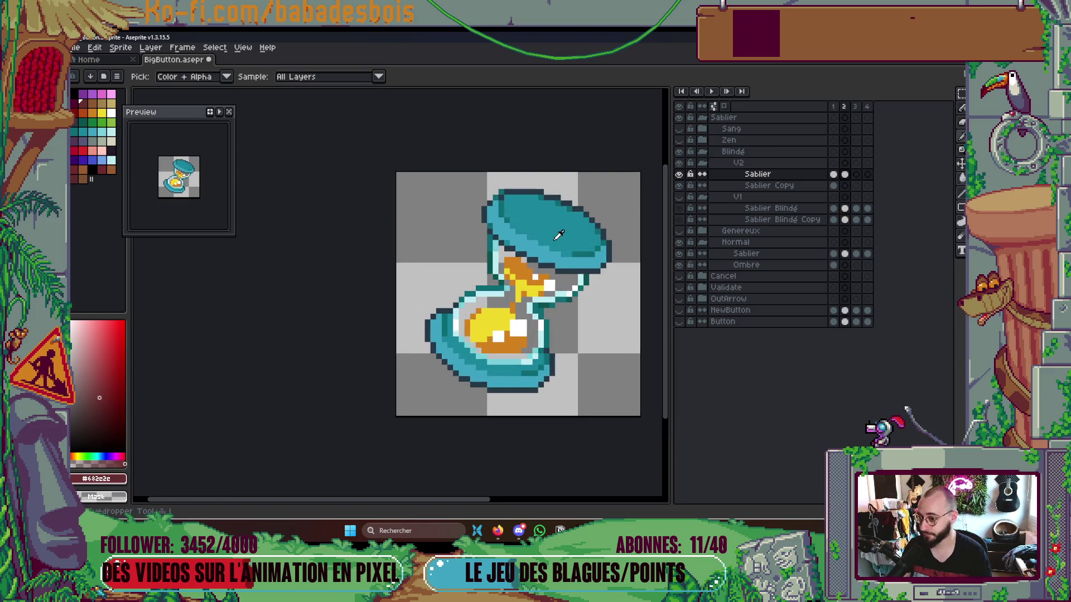
left_click(102, 141)
key("v")
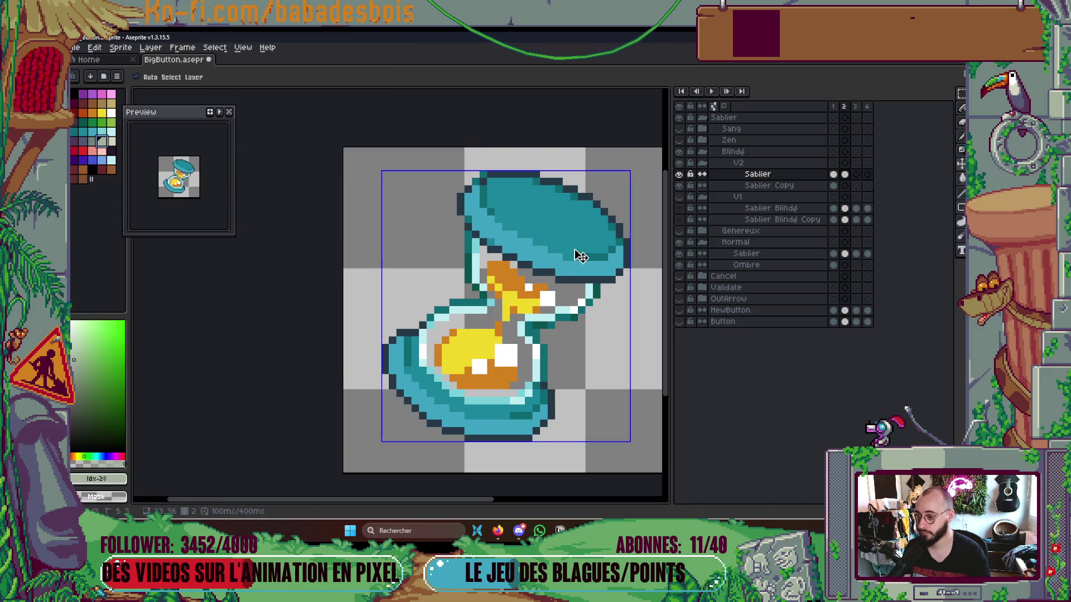
key("g")
left_click(527, 254)
left_click(415, 386)
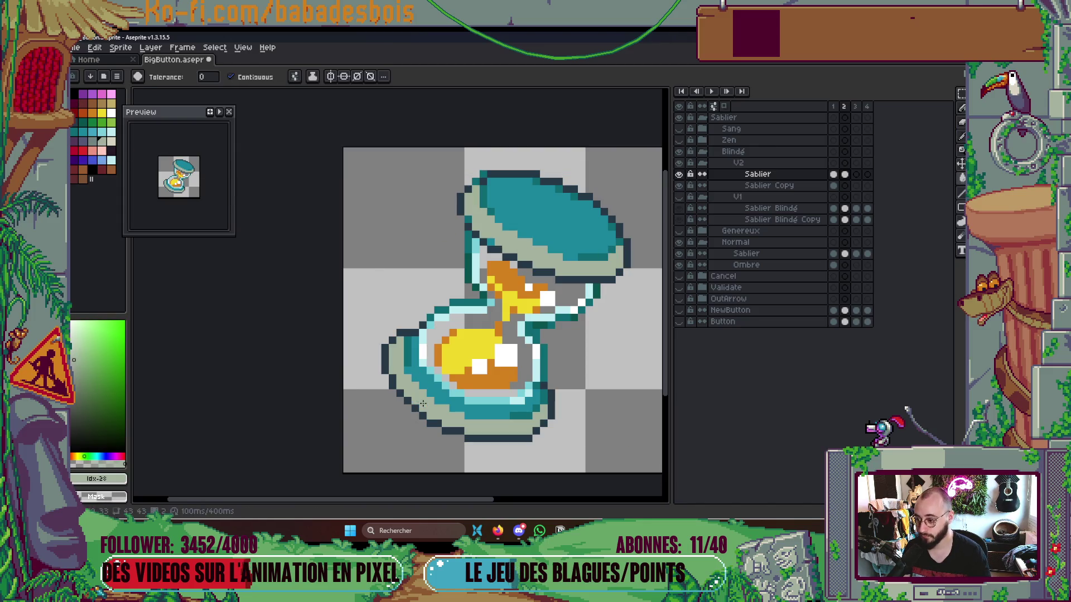
left_click(92, 141)
left_click(590, 224)
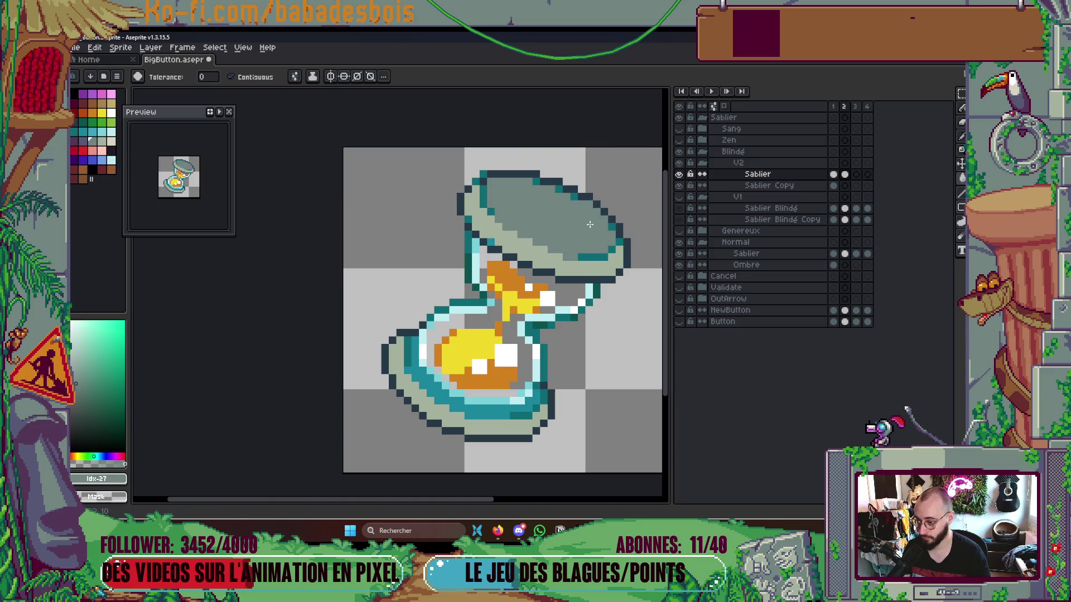
left_click(426, 385)
Hide the Normal group's Sablier layer and reselect the V2 Sablier layer
scroll(509, 366, "down", 8)
scroll(509, 366, "up", 4)
scroll(447, 356, "up", 4)
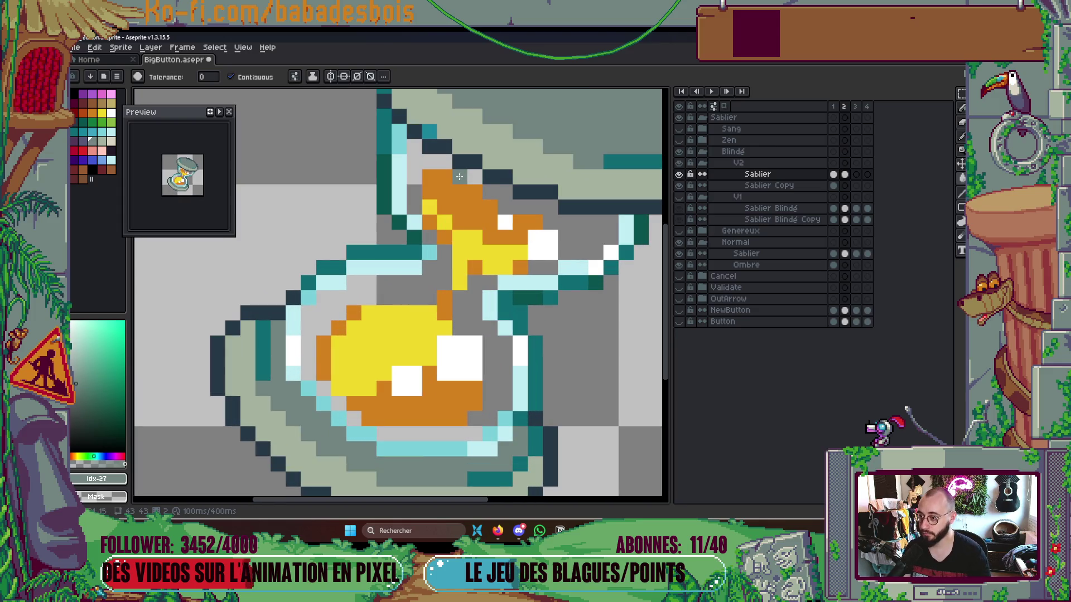
key("b")
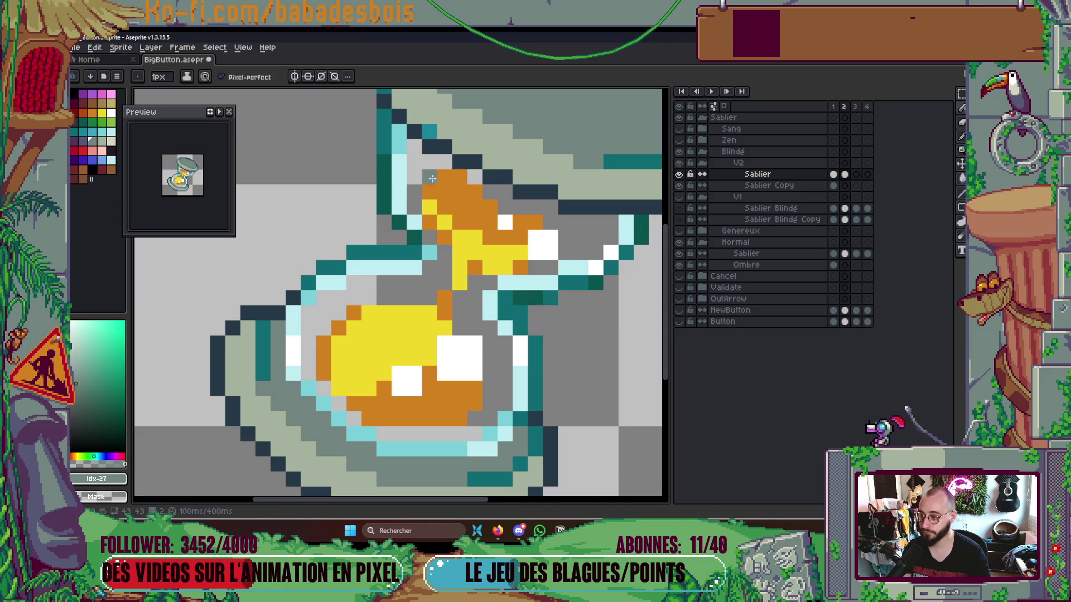
left_click(456, 181, "ctrl")
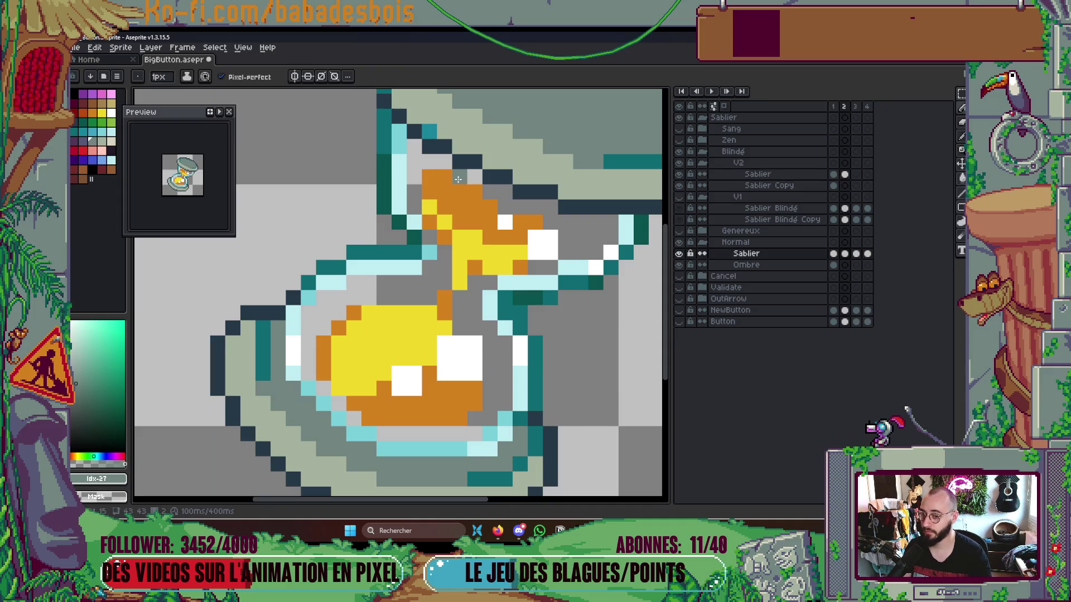
left_click(679, 253)
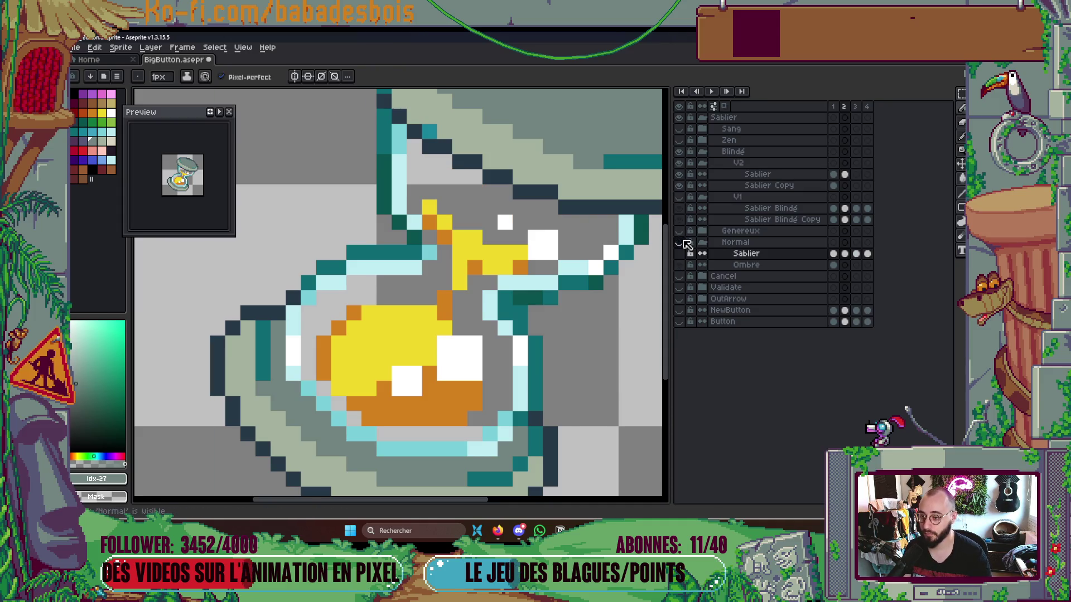
left_click(576, 286, "ctrl")
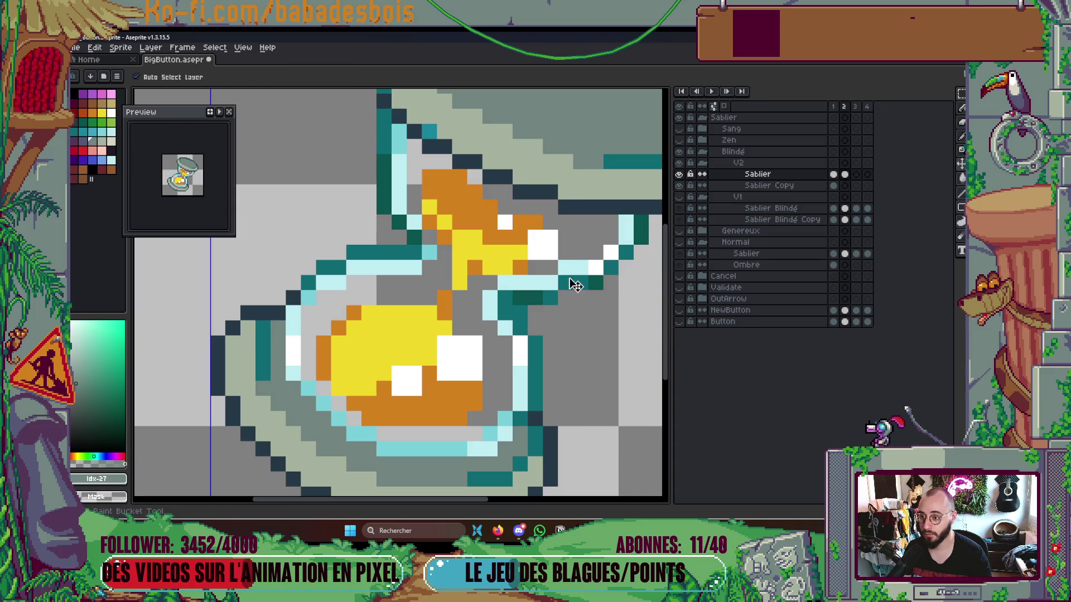
Restore the sand, then erase the top row and one extra orange sand pixel near the neck
key("ctrl+z")
left_click_drag(469, 178, 430, 178)
left_click(485, 223)
scroll(540, 222, "down", 8)
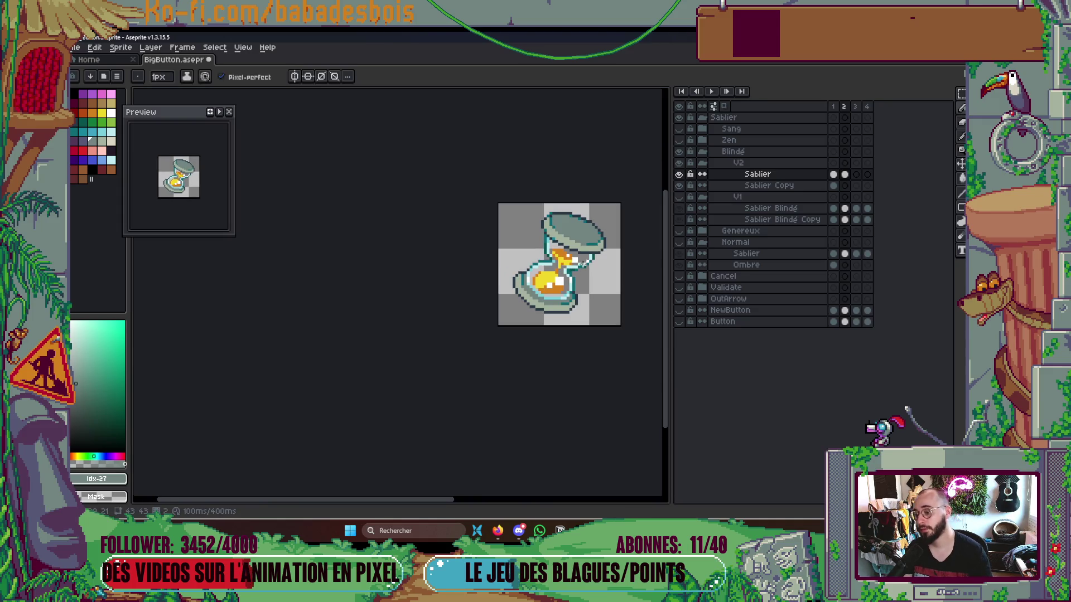
Select dark purple-grey palette colour 26 and preview the animation while zooming around the hourglass
scroll(552, 302, "up", 1)
scroll(551, 301, "up", 2)
left_click(492, 328, "alt")
scroll(492, 328, "up", 3)
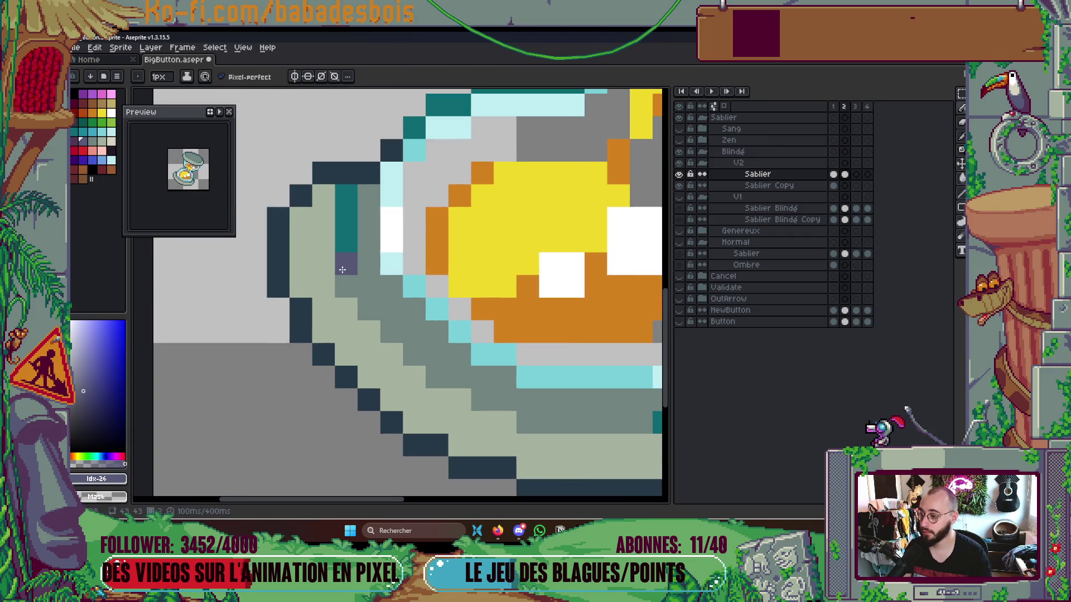
scroll(300, 299, "up", 1)
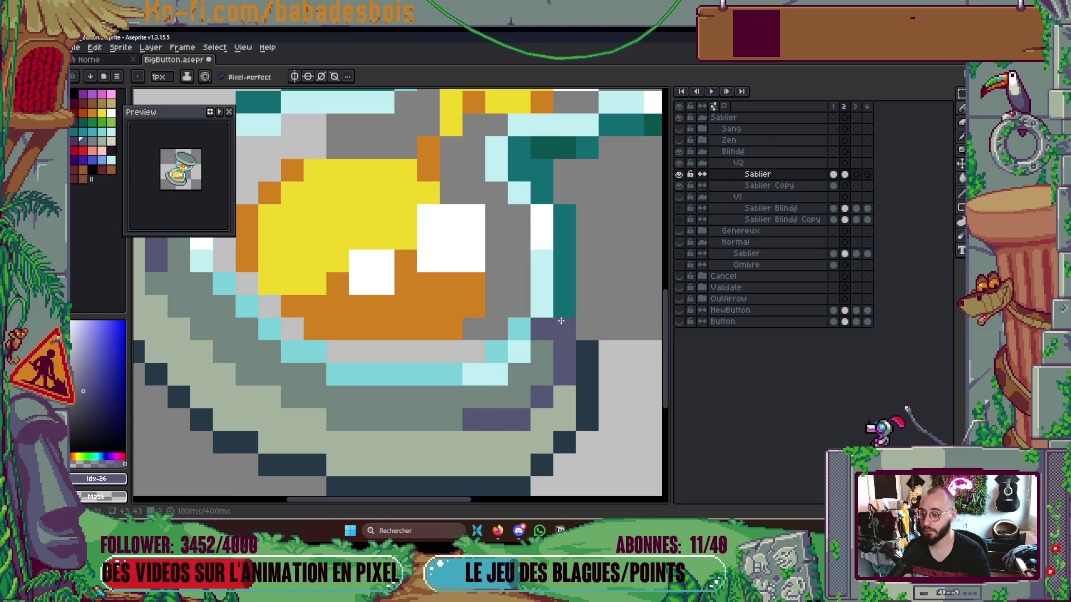
scroll(591, 312, "down", 5)
key("Return")
key("Return")
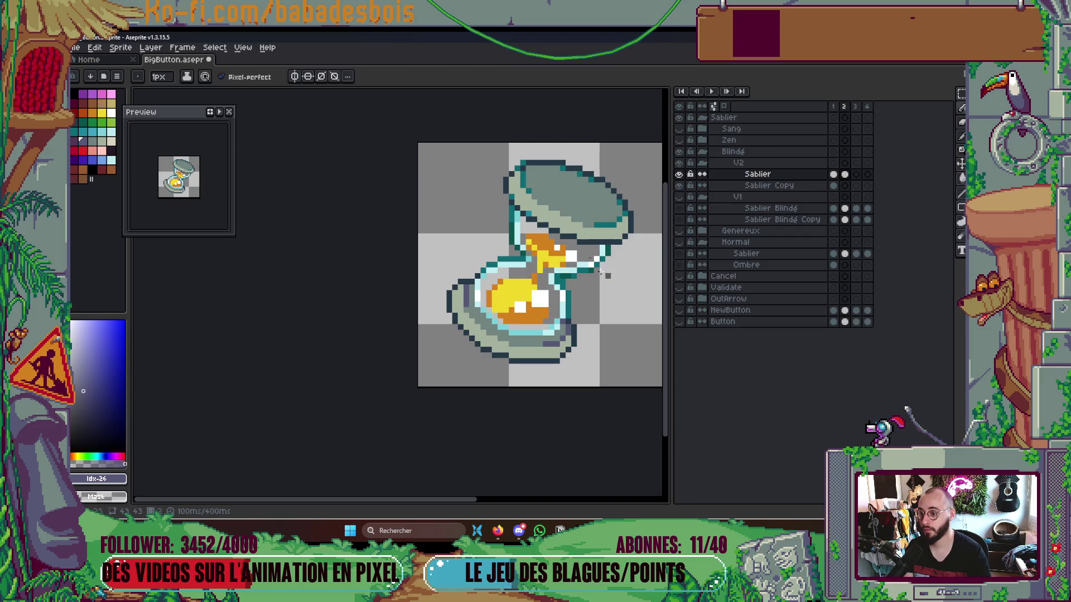
scroll(518, 290, "up", 4)
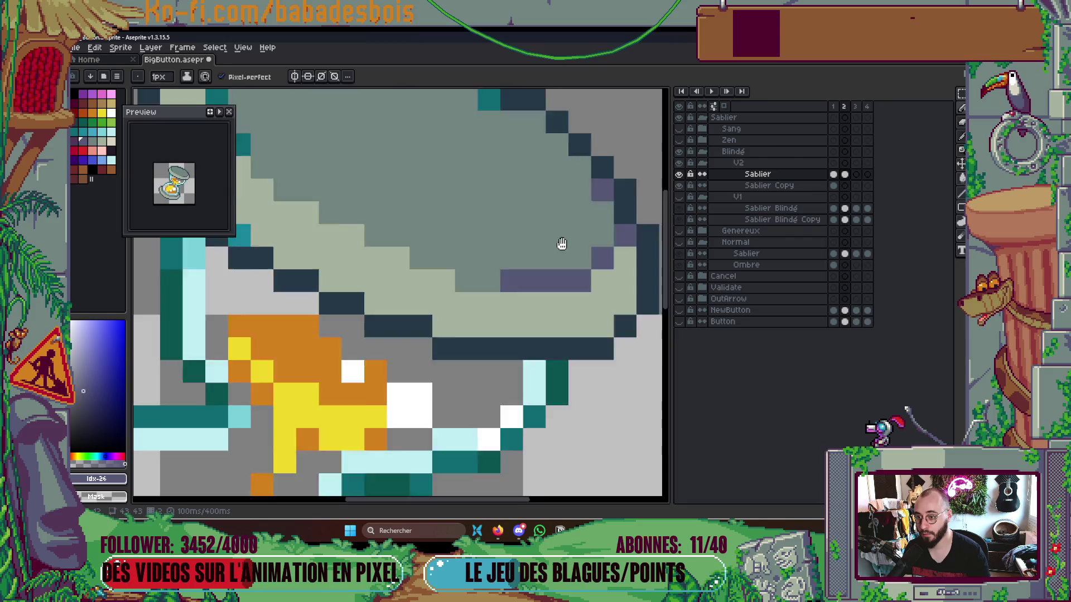
scroll(558, 240, "up", 3)
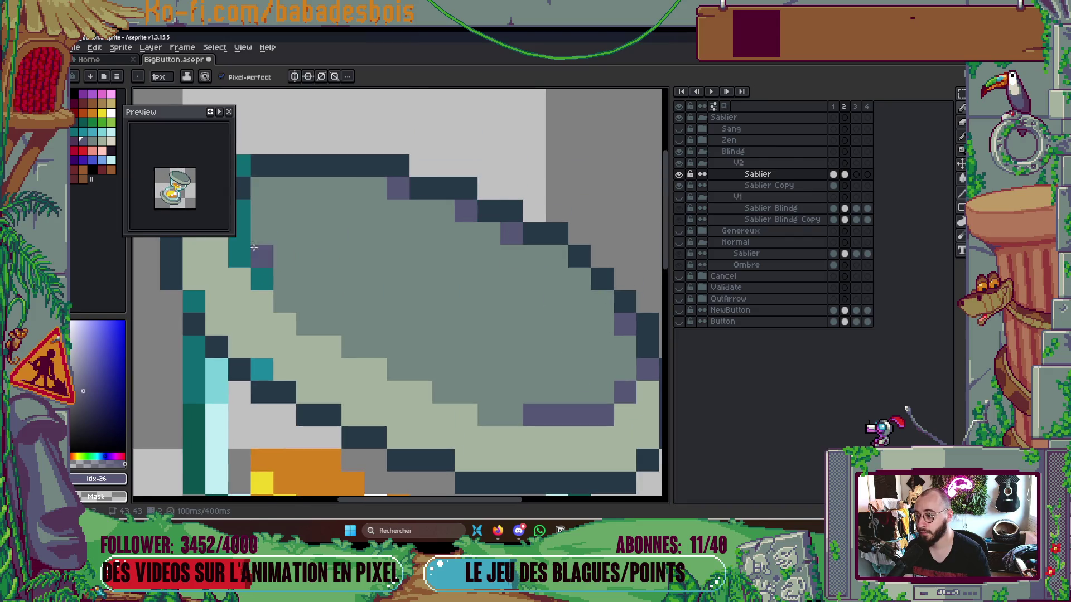
scroll(463, 201, "left", 5)
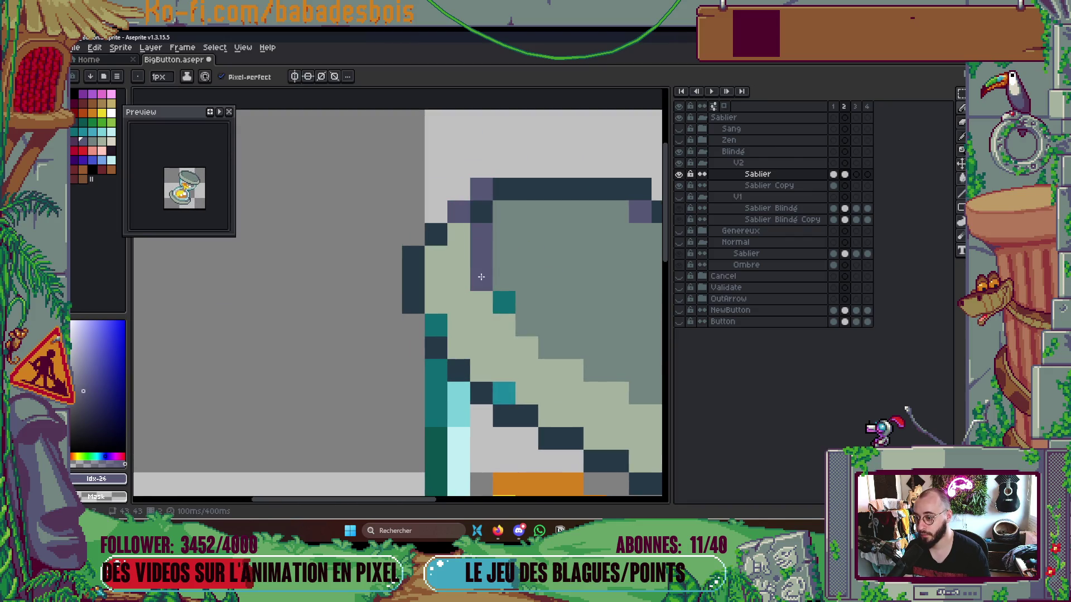
scroll(504, 376, "down", 3)
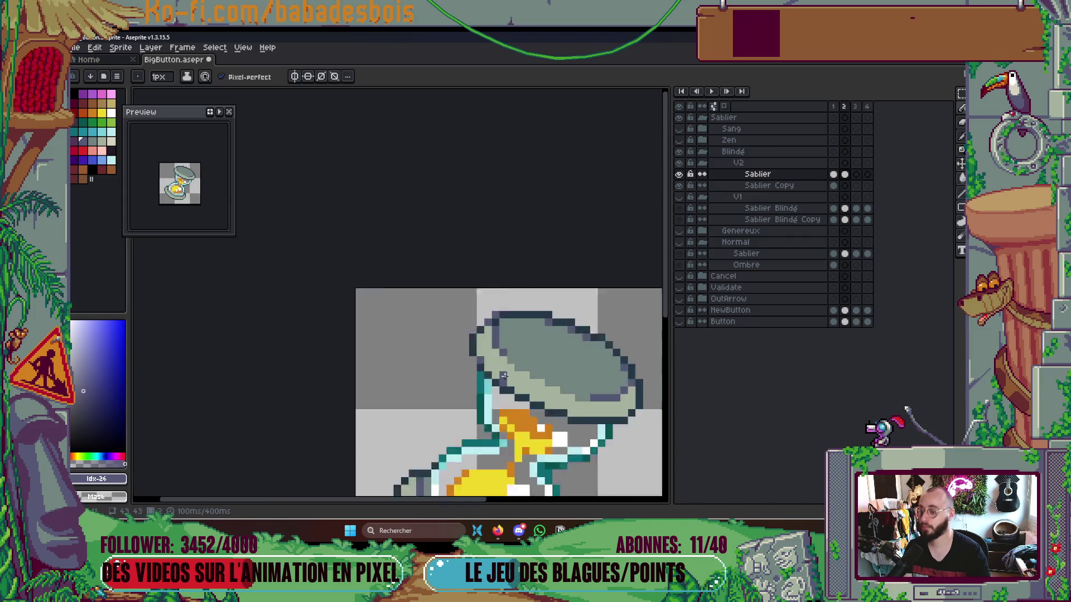
scroll(503, 376, "down", 2)
Set non-contiguous bucket fills with dark purple colour 25 and save the sprite
key("g")
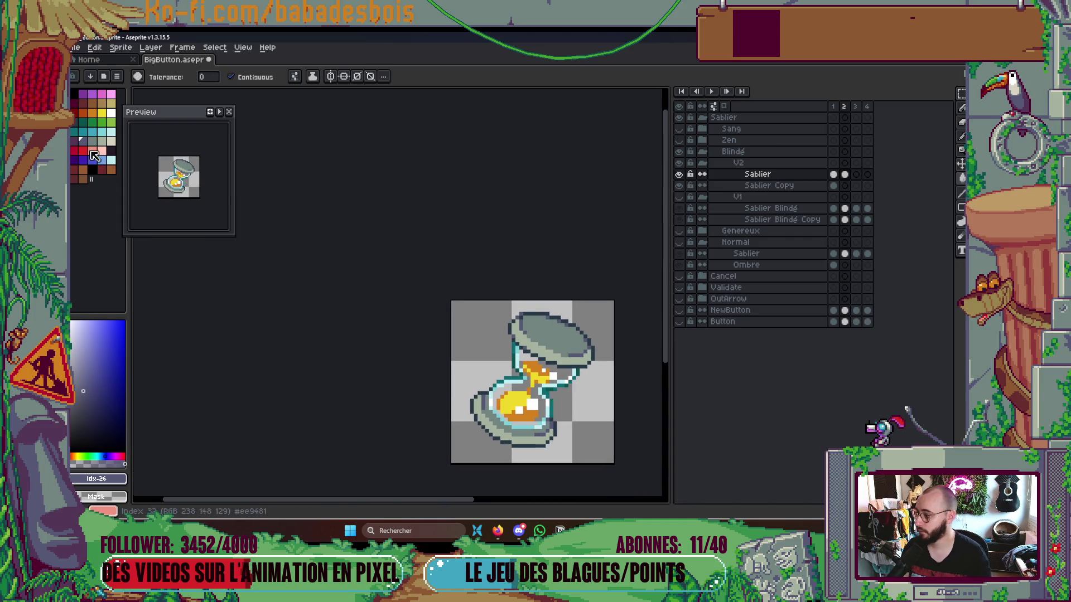
left_click(74, 140)
left_click(245, 77)
scroll(527, 314, "up", 1)
key("ctrl+s")
scroll(527, 313, "down", 1)
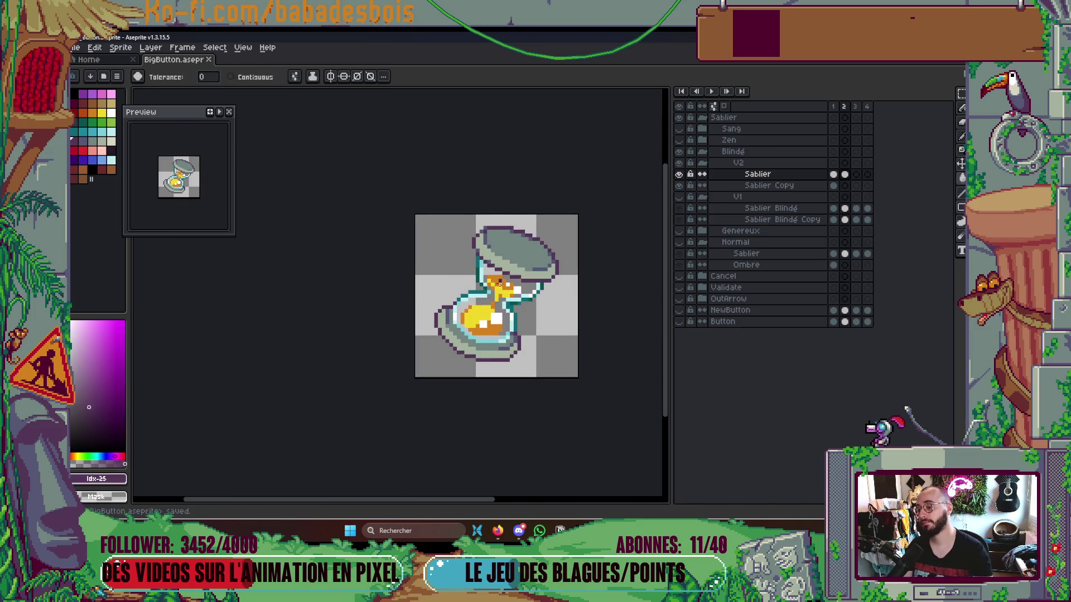
scroll(499, 282, "up", 1)
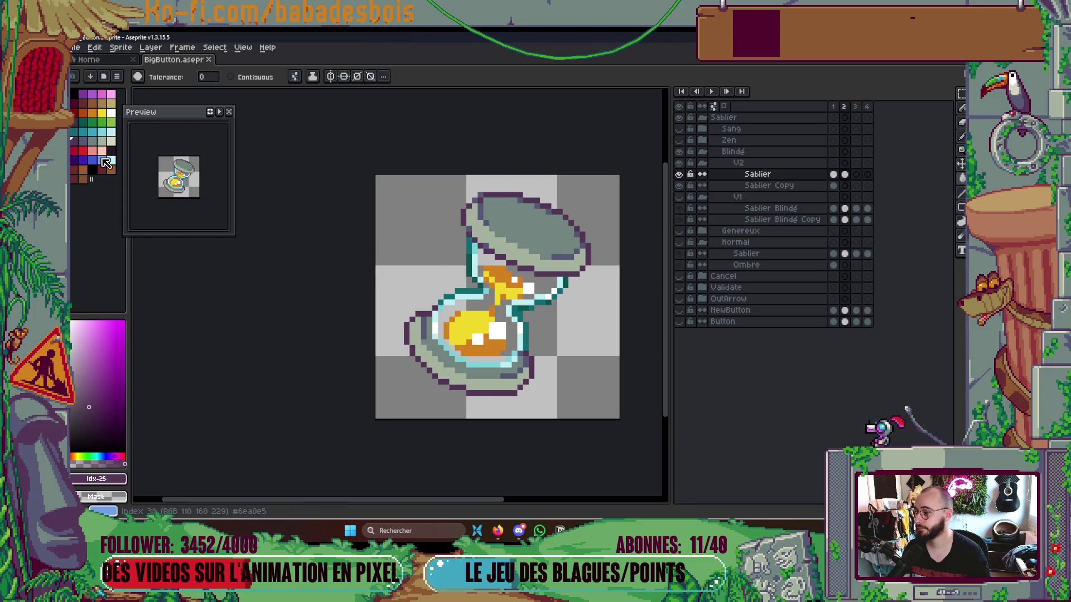
Turn the yellow sand light blue (38) and the orange sand dark blue (37), then save
left_click(106, 162)
scroll(424, 377, "up", 1)
left_click(526, 274)
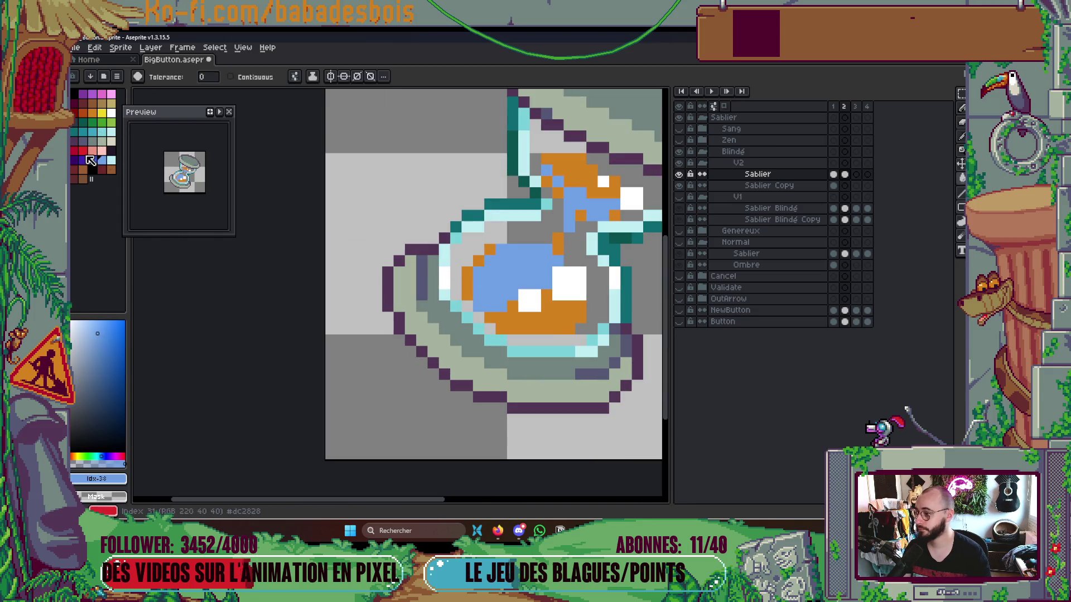
left_click(90, 160)
left_click(507, 318)
scroll(534, 305, "down", 2)
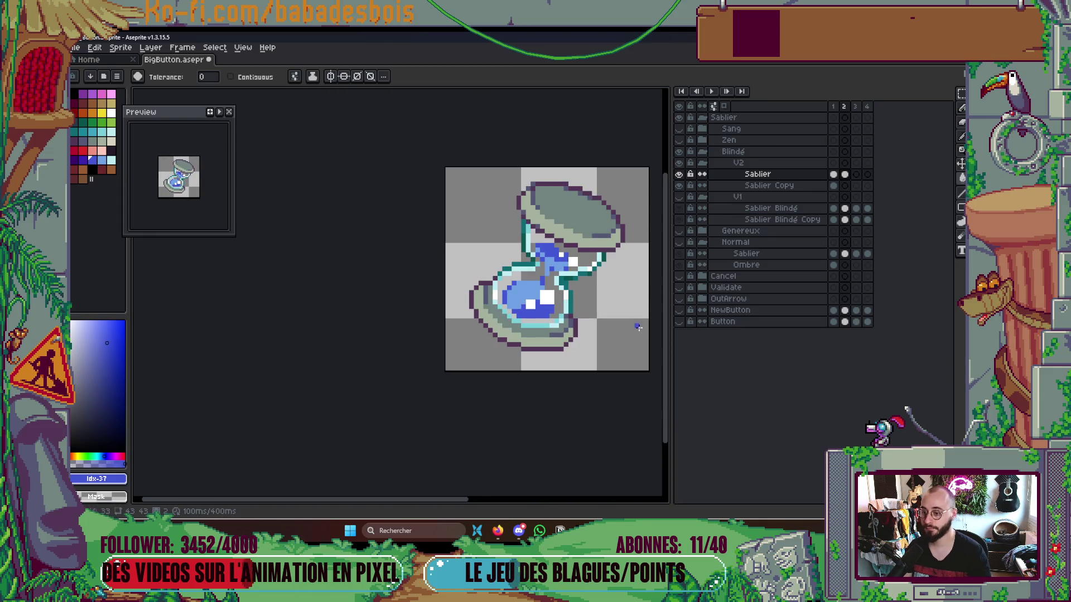
scroll(597, 330, "down", 2)
key("ctrl+s")
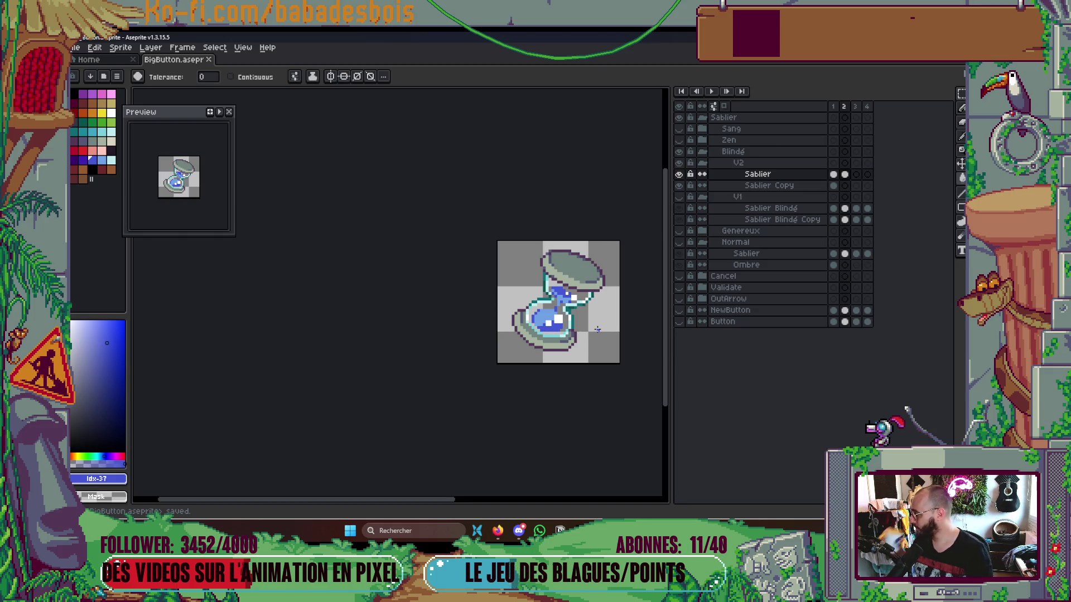
scroll(597, 330, "up", 2)
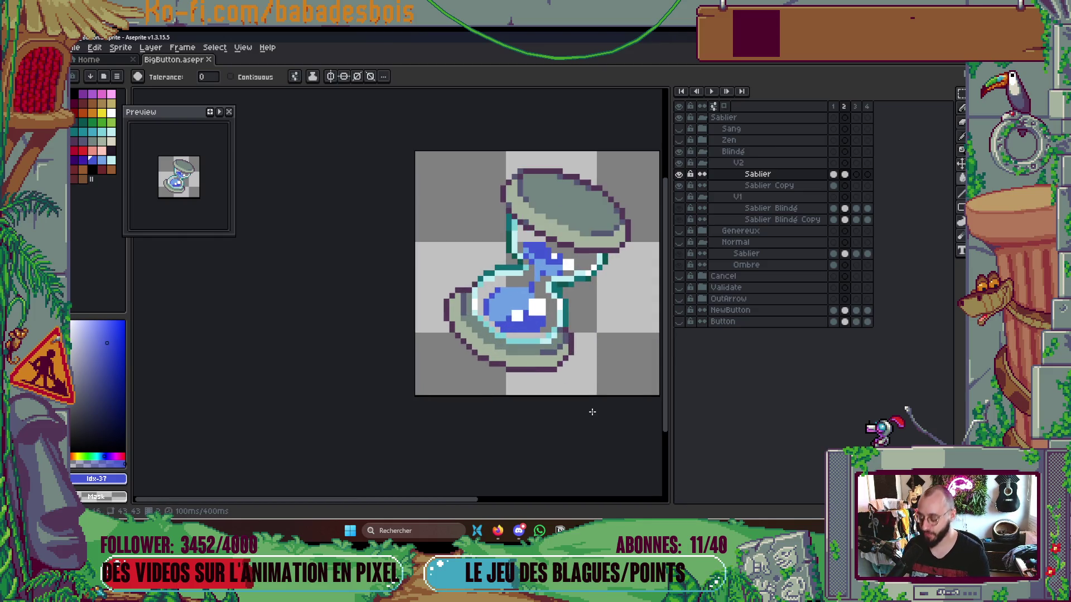
Draw a 2px white highlight along the top cap's upper-left rim
key("b")
scroll(481, 289, "up", 3)
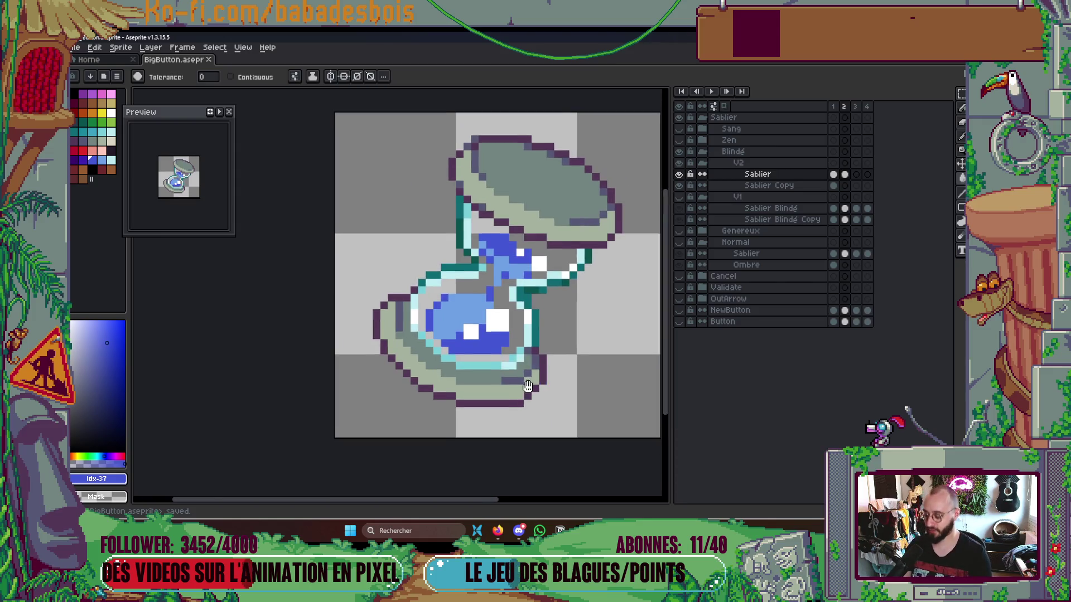
scroll(481, 290, "up", 3)
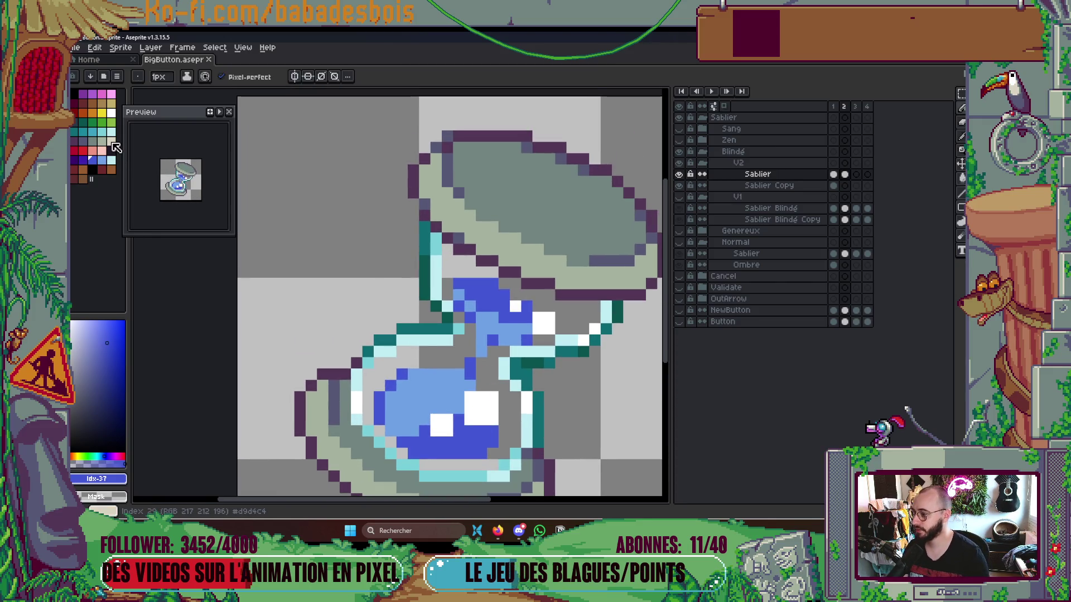
left_click(115, 116)
key("plus")
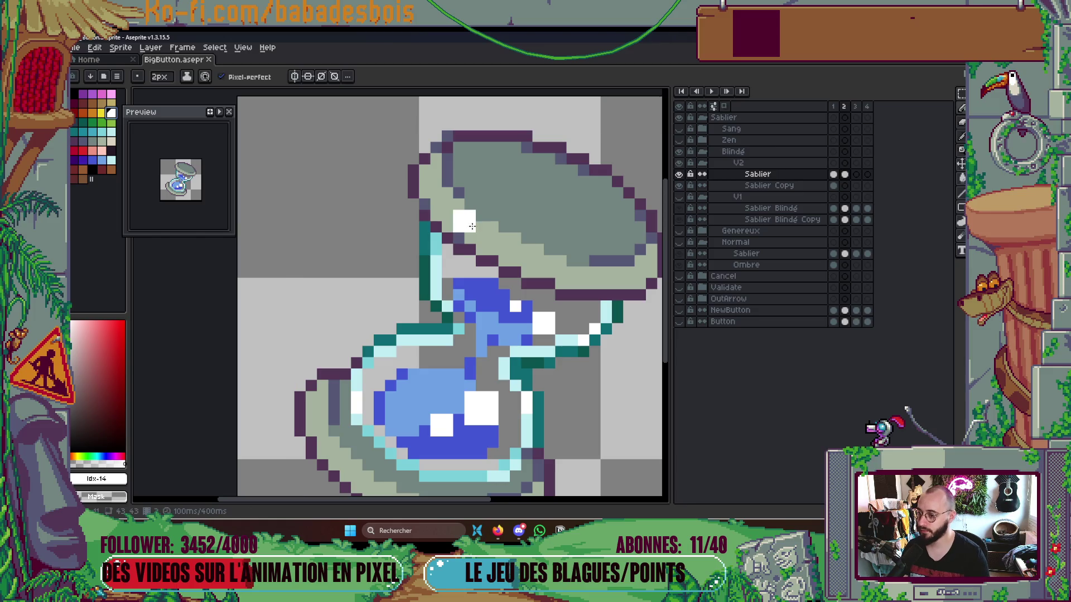
key("Left")
key("Right")
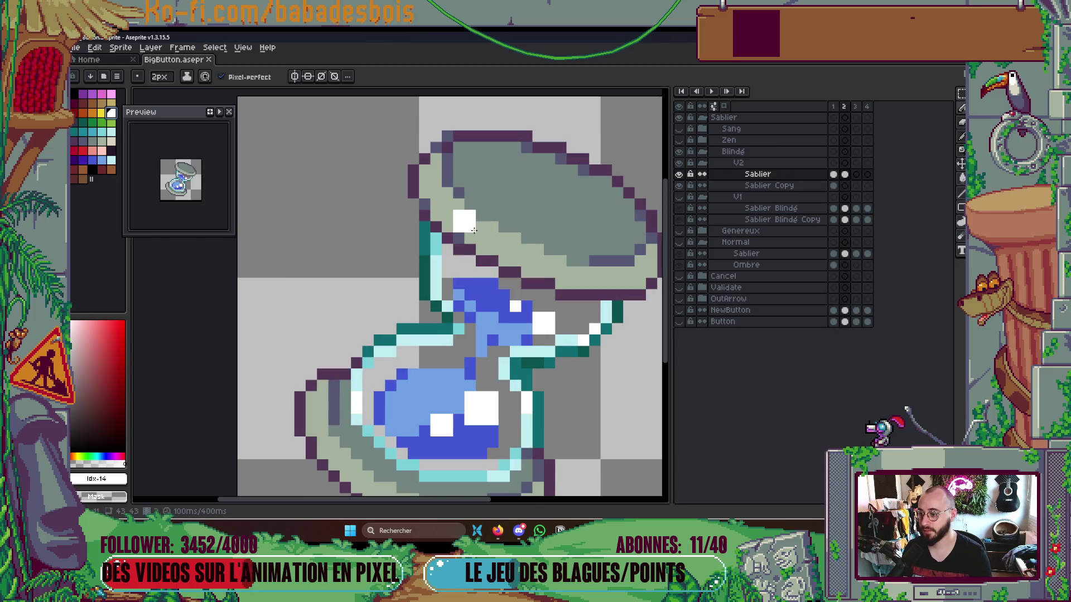
left_click_drag(459, 217, 502, 245)
Add a white highlight on the lower-left rim and save the sprite
scroll(466, 290, "down", 3)
scroll(466, 290, "left", 2)
left_click(398, 362)
scroll(429, 399, "down", 5)
key("ctrl+s")
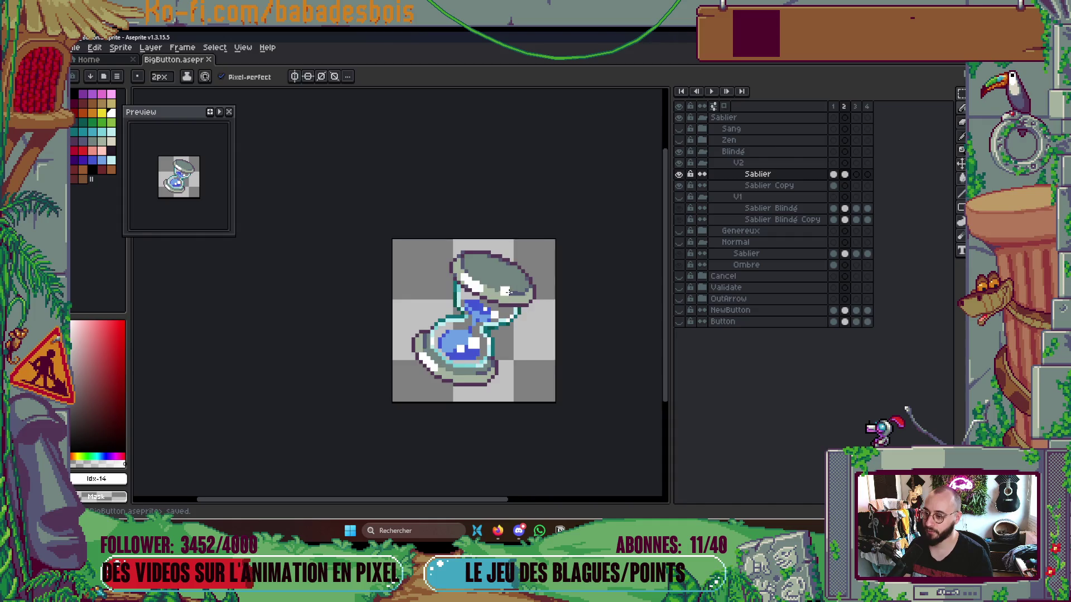
scroll(506, 292, "up", 4)
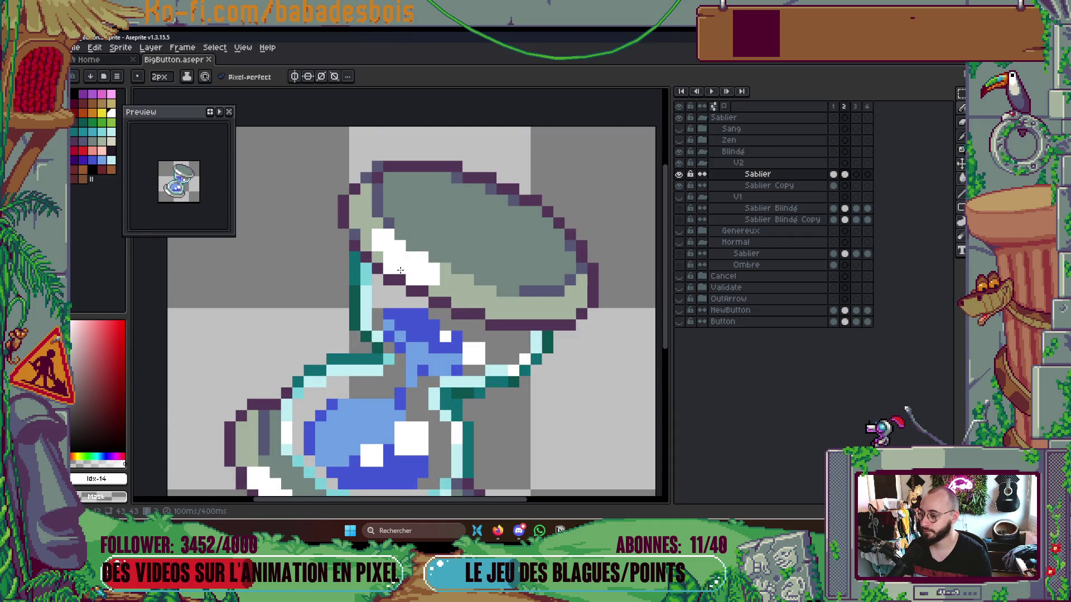
Repaint stray pixels under the top cap with the cap's pale grey-green, then save
left_click(463, 308)
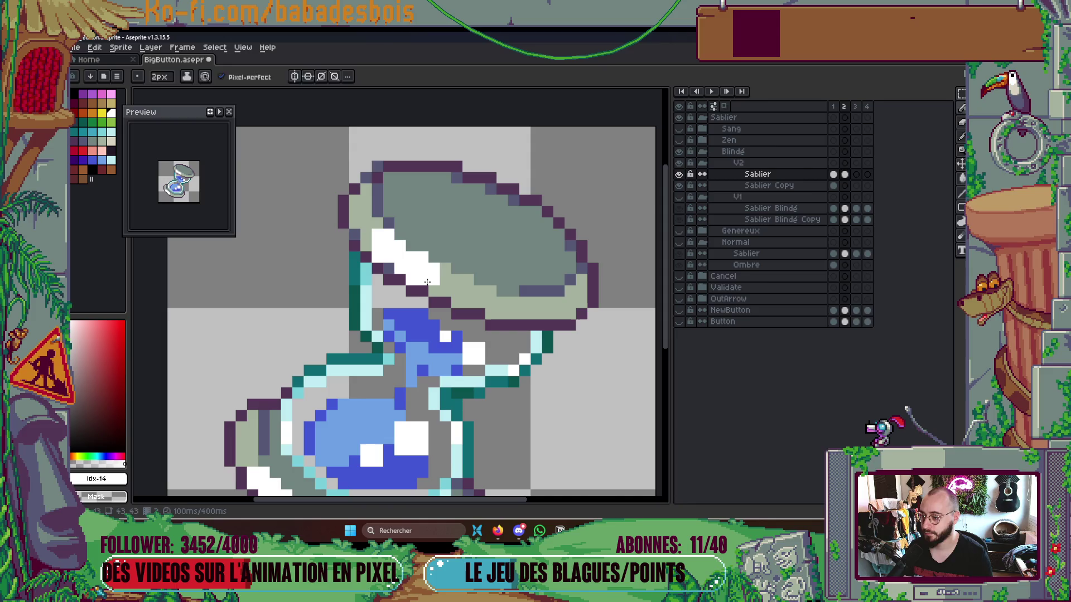
key("i")
left_click(461, 276)
key("b")
left_click(411, 246)
key("ctrl+s")
scroll(459, 274, "down", 4)
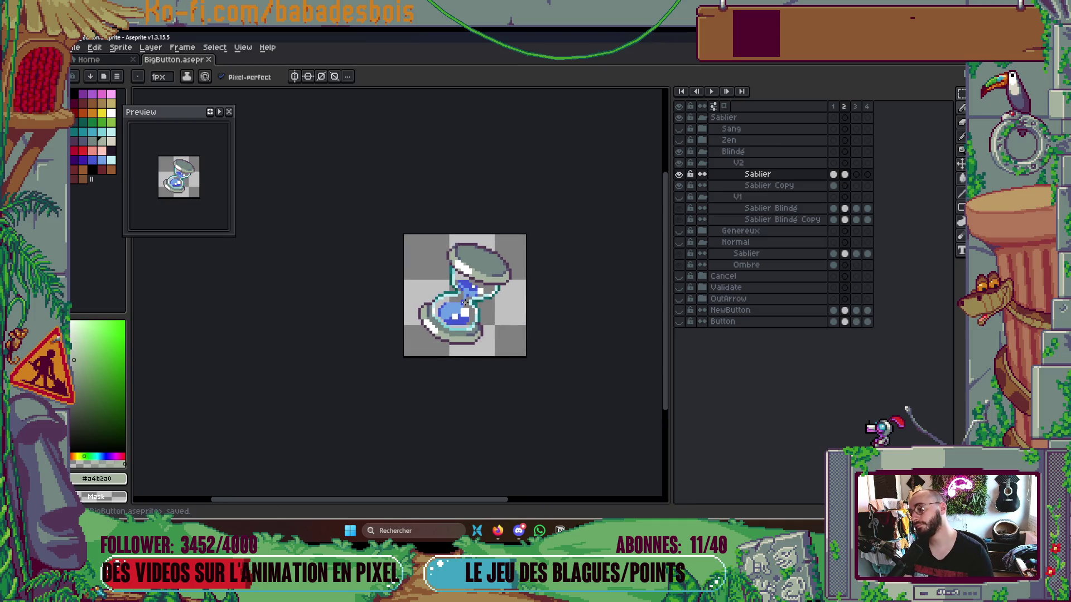
Paint darker grey-green pixels and a purple-grey shading stroke under the top cap
scroll(490, 279, "up", 4)
scroll(490, 279, "up", 1)
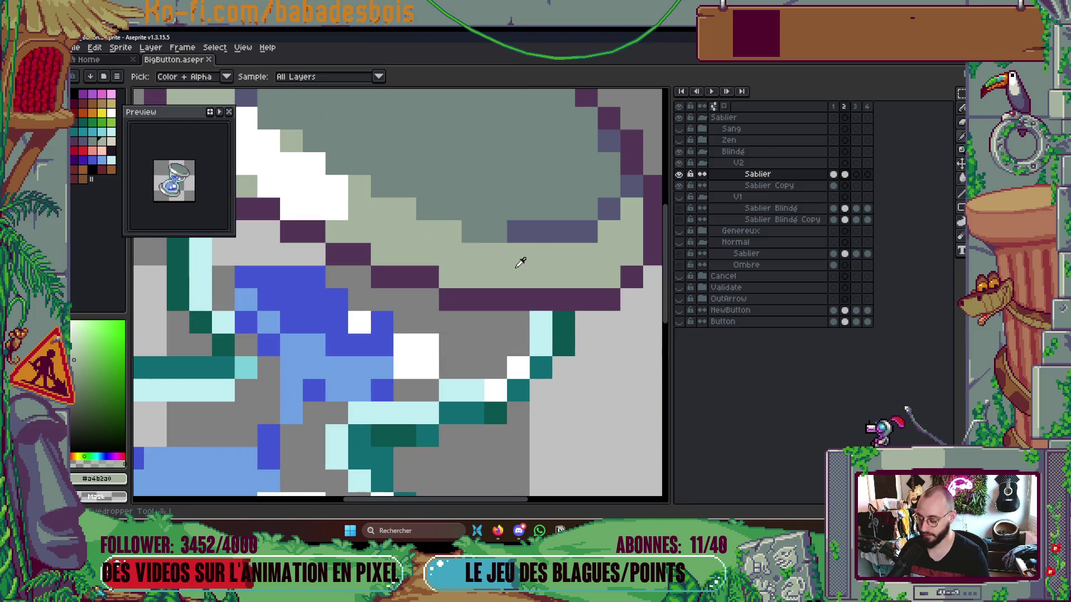
left_click(483, 221, "alt")
left_click(427, 257)
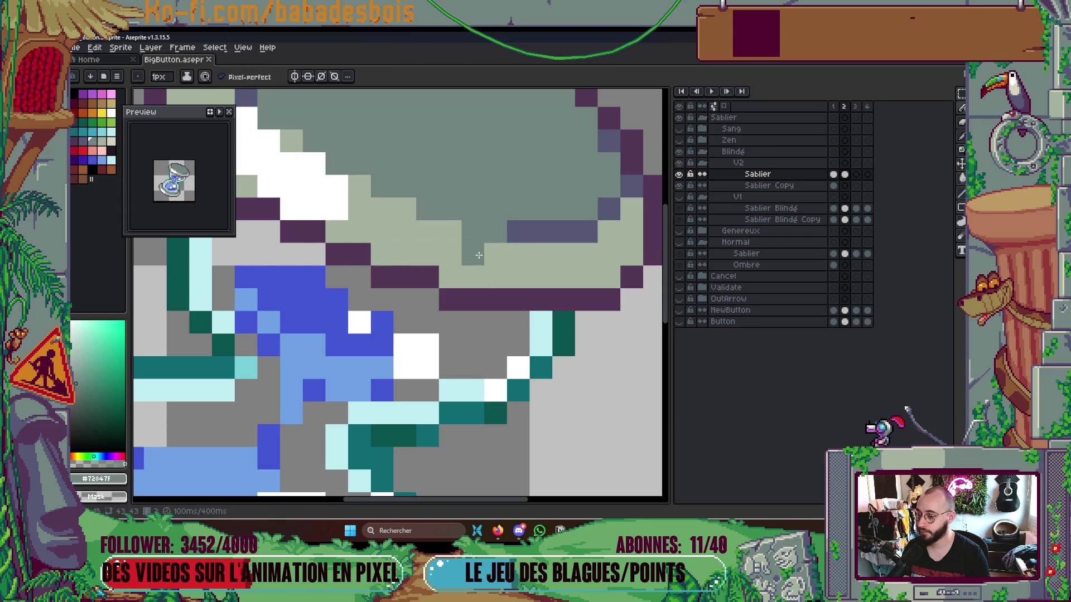
left_click(535, 231, "alt")
mouse_move(514, 229)
left_mouse_down()
mouse_move(470, 232)
mouse_move(430, 210)
mouse_move(407, 231)
left_mouse_up()
left_click(421, 182, "alt")
left_click(404, 254)
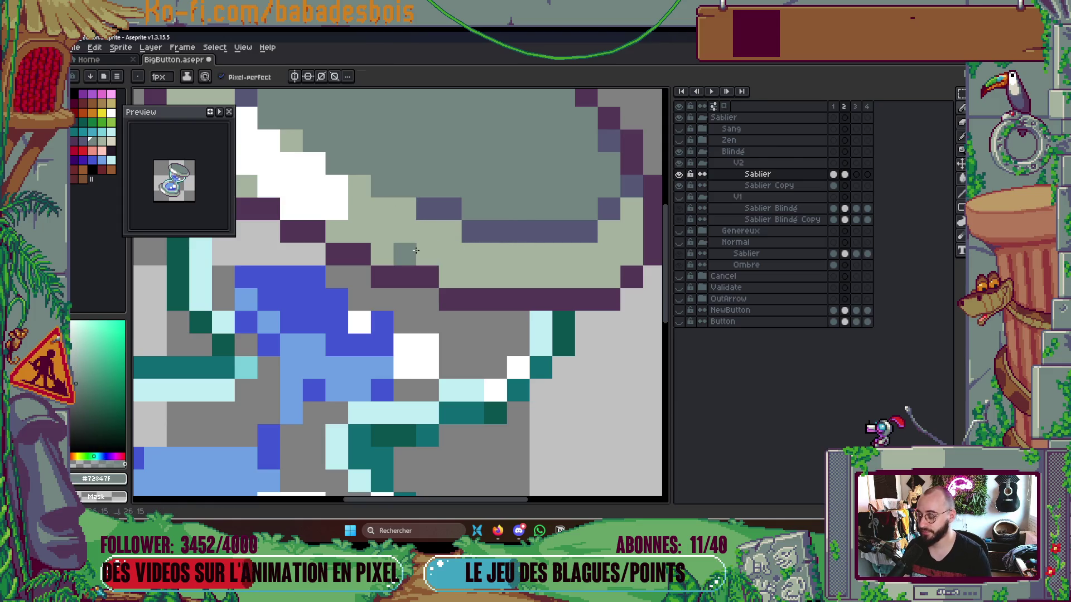
left_click(427, 232)
Fill the light-green area under the cap with grey-green, undoing a stray bucket fill
key("ctrl+z")
key("g")
left_click(430, 204)
key("ctrl+z")
left_click(450, 255)
key("b")
Paint two rows of purple-grey shading under the cap
left_click(438, 209, "alt")
left_click(483, 271)
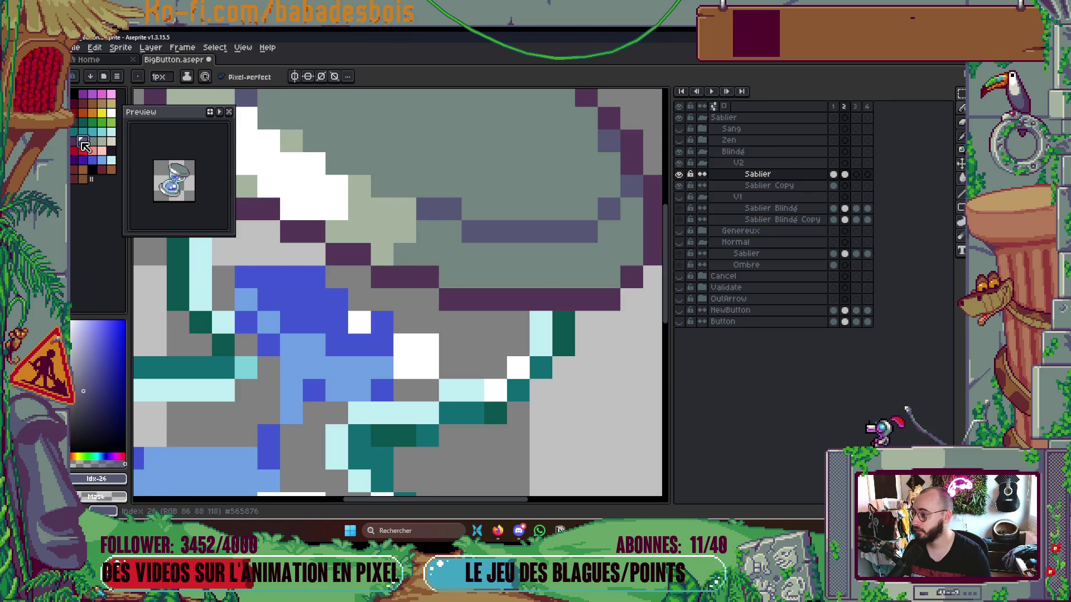
mouse_move(483, 270)
left_mouse_down()
mouse_move(545, 249)
mouse_move(535, 270)
mouse_move(495, 277)
mouse_move(588, 246)
mouse_move(631, 210)
mouse_move(595, 258)
mouse_move(637, 223)
left_mouse_up()
scroll(526, 262, "down", 5)
scroll(440, 276, "up", 6)
Add darker grey-green pixels along the curved purple edge and the cap underside
key("alt")
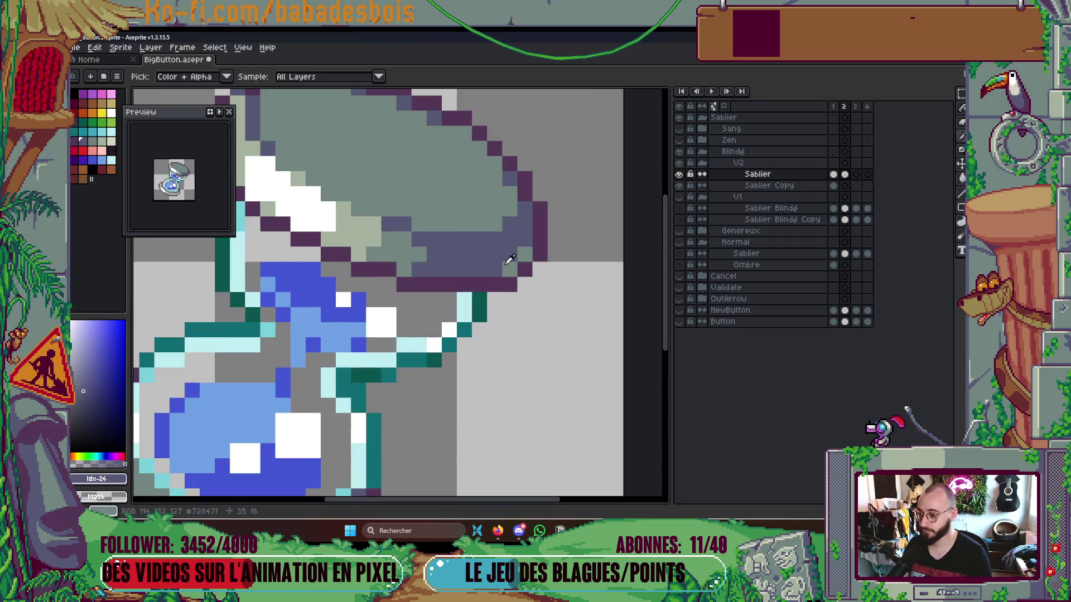
left_click(531, 253)
left_click_drag(531, 252, 498, 272)
scroll(462, 312, "down", 5)
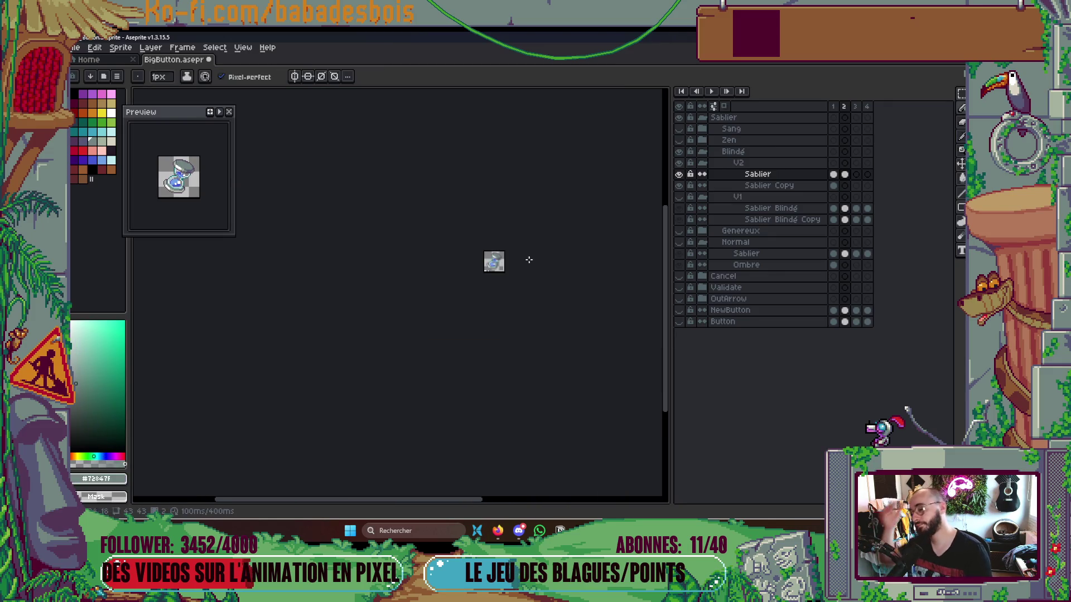
scroll(526, 260, "up", 6)
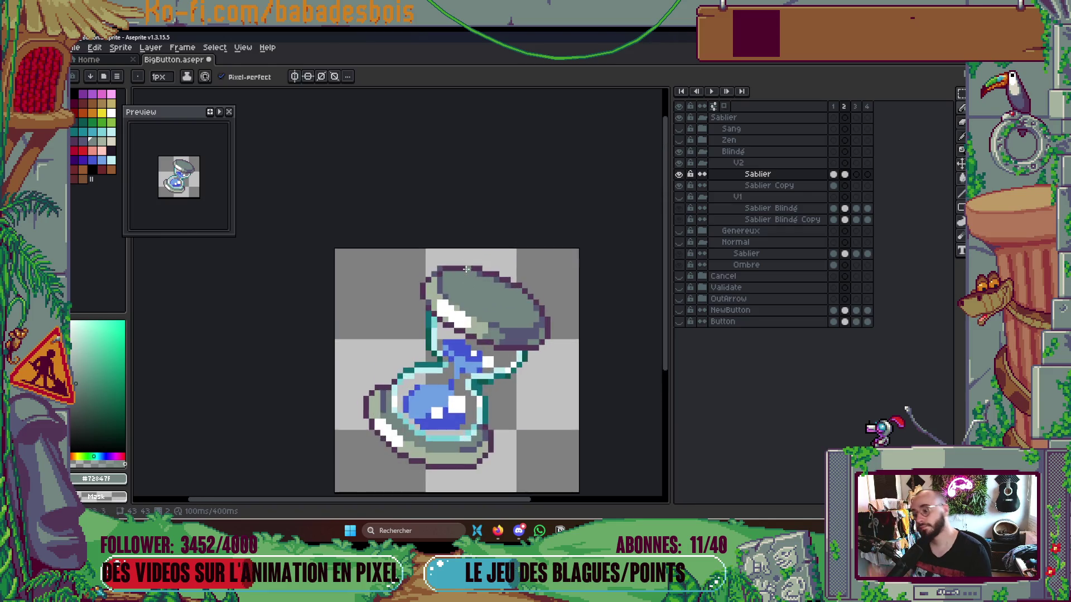
key("alt")
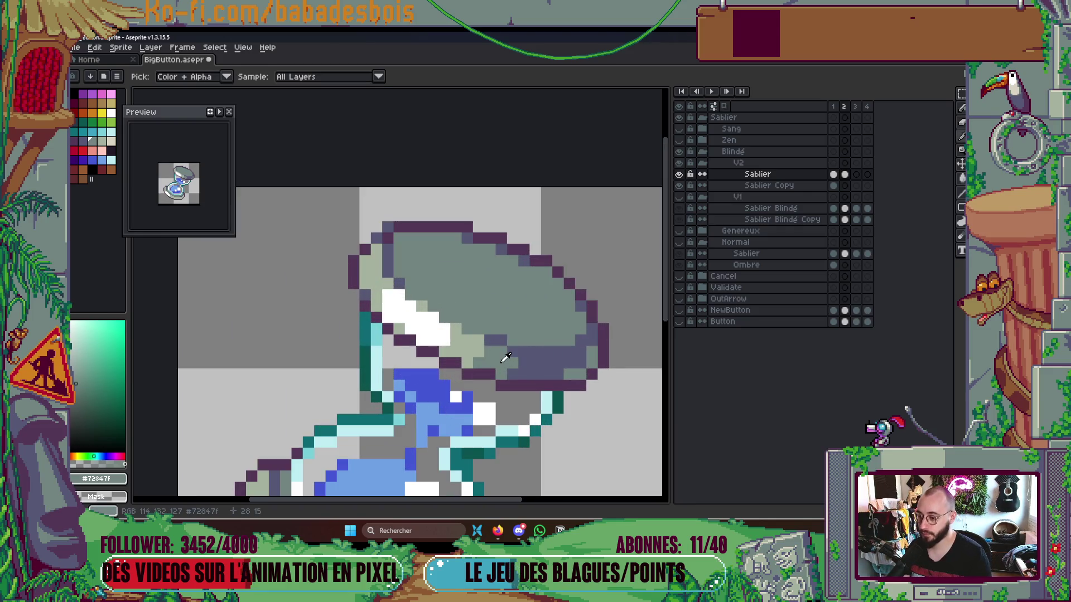
left_click_drag(479, 346, 472, 348)
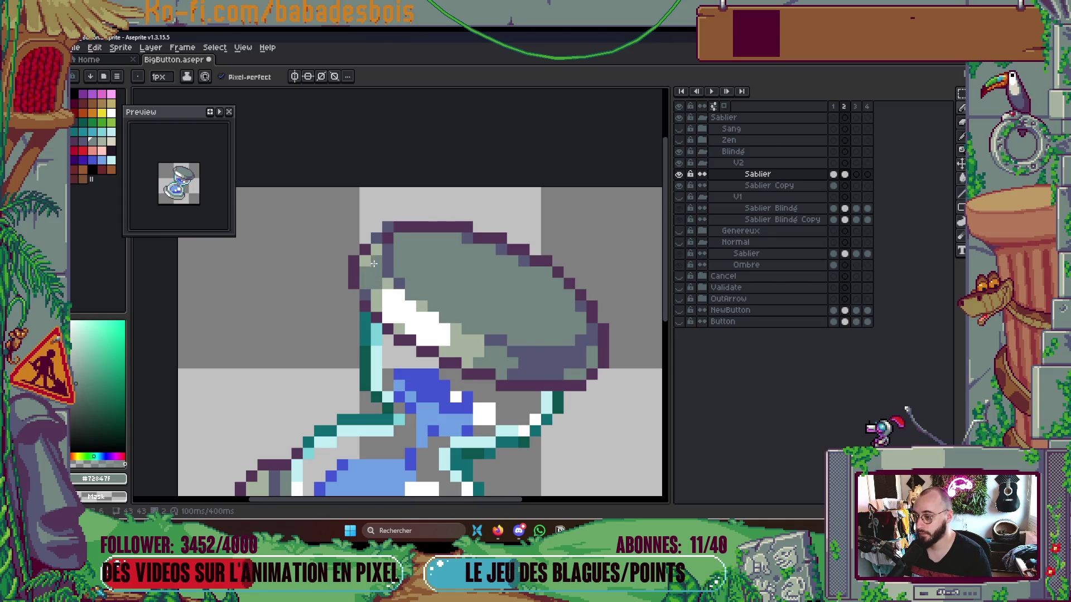
Place pale grey-green pixels at the cap's upper-left edge and beside the white highlight
left_click(369, 258)
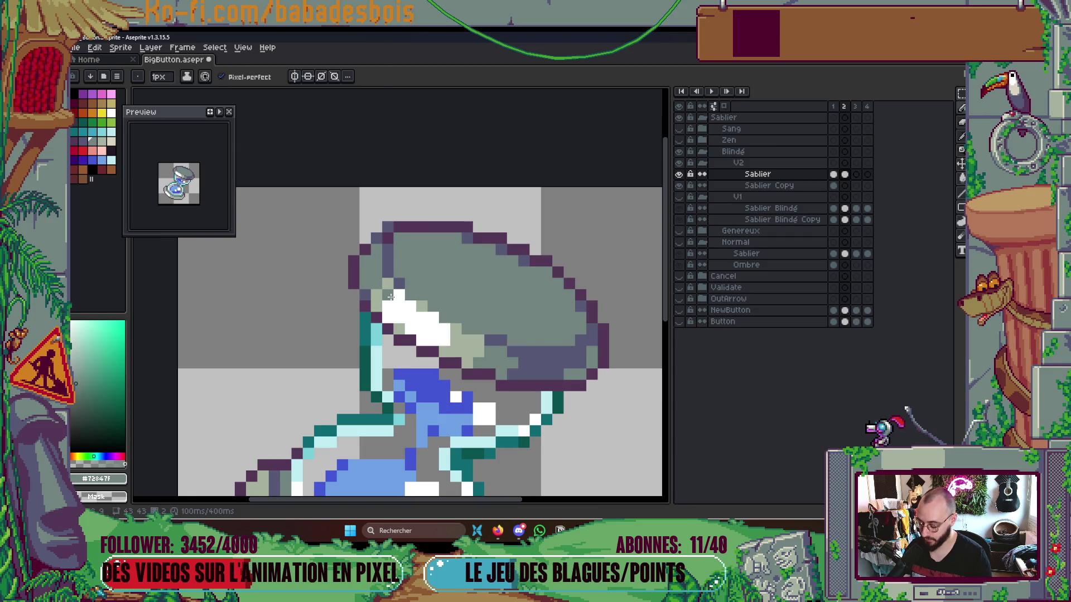
left_click(386, 283, "alt")
left_click(377, 283)
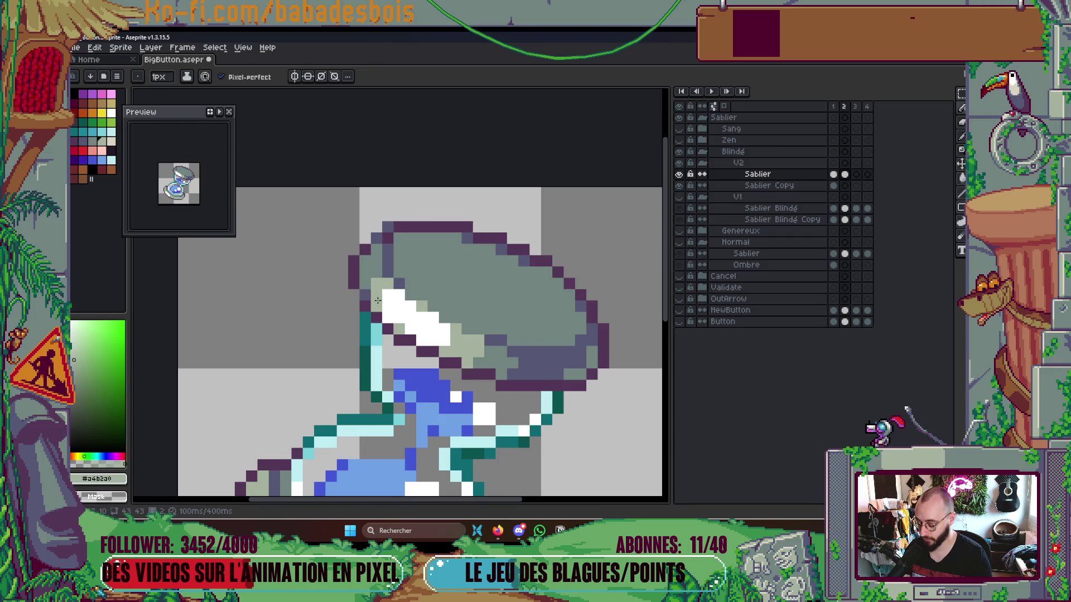
left_click(377, 301, "alt")
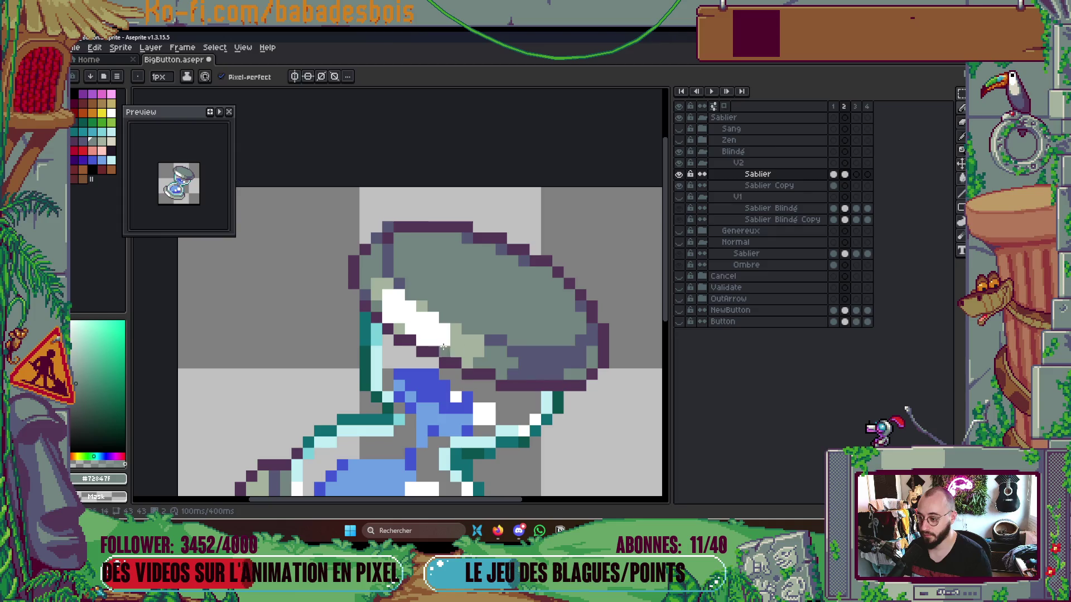
left_click(400, 318, "alt")
left_click(410, 331)
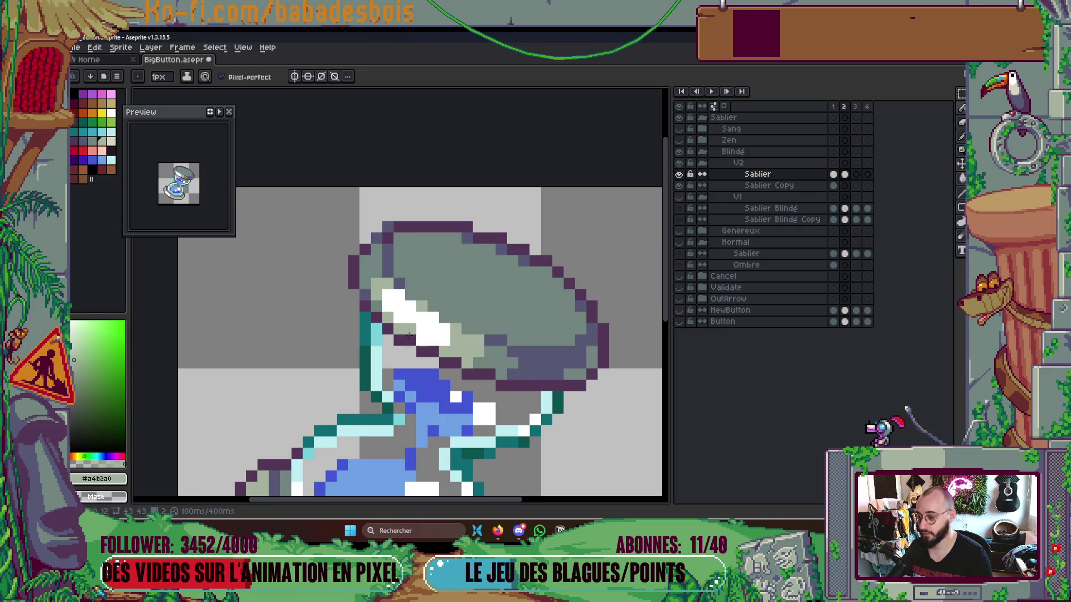
scroll(458, 366, "down", 3)
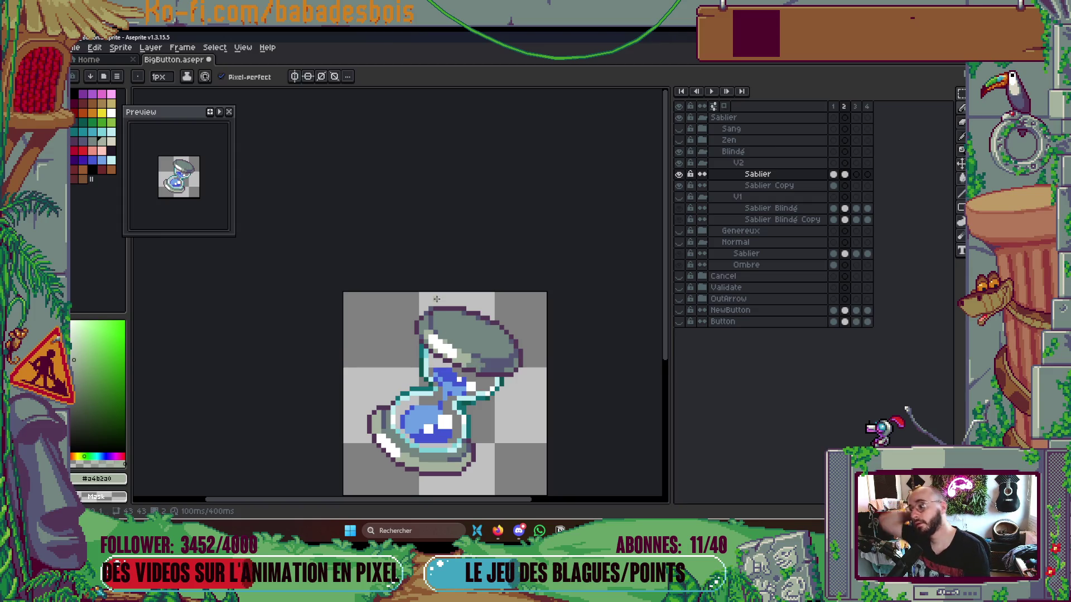
scroll(436, 299, "up", 5)
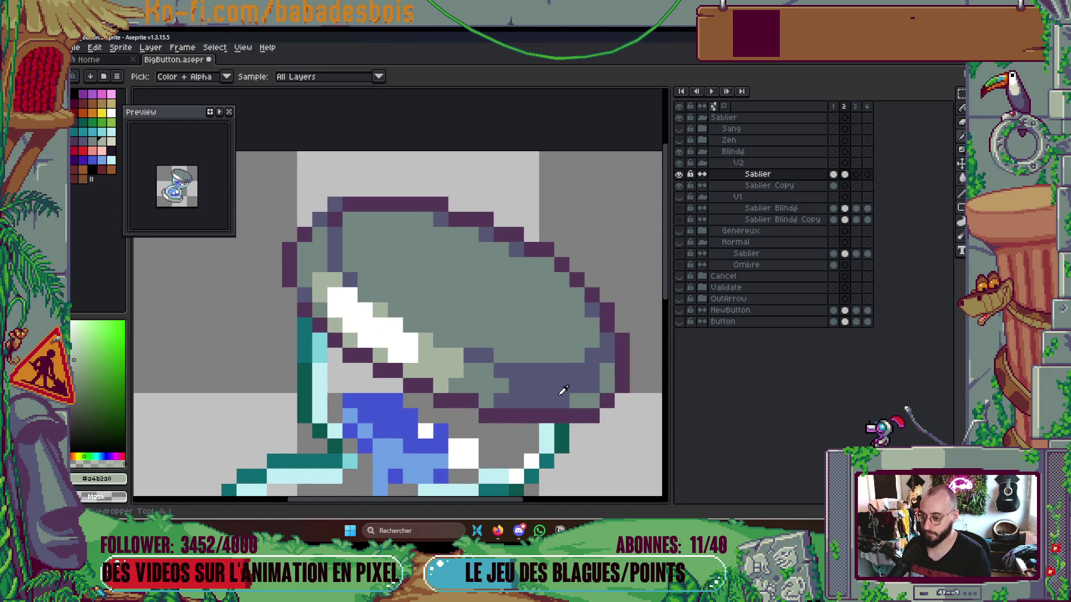
Paint a cluster of purple-grey pixels at the cap's upper-left
left_click(564, 390, "alt")
left_click(320, 264)
left_click(305, 265)
left_click(304, 250)
left_click(320, 250)
left_click(319, 234)
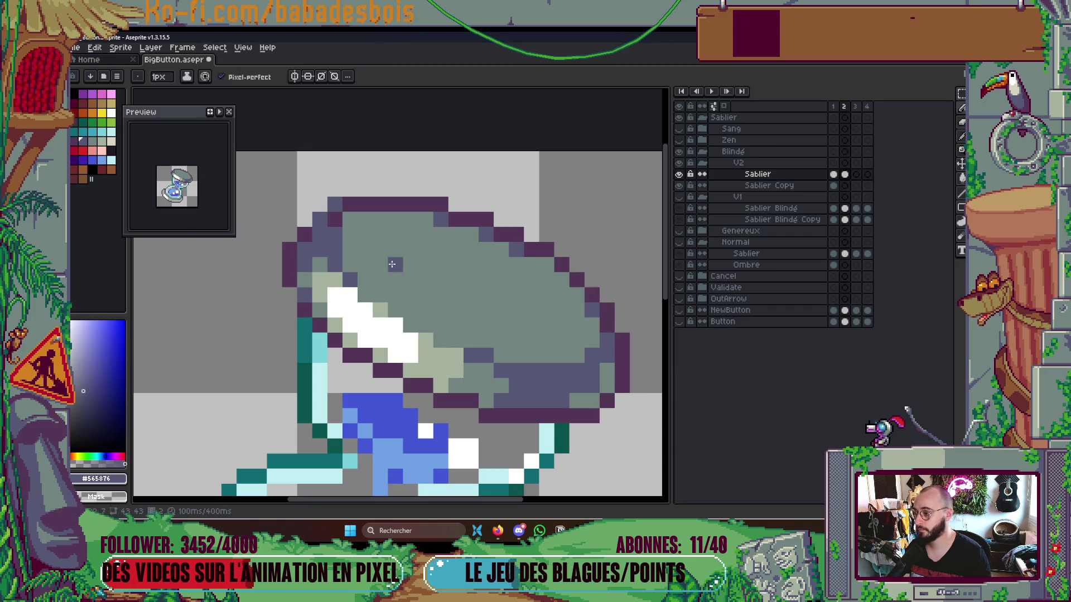
scroll(392, 264, "down", 3)
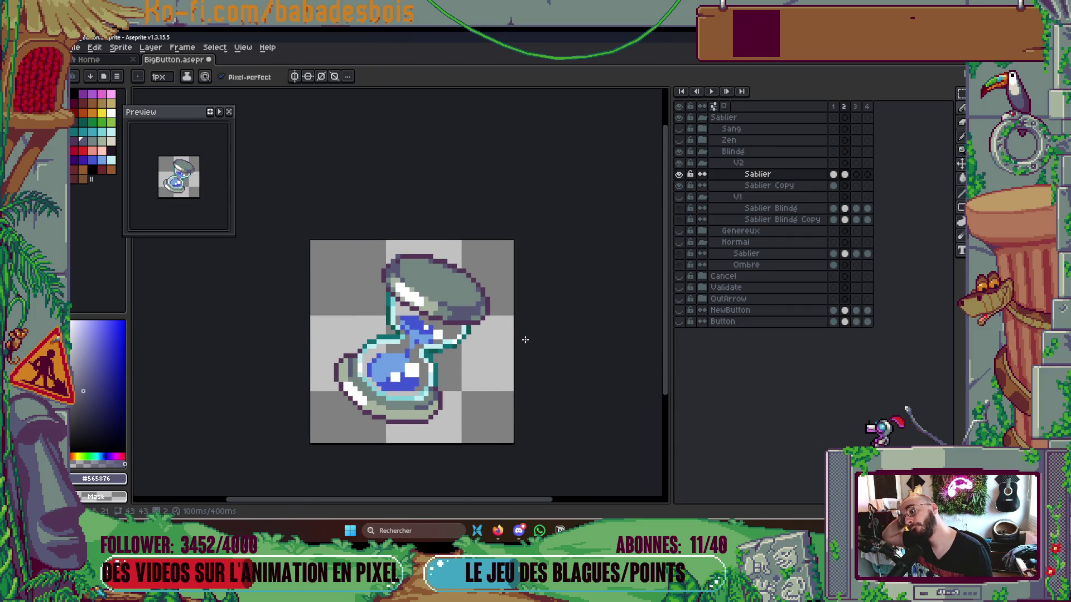
scroll(422, 286, "down", 3)
scroll(415, 296, "up", 5)
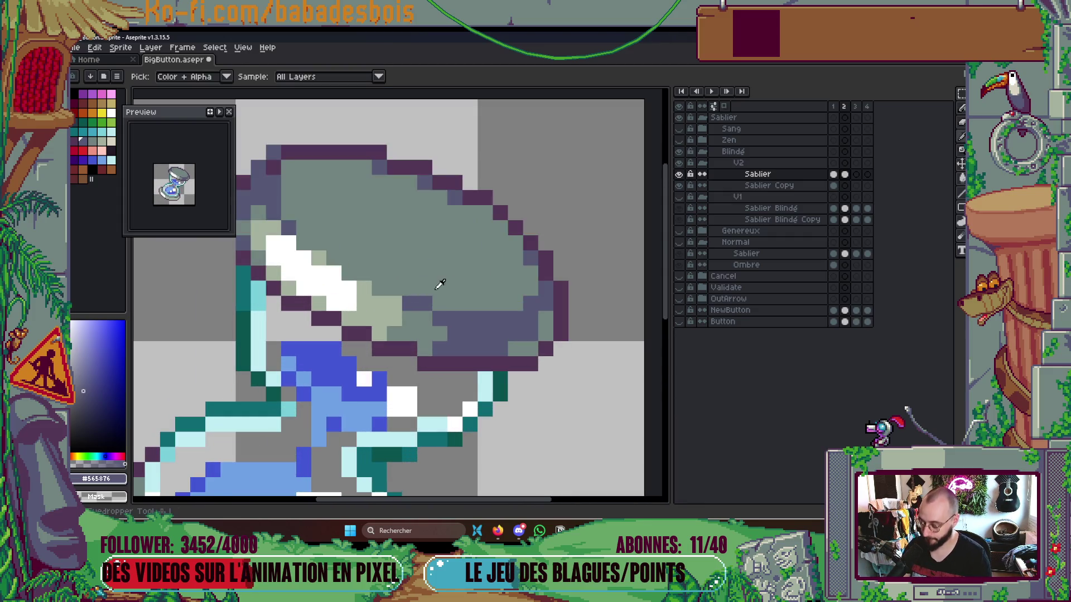
Sample the pale green from the cap and view the first animation frame
left_click(415, 299, "alt")
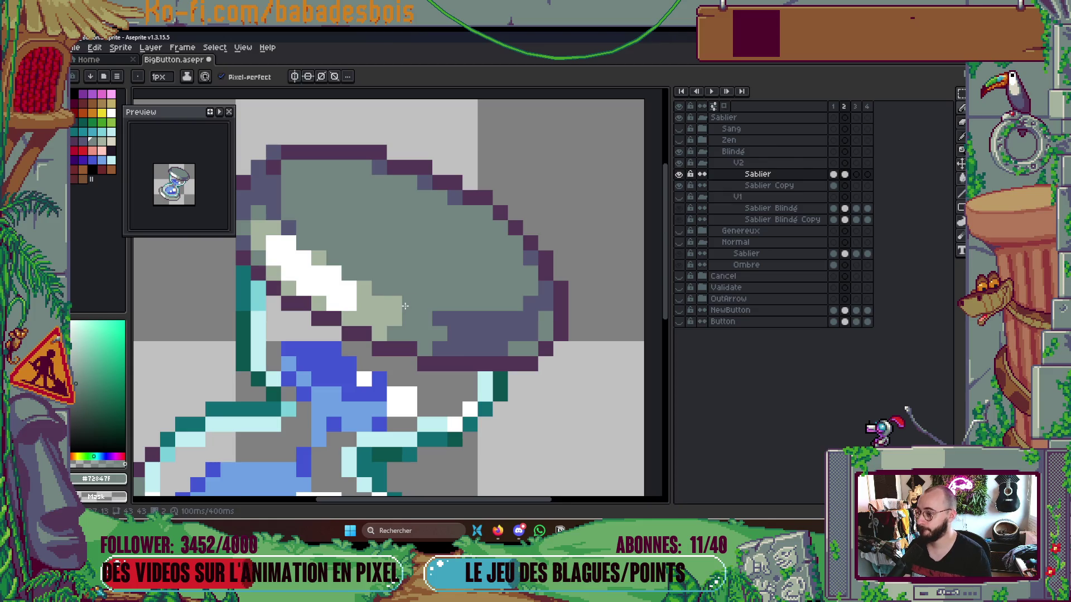
mouse_move(419, 284)
left_mouse_down()
mouse_move(495, 323)
mouse_move(406, 299)
left_mouse_up()
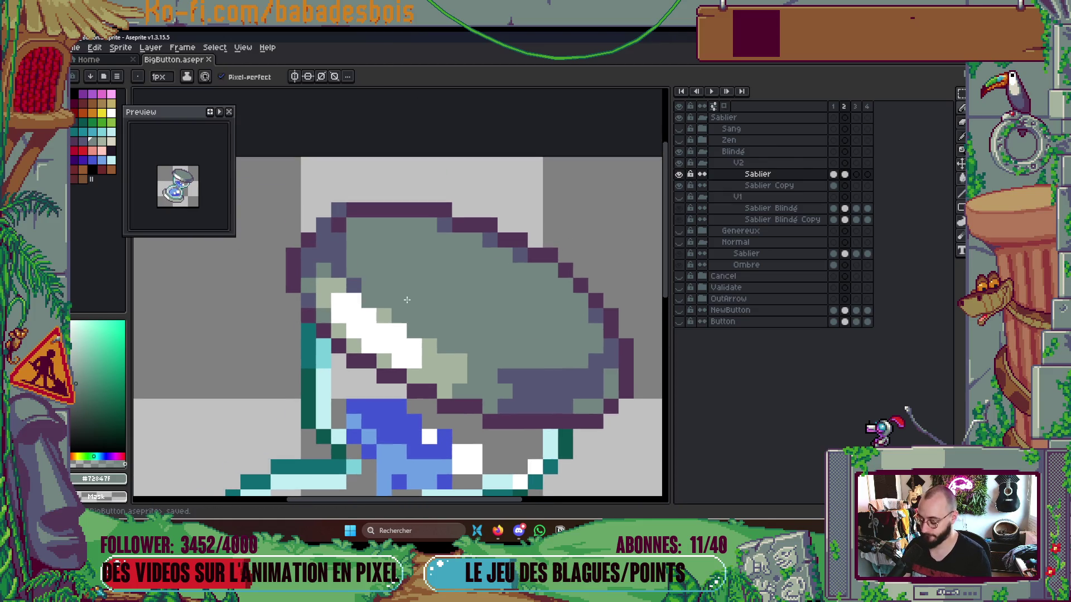
key("alt")
left_click(438, 356, "alt")
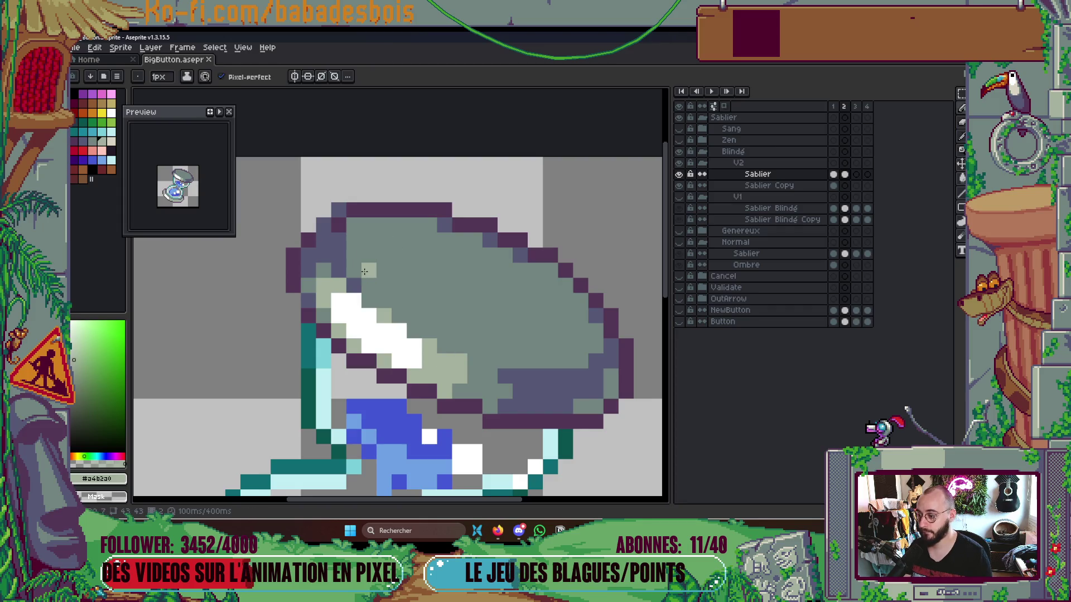
scroll(404, 245, "down", 2)
scroll(404, 245, "down", 1)
key("Left")
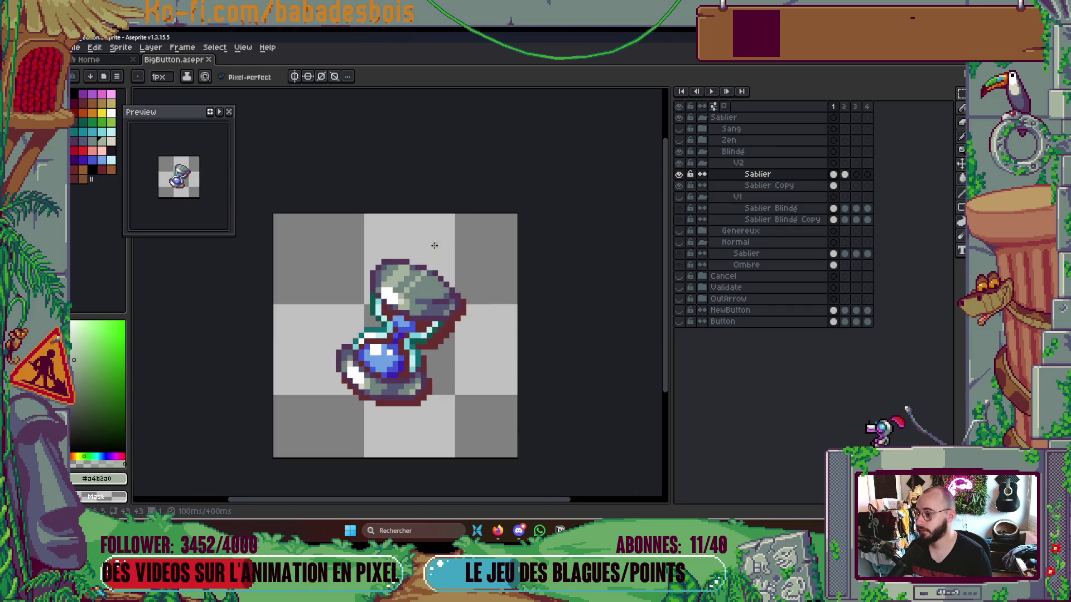
On frame 2, extend the dark purple outline up and to the right
key("Right")
scroll(435, 245, "up", 4)
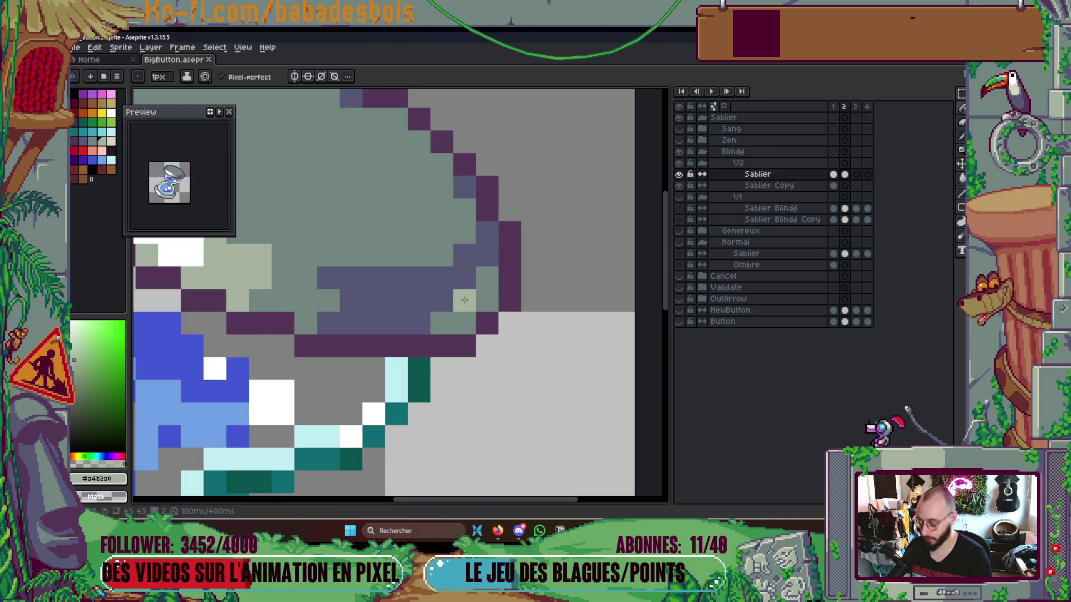
left_click(433, 288, "alt")
mouse_move(432, 288)
left_mouse_down()
mouse_move(421, 277)
mouse_move(511, 215)
left_mouse_up()
scroll(547, 233, "down", 4)
Flip between frames 1 and 2 to compare the lid, ending on frame 2
key("Left")
key("Right")
scroll(547, 233, "up", 4)
key("Left")
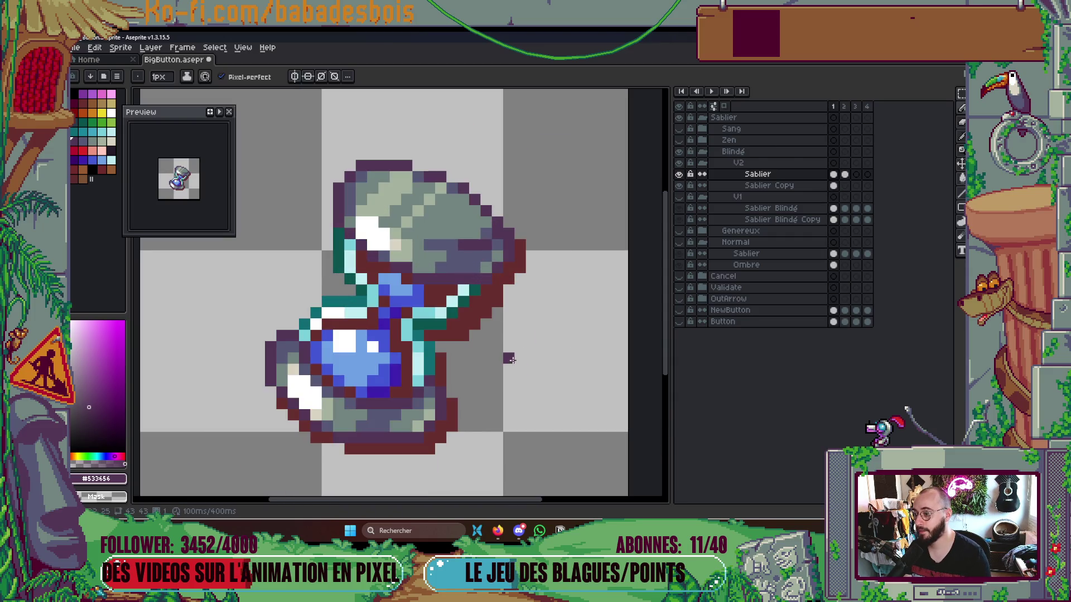
key("Right")
key("Left")
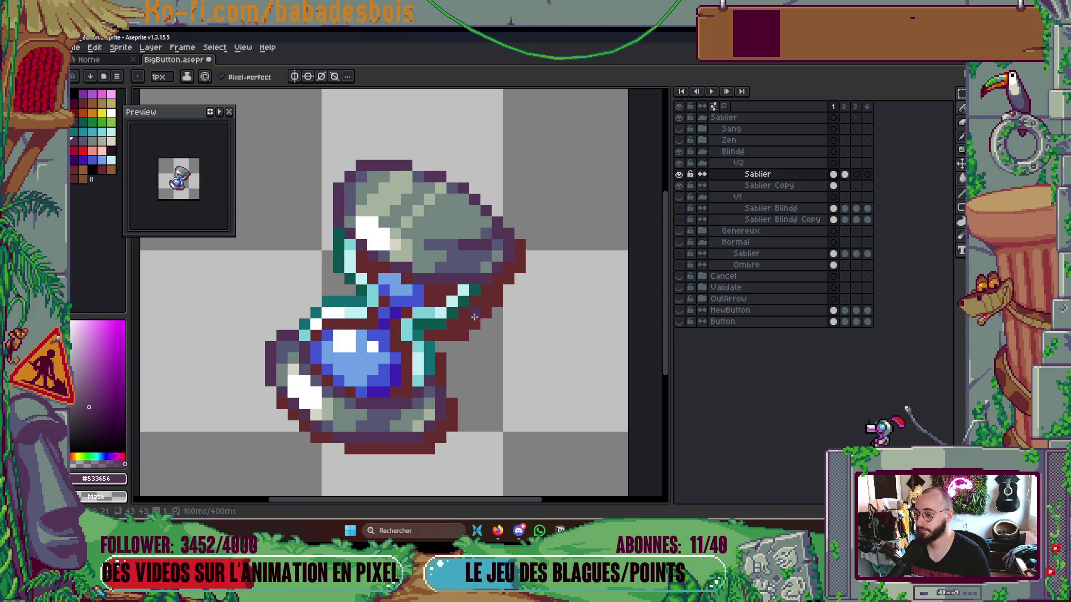
key("Right")
Turn several white lid-highlight pixels beige with the lid's sampled colour and save
scroll(405, 215, "up", 1)
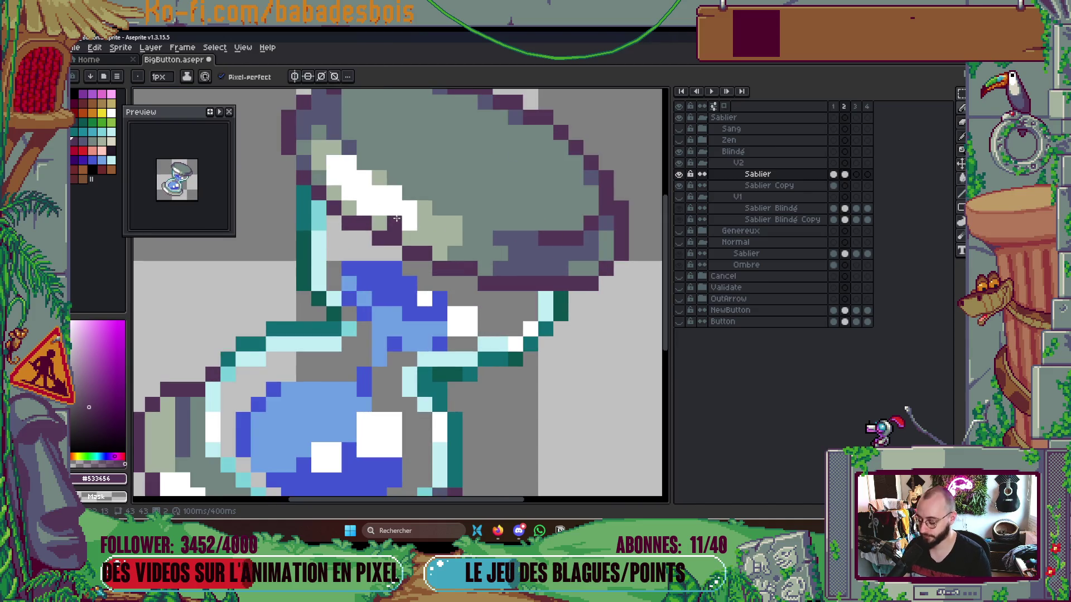
left_click(340, 183, "alt")
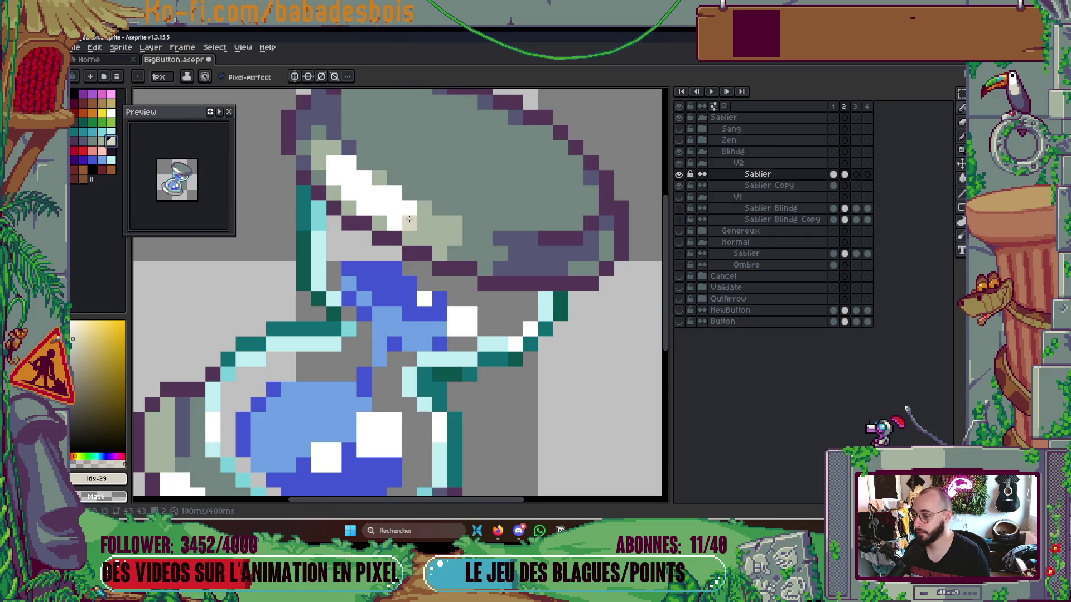
left_click(378, 217)
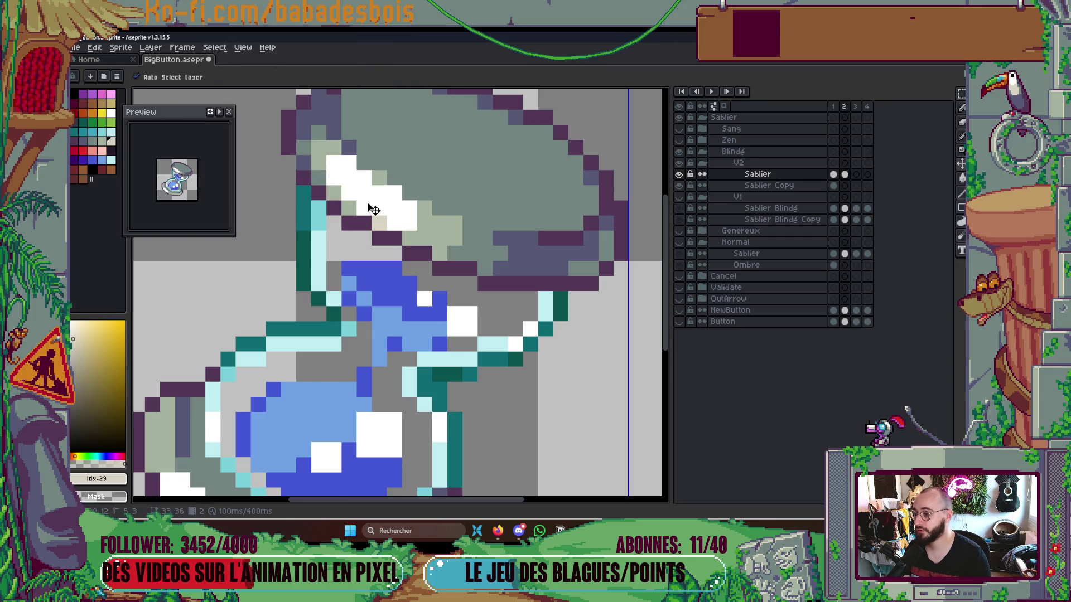
left_click_drag(400, 224, 407, 213)
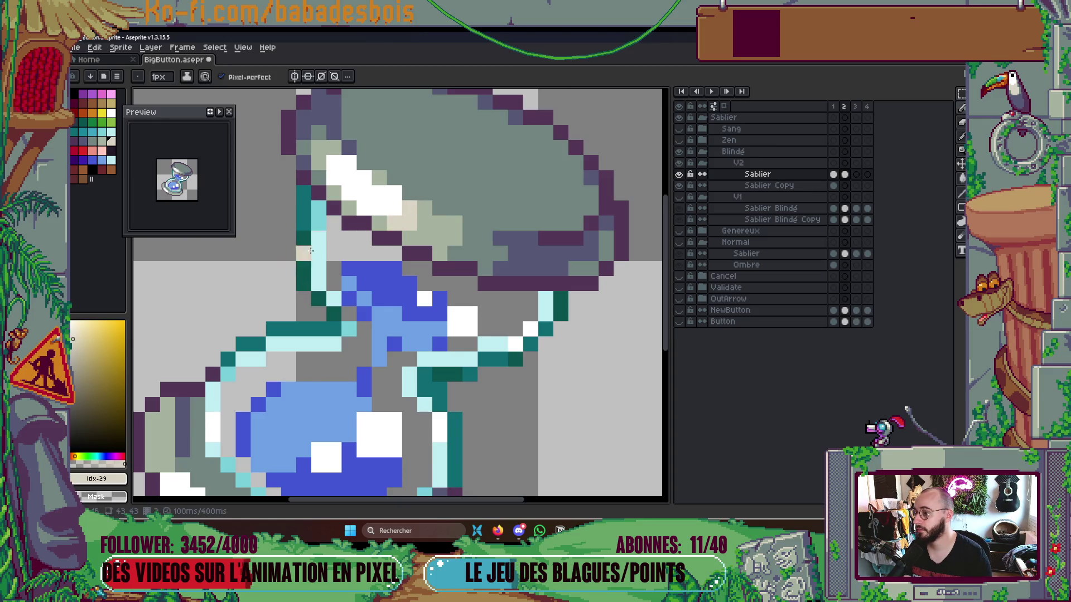
key("ctrl+s")
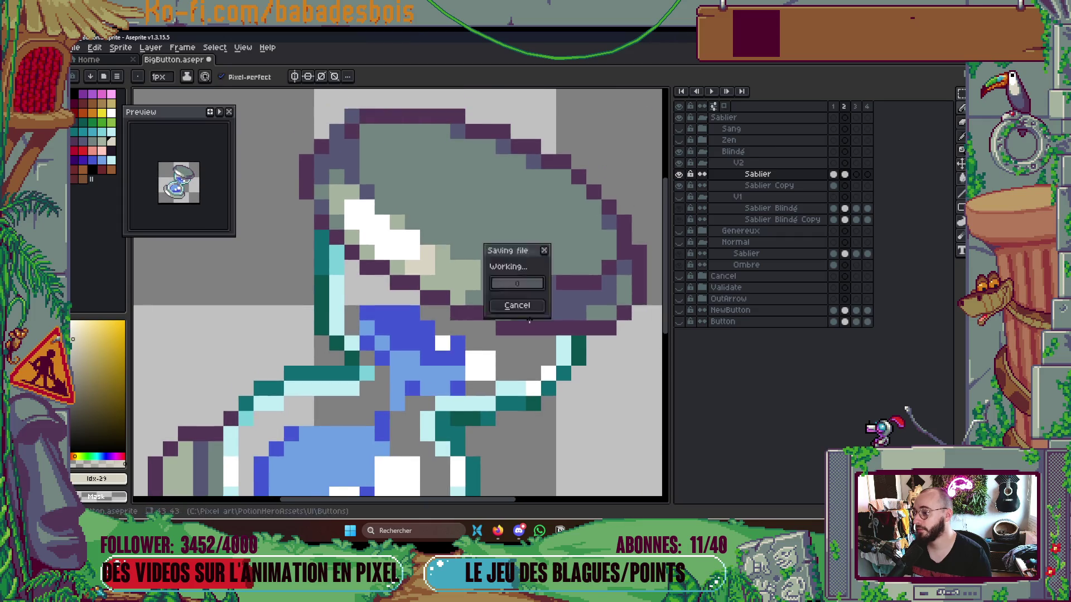
left_click(412, 238)
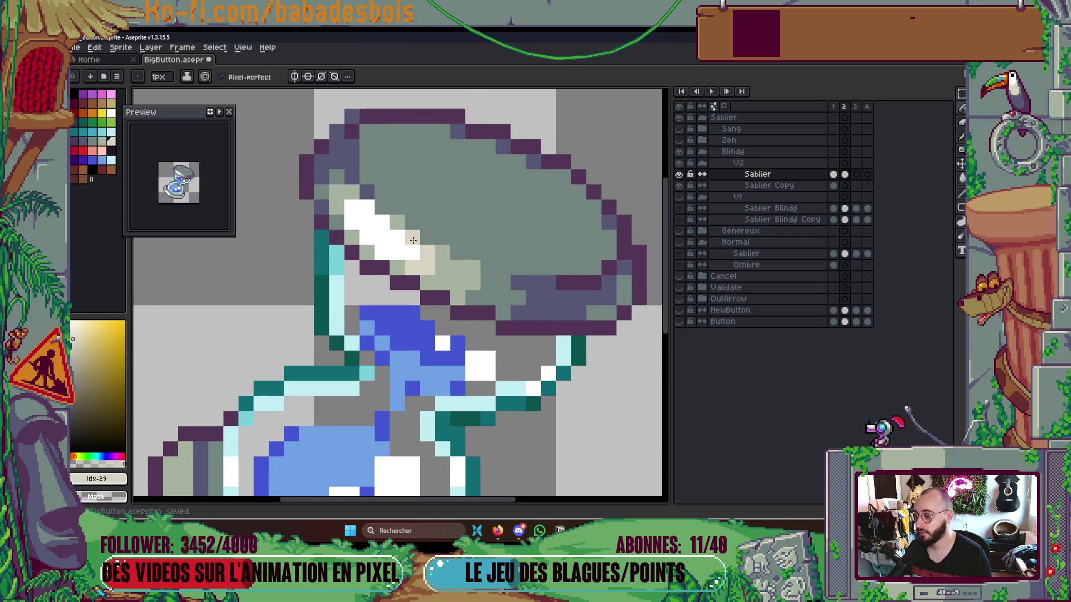
scroll(479, 346, "down", 3)
key("ctrl+s")
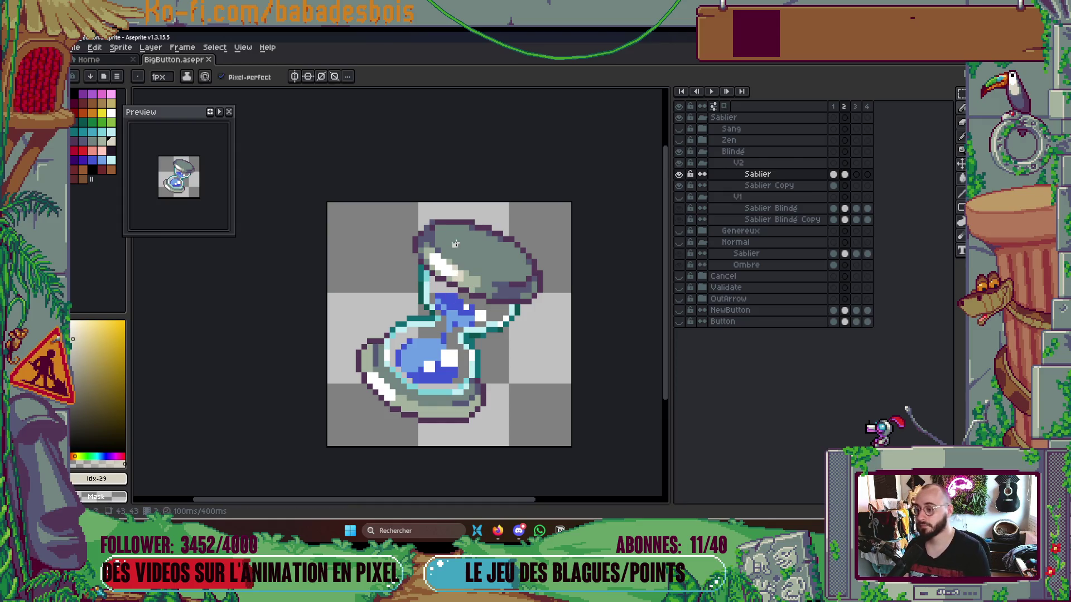
scroll(459, 238, "up", 2)
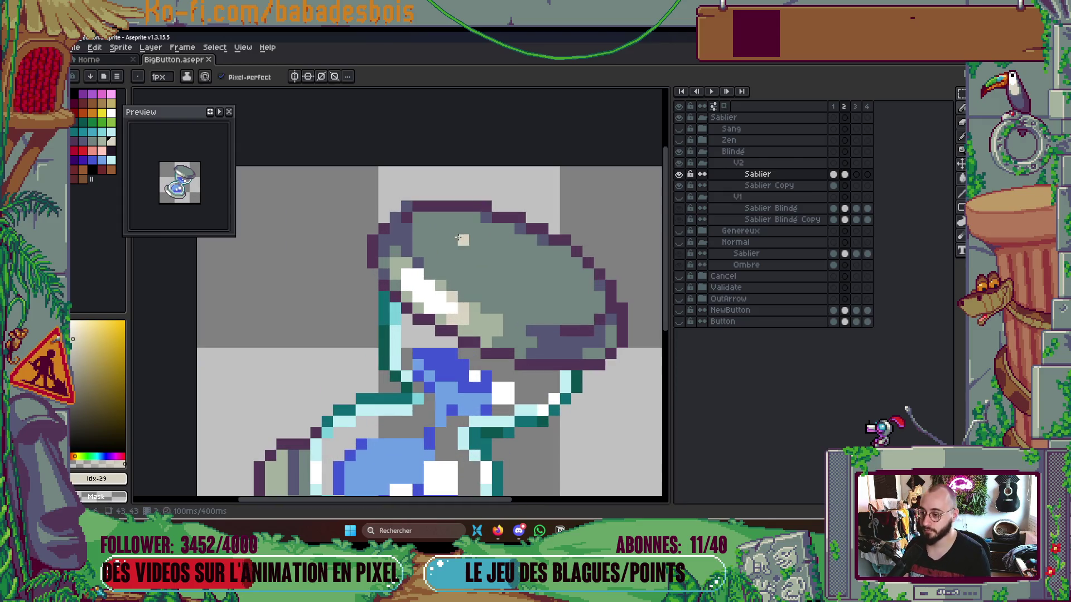
Draw four diagonal light grey-green stripes across the lid and save
left_click(476, 314, "alt")
left_click_drag(422, 251, 452, 217)
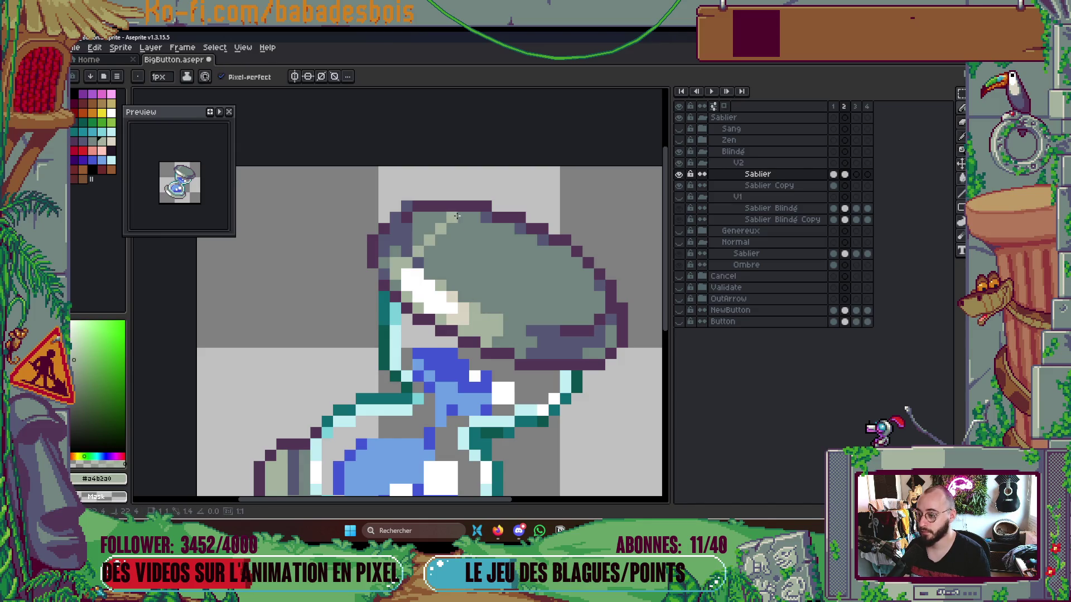
left_click_drag(438, 268, 481, 225)
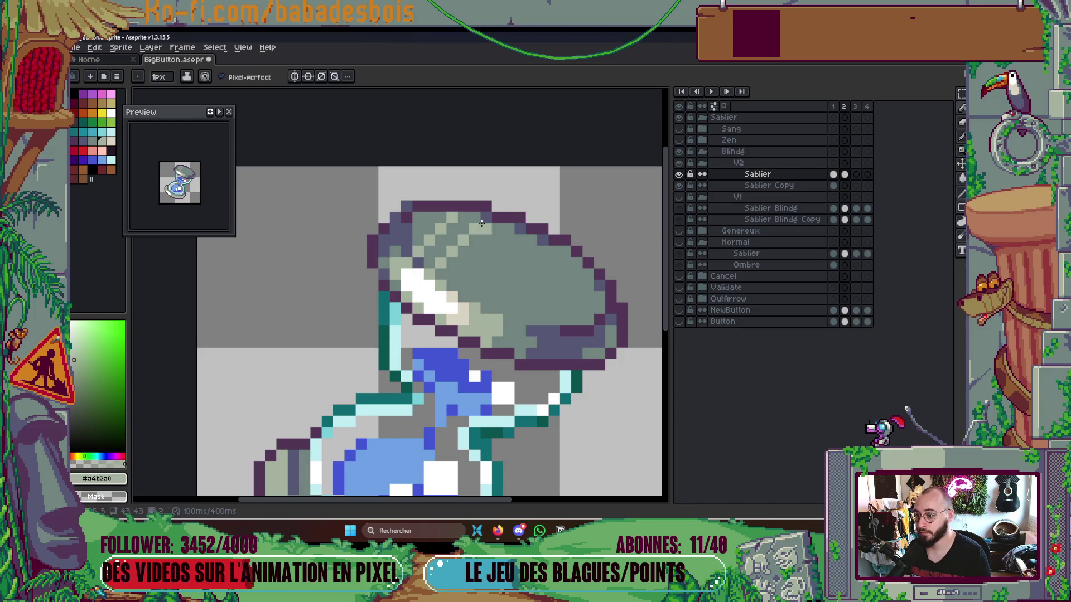
left_click_drag(427, 268, 480, 213)
mouse_move(489, 283)
left_mouse_down()
mouse_move(466, 298)
mouse_move(508, 251)
left_mouse_up()
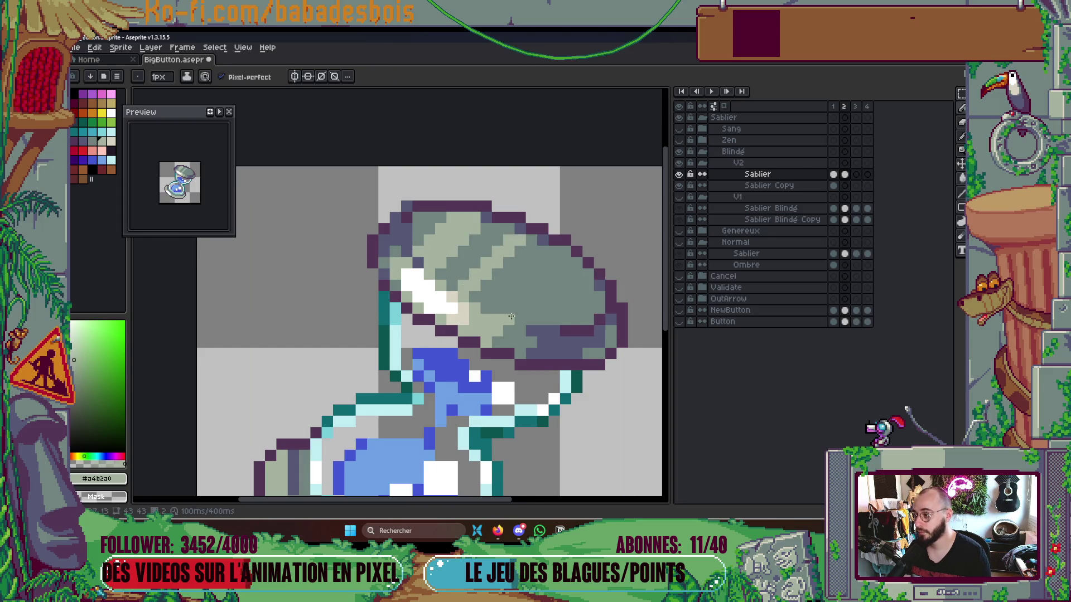
scroll(572, 334, "down", 1)
key("ctrl+s")
Sample a darker lid shade and paint two lid pixels with it
scroll(551, 316, "down", 1)
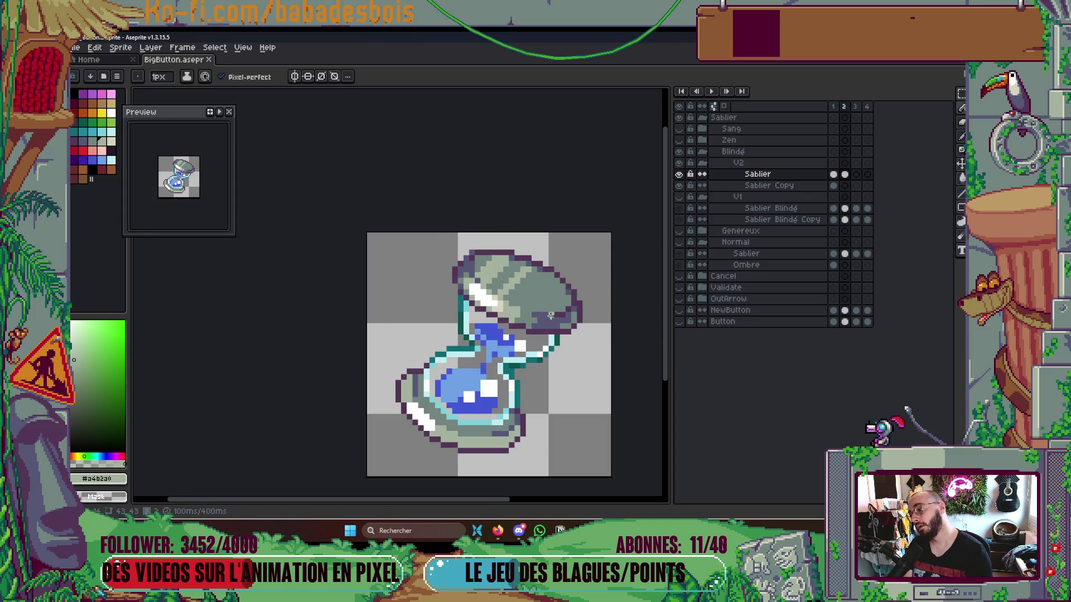
scroll(534, 327, "up", 3)
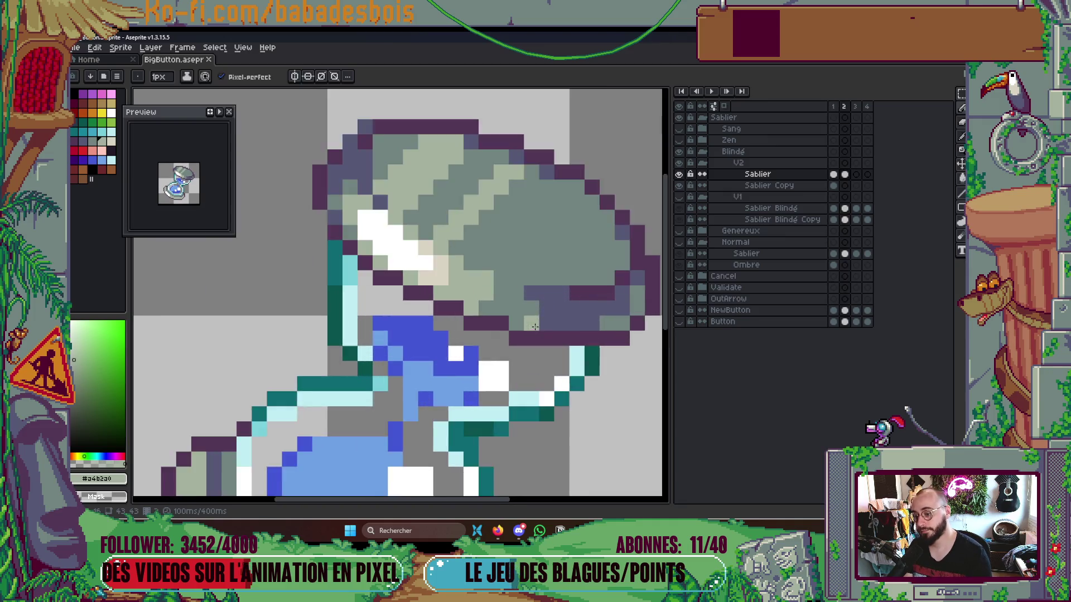
scroll(534, 327, "up", 2)
left_click(538, 319, "alt")
key("v")
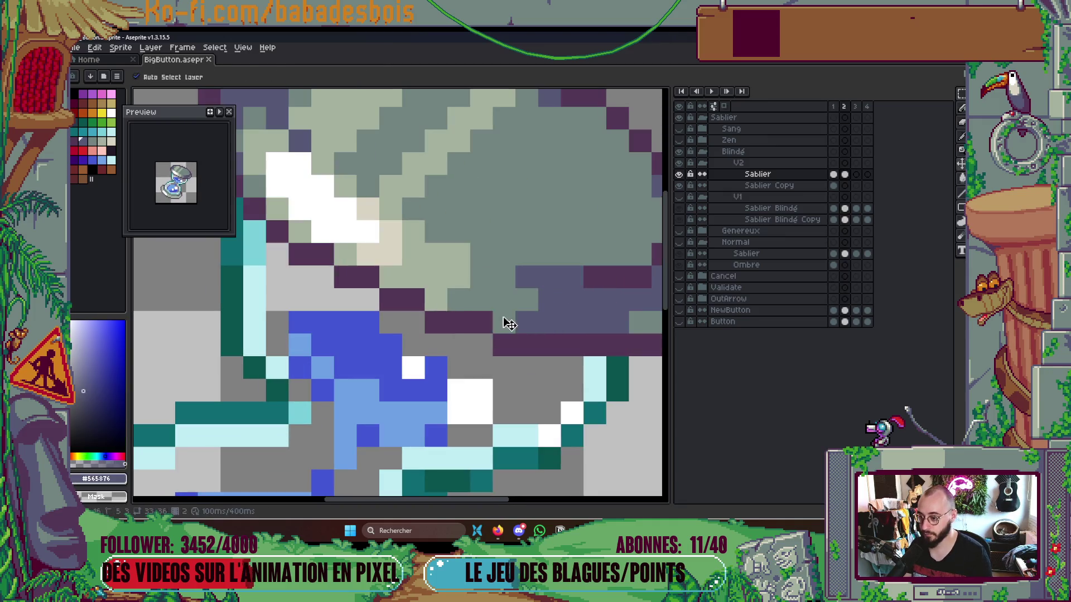
key("b")
left_click(527, 299)
left_click(503, 278)
Thicken the lid's underside edge with about eight dark purple pixels, undoing one stray pixel
left_click_drag(542, 328, 475, 334)
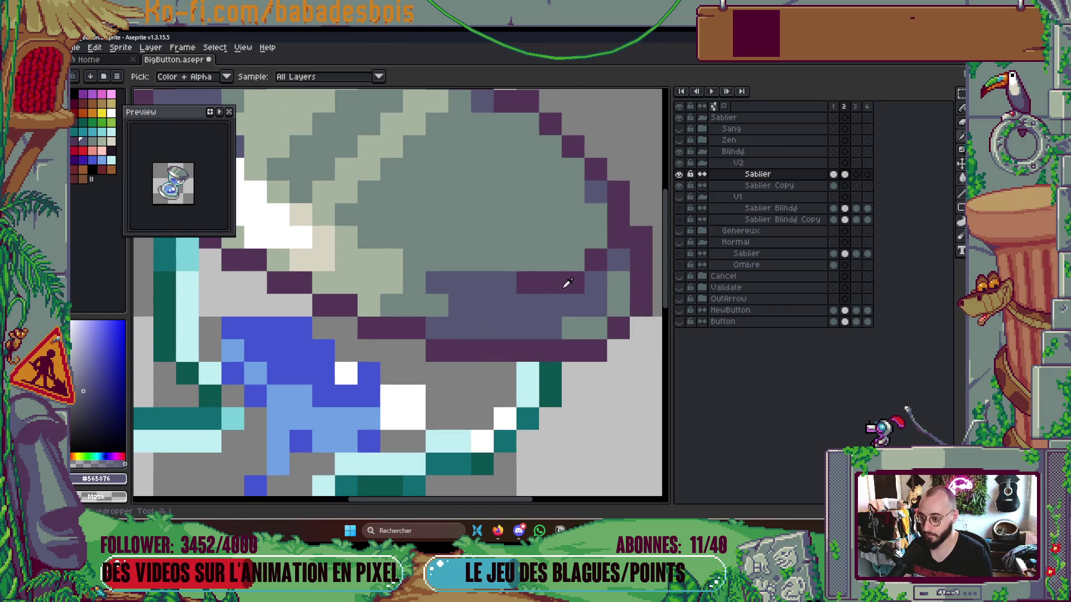
left_click(564, 282, "alt")
left_click(462, 328)
left_click(506, 307)
left_click(505, 328)
left_click(527, 305)
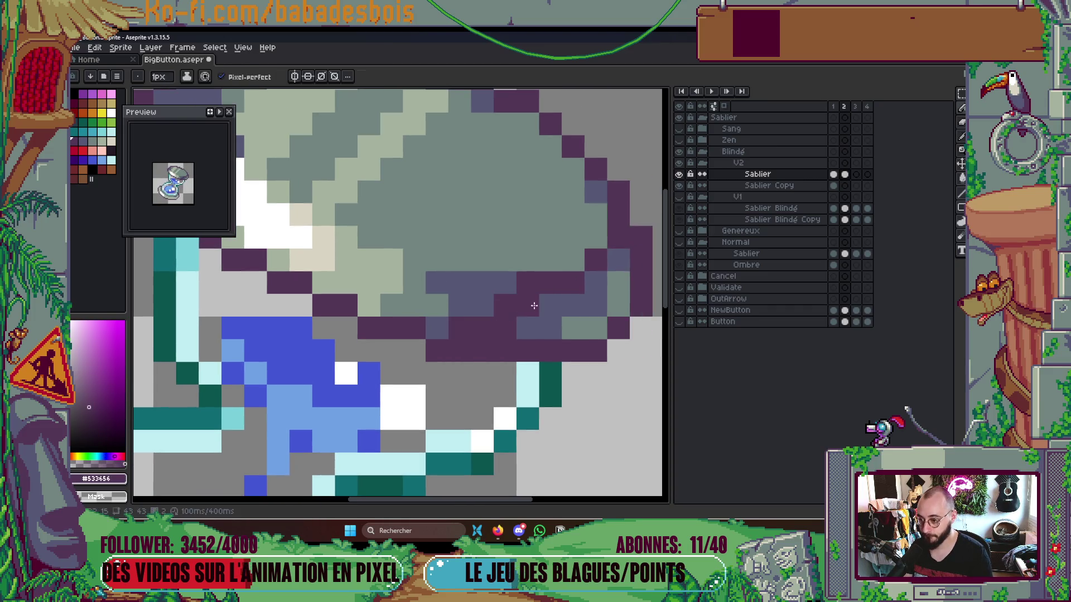
left_click(527, 328)
left_click(552, 309)
left_click(505, 283)
left_click(483, 283)
left_click(482, 305)
key("ctrl+z")
Repaint one underside pixel with the lid's blue-grey shade
left_click(477, 299, "alt")
left_click(482, 328)
scroll(583, 390, "down", 3)
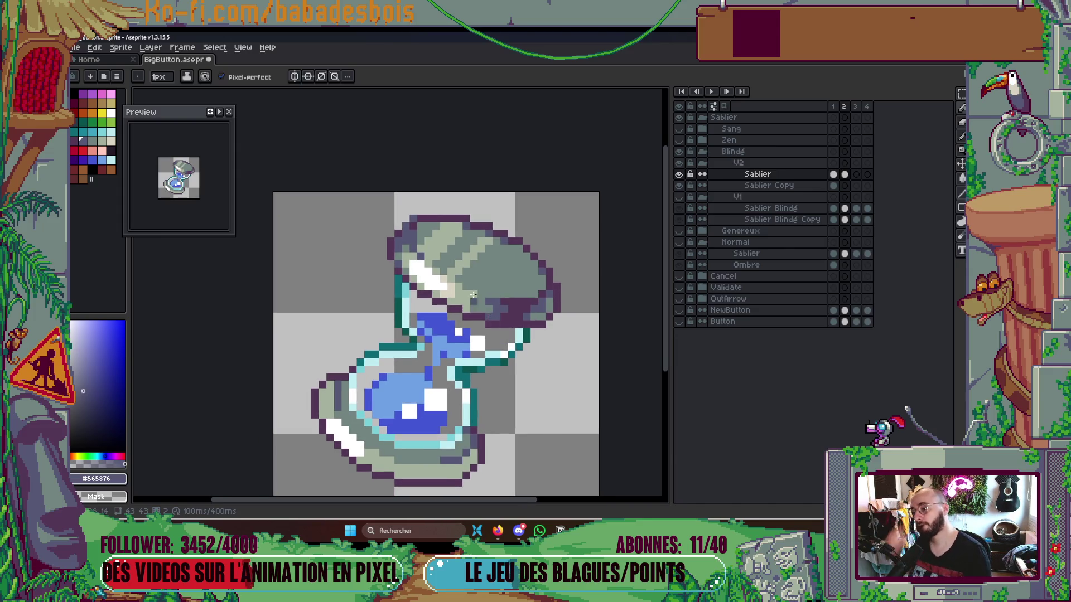
Repaint the lid's top-left edge dark purple and save
scroll(403, 232, "up", 3)
left_click(416, 215, "alt")
left_click_drag(418, 190, 376, 257)
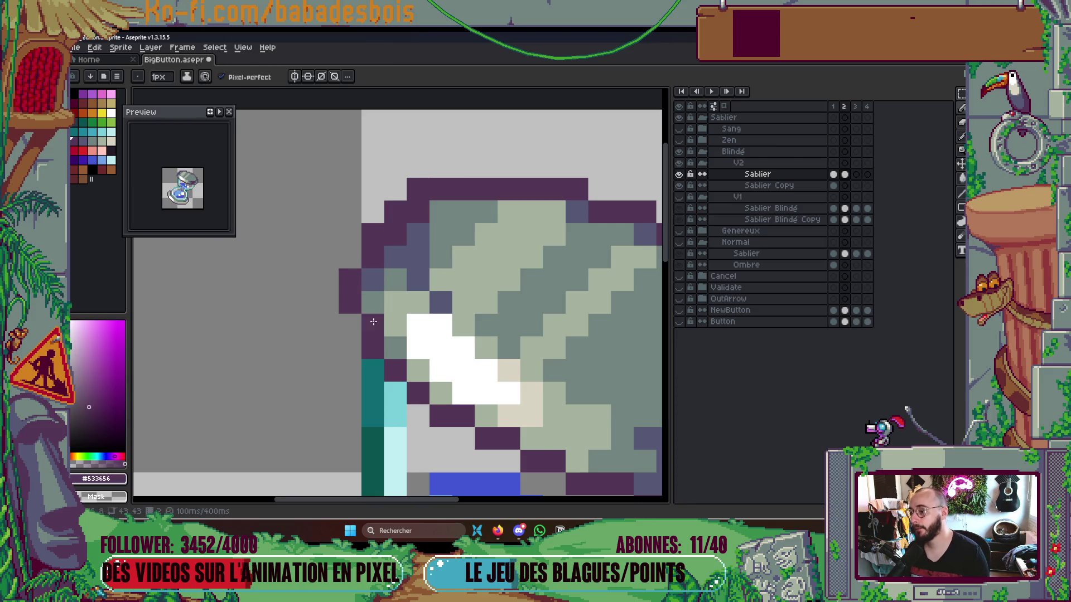
scroll(395, 415, "down", 1)
scroll(474, 323, "down", 1)
key("ctrl+s")
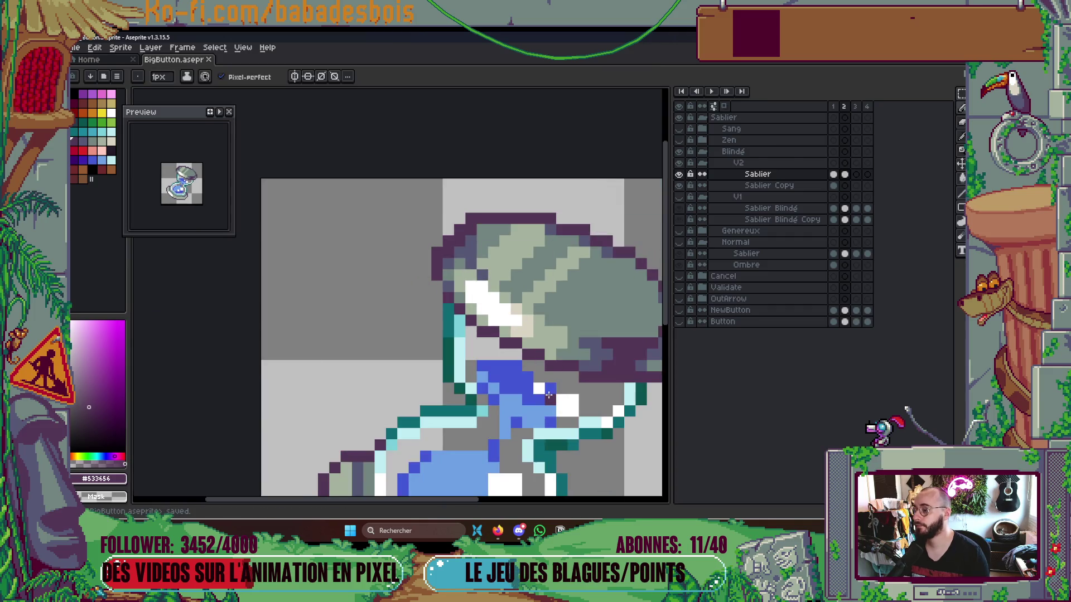
Add a dark purple pixel to the lid edge and save again
left_click_drag(547, 392, 383, 327)
scroll(384, 327, "up", 1)
left_click(516, 309)
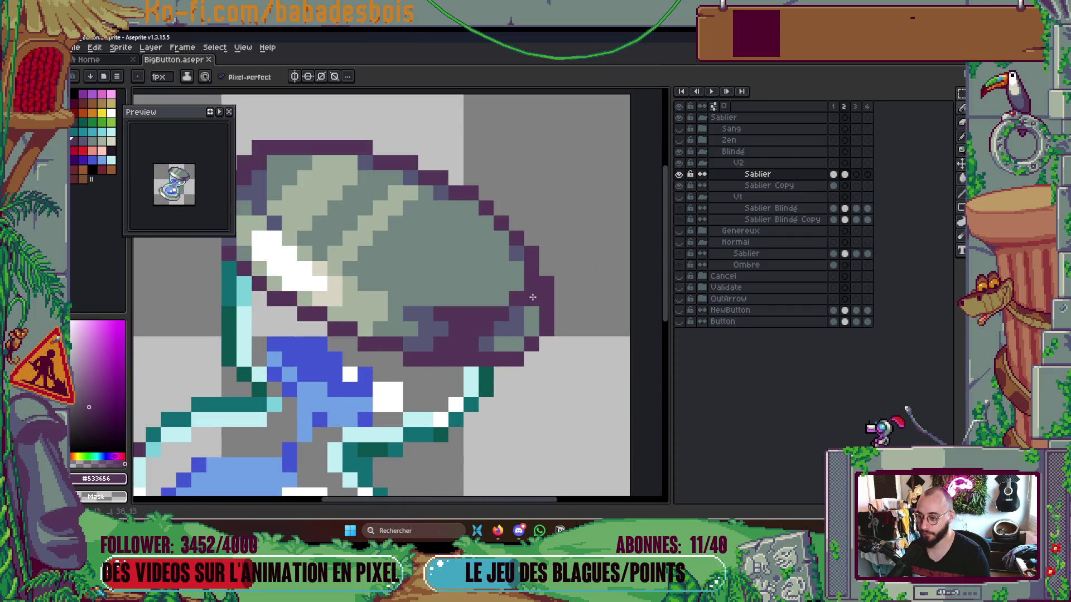
scroll(530, 424, "down", 2)
key("ctrl+s")
Paint blue-grey pixels under the lid and along its edge
left_click_drag(533, 441, 548, 424)
scroll(560, 387, "up", 1)
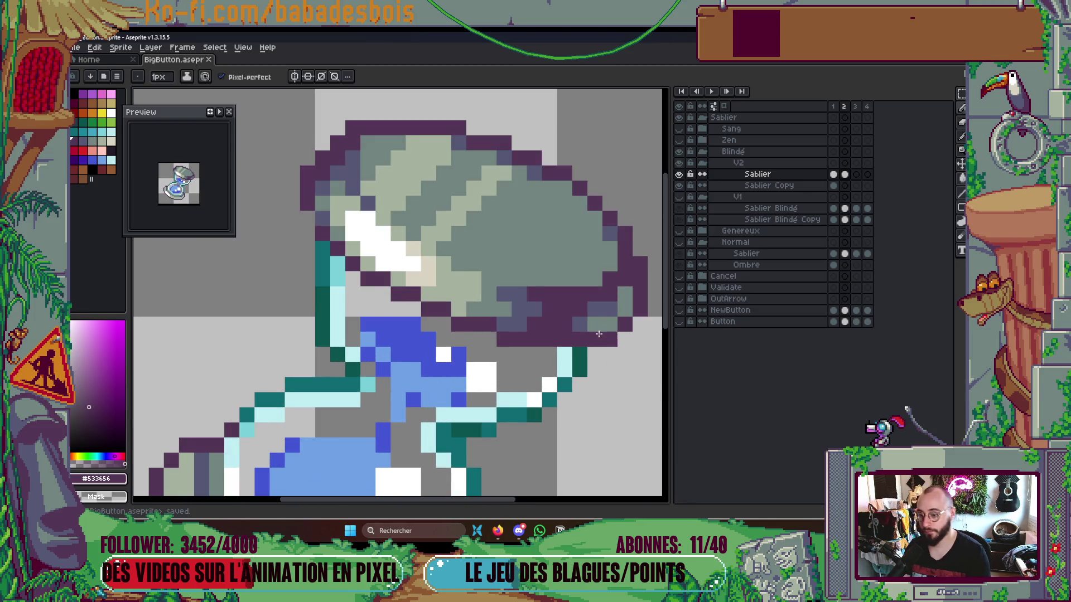
scroll(559, 386, "up", 1)
left_click(577, 304, "alt")
left_click(548, 317)
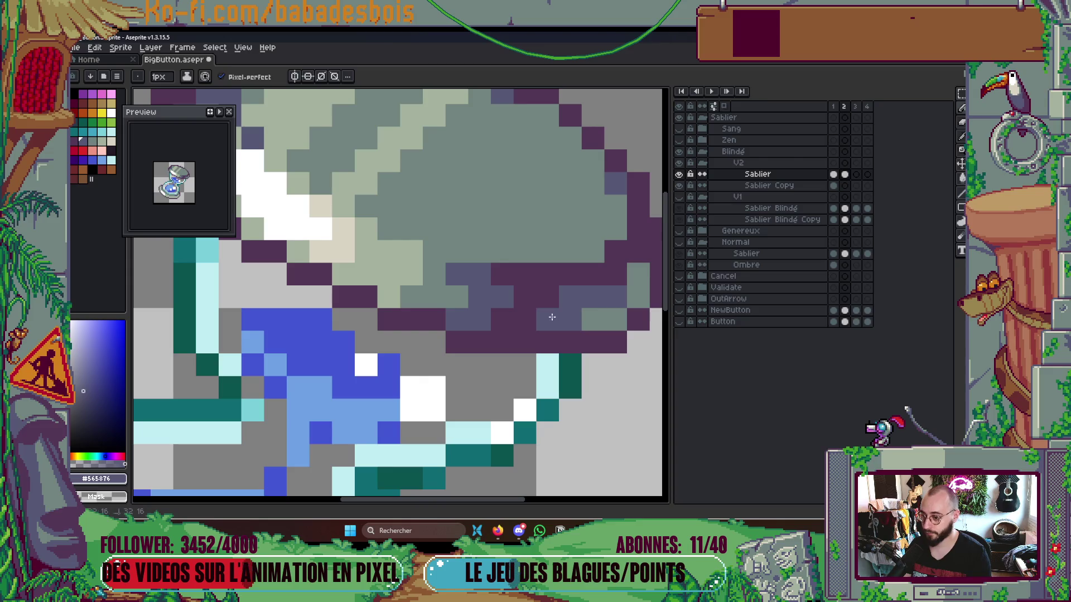
scroll(554, 395, "down", 2)
scroll(554, 394, "down", 1)
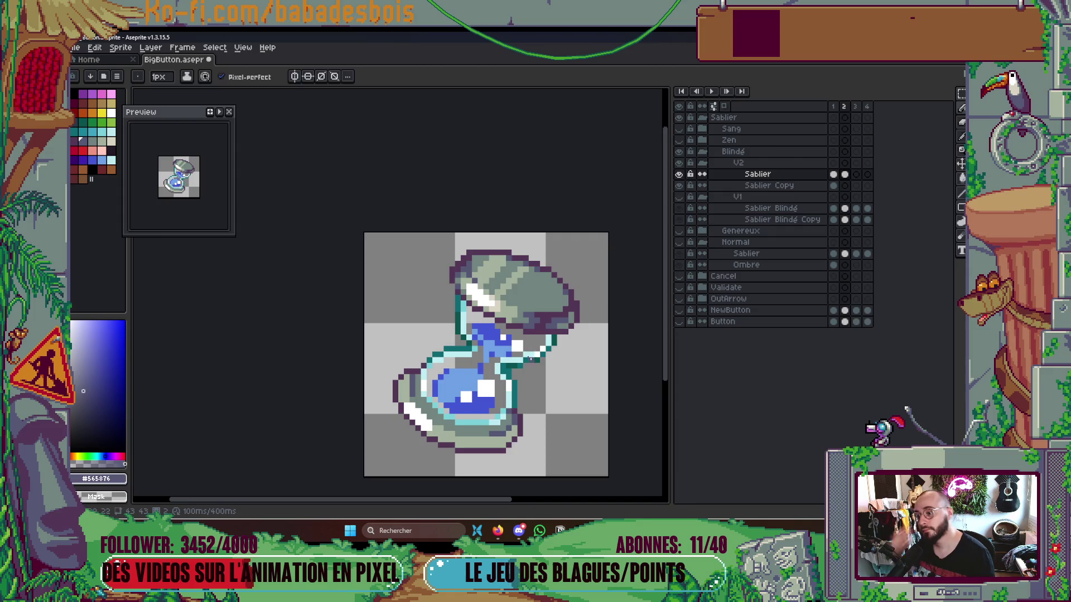
scroll(477, 262, "up", 3)
left_click(426, 238)
left_click(394, 265)
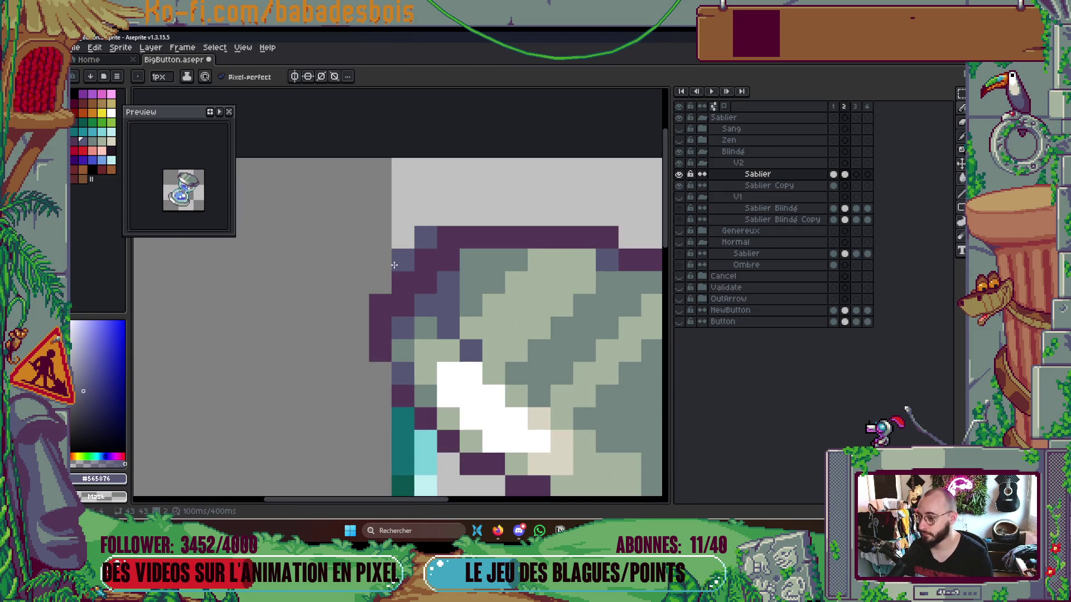
left_click(402, 306)
Add one more blue-grey pixel under the lid, save, and darken the lower bulb's bottom edge
scroll(445, 270, "down", 2)
scroll(483, 231, "up", 2)
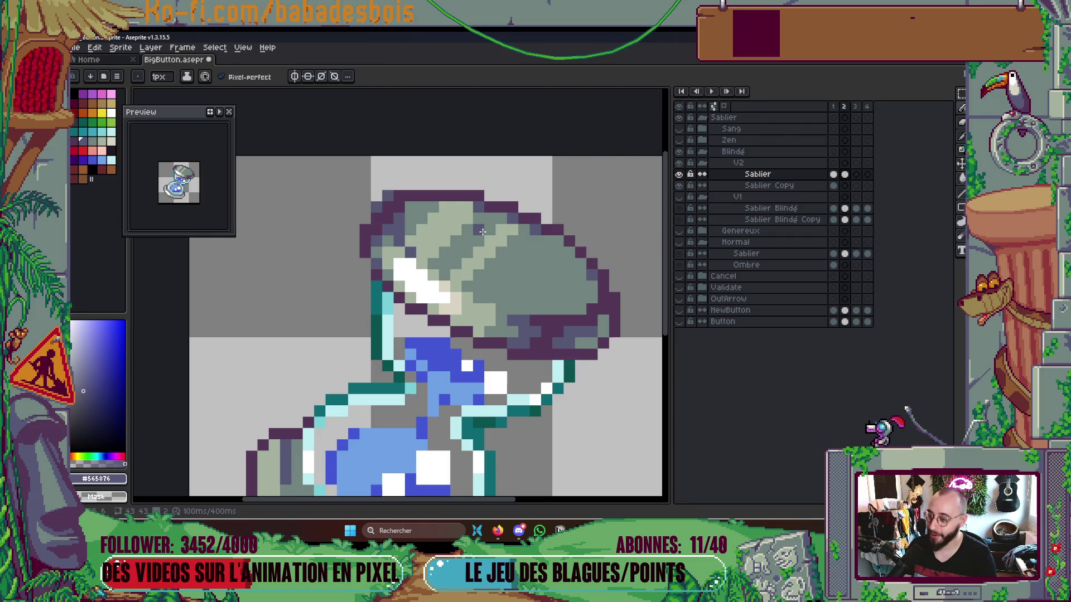
left_click(478, 241, "alt")
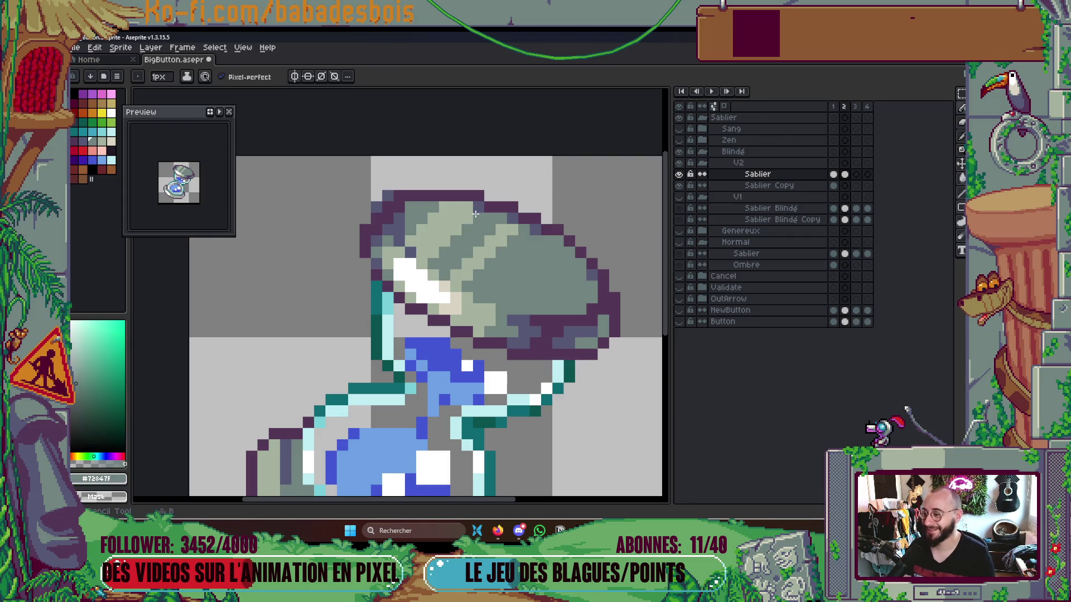
left_click(511, 219, "alt")
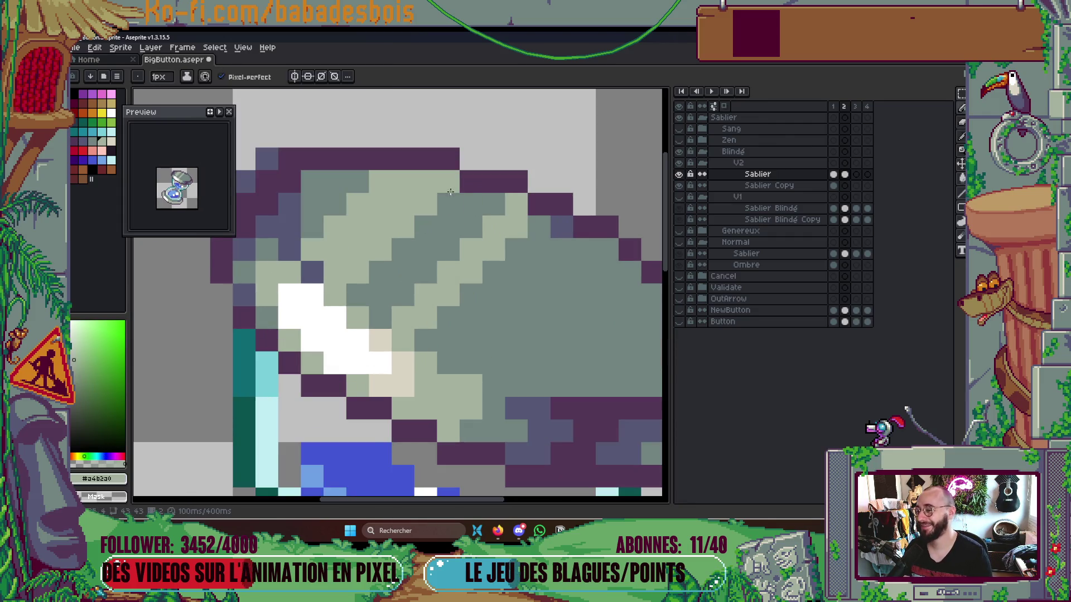
scroll(497, 315, "down", 2)
scroll(497, 316, "down", 1)
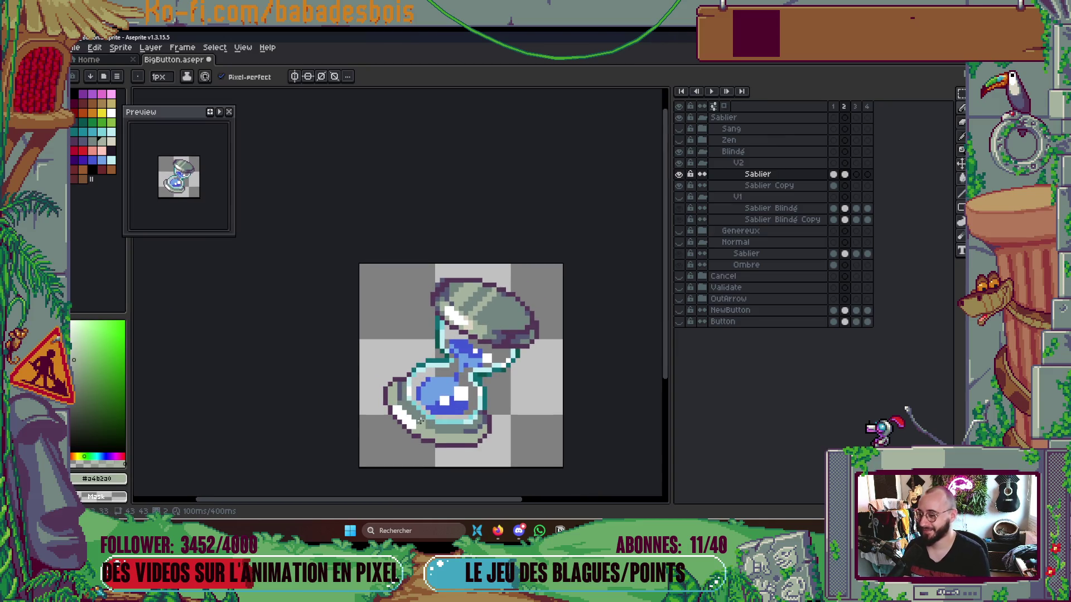
scroll(531, 382, "up", 5)
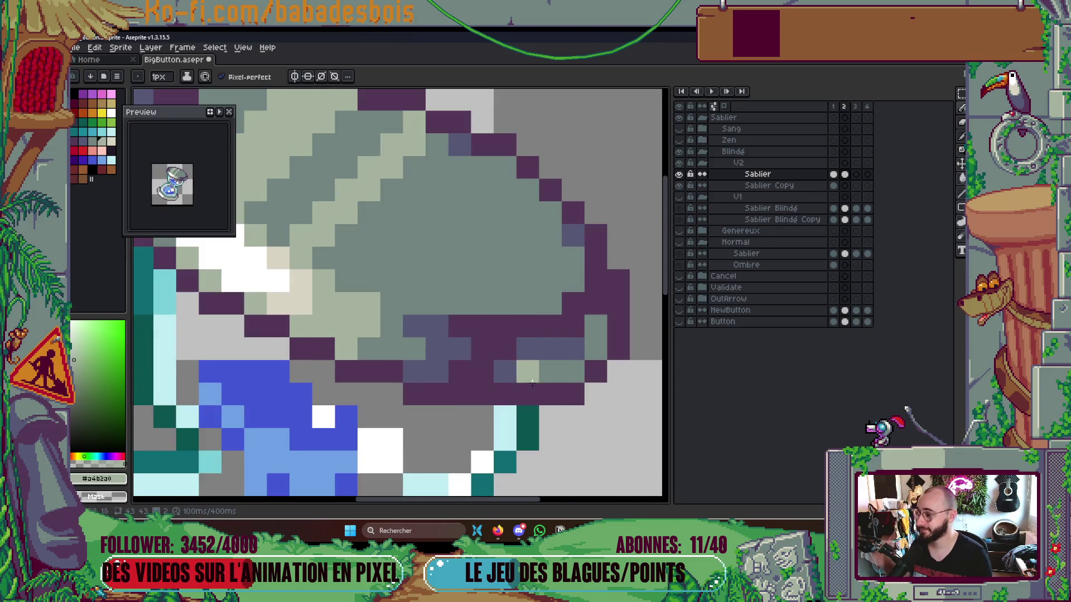
left_click(574, 233, "alt")
left_click(573, 301)
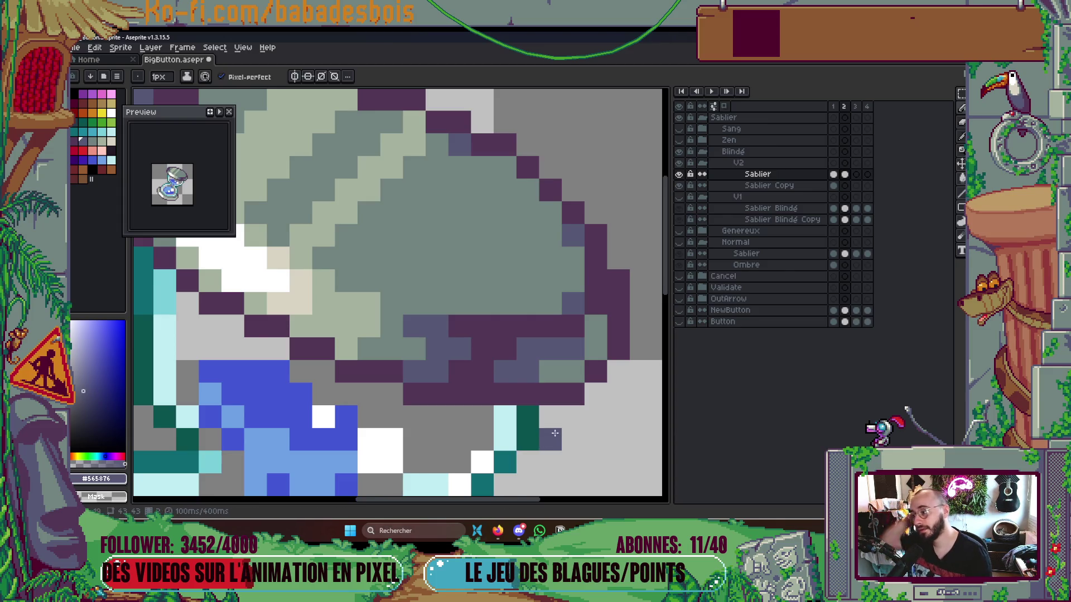
scroll(545, 352, "down", 3)
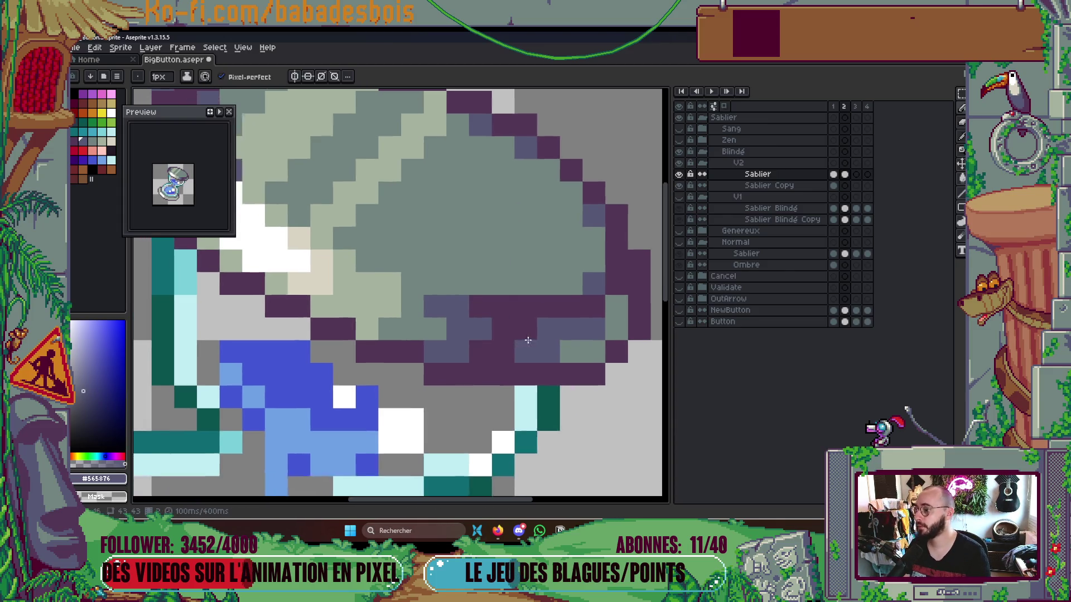
scroll(545, 353, "down", 4)
key("ctrl+s")
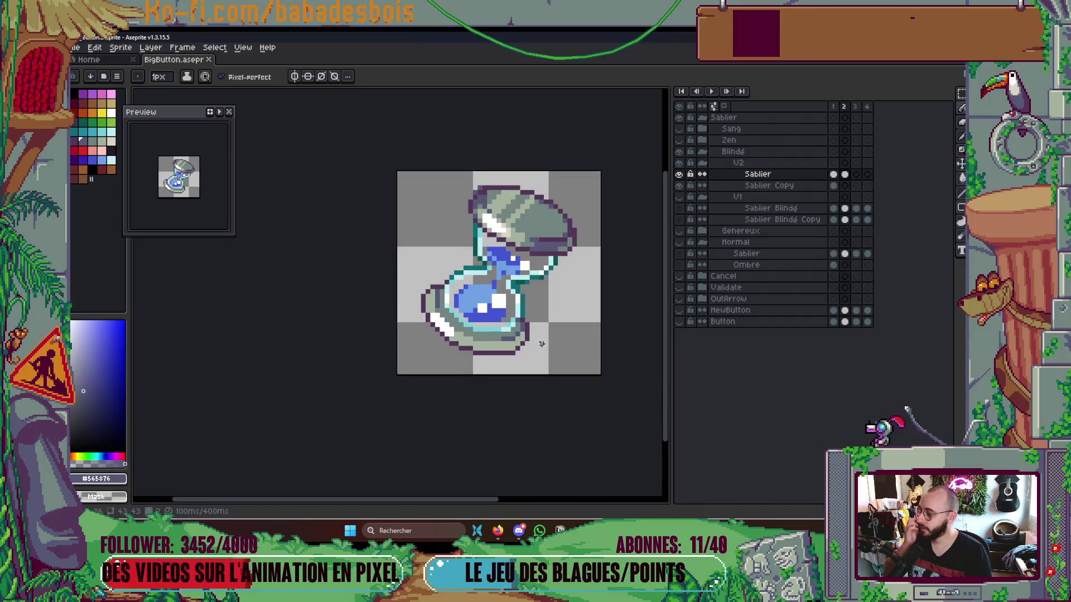
scroll(540, 345, "up", 4)
mouse_move(450, 331)
left_mouse_down()
mouse_move(538, 313)
mouse_move(552, 304)
mouse_move(552, 284)
left_mouse_up()
Paint slate pixels along the hourglass base rim and fill the light sage patch with slate
left_click(510, 369, "alt")
left_click(530, 311, "alt")
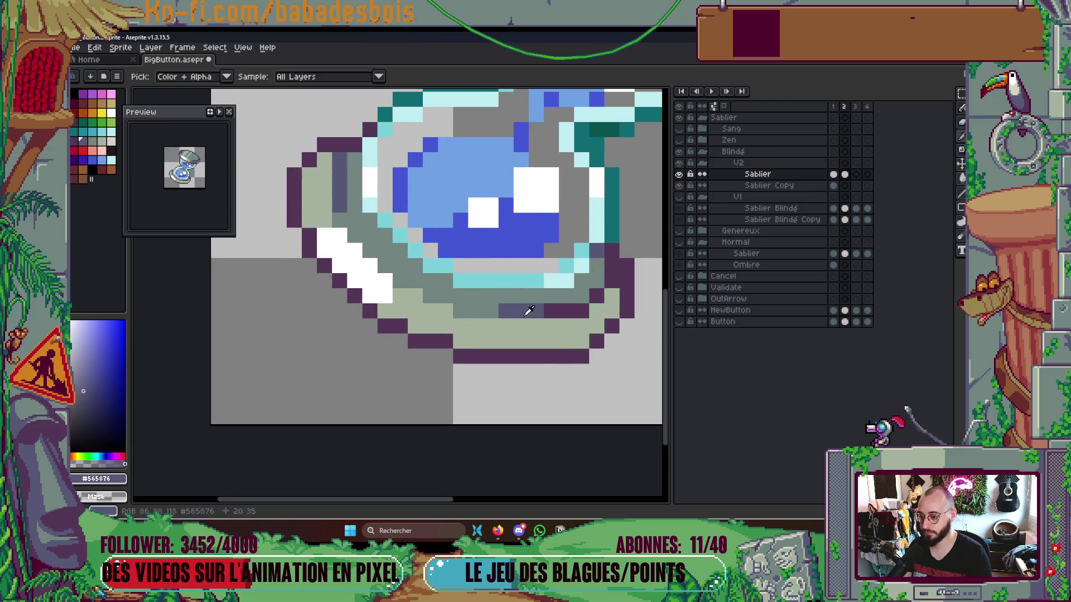
left_click(521, 340)
mouse_move(546, 329)
left_mouse_down()
mouse_move(426, 448)
mouse_move(387, 461)
left_mouse_up()
left_click(399, 444)
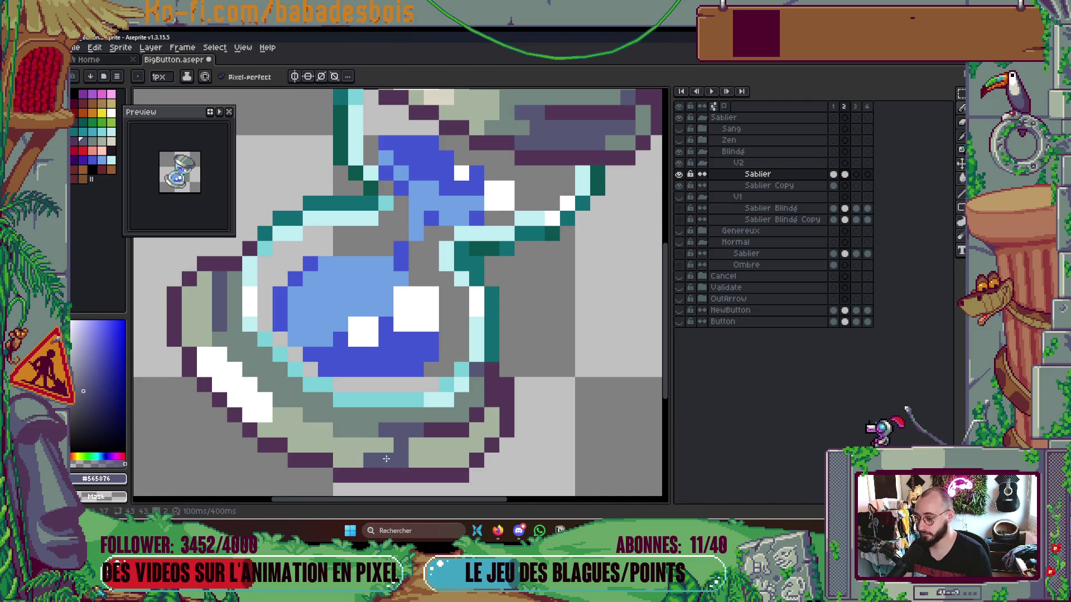
left_click(386, 444)
key("g")
left_click(441, 448)
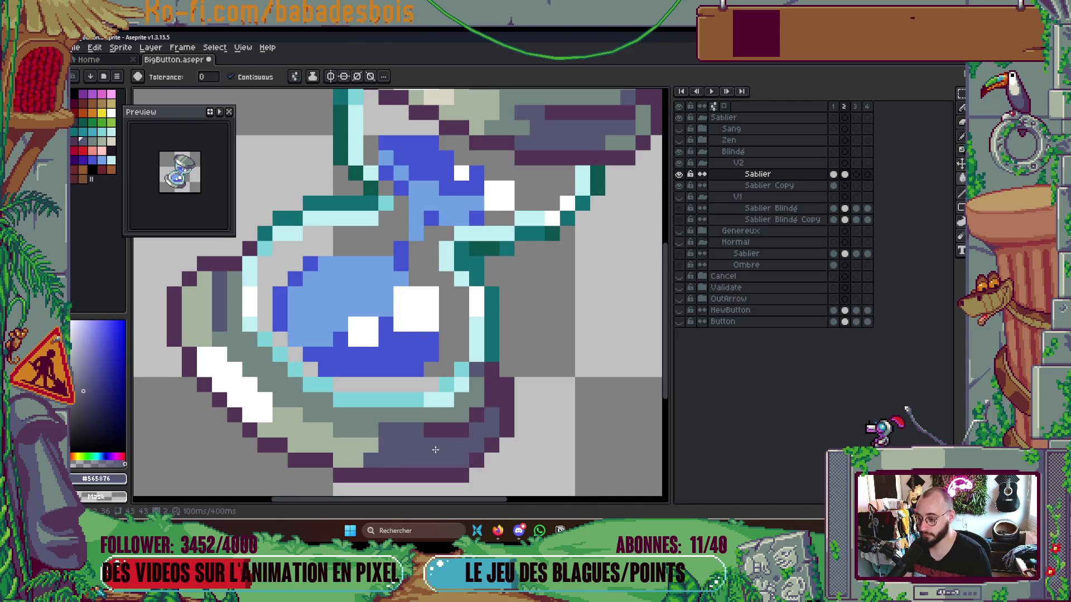
key("b")
Add sage green pixels along the bottom edge of the base
left_click(370, 430, "alt")
left_click(446, 460)
left_click(483, 445)
scroll(492, 427, "down", 8)
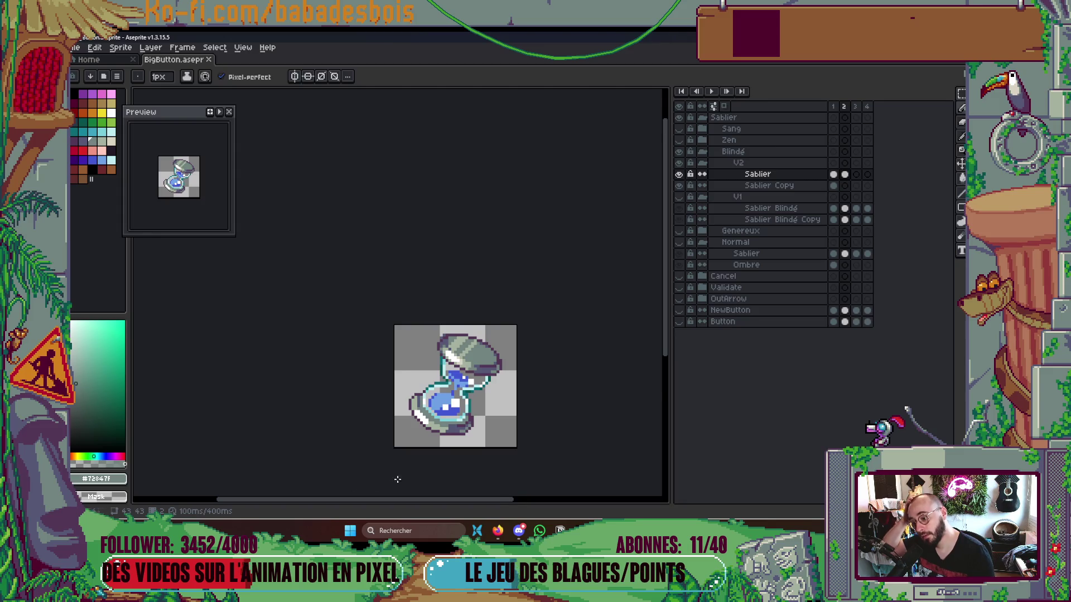
scroll(435, 436, "up", 5)
key("alt")
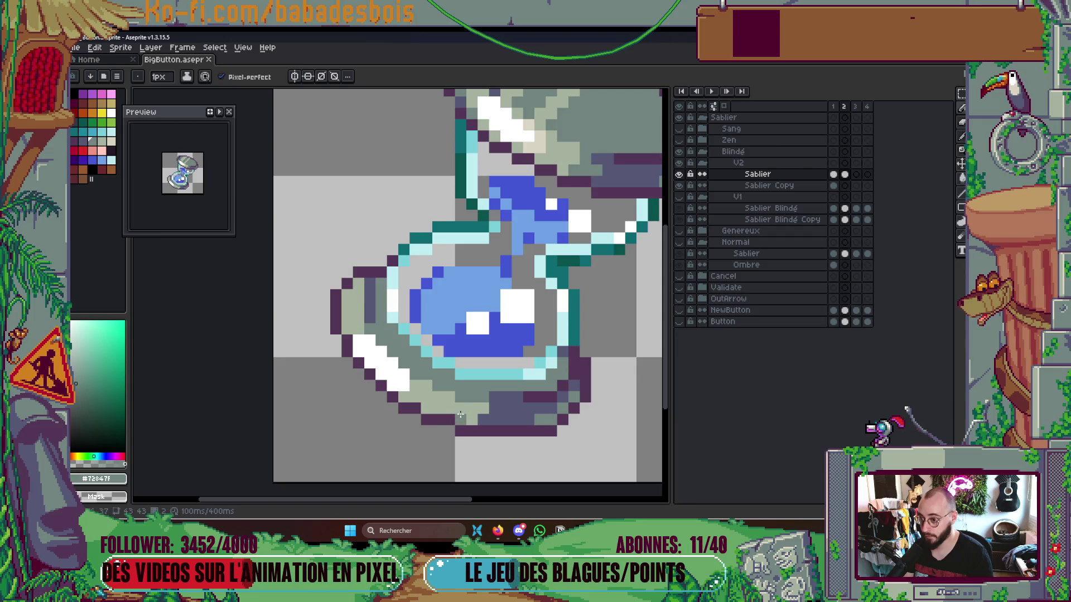
key("alt")
left_click(514, 388, "alt")
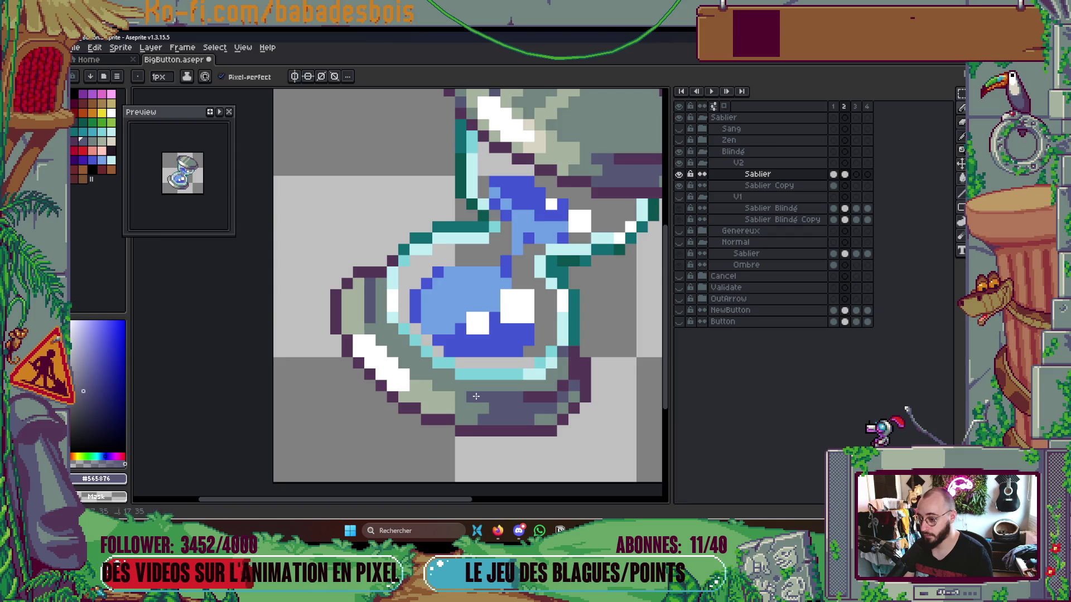
Recolour the white lower-left highlight pixels light beige
key("alt")
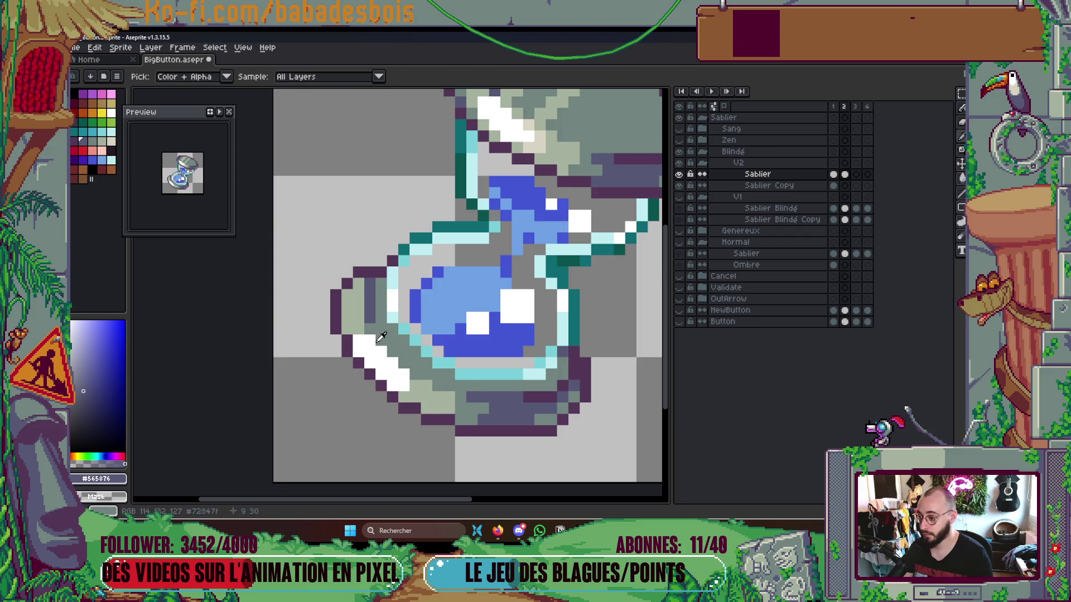
left_click(112, 143)
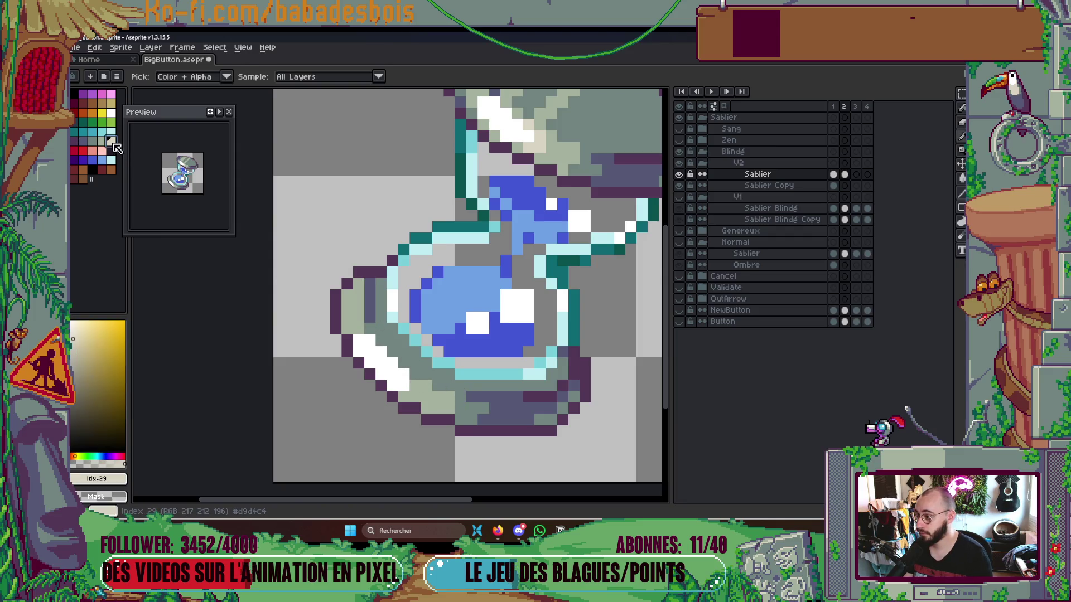
left_click_drag(404, 374, 394, 384)
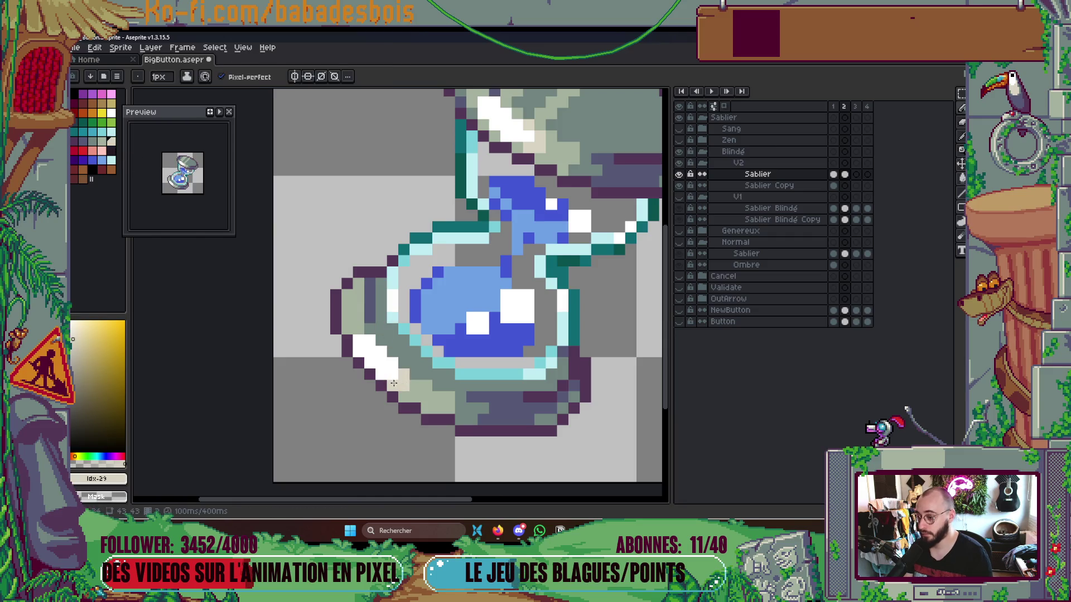
left_click(359, 339)
left_click(369, 340)
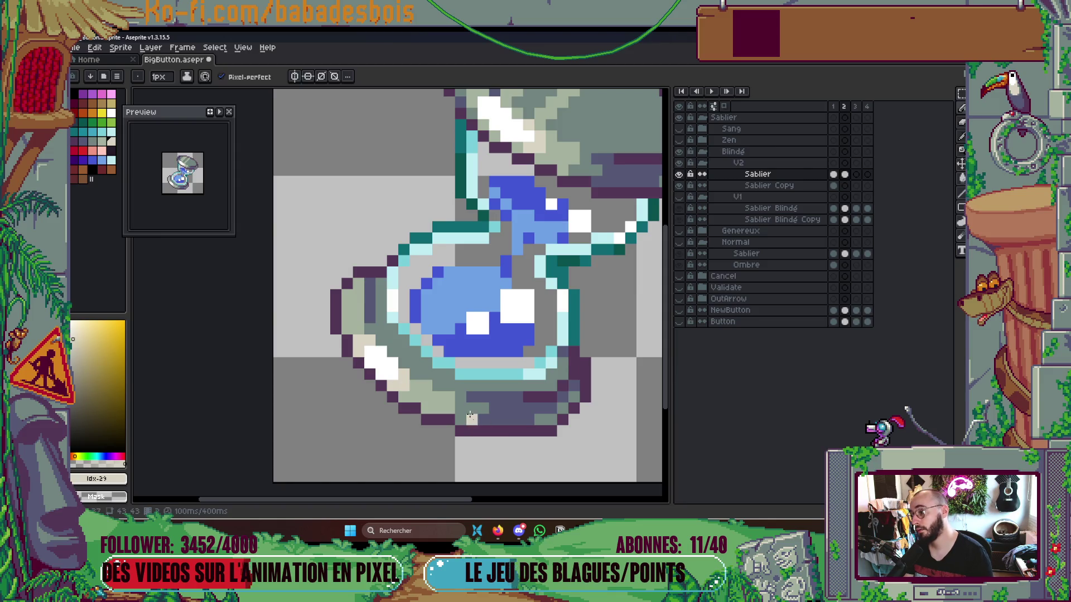
left_click_drag(430, 384, 433, 391)
Darken the lower-left edge with sage, sample the bulb's slate, and save the sprite
key("alt")
scroll(486, 366, "up", 3)
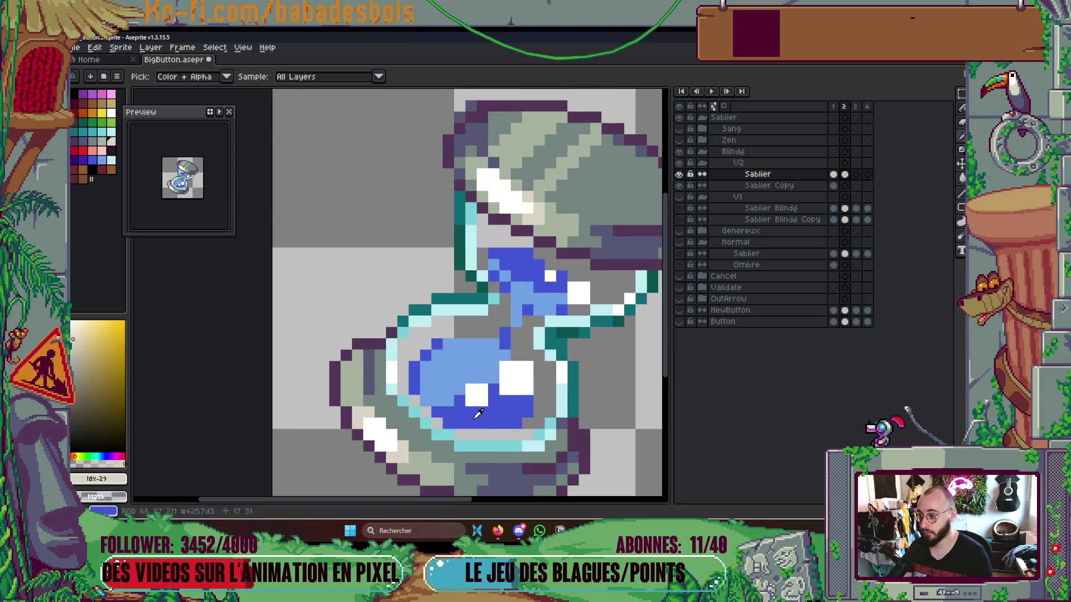
left_click(438, 446, "alt")
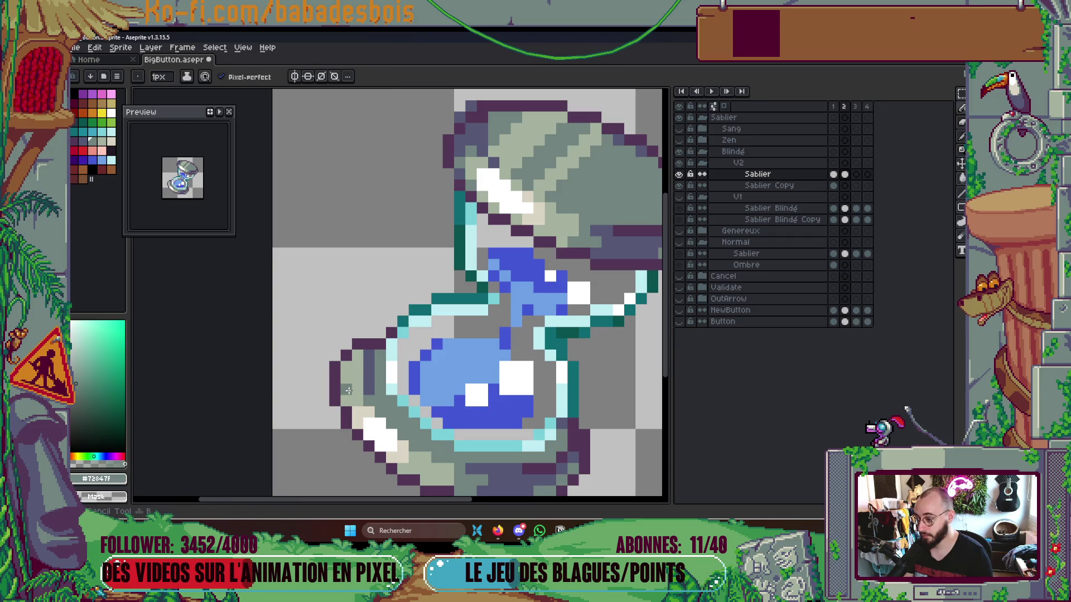
left_click(345, 398)
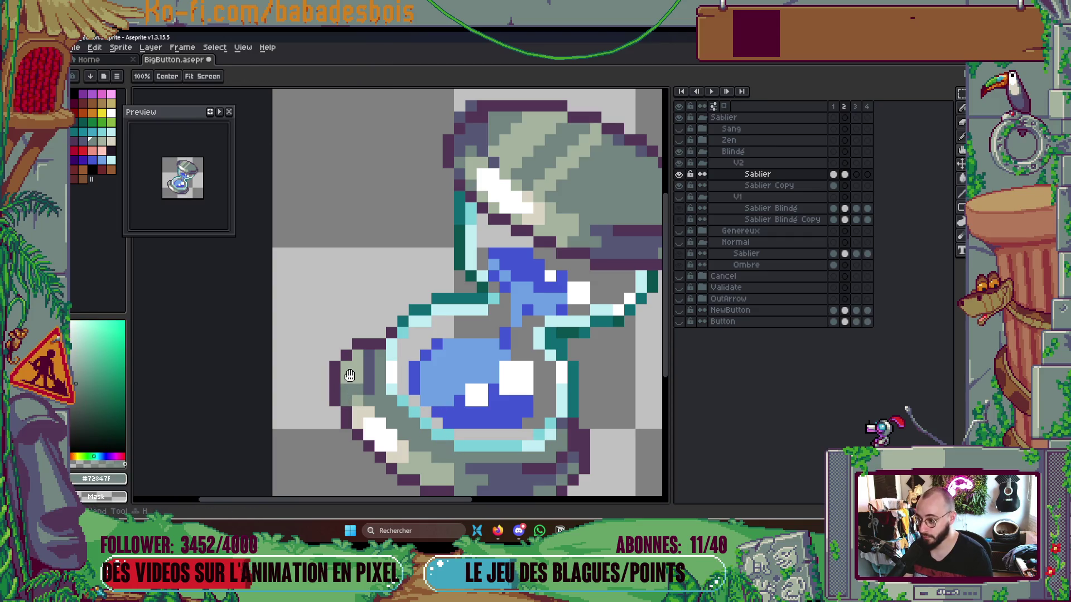
left_click(351, 372)
scroll(390, 368, "down", 2)
key("i")
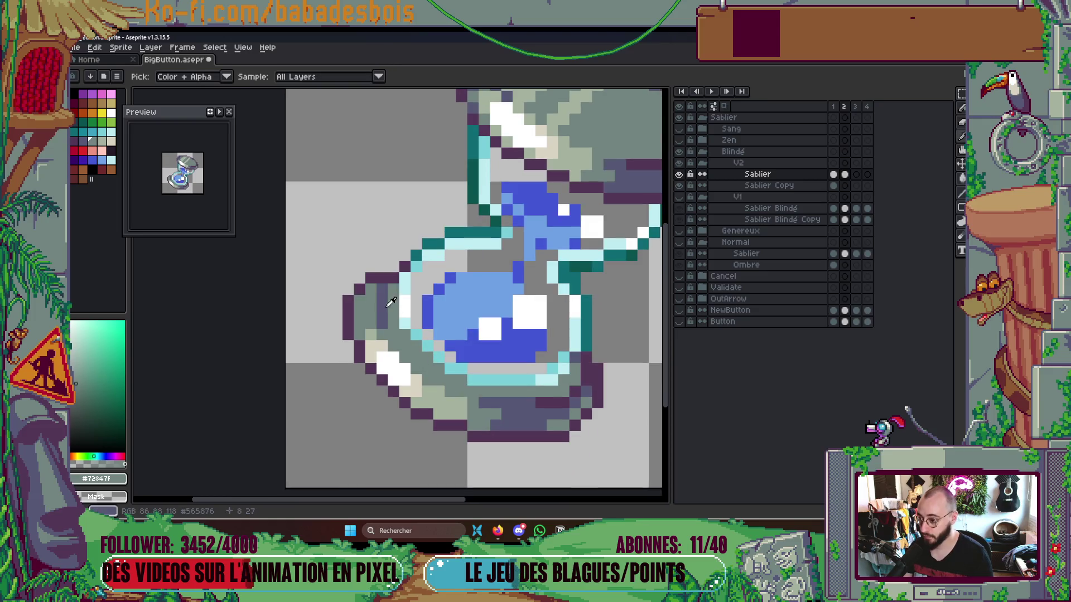
left_click(383, 305, "alt")
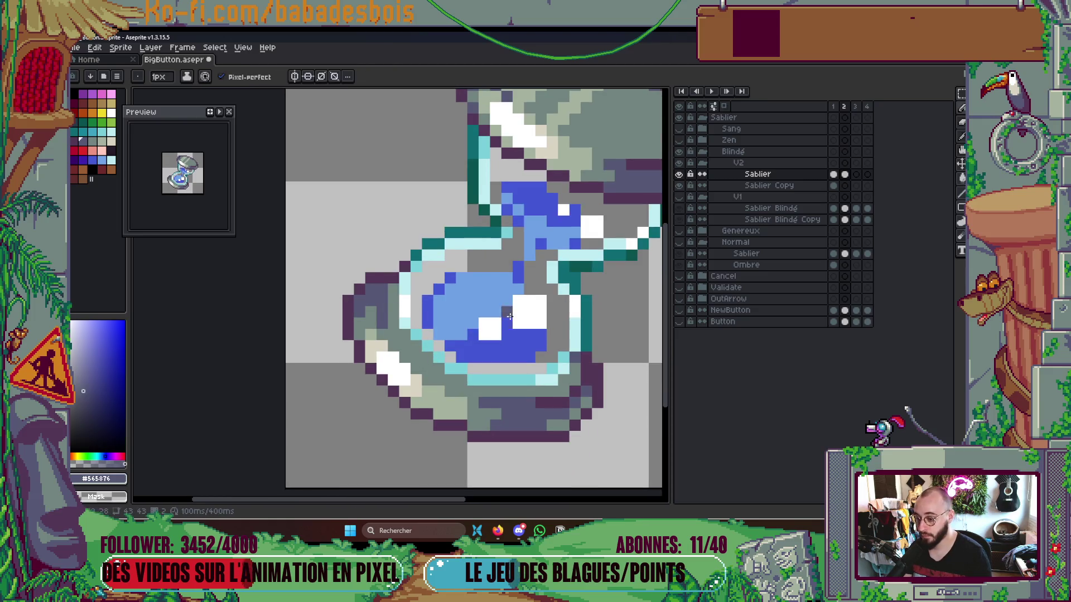
scroll(551, 304, "down", 8)
key("ctrl+s")
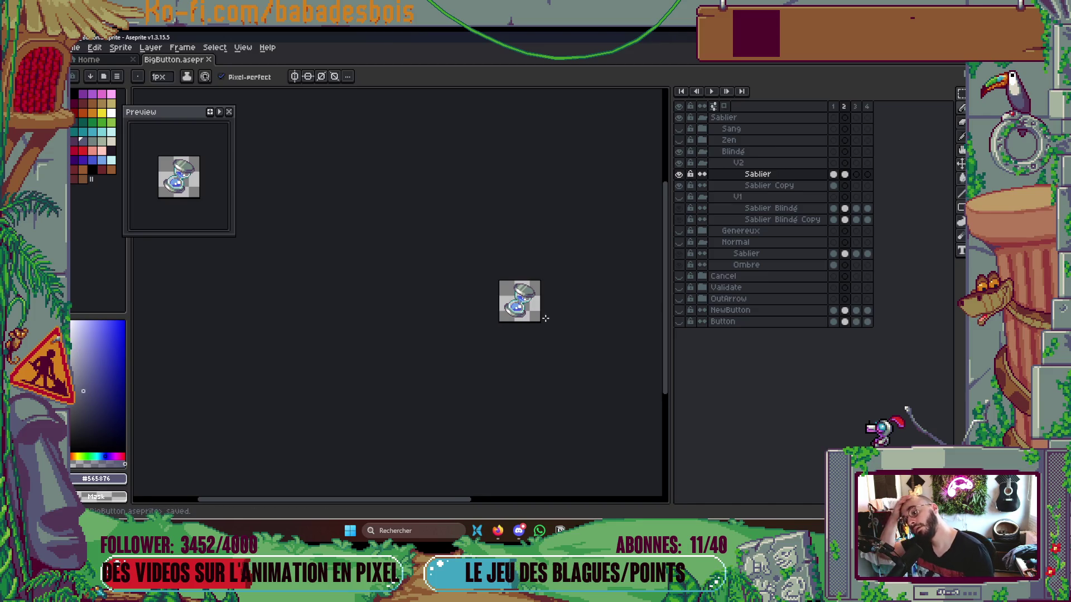
scroll(516, 327, "up", 8)
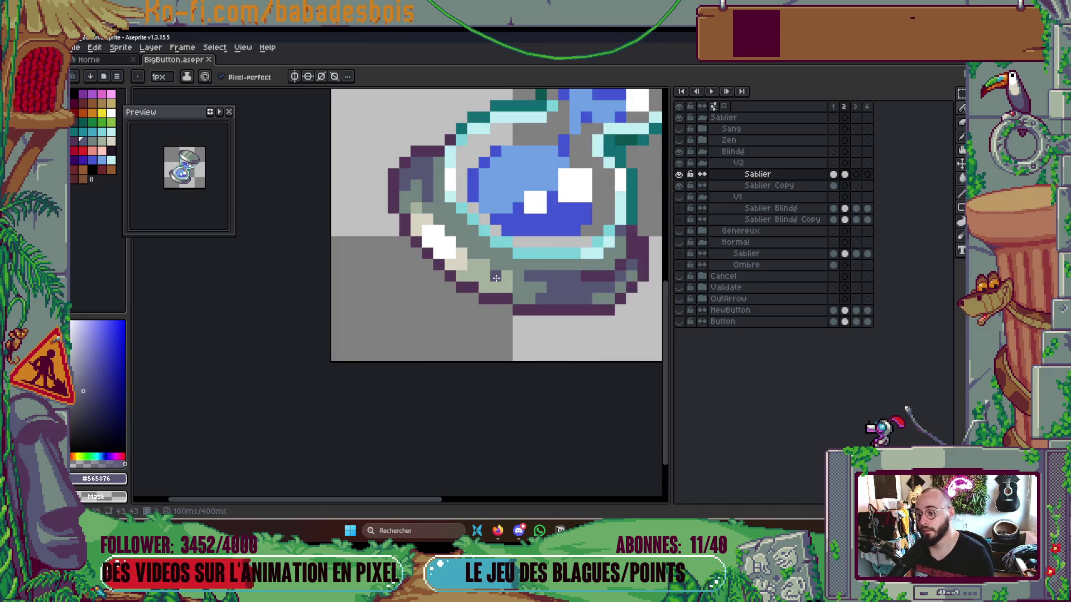
scroll(533, 261, "down", 2)
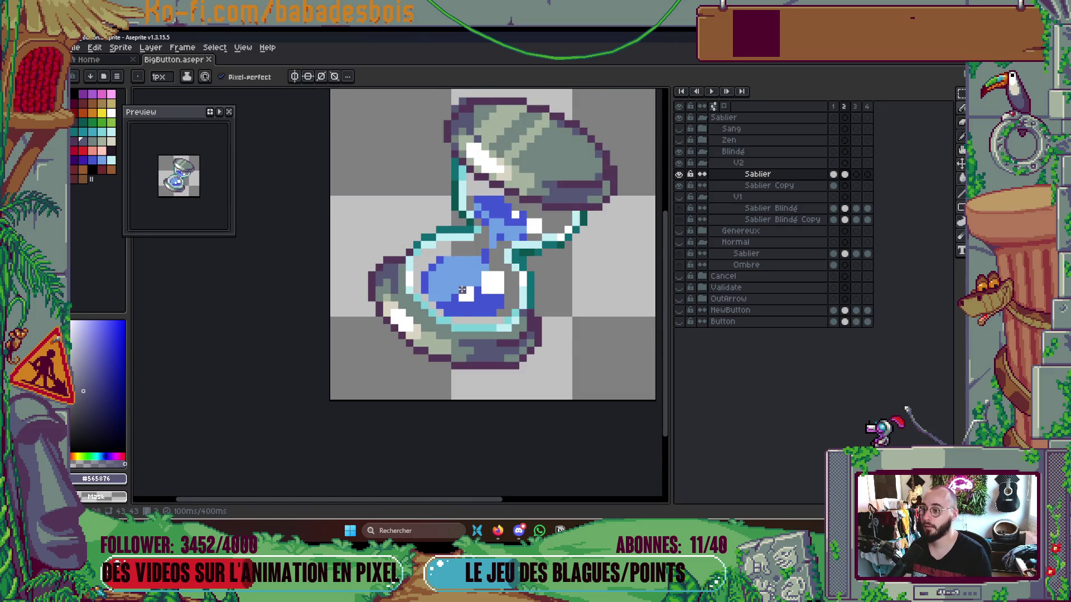
scroll(408, 262, "up", 2)
scroll(504, 313, "down", 2)
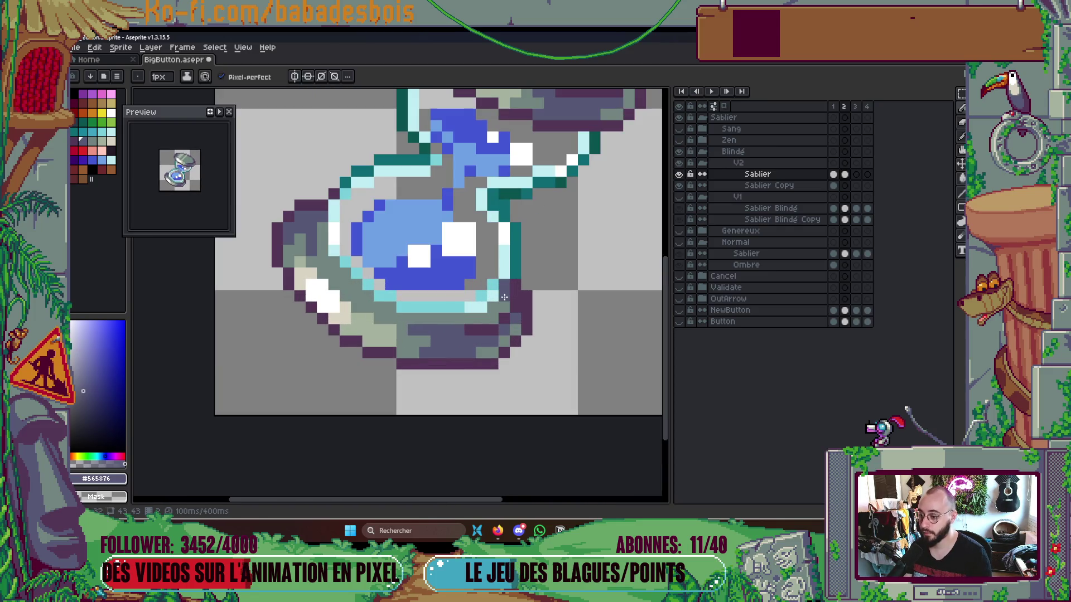
scroll(493, 318, "down", 5)
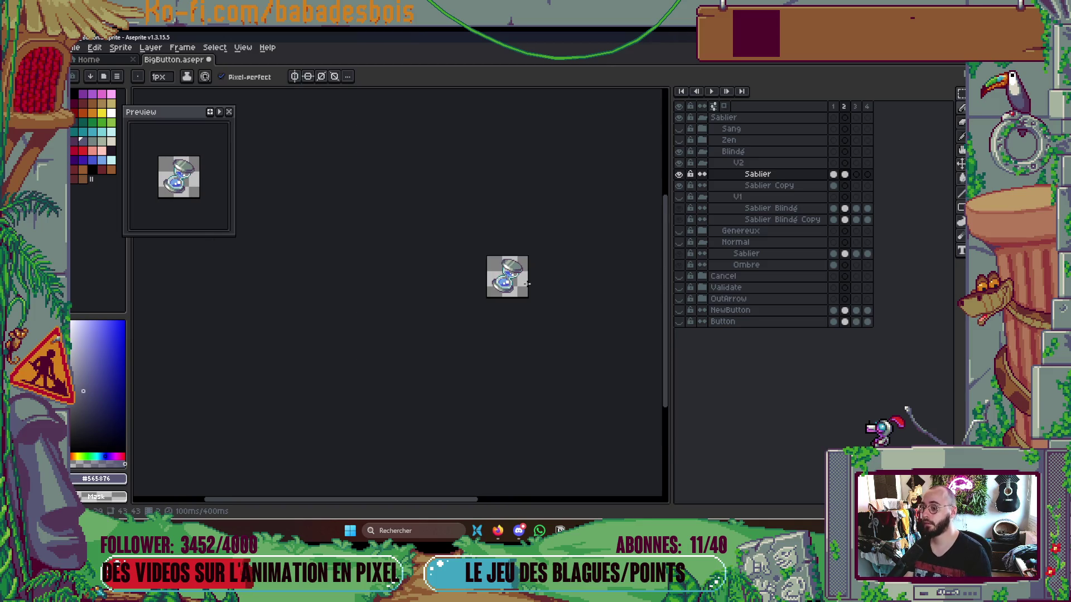
key("ctrl+s")
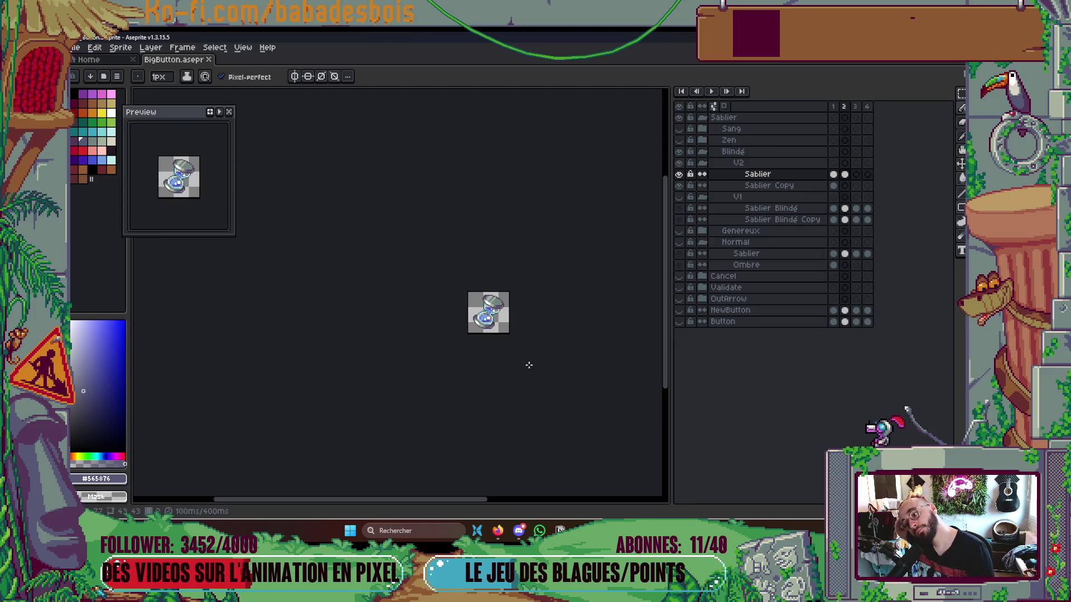
scroll(499, 321, "up", 4)
scroll(432, 315, "down", 4)
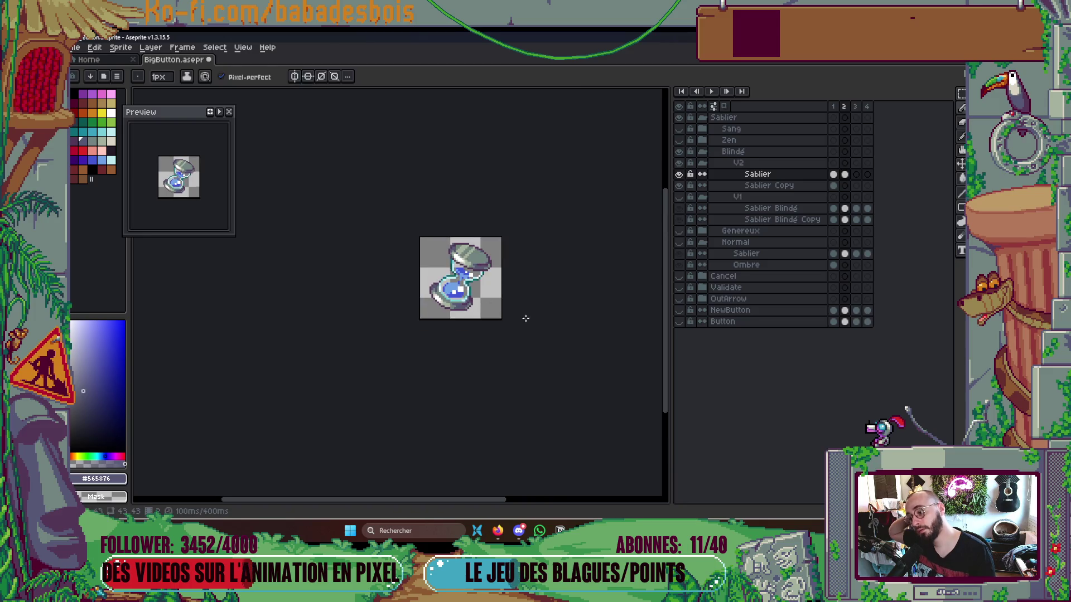
scroll(481, 299, "up", 5)
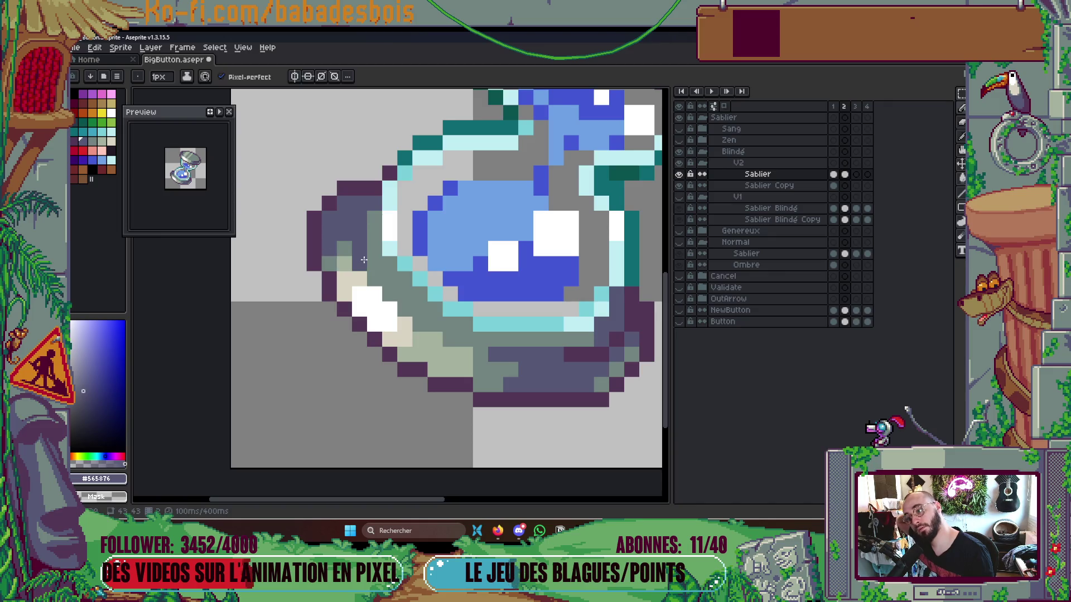
scroll(376, 278, "down", 5)
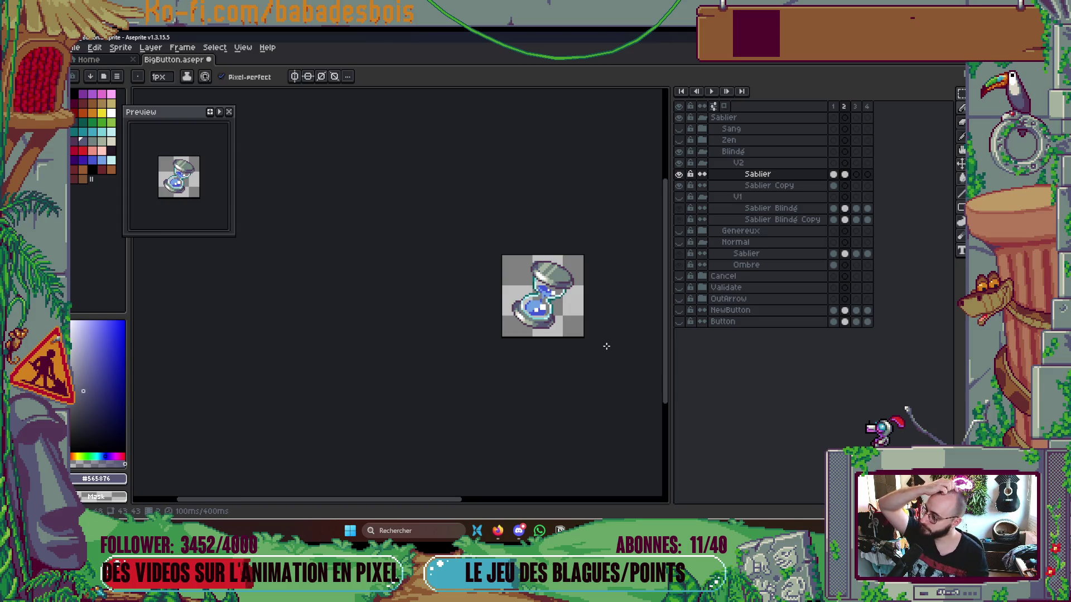
left_click_drag(565, 354, 557, 361)
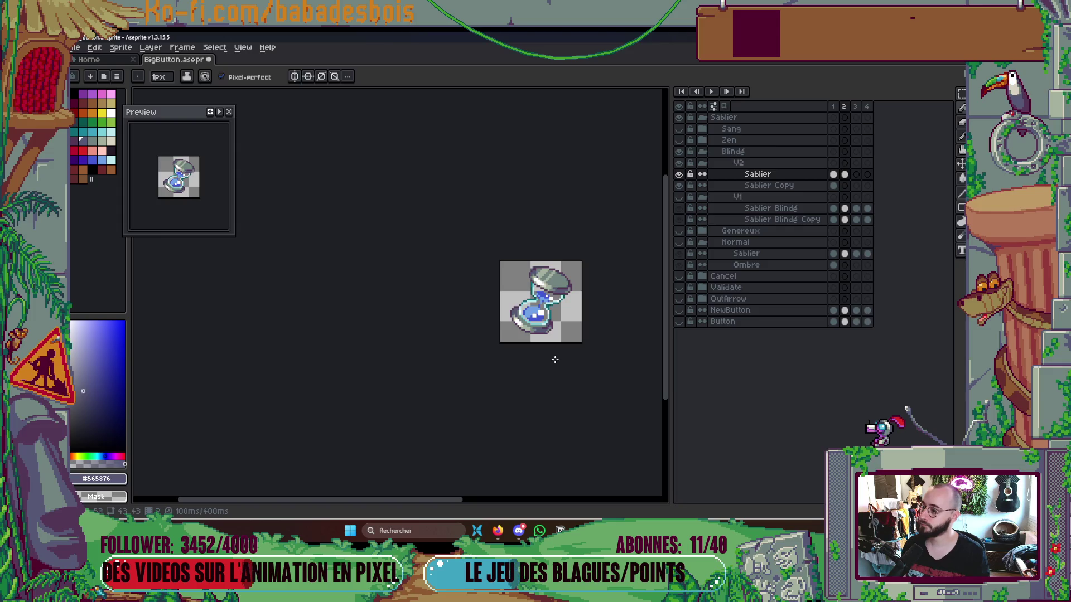
left_click_drag(486, 382, 486, 392)
key("ctrl+s")
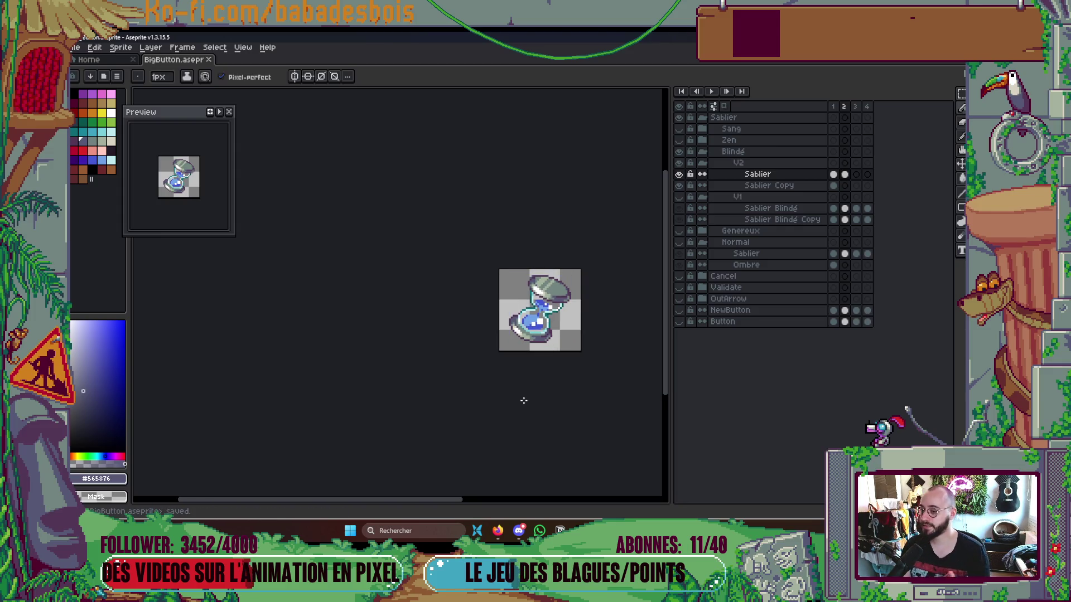
Pick the lid's sage green with the eyedropper and save the sprite
scroll(544, 308, "up", 6)
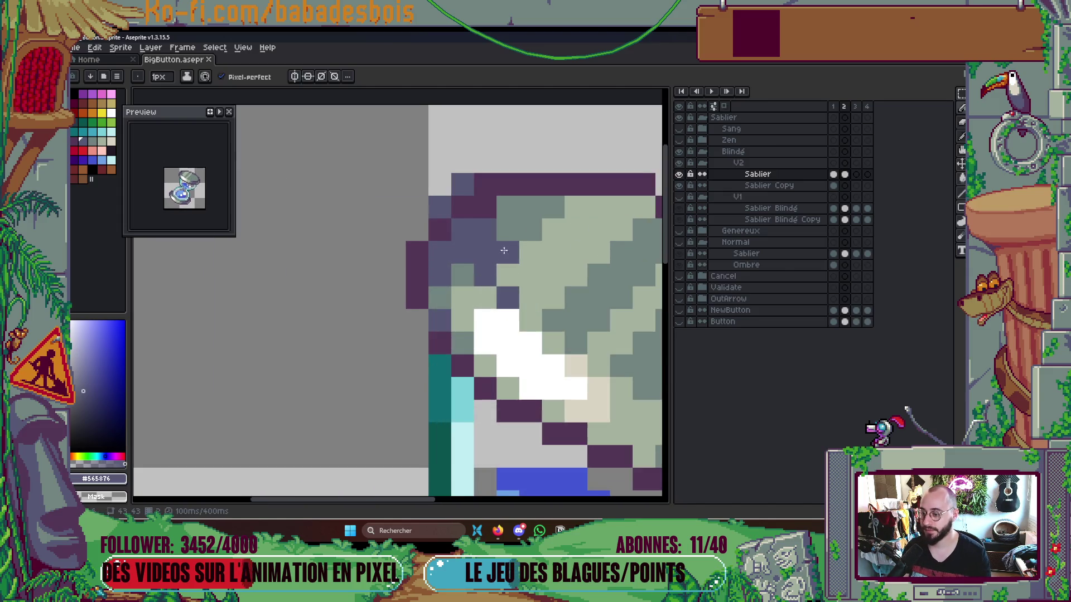
key("i")
left_click(550, 314)
key("b")
scroll(564, 413, "down", 7)
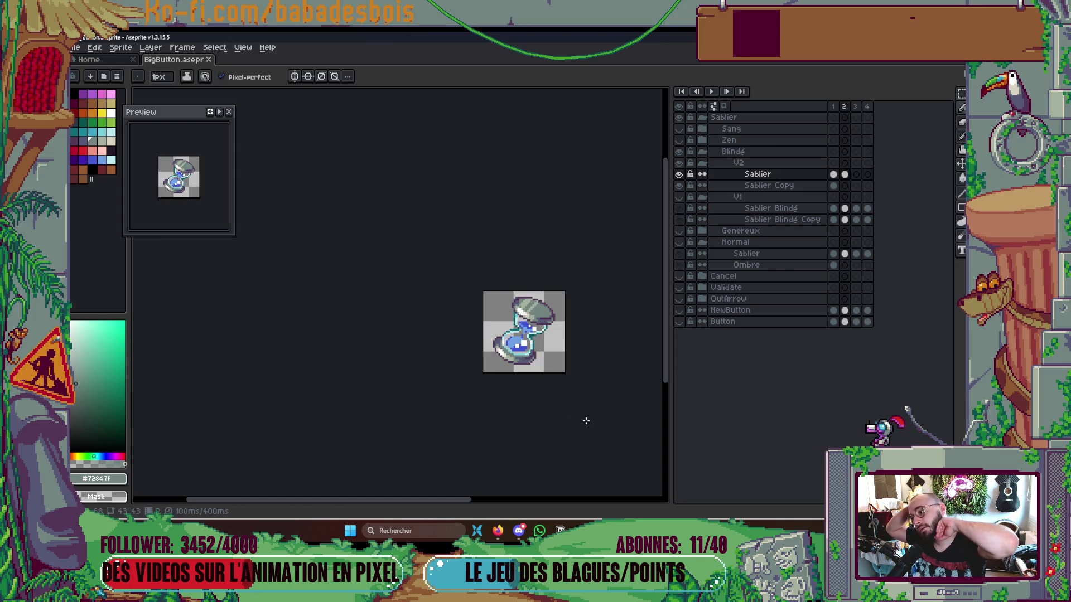
key("ctrl+s")
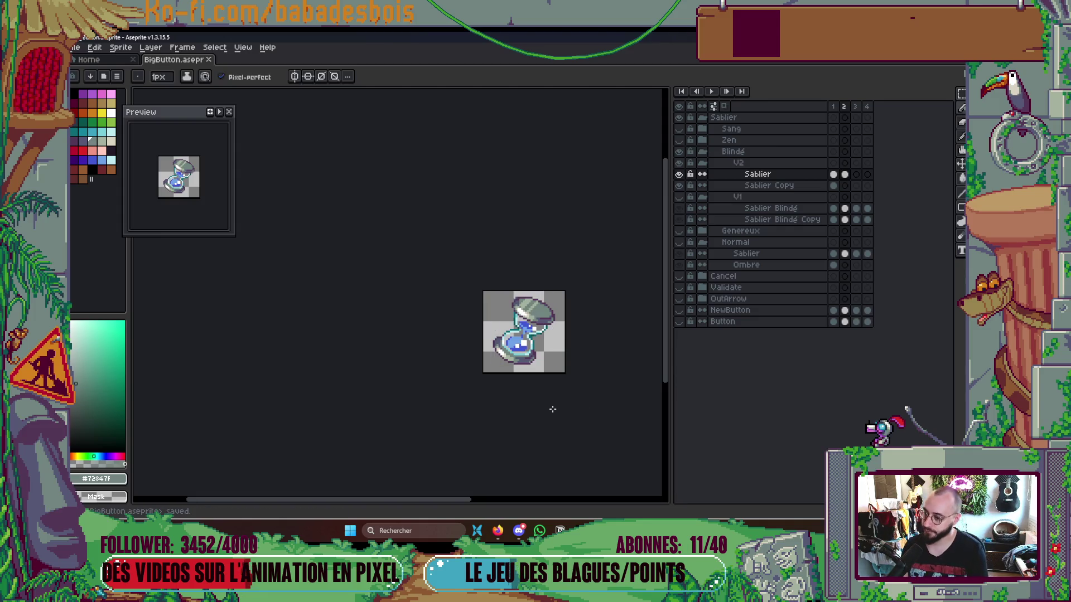
Draw a dark-blue pixel and short dark-blue line in the sand, then save
scroll(513, 368, "up", 2)
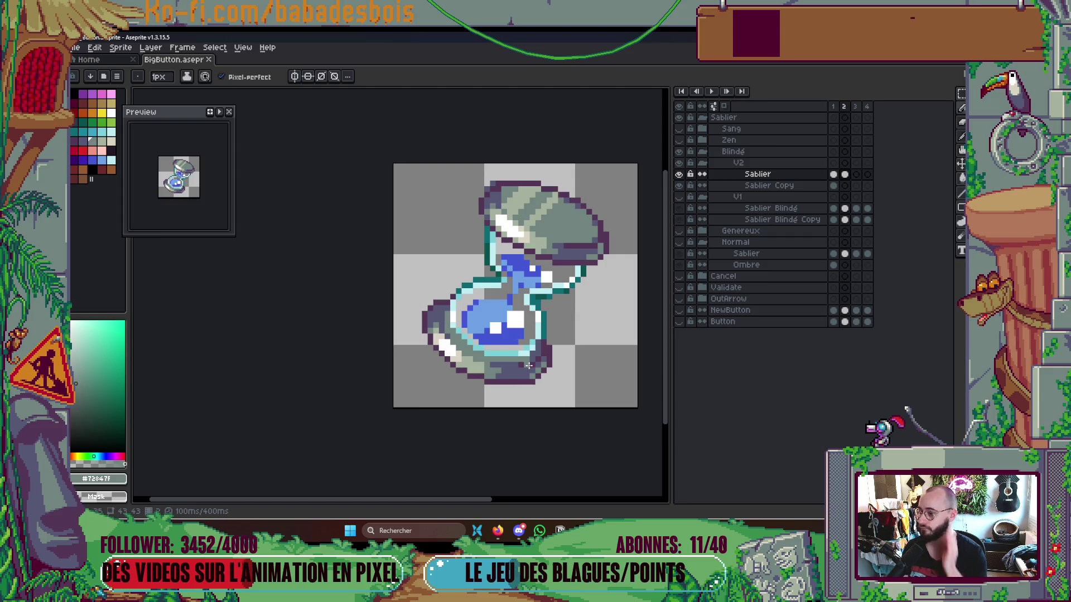
scroll(529, 366, "up", 2)
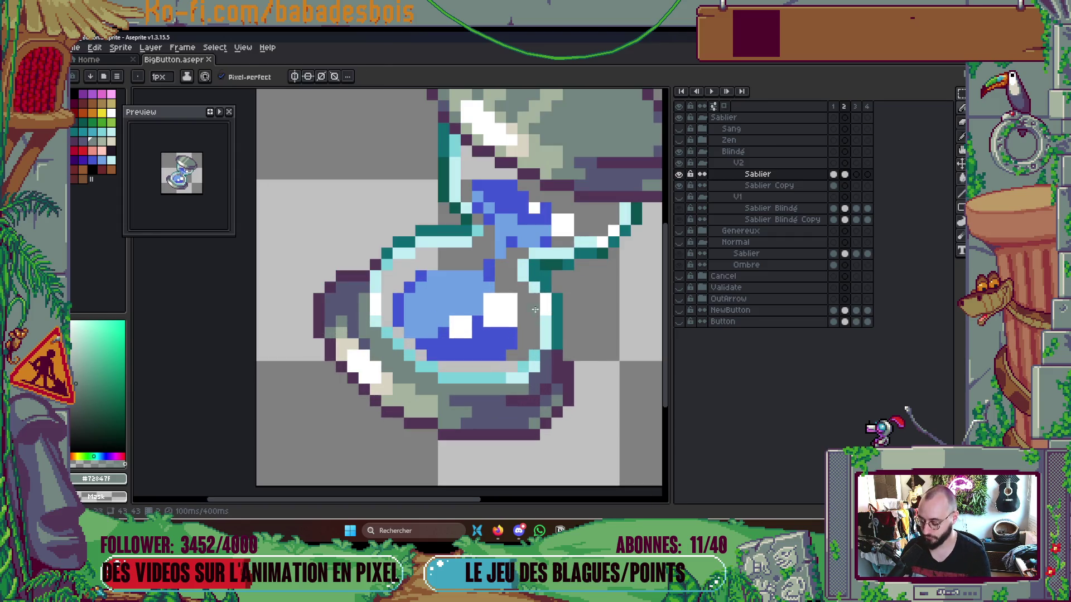
left_click(522, 252, "alt")
scroll(558, 302, "down", 5)
key("ctrl+s")
scroll(556, 315, "up", 3)
left_click(496, 211, "alt")
left_click(499, 198)
left_click_drag(504, 197, 493, 183)
scroll(533, 185, "down", 3)
key("ctrl+s")
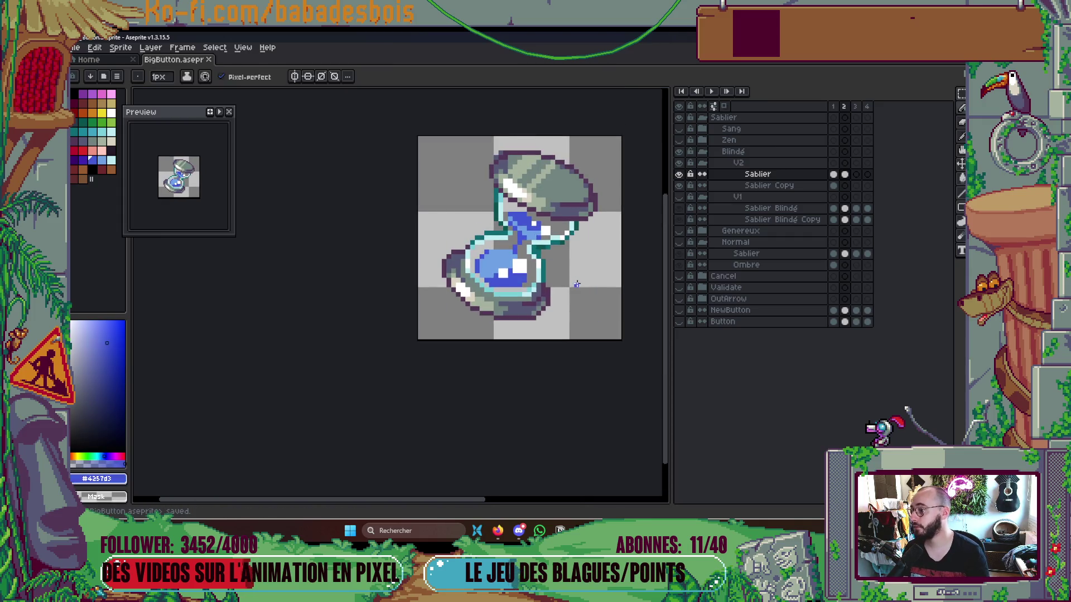
Select the Sablier layer's frame 2 cel
scroll(512, 225, "up", 3)
scroll(578, 260, "down", 3)
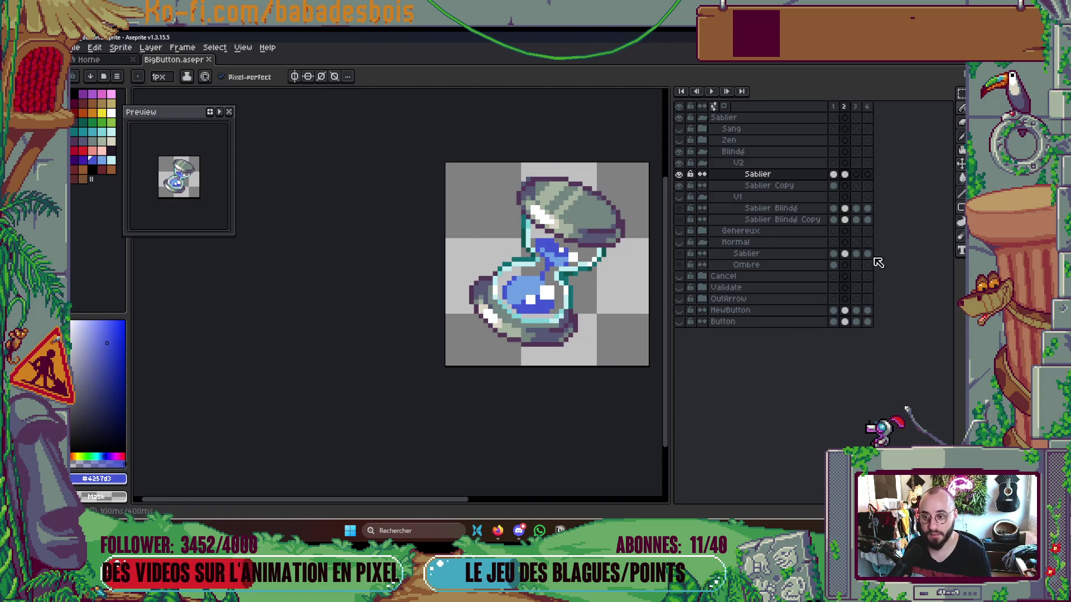
left_click(845, 176)
On the Sablier Copy frame 2 cel, nudge the lower hourglass part down one pixel
left_click(846, 185)
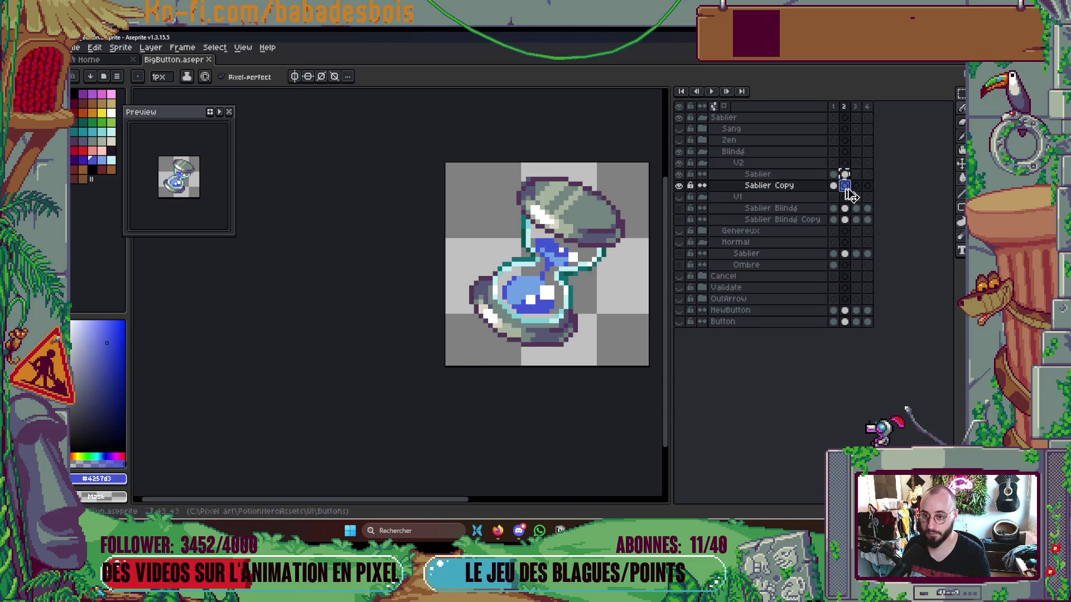
left_click_drag(437, 361, 362, 388)
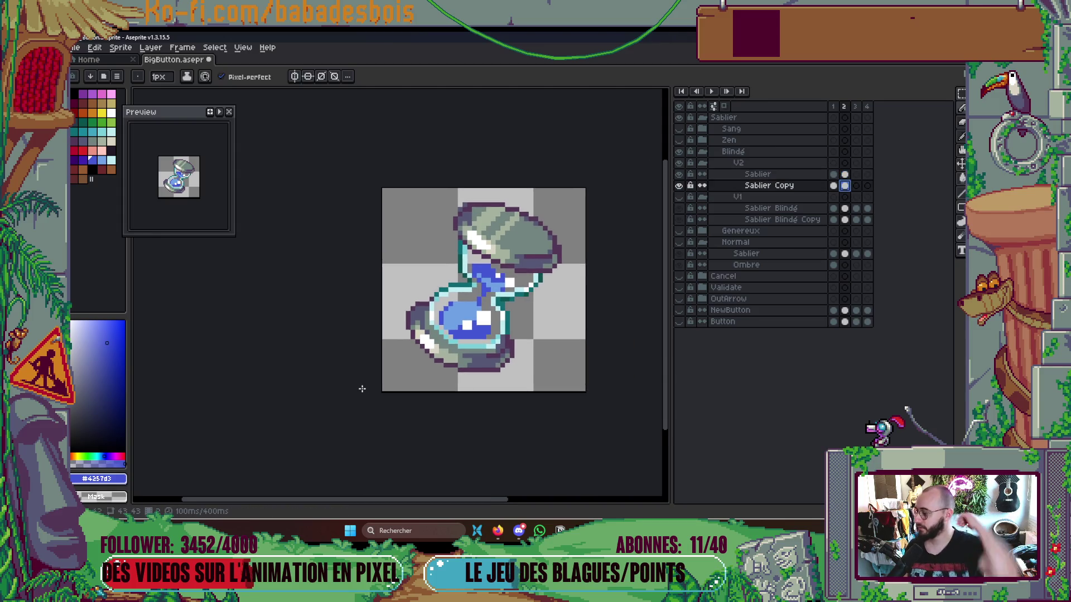
key("v")
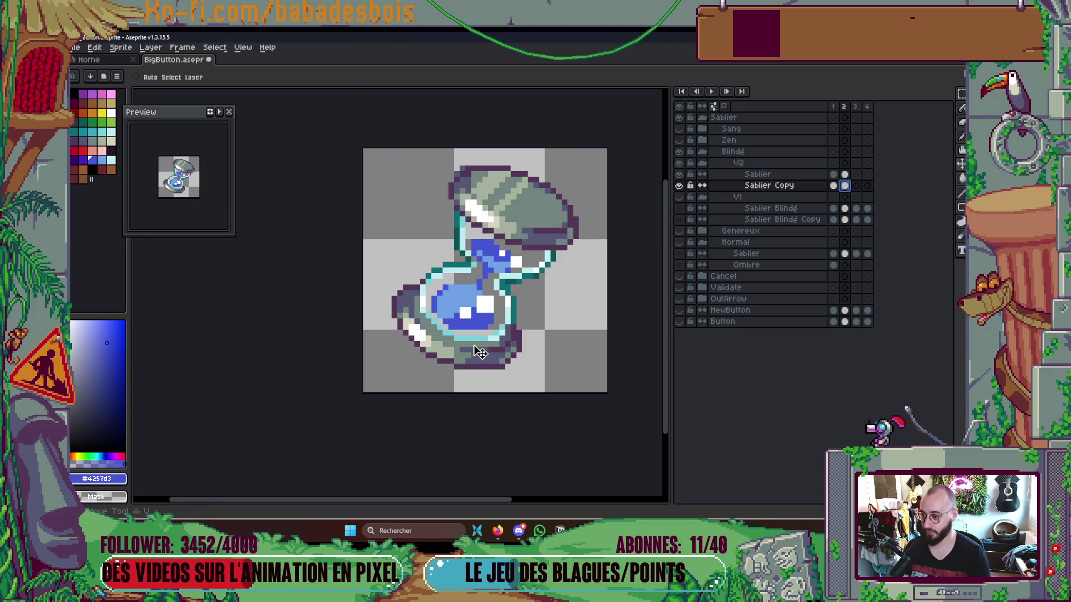
left_click_drag(489, 351, 490, 358)
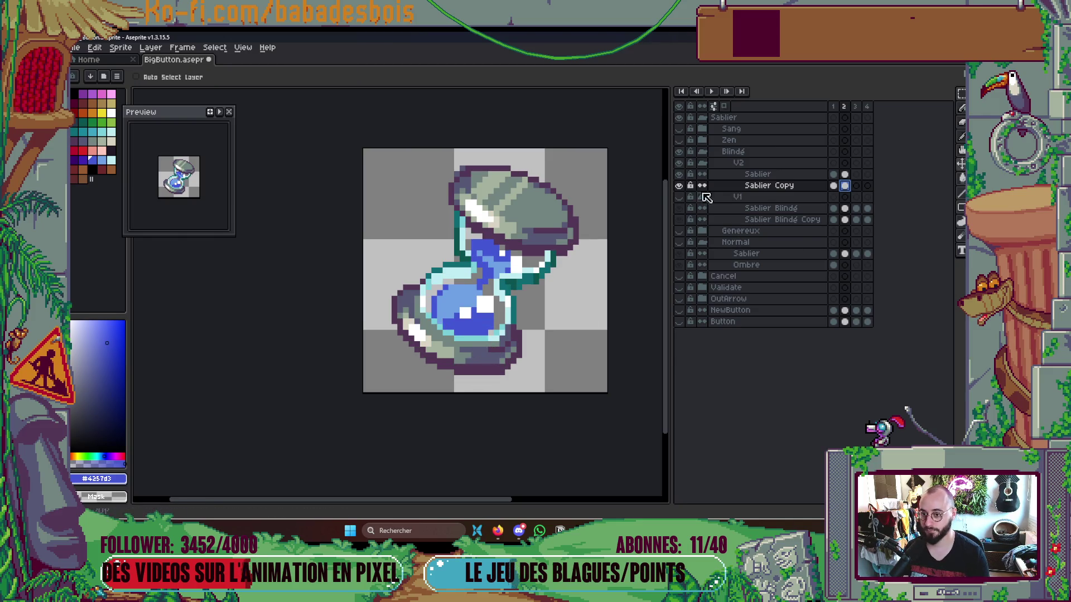
key("ctrl+z")
Show the dark round button layer and pick its dark brown on frame 1
key("g")
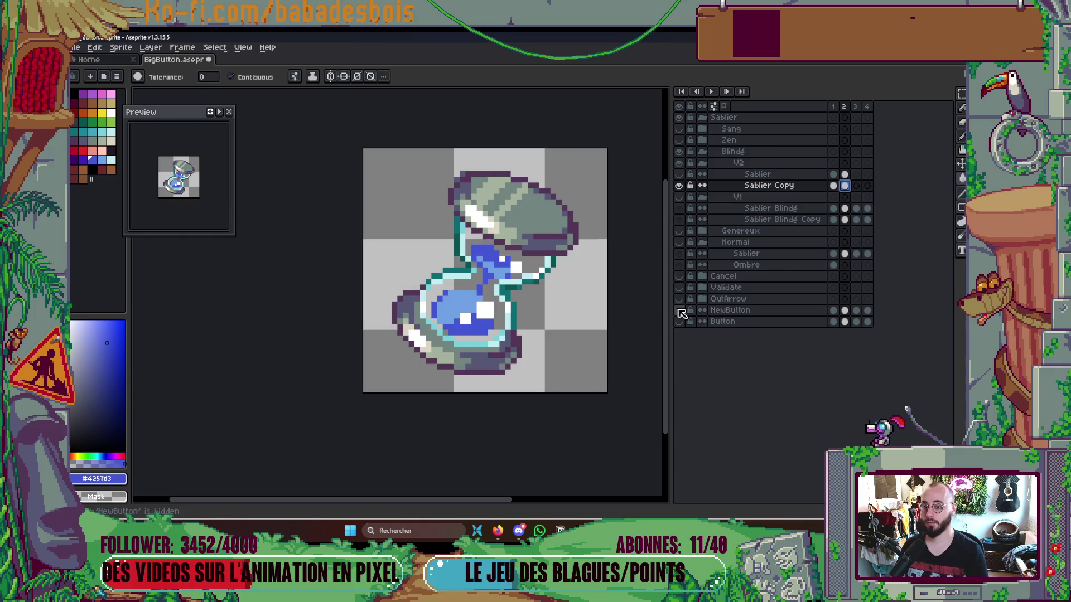
left_click(680, 310)
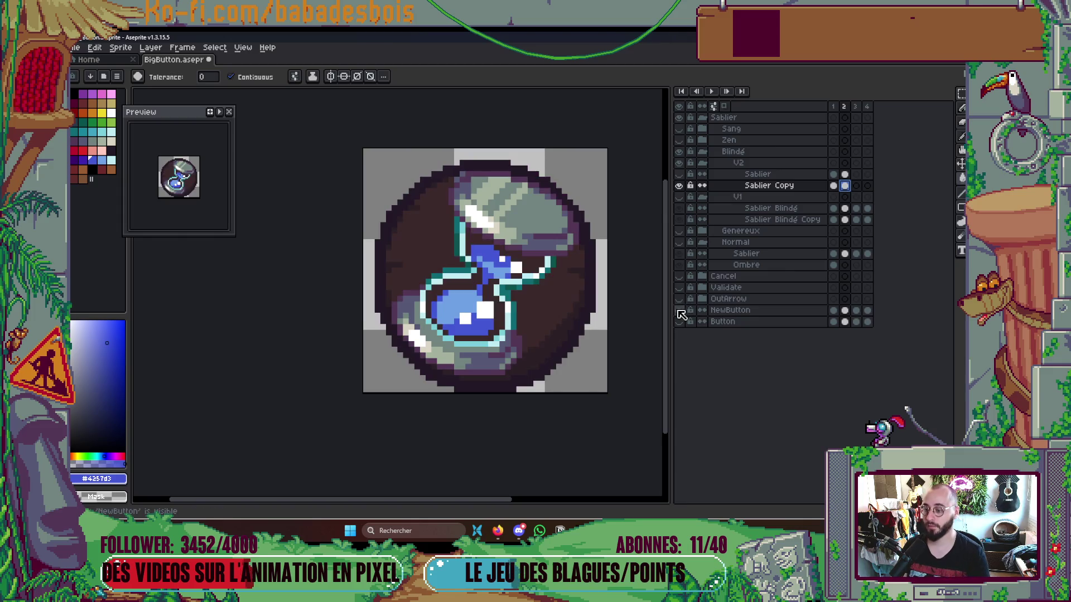
left_click(833, 322)
left_click(531, 354, "alt")
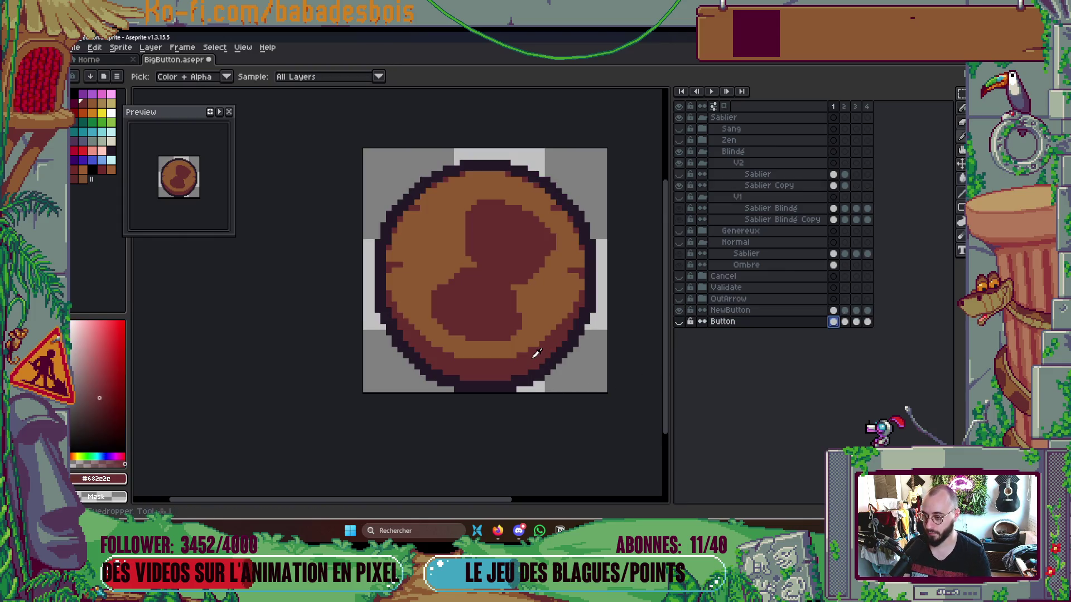
On frame 2, hide the button and fill the hourglass copy dark red at tolerance 125
key("Right")
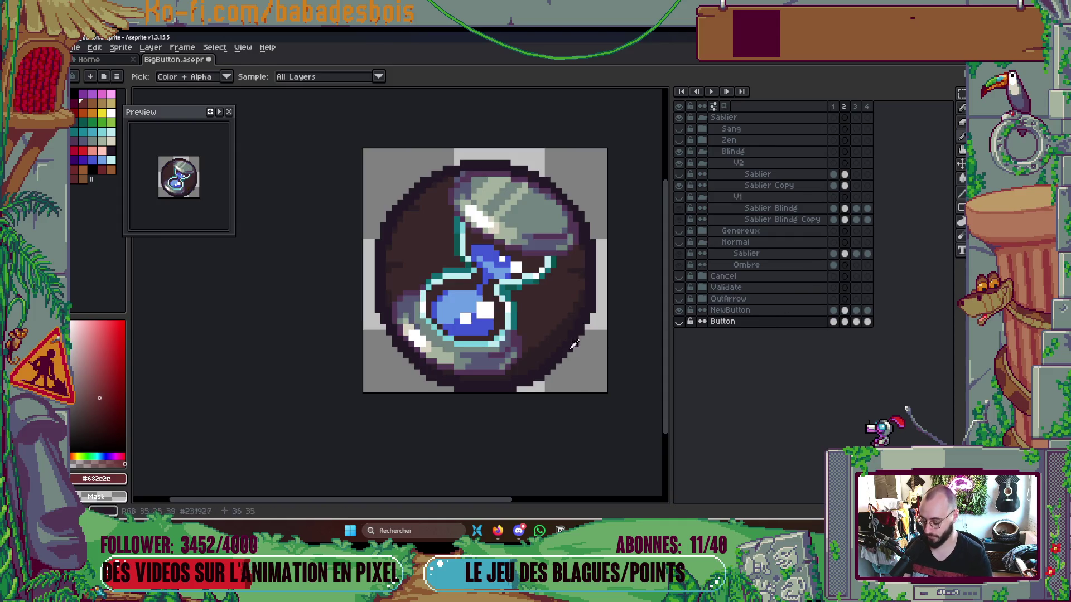
left_click(678, 322)
key("g")
left_click(218, 77)
type("125")
left_click(460, 334, "ctrl")
left_click(460, 334)
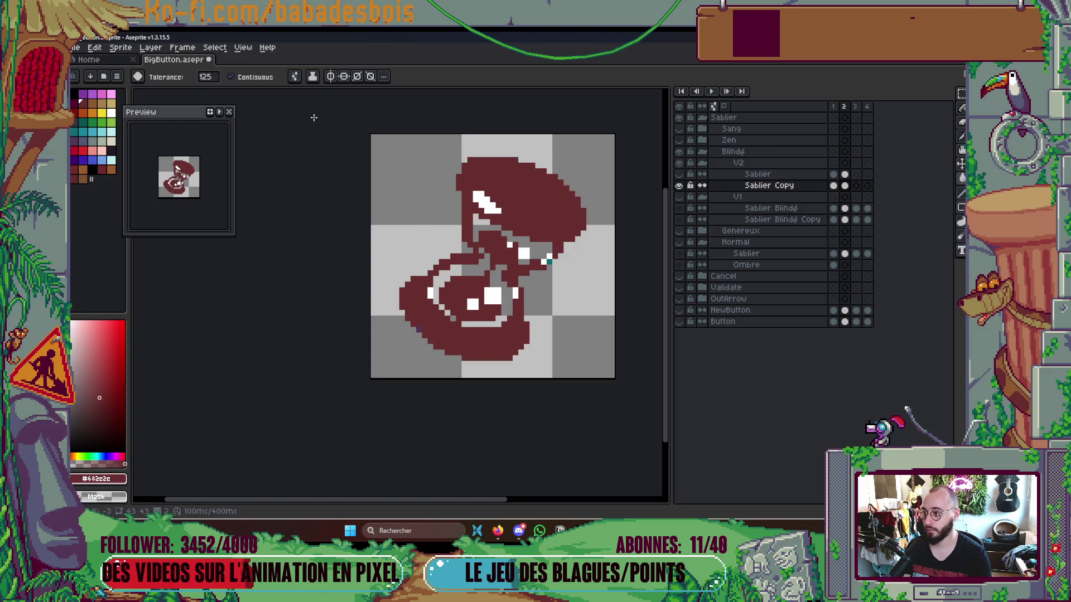
With Contiguous off, fill the remaining highlights, neck and lower bulb dark red
left_click(245, 77)
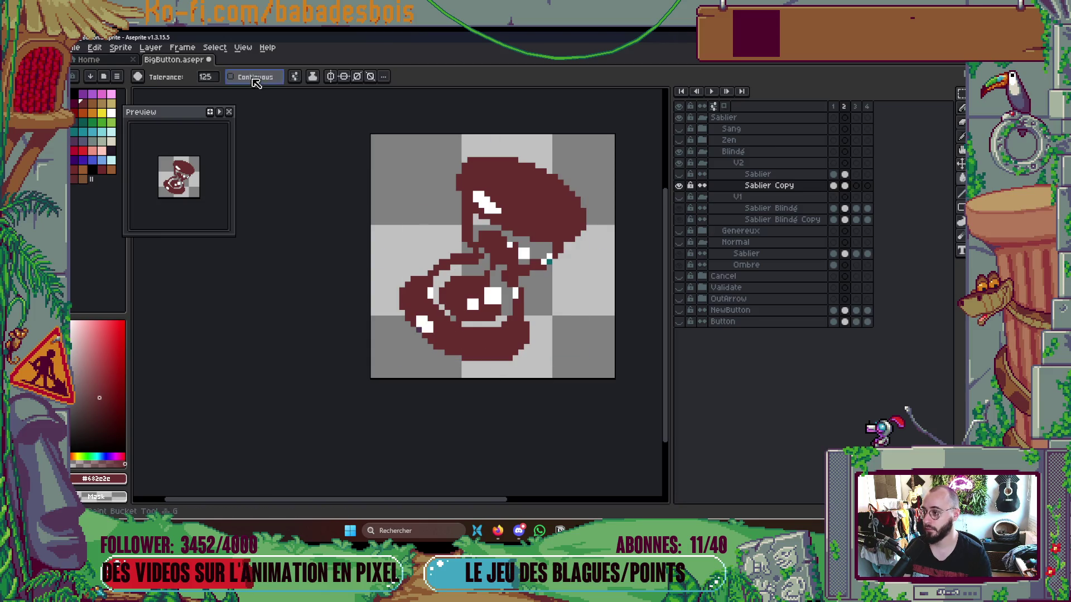
left_click(427, 326)
left_click(212, 77)
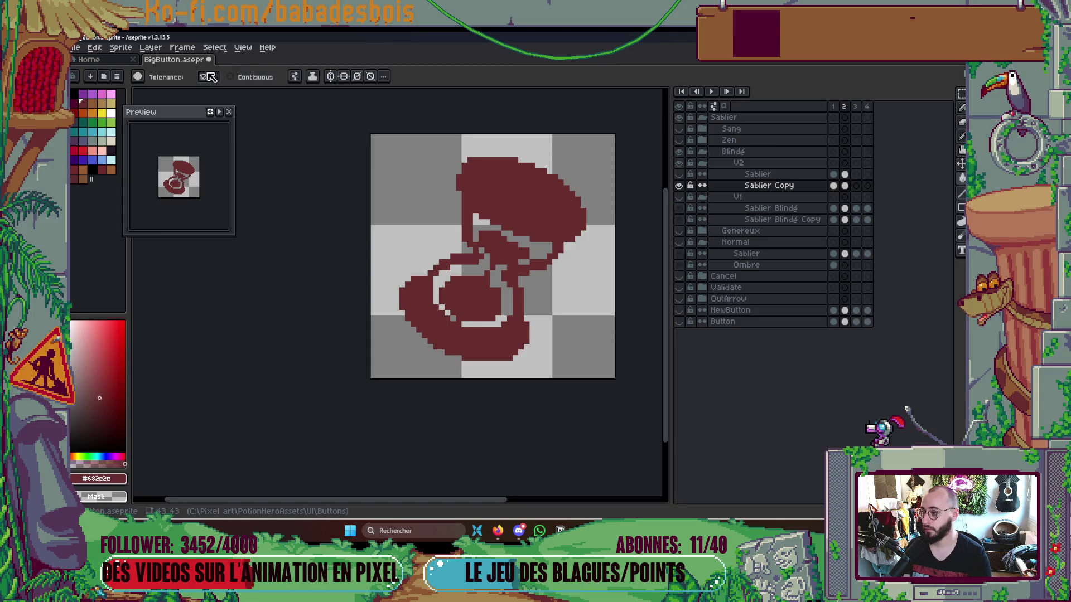
left_click(517, 301)
key("v")
key("ctrl+z")
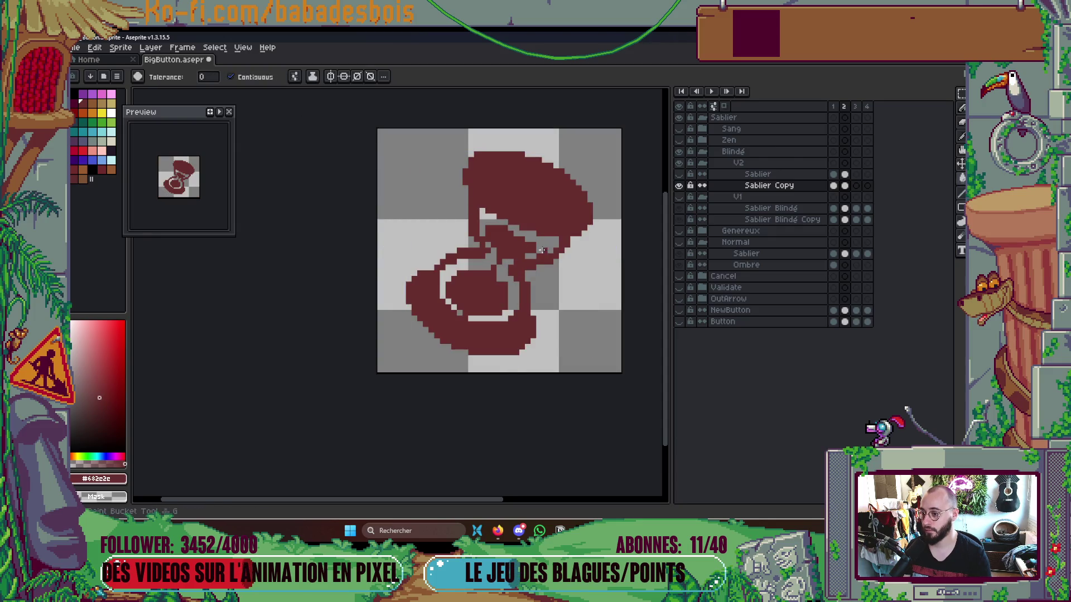
left_click(499, 294)
left_click(456, 269)
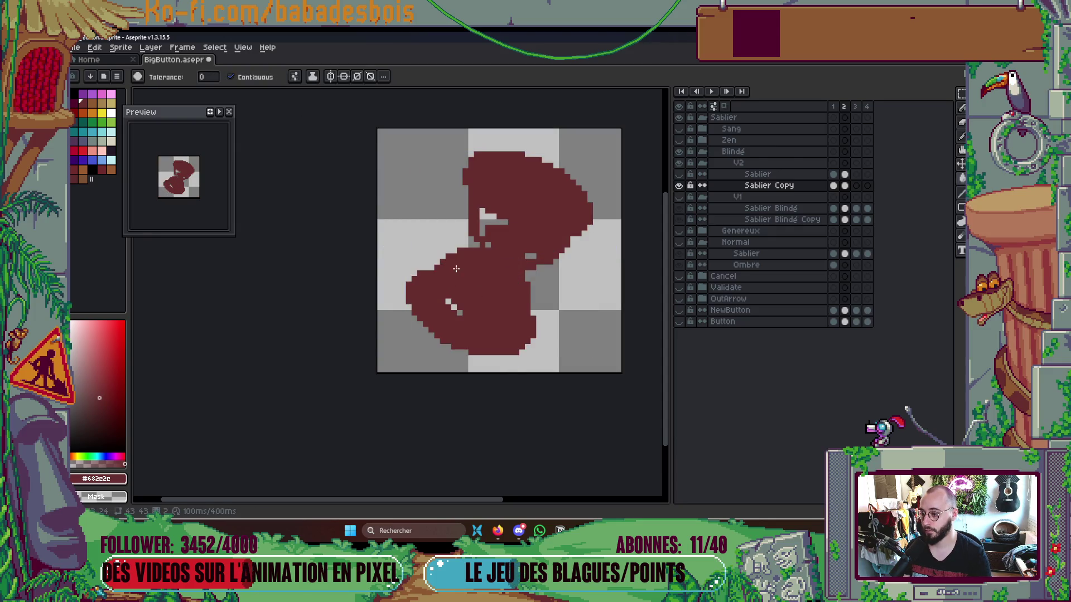
left_click(499, 223)
Pencil over stray light pixels in dark red and show the Sablier hourglass on top
key("b")
left_click(488, 246)
left_click(529, 255)
left_click(533, 256)
left_click_drag(447, 302, 460, 312)
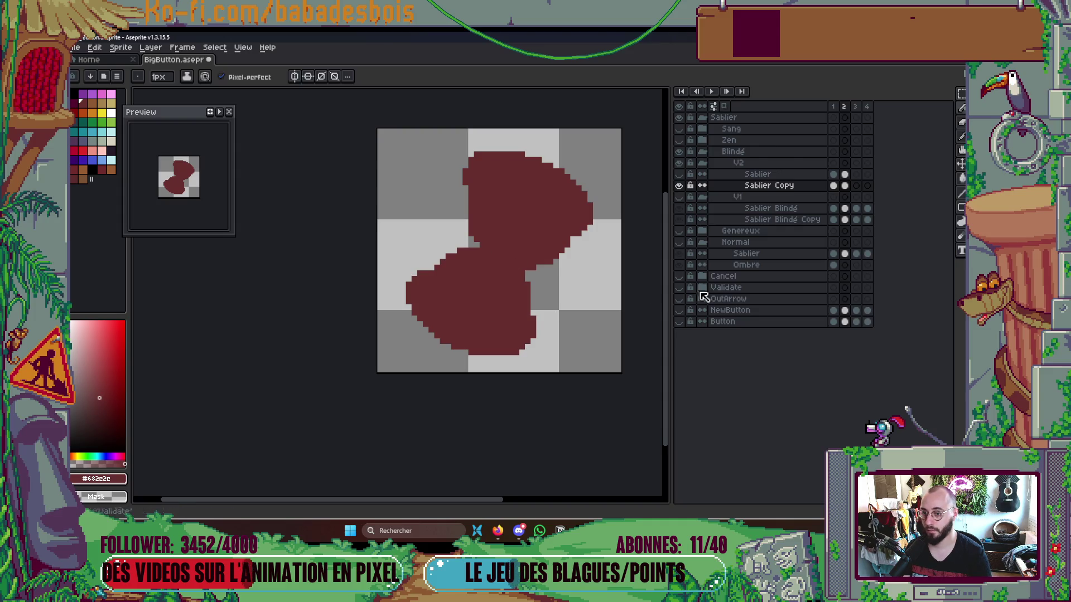
left_click(680, 185)
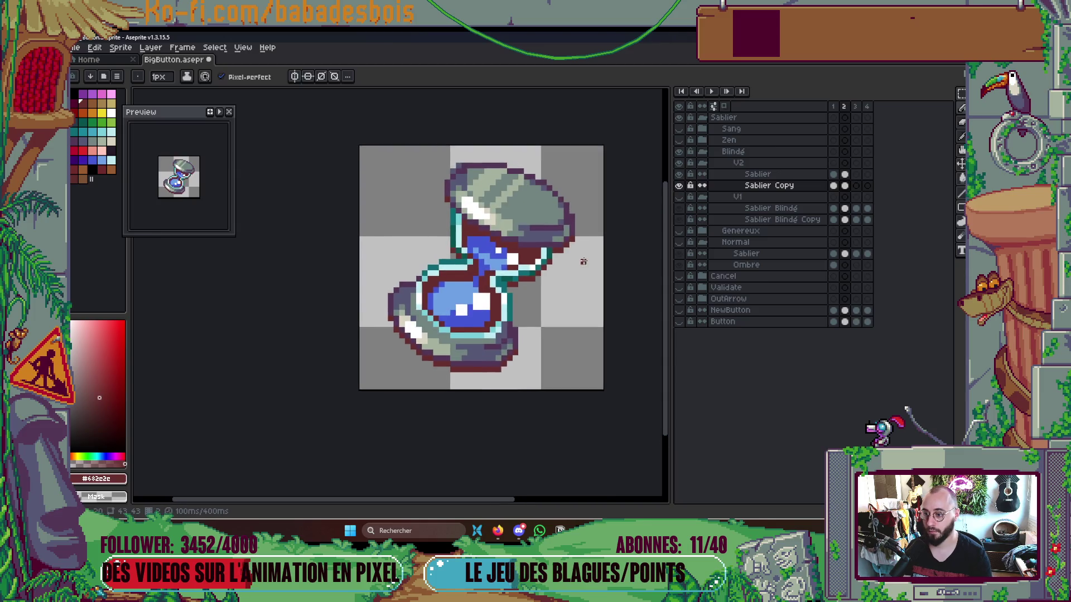
Save the sprite and collapse the V2 and Blindé layer groups
scroll(580, 273, "down", 5)
scroll(580, 275, "up", 1)
key("ctrl+s")
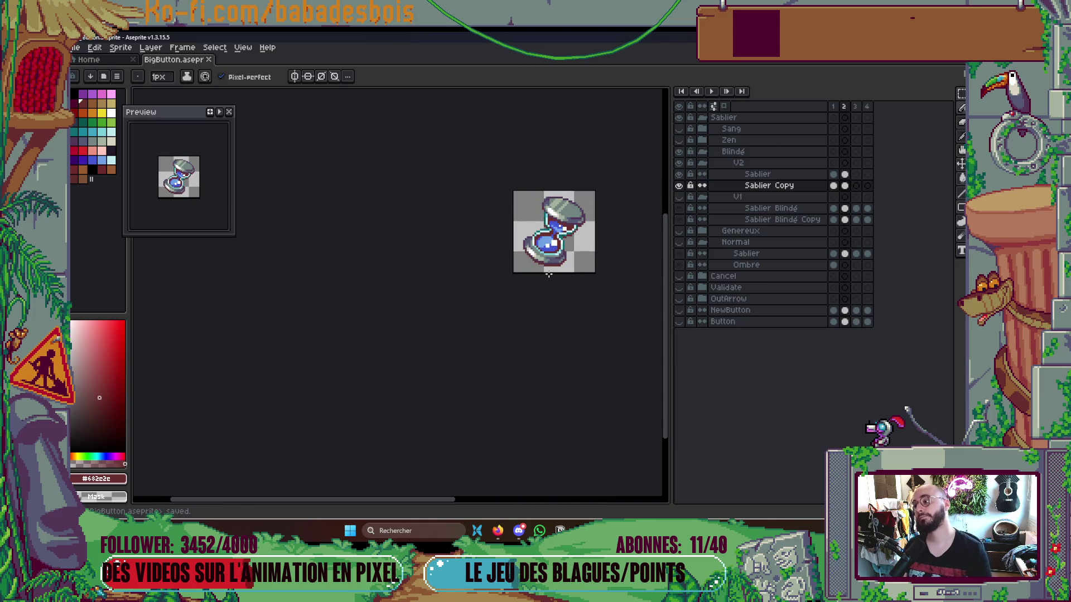
scroll(541, 318, "up", 2)
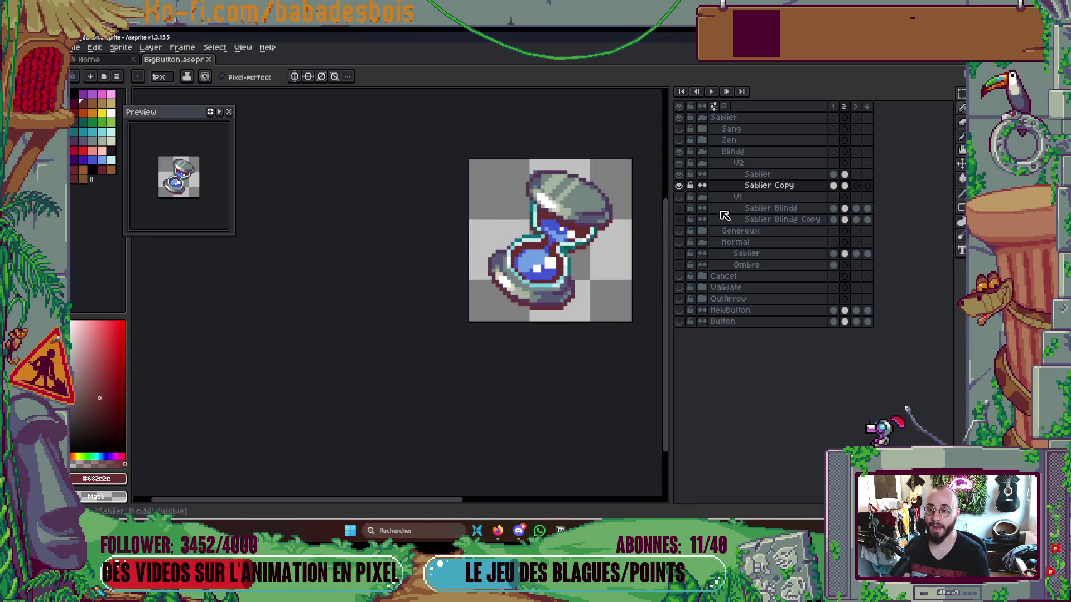
left_click(705, 164)
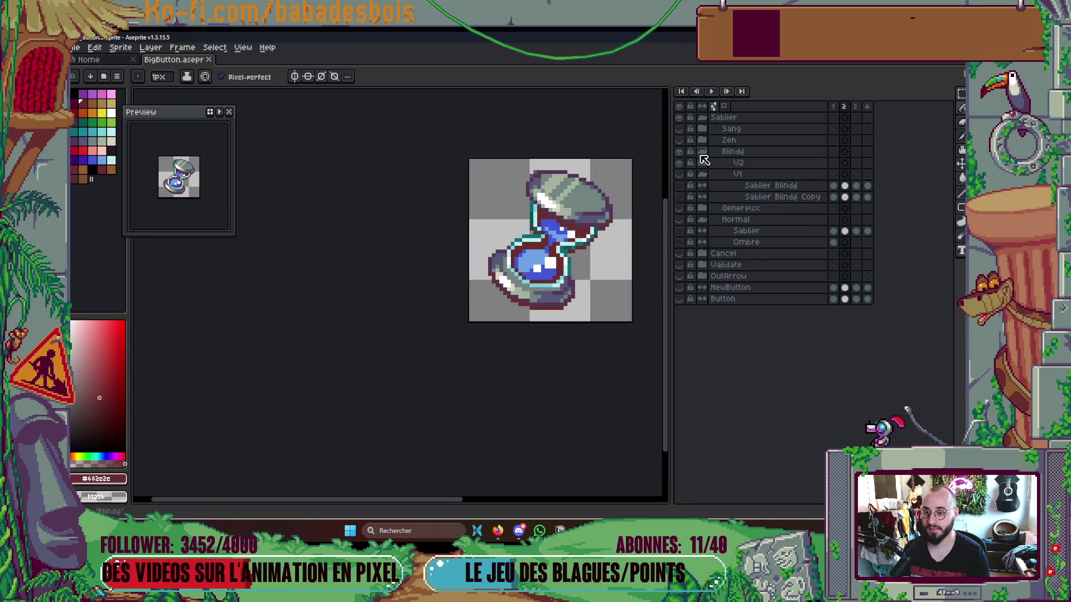
left_click(703, 152)
Show the Généreux group and play its animation from frame 1, saving midway
left_click(680, 162)
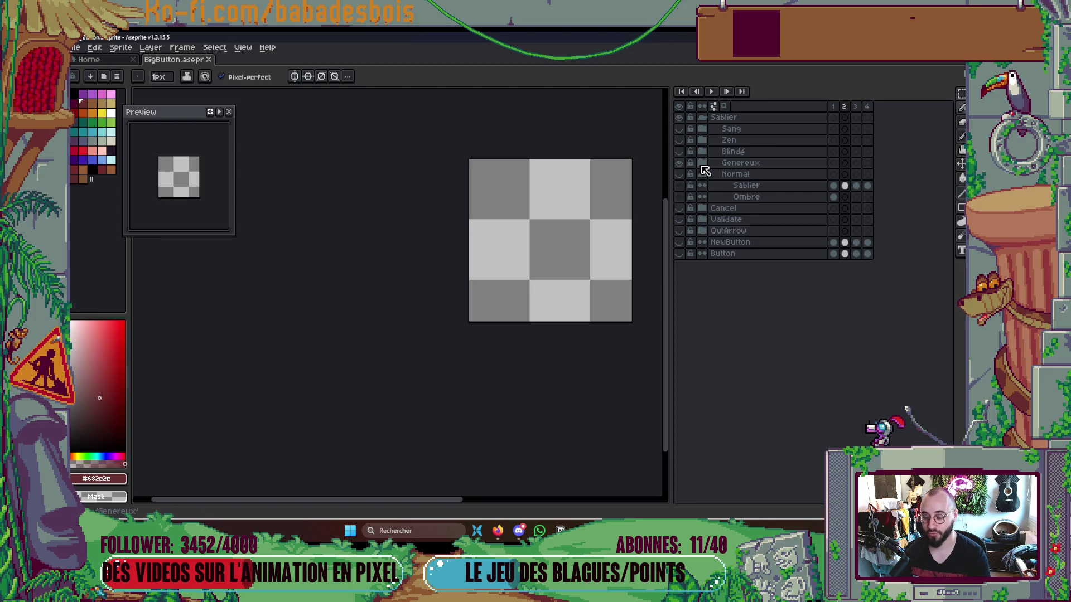
left_click(703, 165)
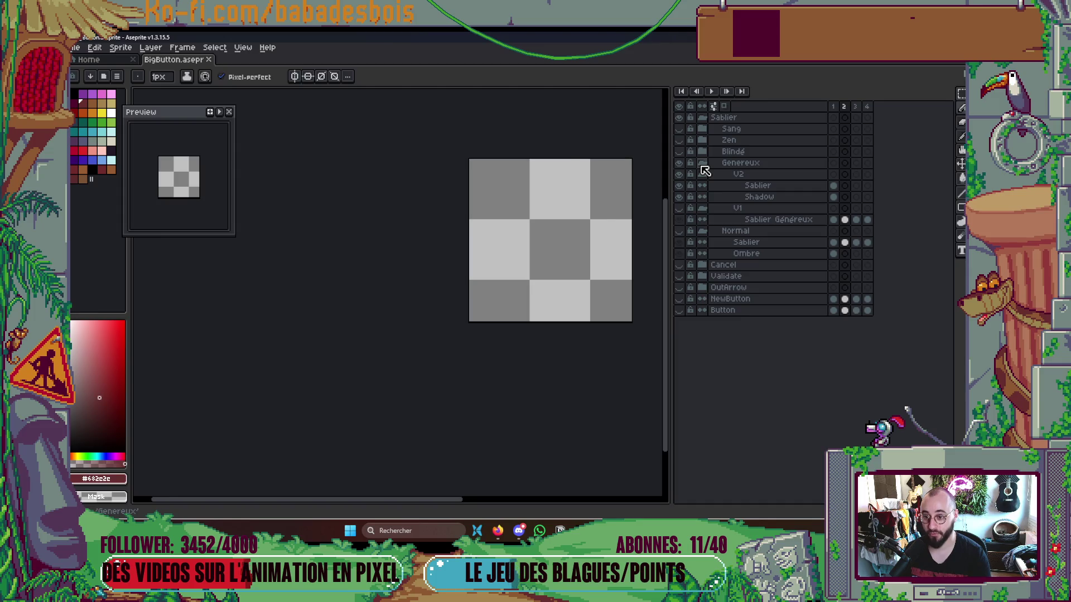
key("Left")
key("Return")
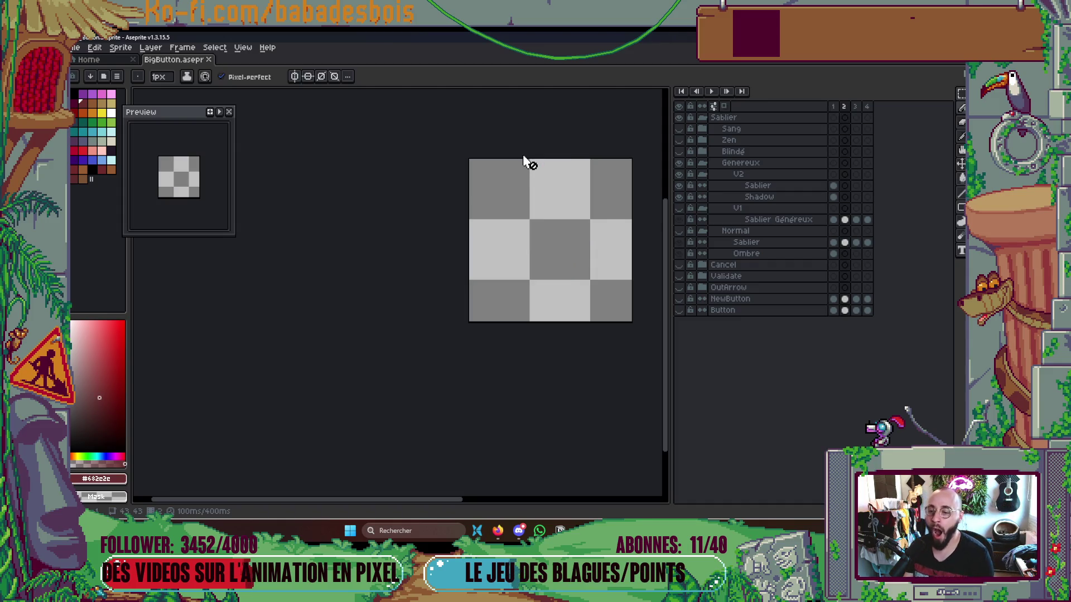
key("ctrl+s")
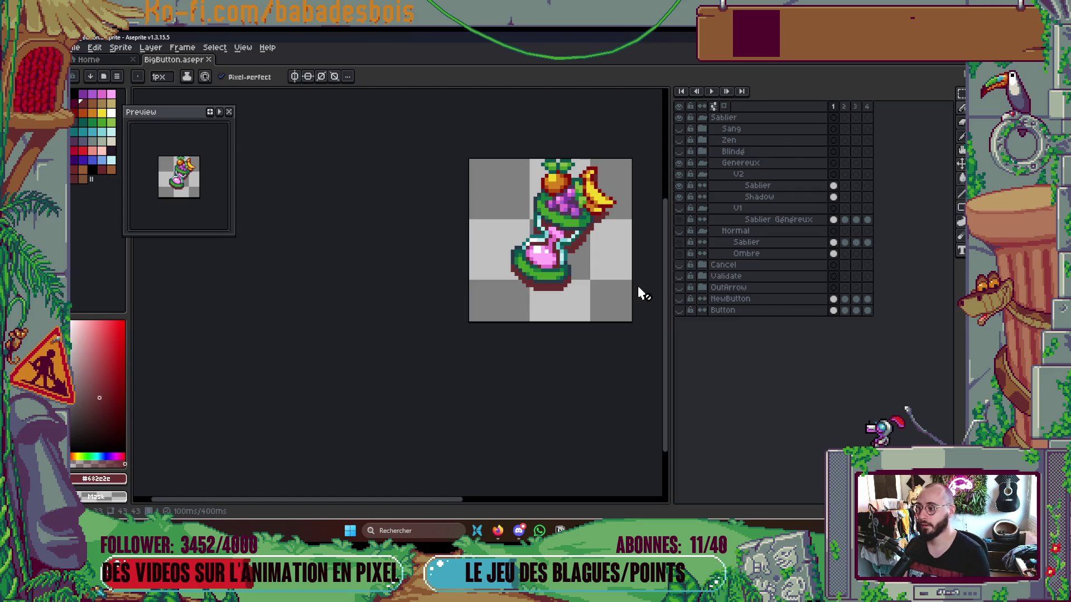
key("Return")
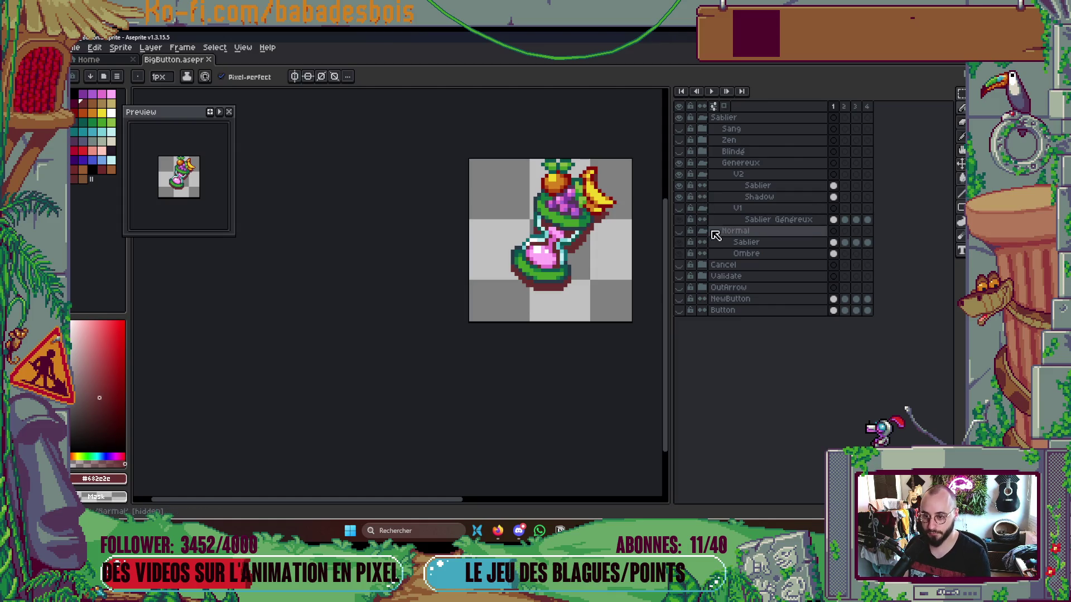
Show the Normal group, hide Généreux V2, and select the Normal layer's frame 2 cel
left_click(679, 231)
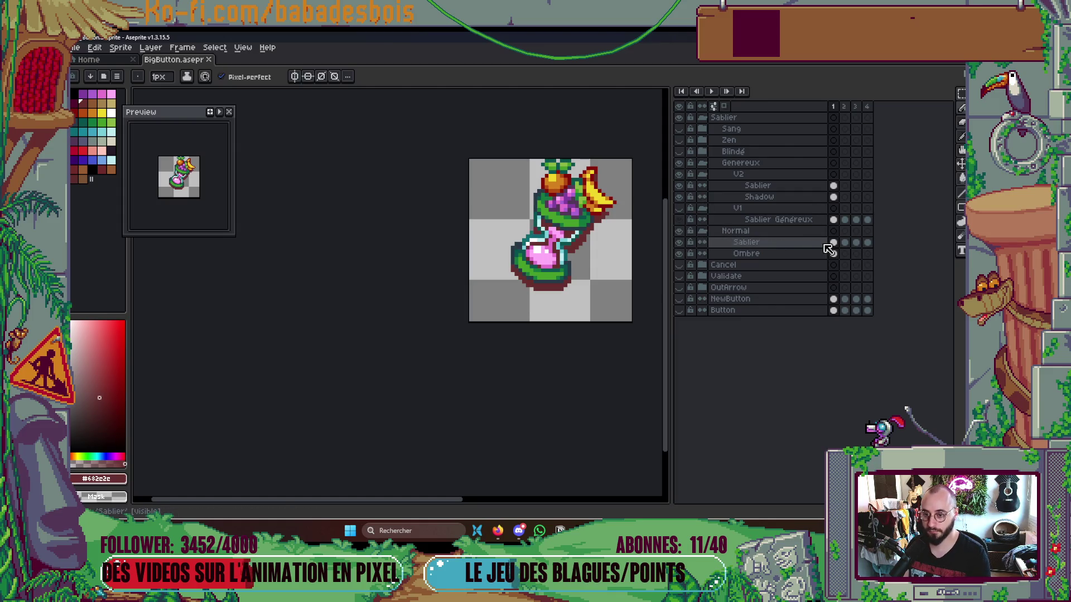
left_click(678, 174)
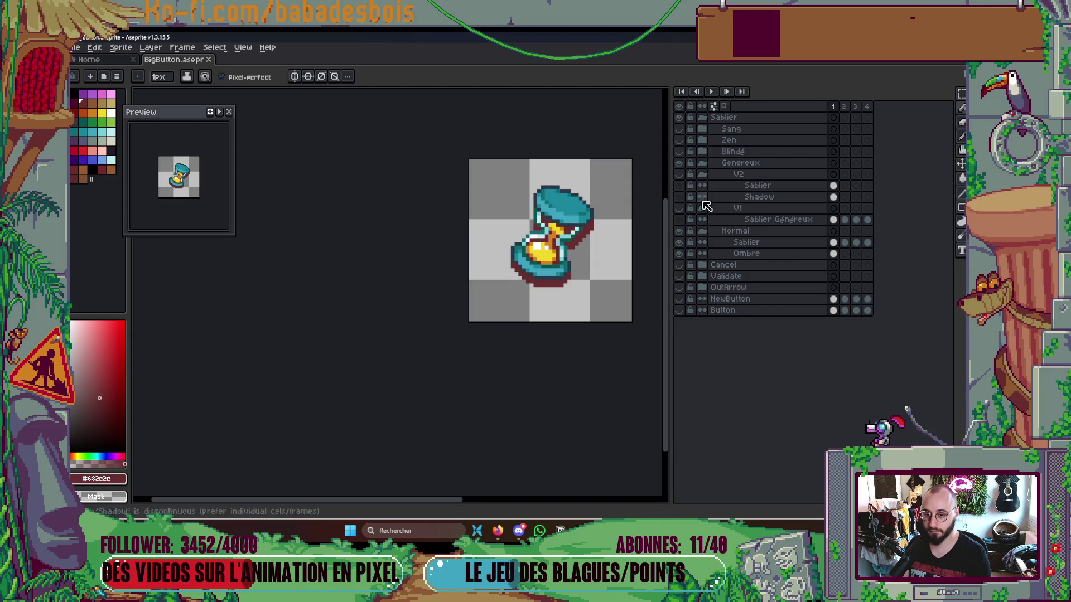
left_click(834, 242)
left_click(845, 242)
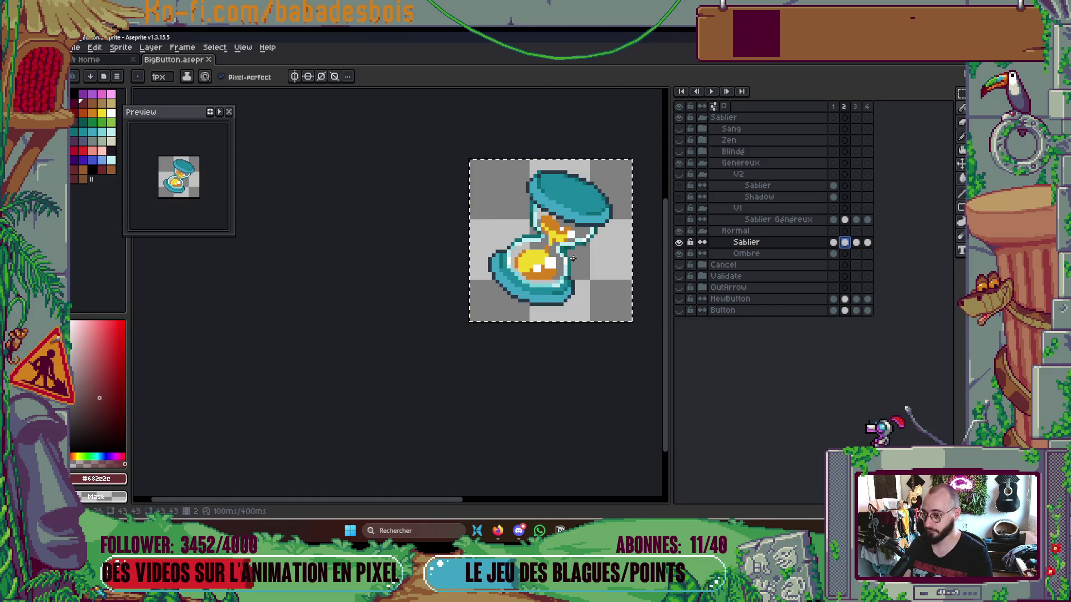
Switch to the Généreux V2 frame 2 cel, hiding the Normal group, and save
key("ctrl+a")
left_click(844, 185)
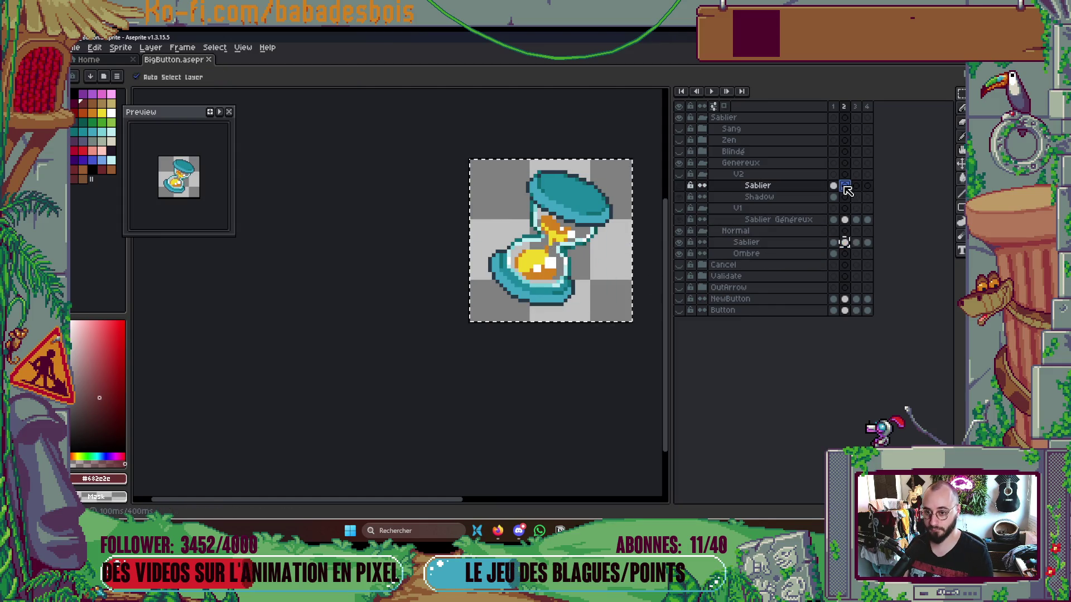
left_click(681, 184)
left_click(679, 231)
key("b")
key("ctrl+s")
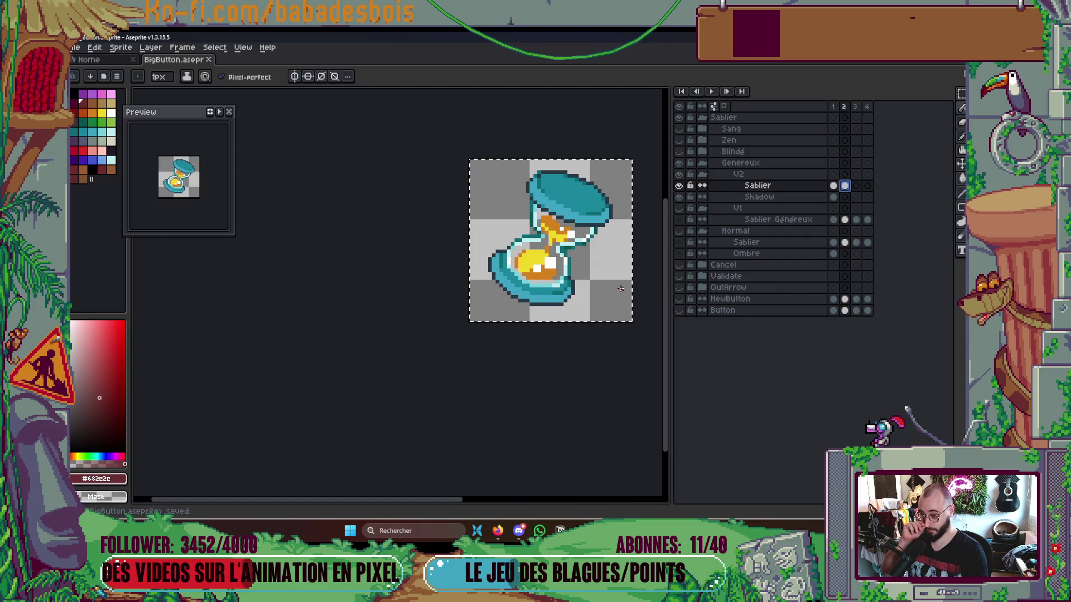
key("ctrl+d")
scroll(615, 296, "up", 2)
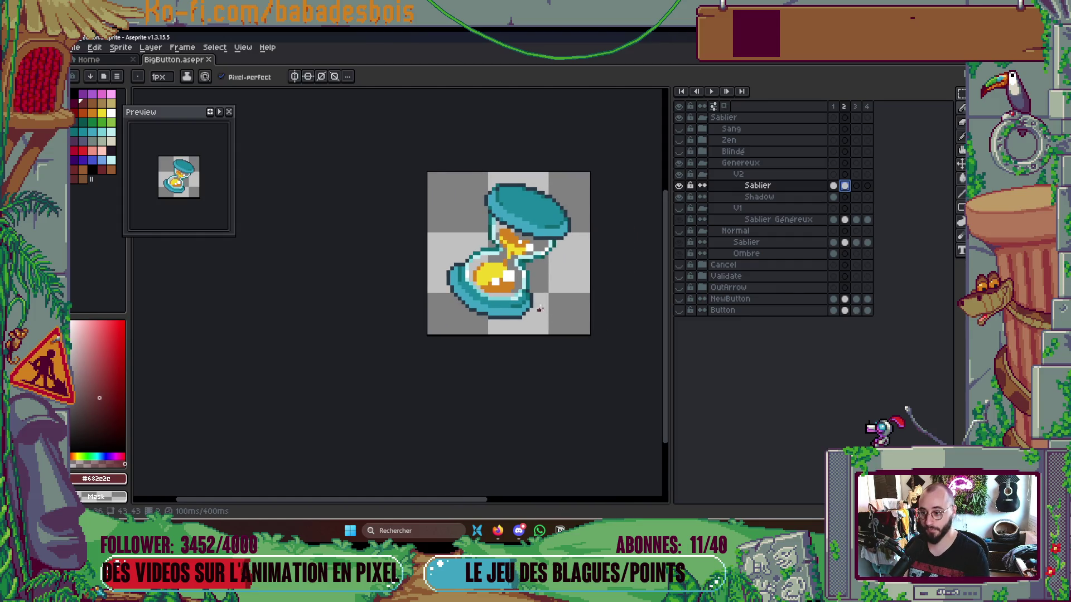
Fill the bottom sand with the darker pink, then light pink
key("g")
key("Return")
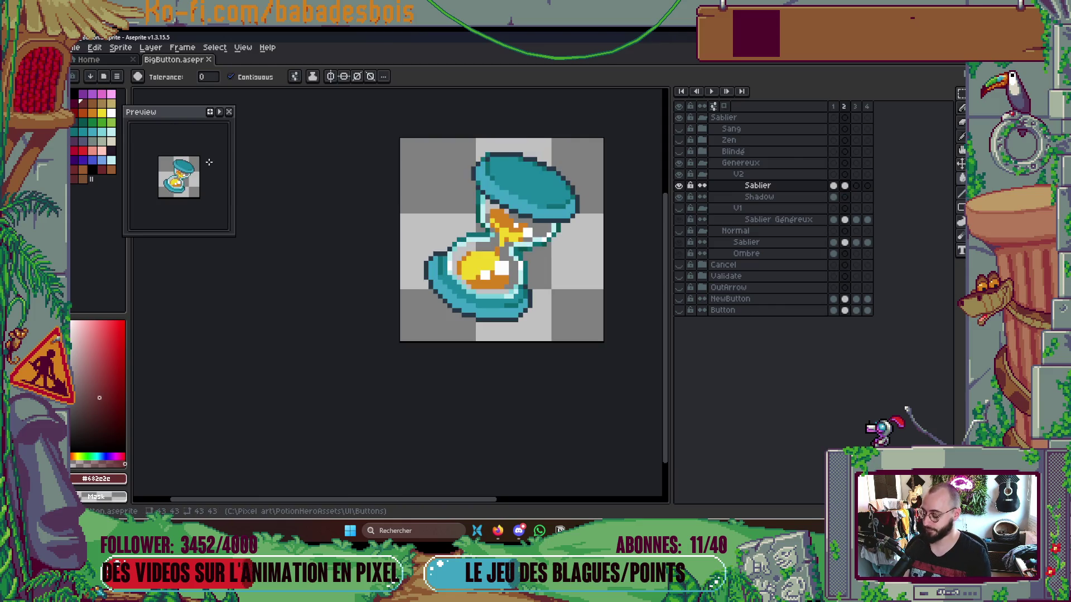
left_click(102, 94)
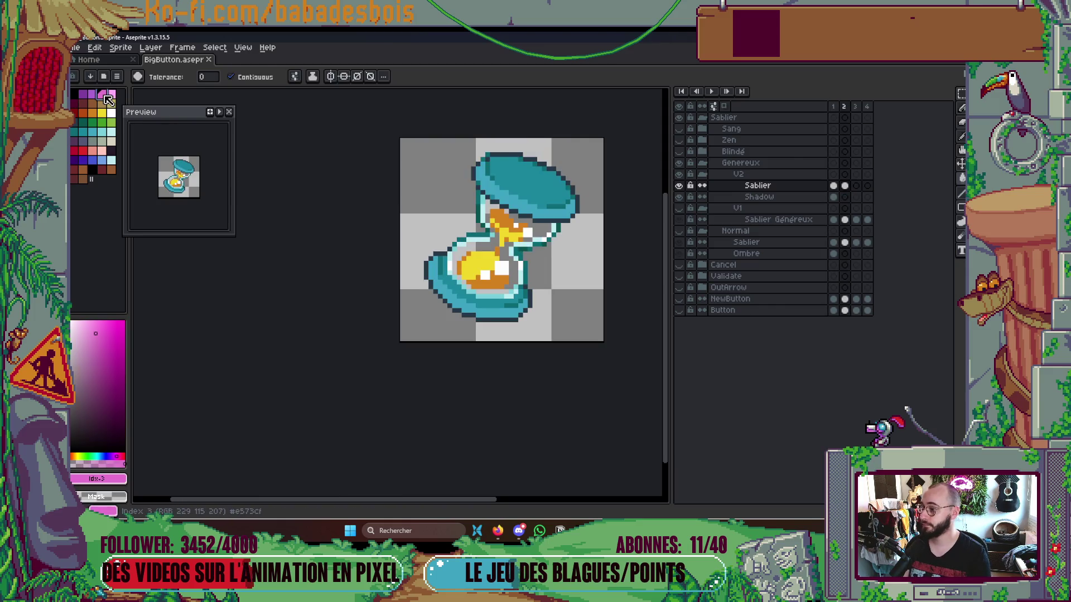
left_click(477, 264)
key("Left")
key("Right")
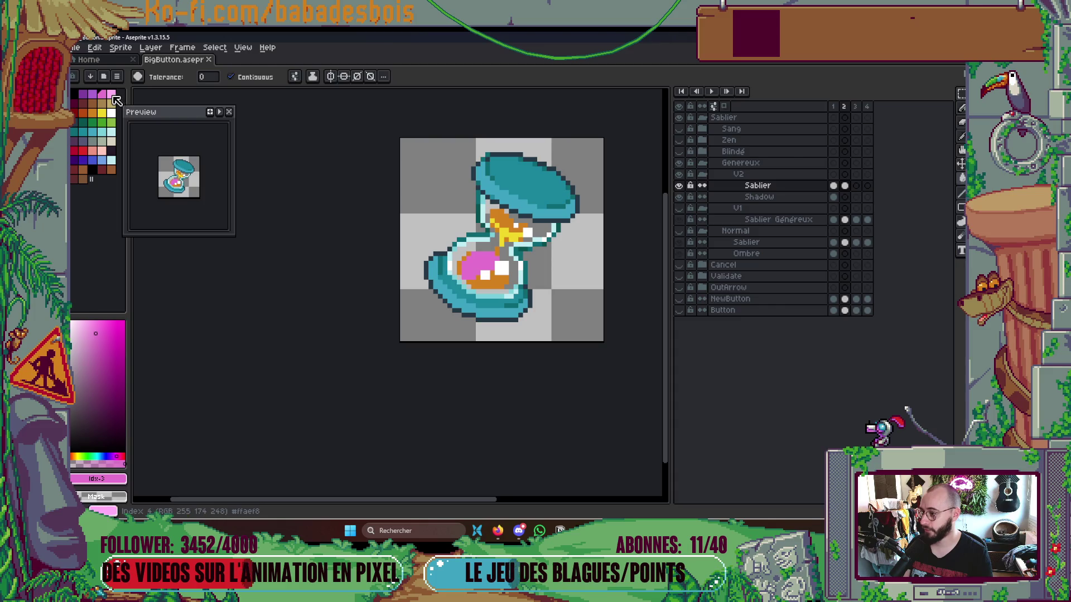
left_click(112, 94)
left_click(490, 257)
With Contiguous off, fill the upper bulb's yellow sand pink and save the file
scroll(497, 237, "up", 1)
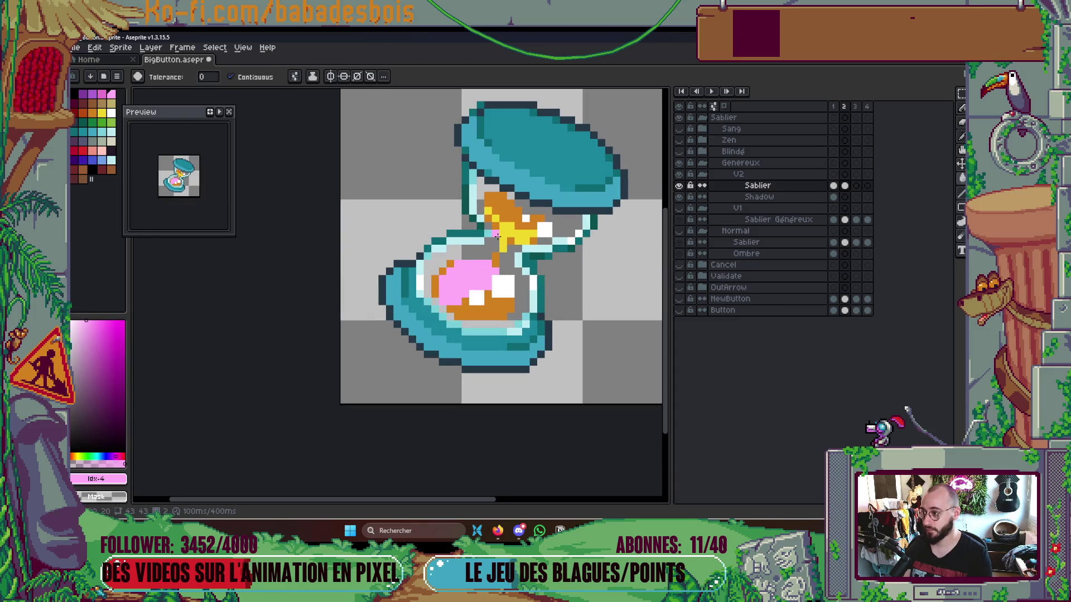
left_click(230, 76)
left_click(511, 237)
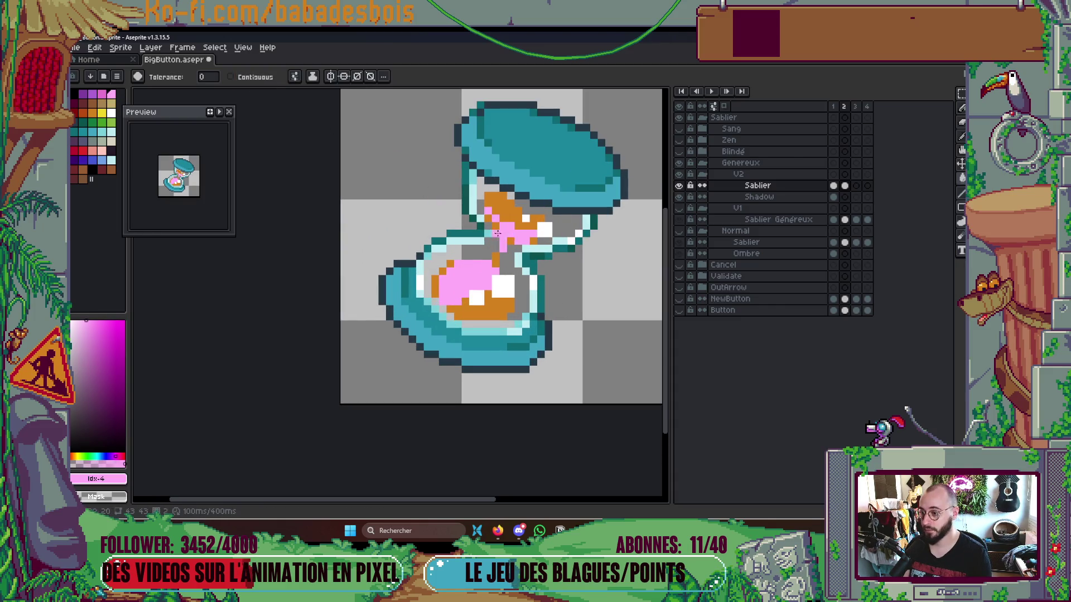
left_click(102, 95)
scroll(544, 215, "down", 5)
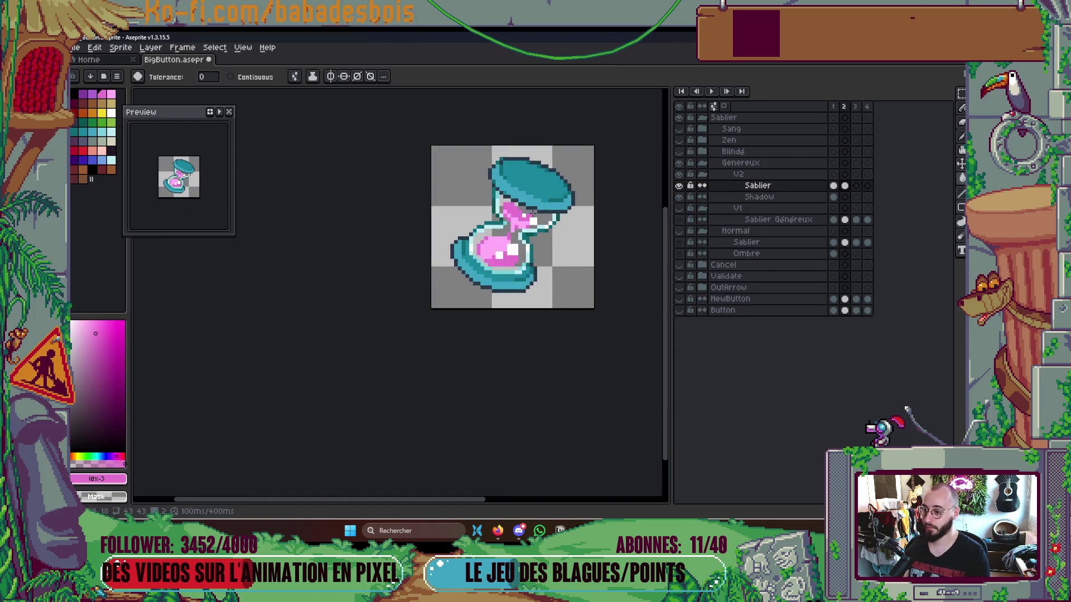
scroll(545, 213, "up", 3)
key("ctrl+s")
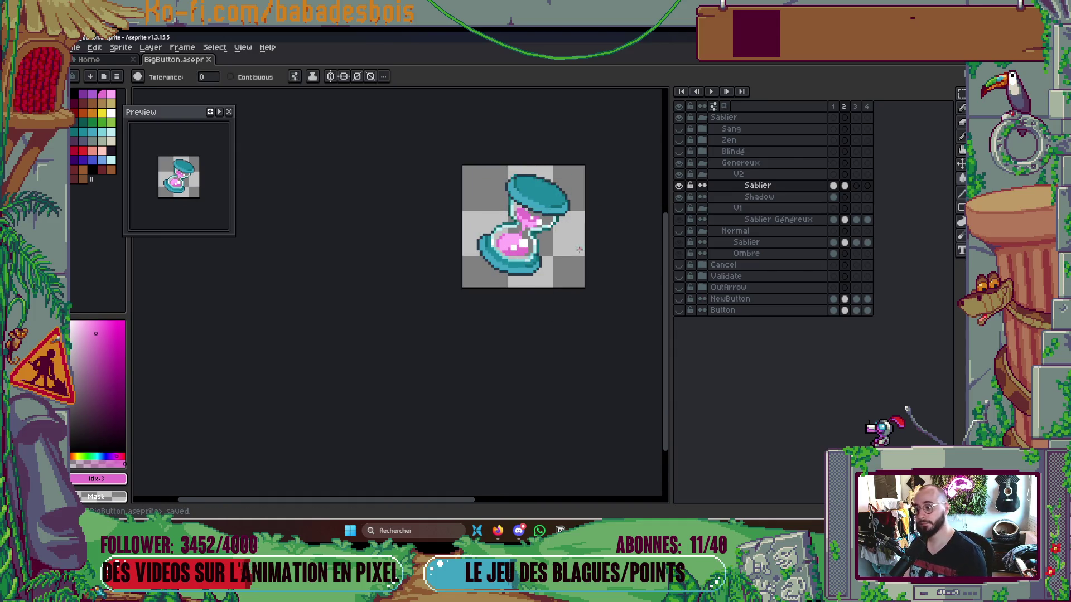
Fill the hourglass's outer rims bright green and the teal lids dark green, then save
scroll(553, 222, "up", 3)
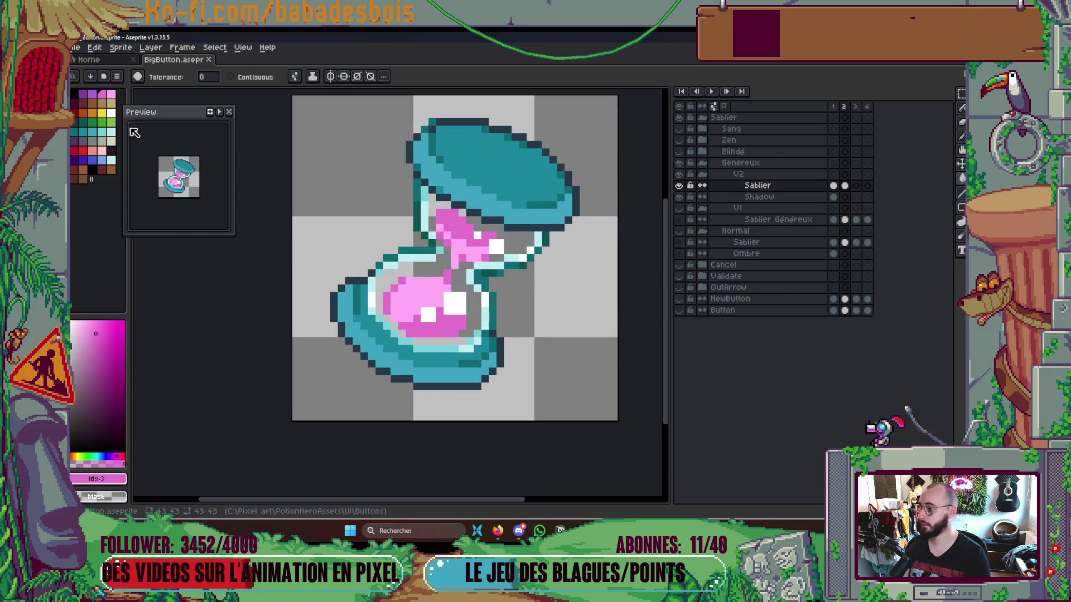
left_click(102, 122)
key("Left")
key("Right")
left_click(513, 199)
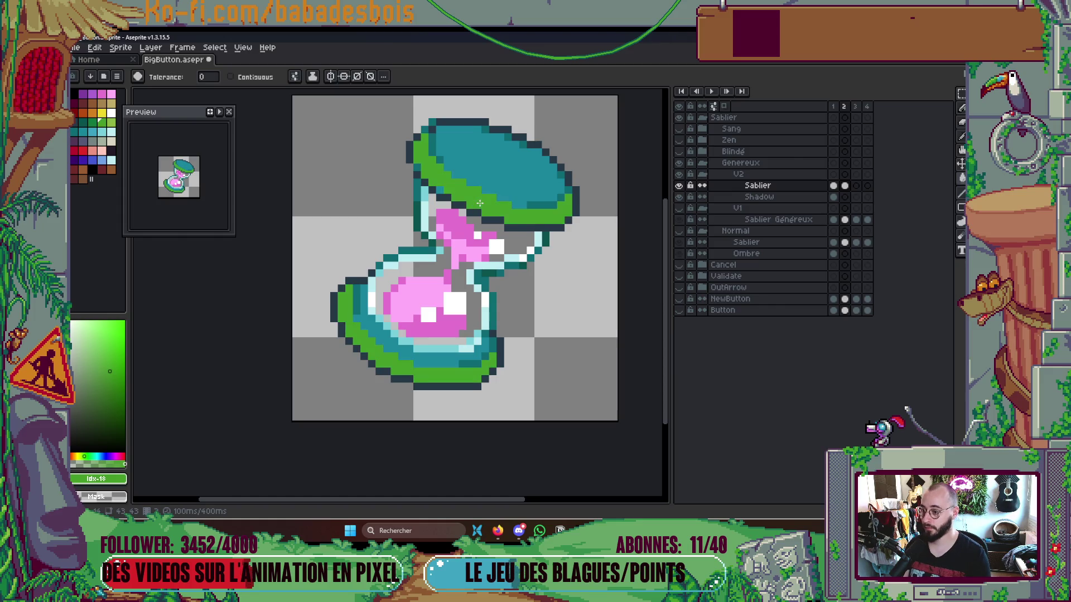
left_click(92, 122)
left_click(528, 150)
scroll(529, 151, "down", 3)
scroll(529, 154, "up", 3)
key("ctrl+s")
With contiguous-only fill, paint a leftover lid pixel in the darkest green
left_click(231, 77)
left_click(83, 122)
scroll(492, 128, "up", 2)
left_click(514, 142)
scroll(209, 234, "down", 1)
scroll(366, 189, "up", 1)
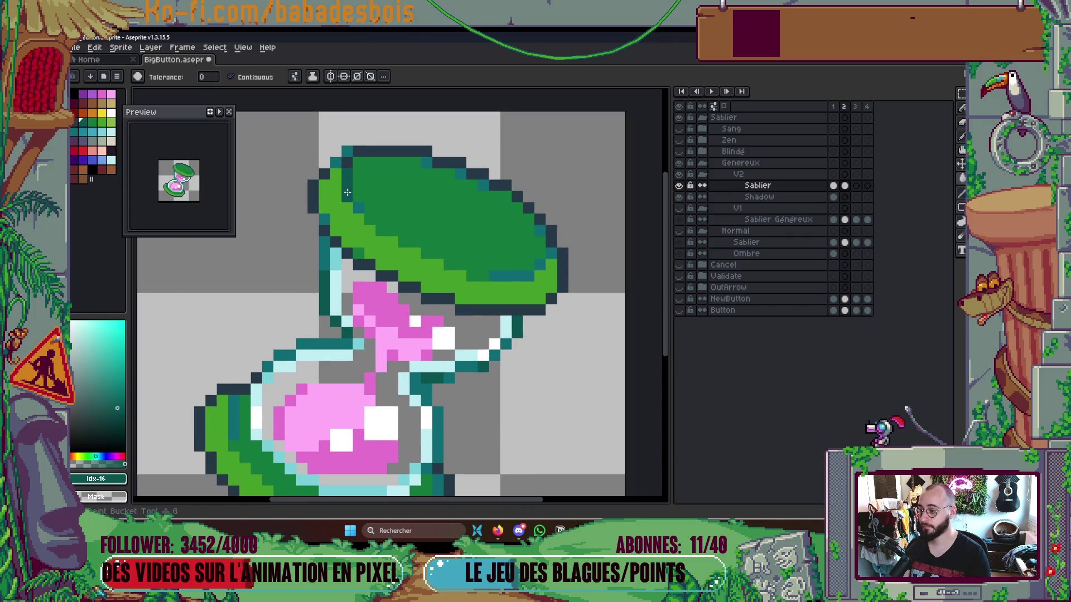
Pencil darkest-green outline pixels on the lid's top-left and right edge and the bottom bowl
key("b")
left_click(348, 152)
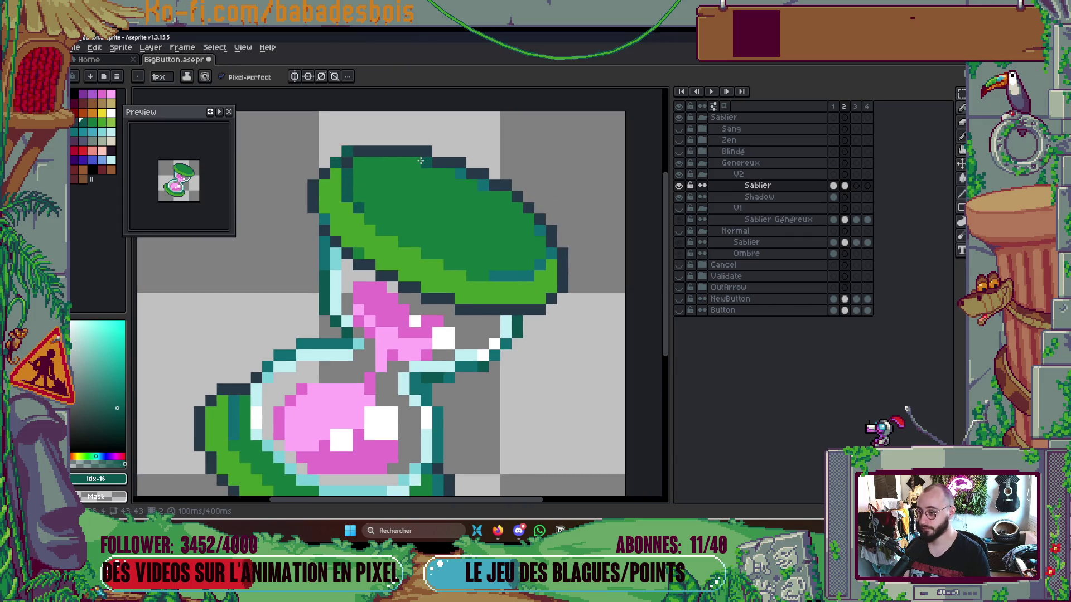
key("b")
mouse_move(548, 245)
left_mouse_down()
mouse_move(544, 262)
mouse_move(491, 276)
left_mouse_up()
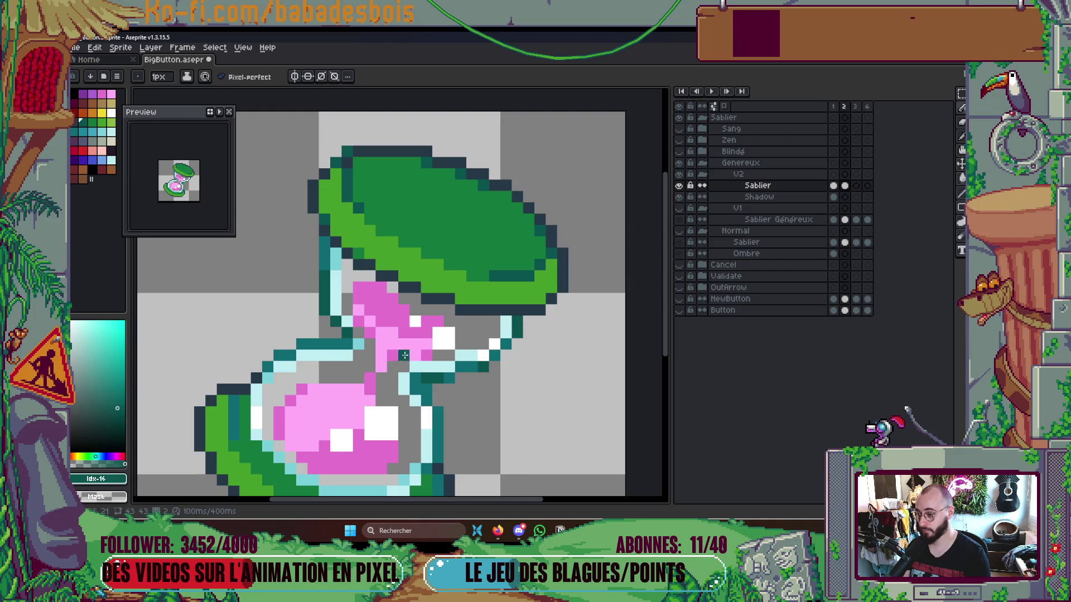
left_click_drag(382, 309, 432, 102)
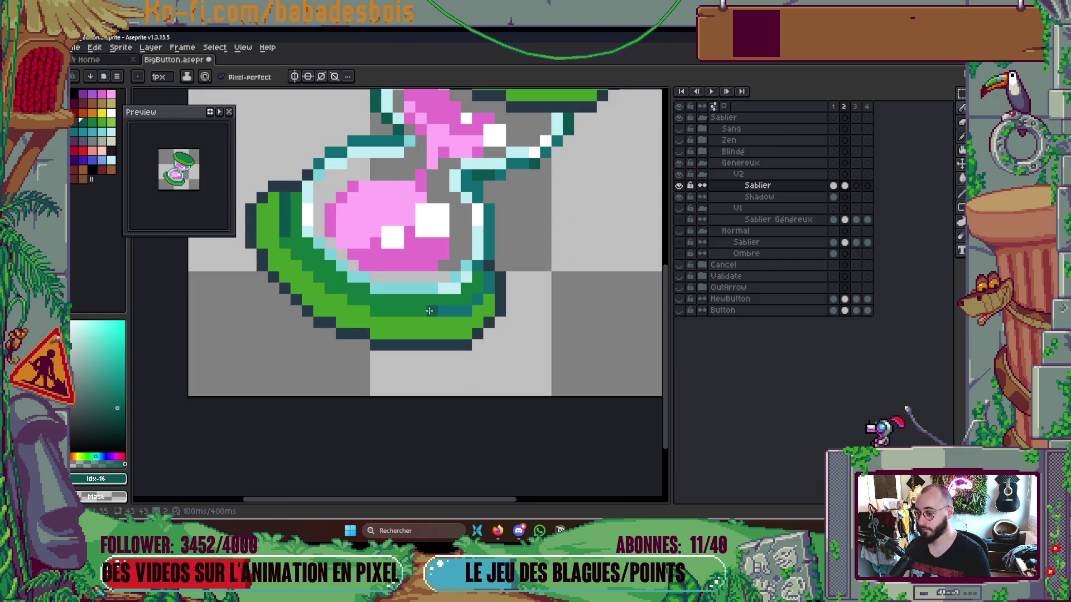
left_click_drag(443, 311, 469, 311)
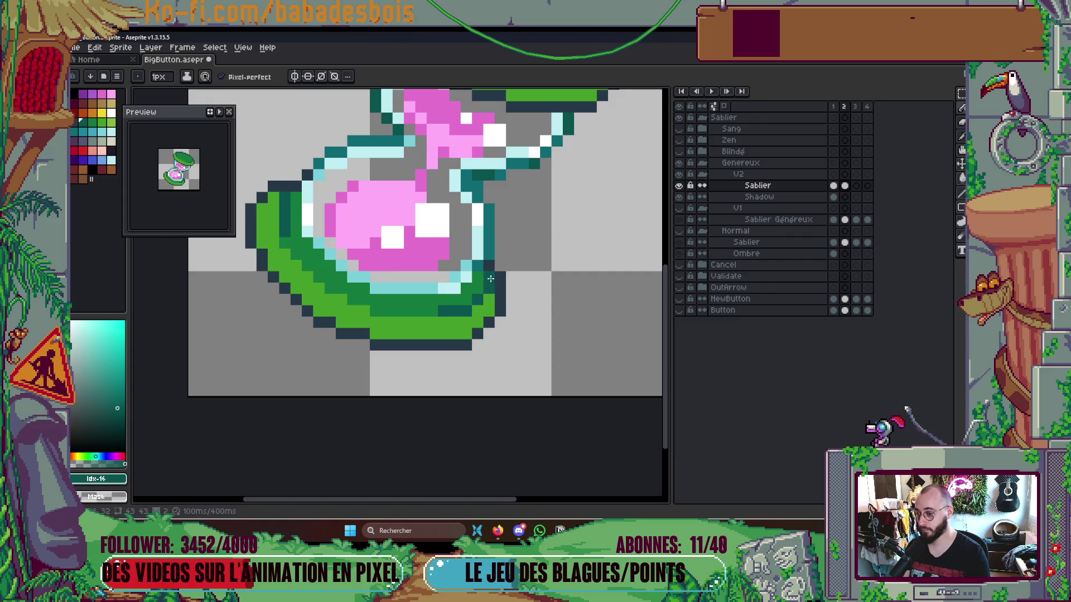
scroll(478, 269, "down", 6)
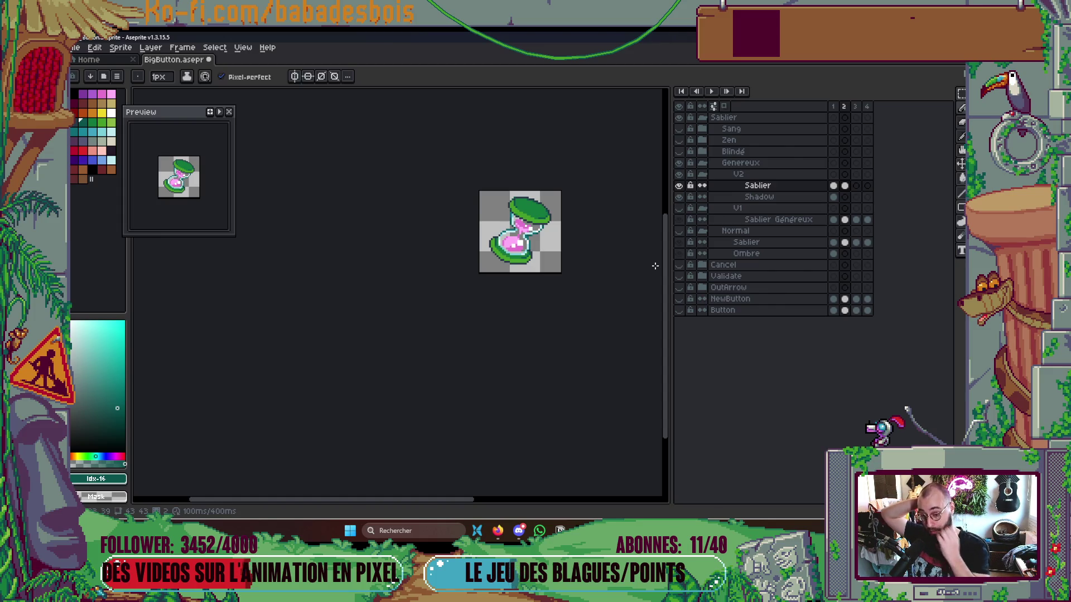
Return from the Firefox window to the sprite and save it
left_click(498, 530)
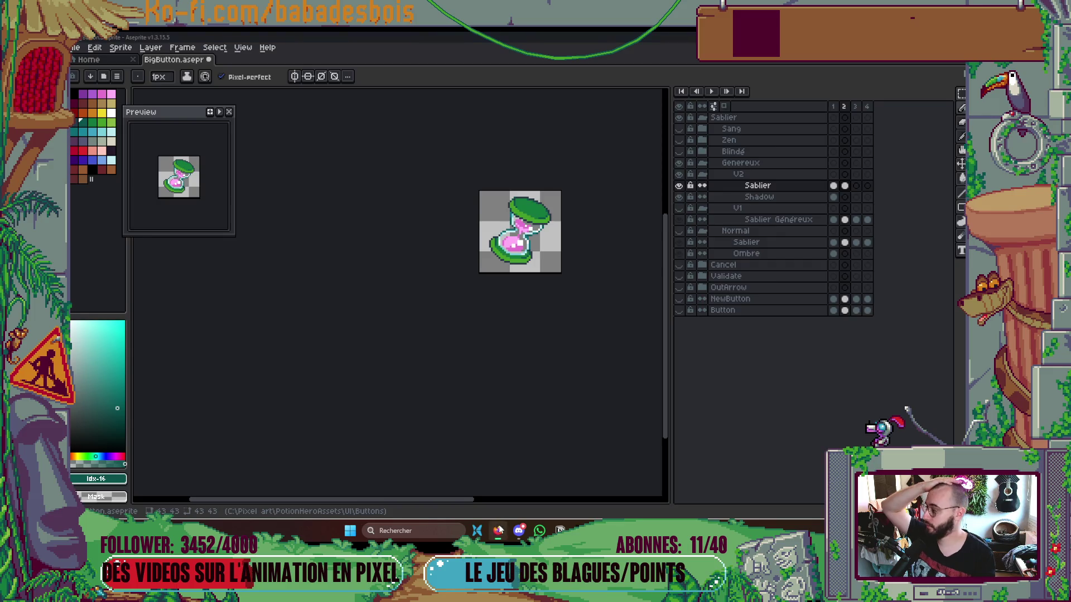
left_click(499, 530)
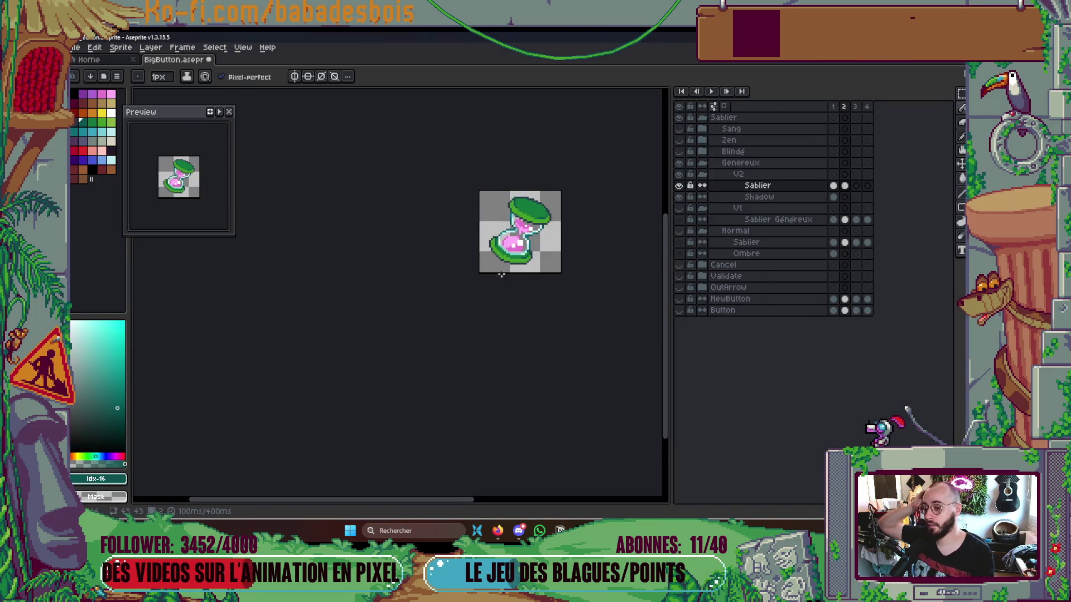
scroll(434, 352, "up", 2)
key("ctrl+s")
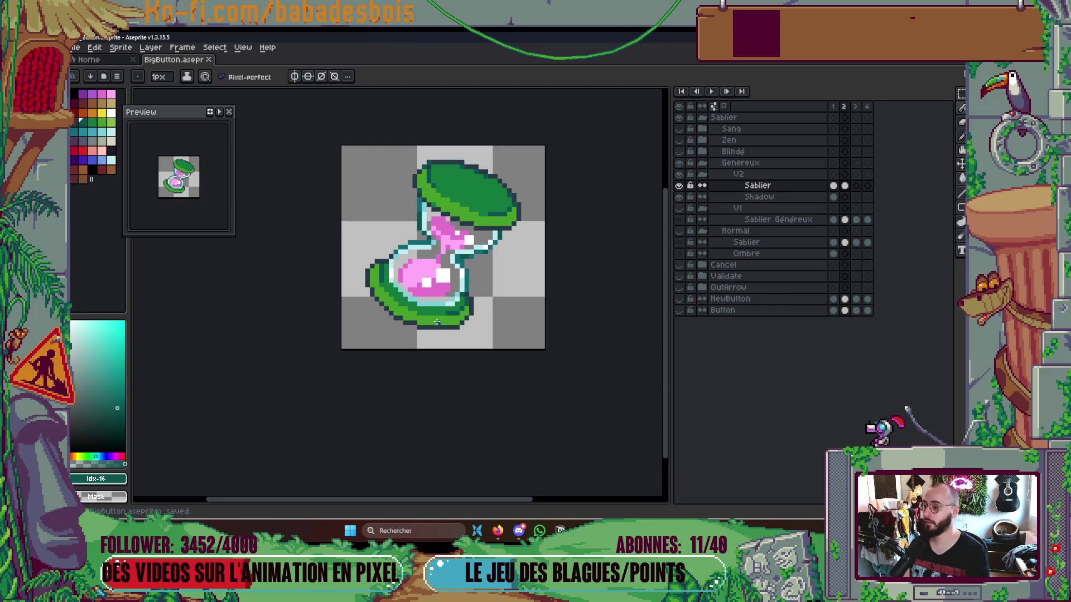
Reselect the bright green swatch and bring up the Sablier layer's options
scroll(460, 173, "up", 1)
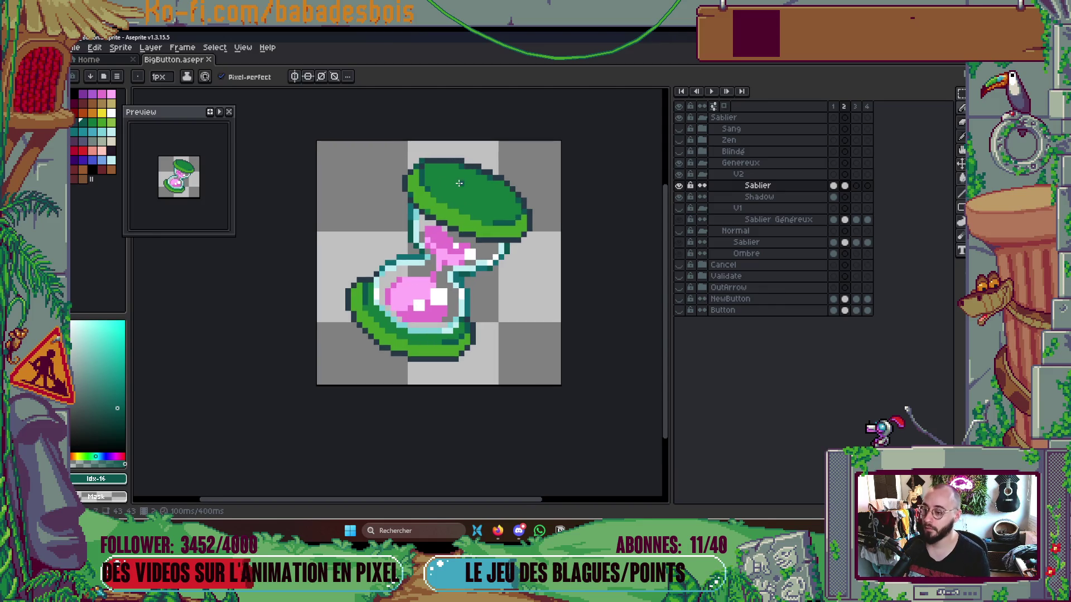
scroll(469, 183, "up", 1)
left_click(102, 122)
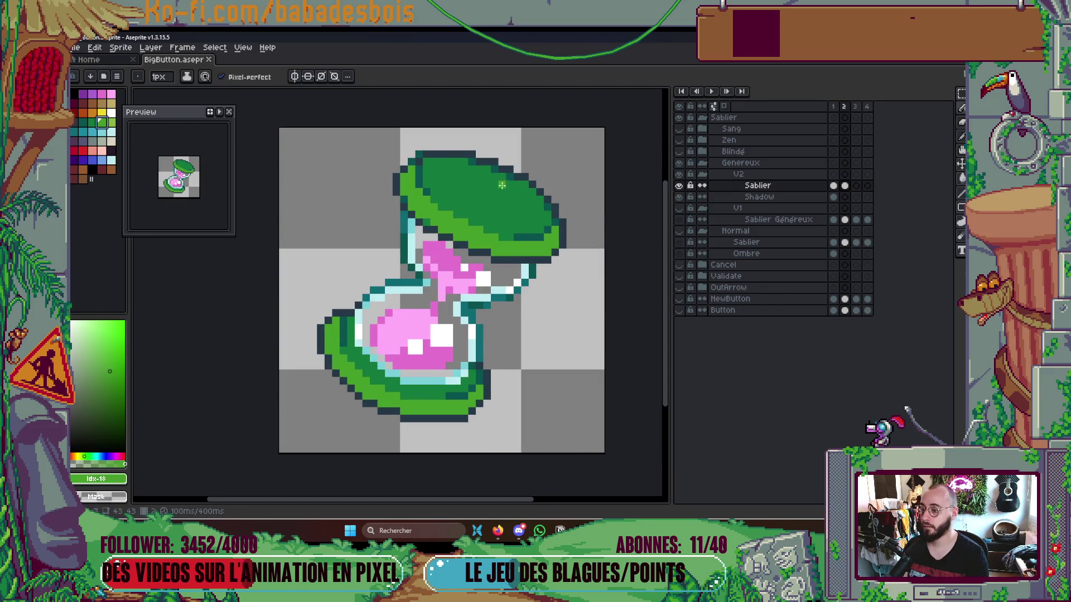
scroll(514, 230, "down", 1)
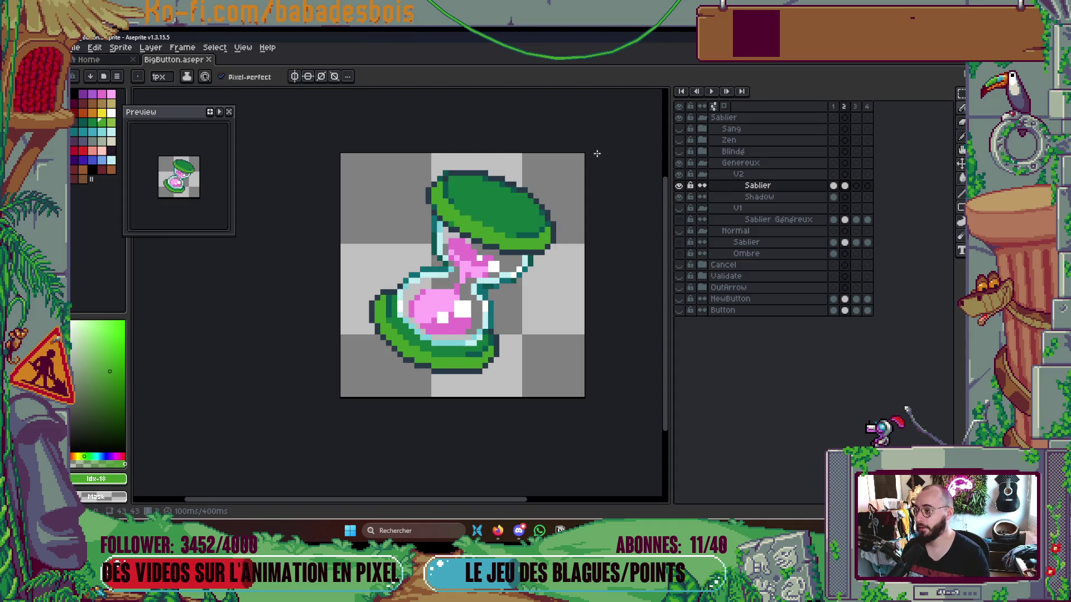
right_click(801, 186)
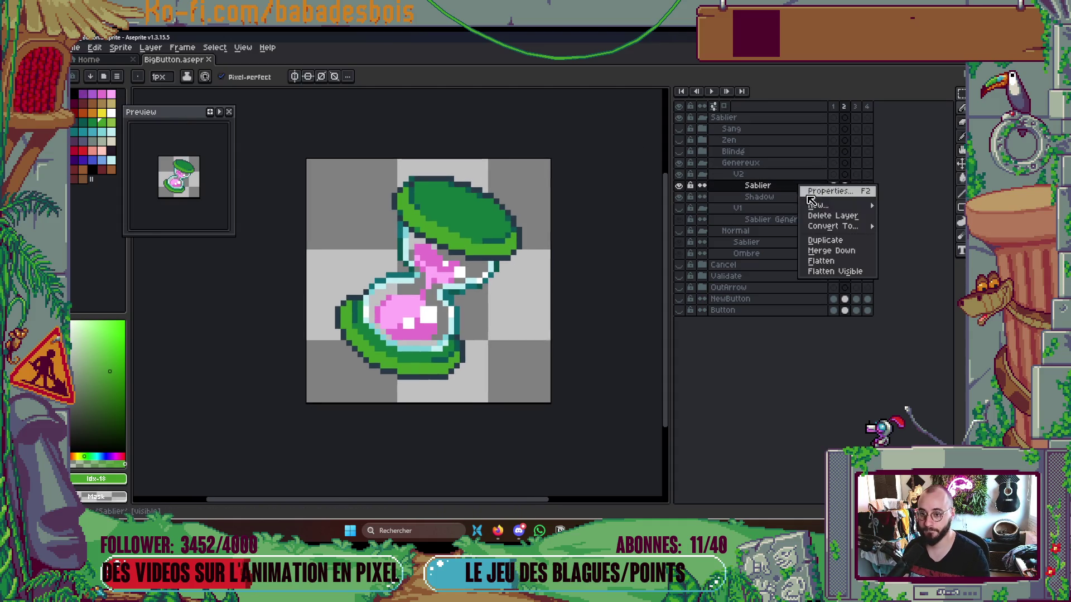
Add a new empty layer above the Sablier layer
mouse_move(837, 208)
left_click(697, 206)
scroll(461, 209, "up", 1)
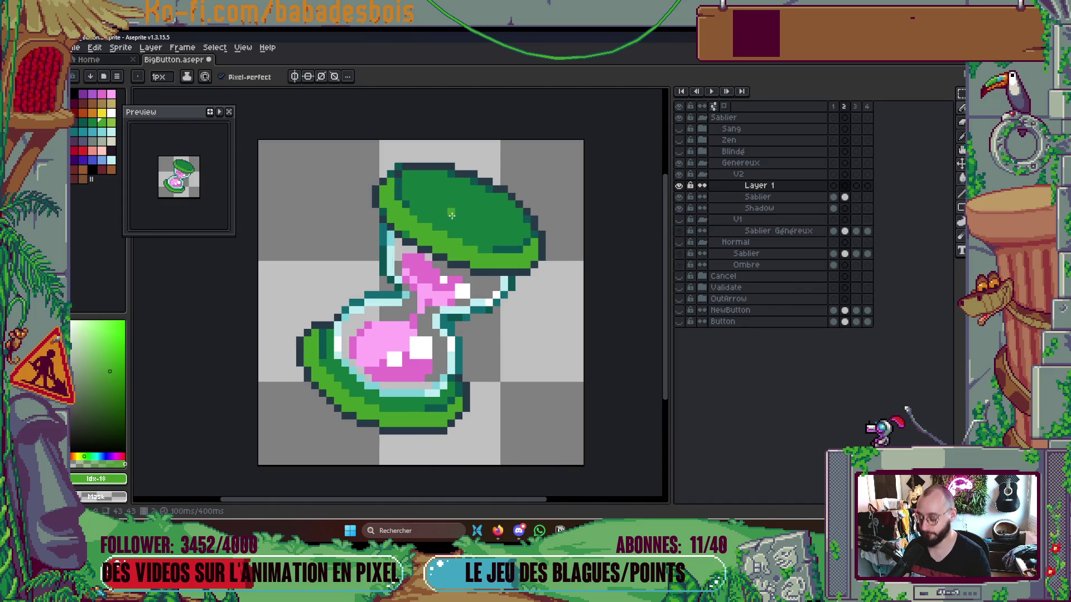
Paint a purple grape patch on the green top lid with a 2px brush
left_click(93, 95)
key("plus")
left_click(433, 208)
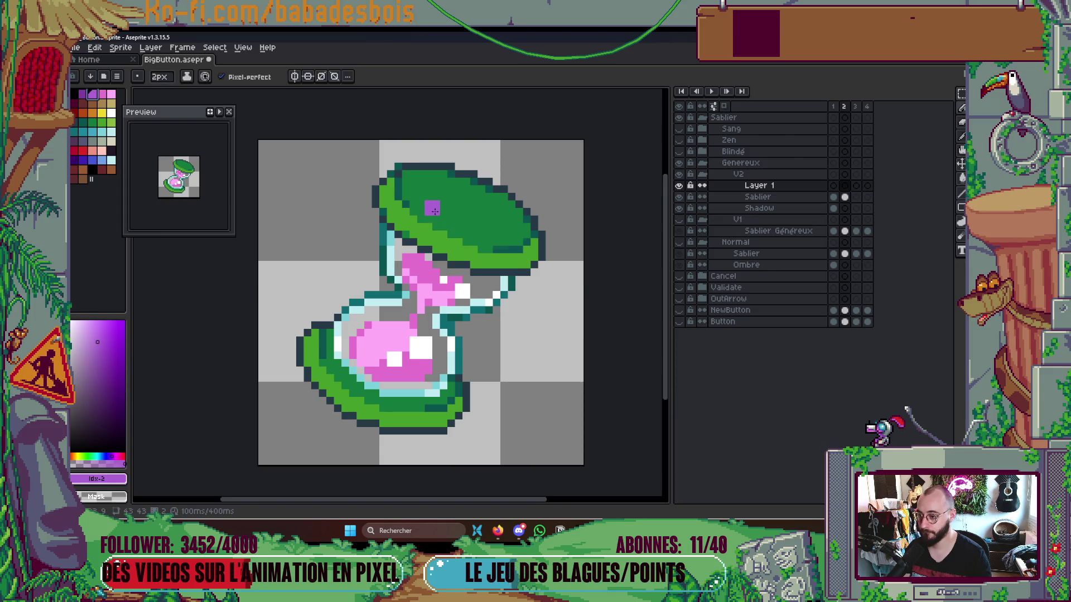
scroll(435, 211, "up", 1)
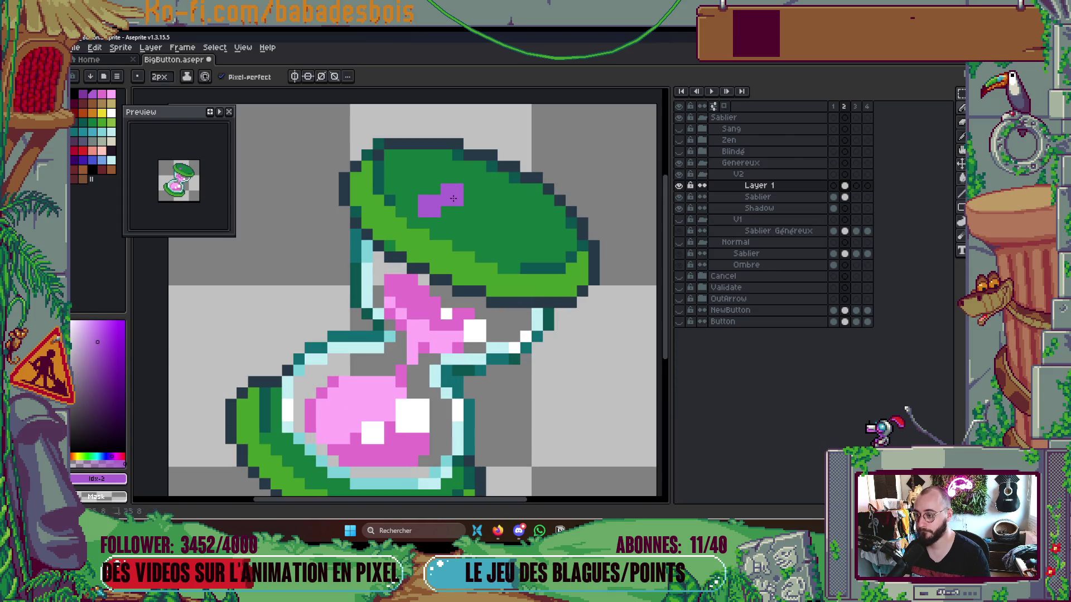
key("ctrl+z")
left_click_drag(435, 193, 457, 219)
left_click(468, 209)
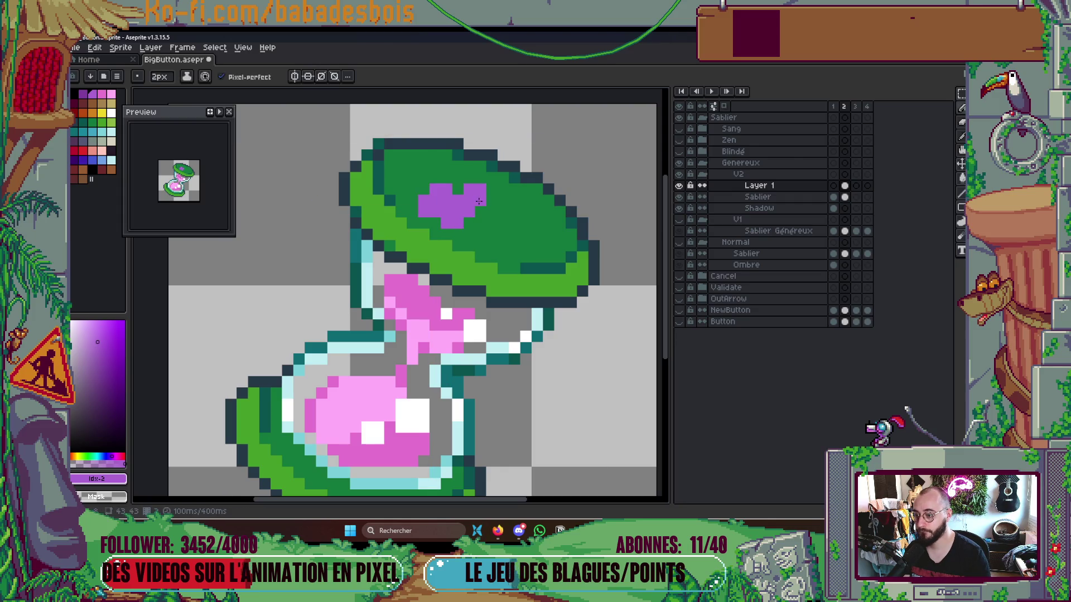
key("ctrl+z")
key("ctrl+z")
key("ctrl+z")
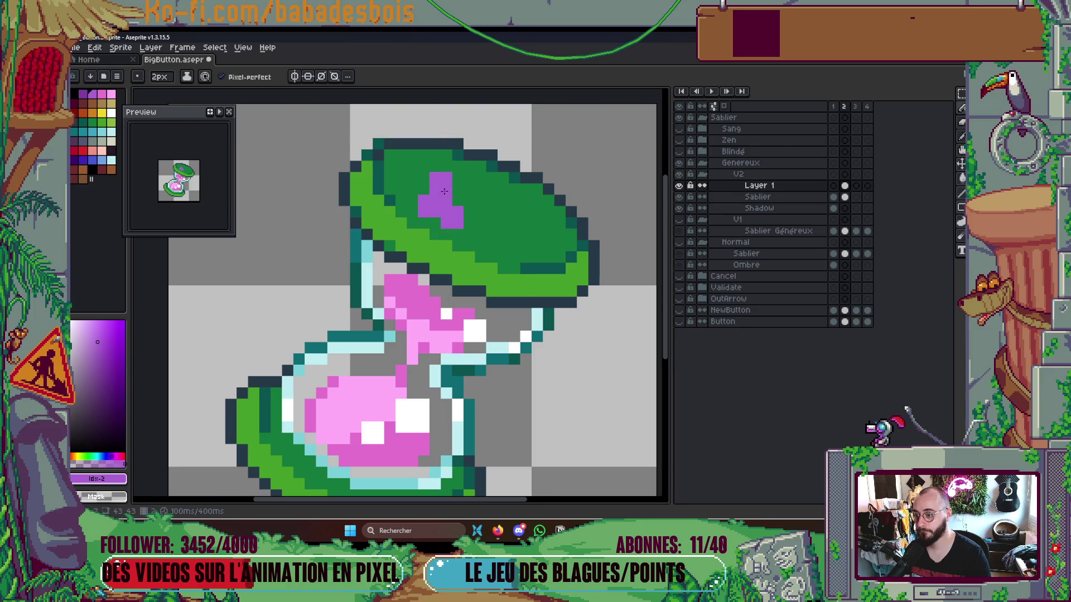
mouse_move(473, 212)
left_mouse_down()
mouse_move(475, 235)
mouse_move(492, 215)
left_mouse_up()
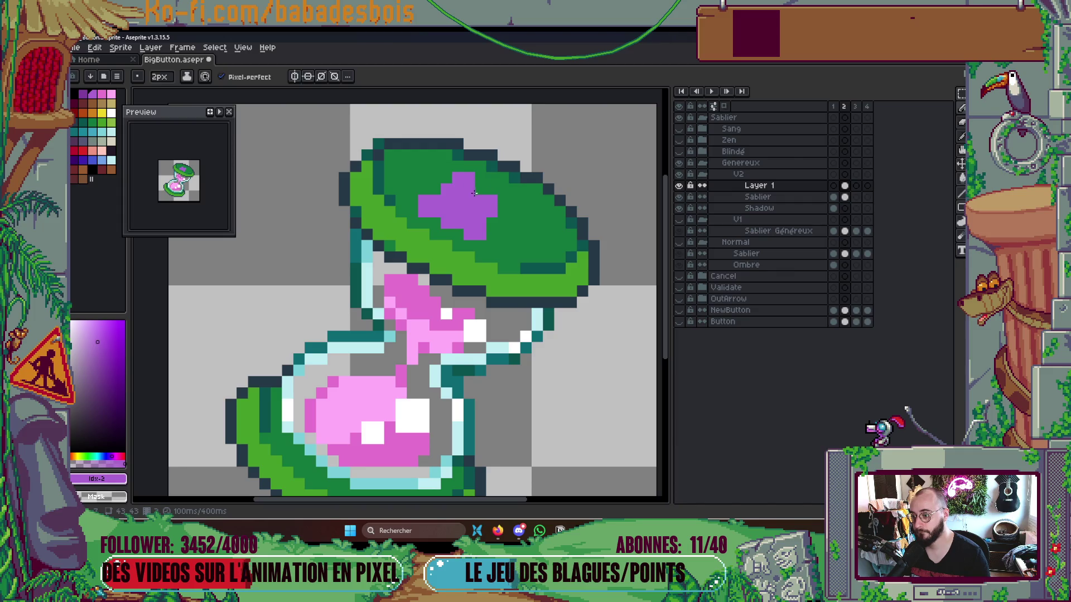
left_click_drag(503, 221, 516, 192)
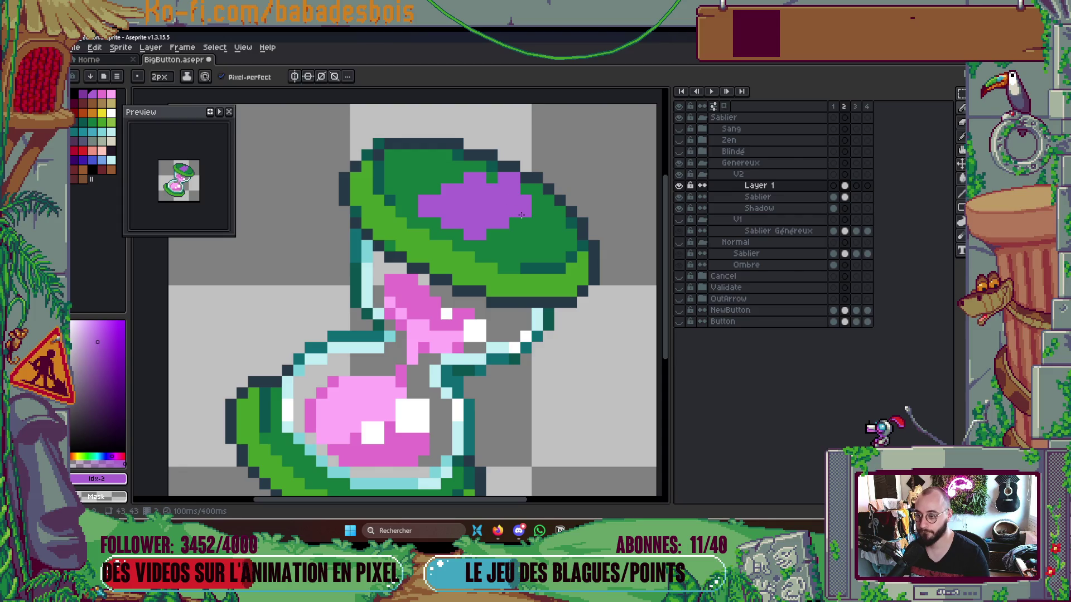
right_click(511, 229)
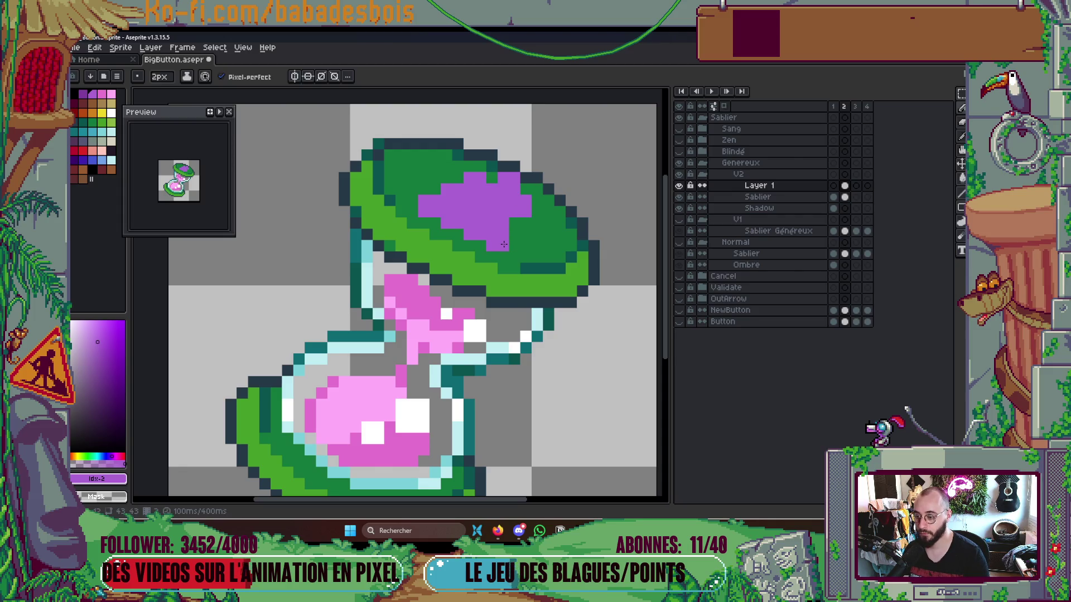
Switch to orange and enlarge the brush to 7px
scroll(511, 246, "down", 6)
scroll(581, 178, "up", 2)
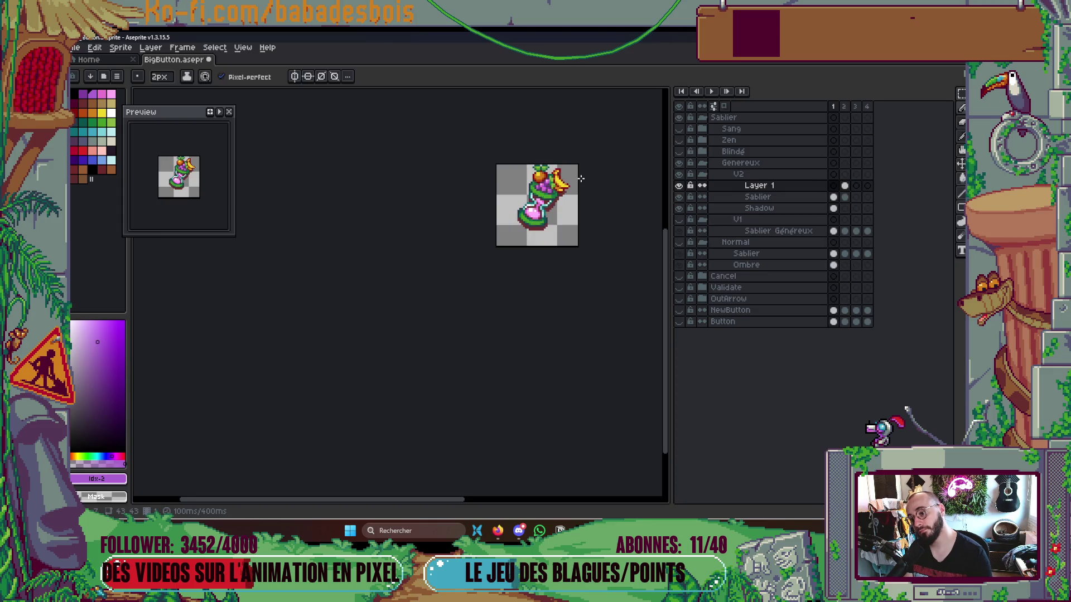
scroll(540, 182, "up", 2)
scroll(540, 181, "up", 2)
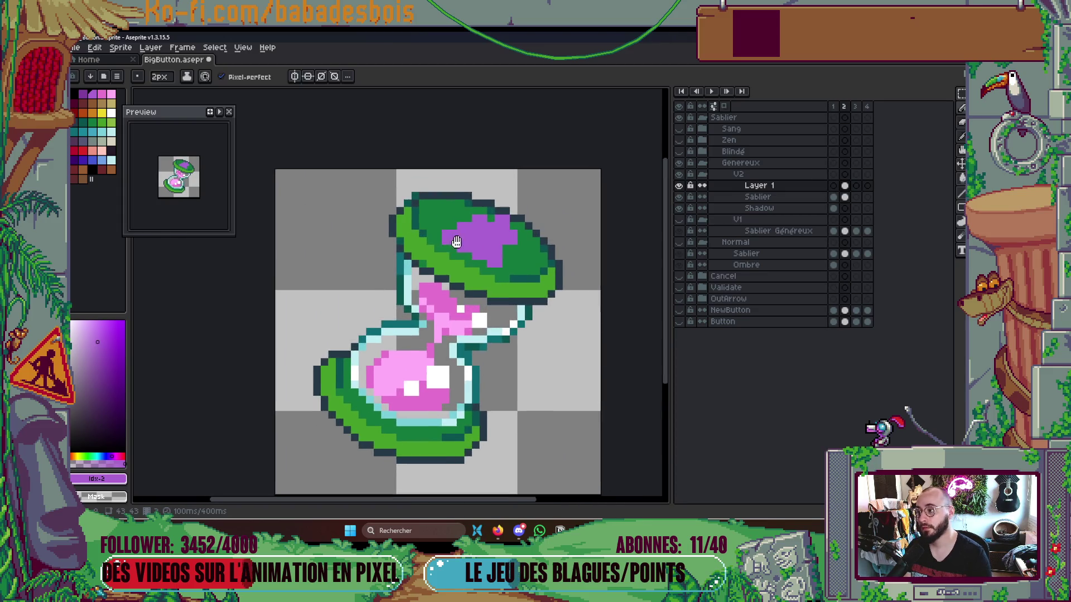
left_click(92, 112)
key("plus")
key("plus")
key("plus")
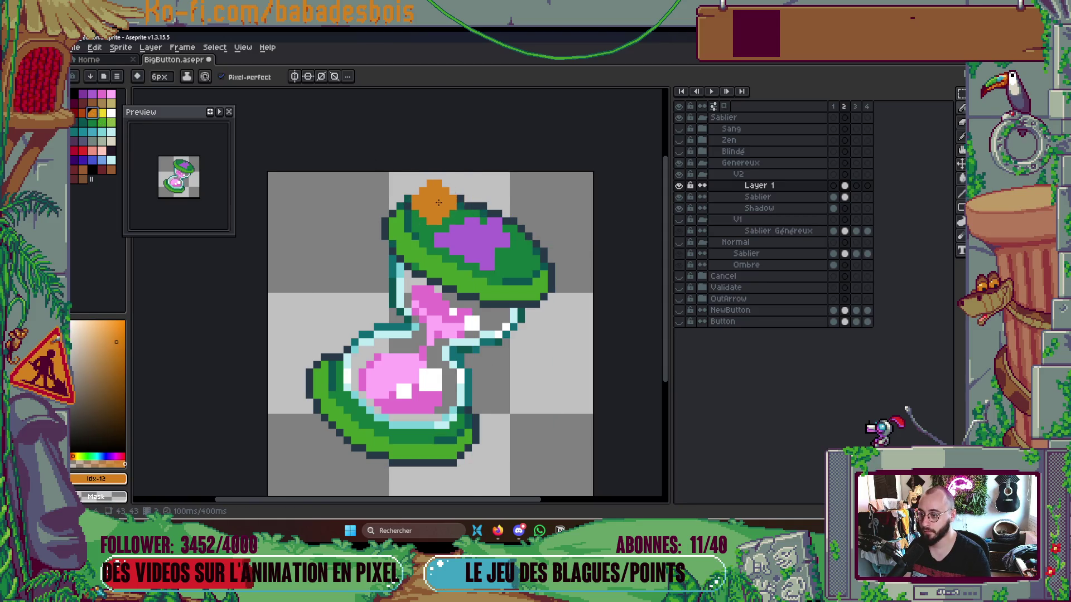
key("plus")
key("plus")
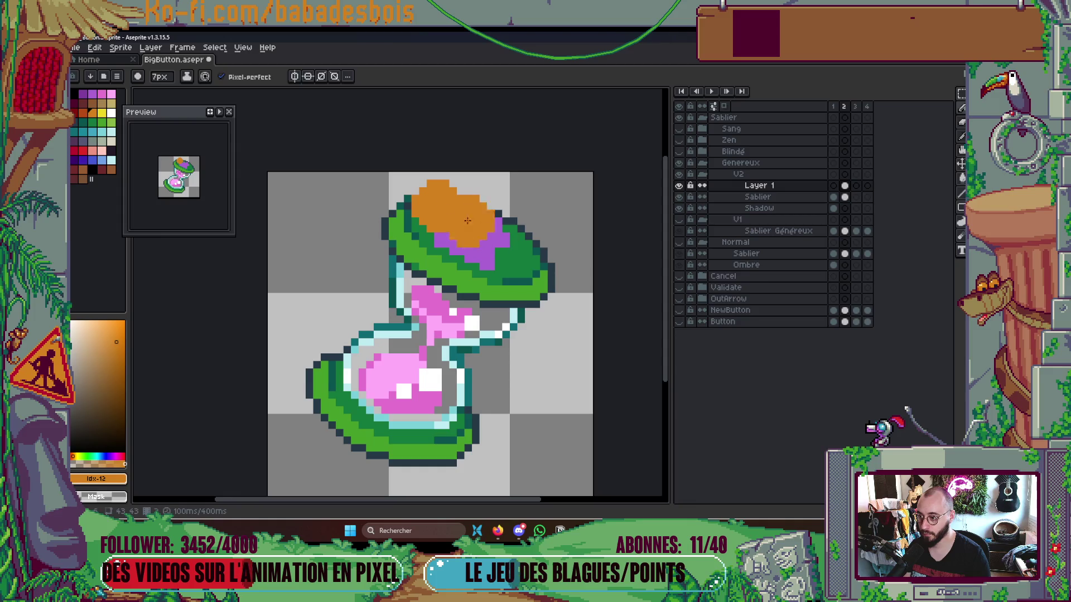
Draw a yellow banana on the lid's right with a 2px brush, comparing against the reference frame
key("Left")
key("Right")
key("Left")
key("Right")
scroll(558, 243, "up", 1)
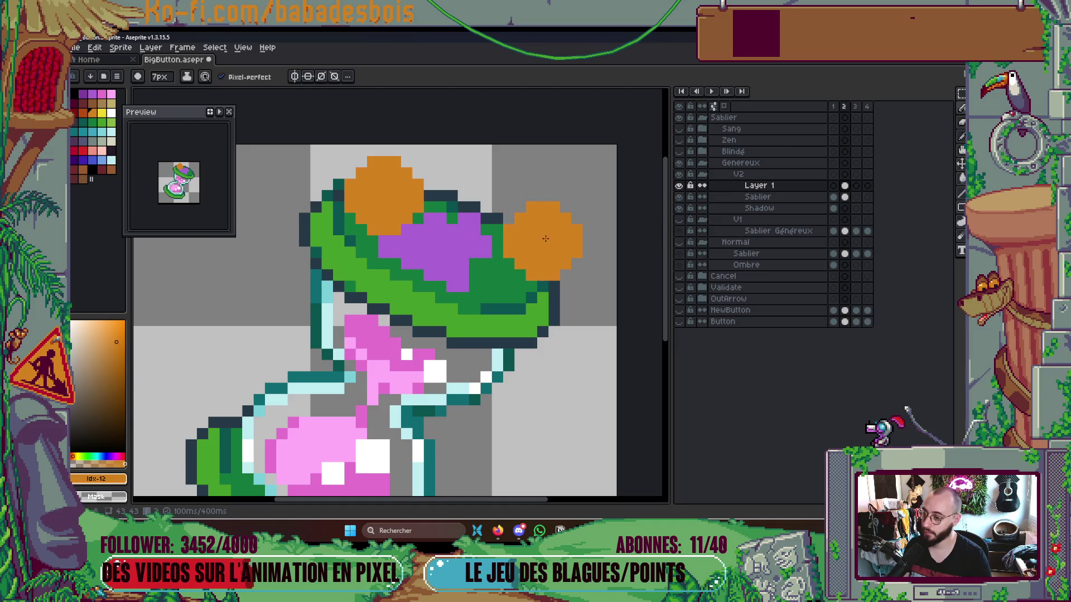
left_click(102, 113)
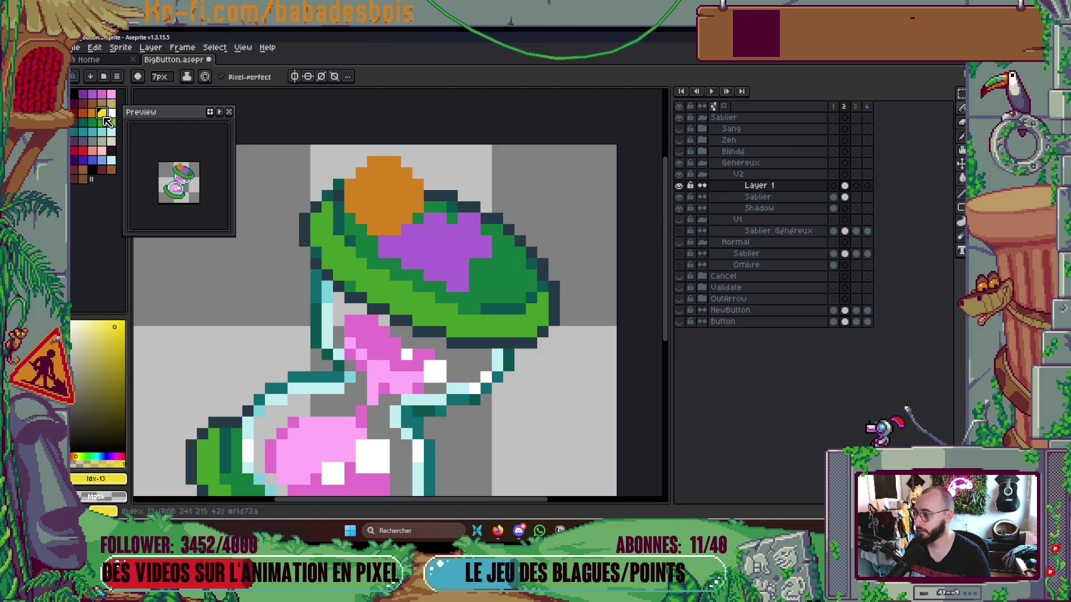
key("minus")
key("minus")
key("minus")
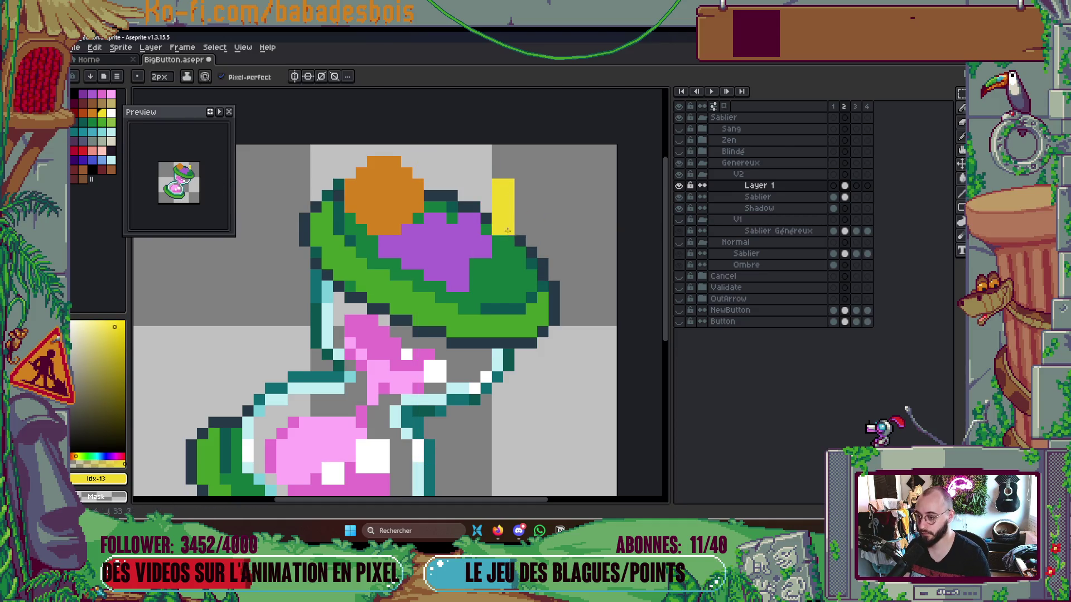
left_click(505, 202)
mouse_move(509, 232)
left_mouse_down()
mouse_move(530, 274)
mouse_move(569, 268)
left_mouse_up()
Paint 1px orange along the banana's side and lower edge, then sample the purple
scroll(572, 273, "down", 2)
scroll(574, 274, "up", 2)
scroll(575, 274, "up", 1)
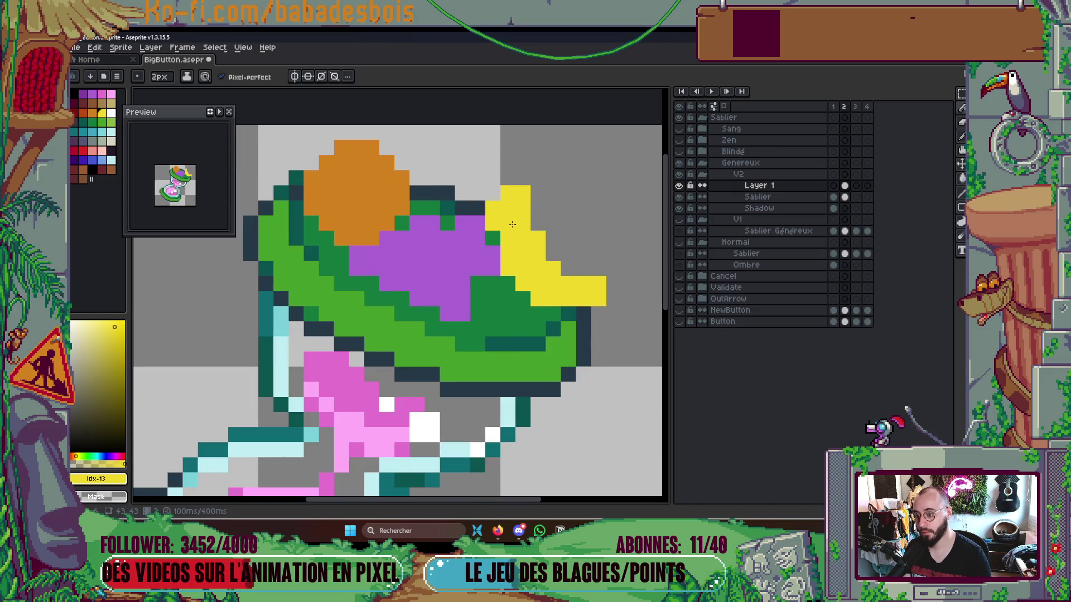
left_click(92, 113)
key("minus")
left_click_drag(492, 205, 493, 234)
mouse_move(493, 284)
left_mouse_down()
mouse_move(552, 314)
mouse_move(528, 315)
left_mouse_up()
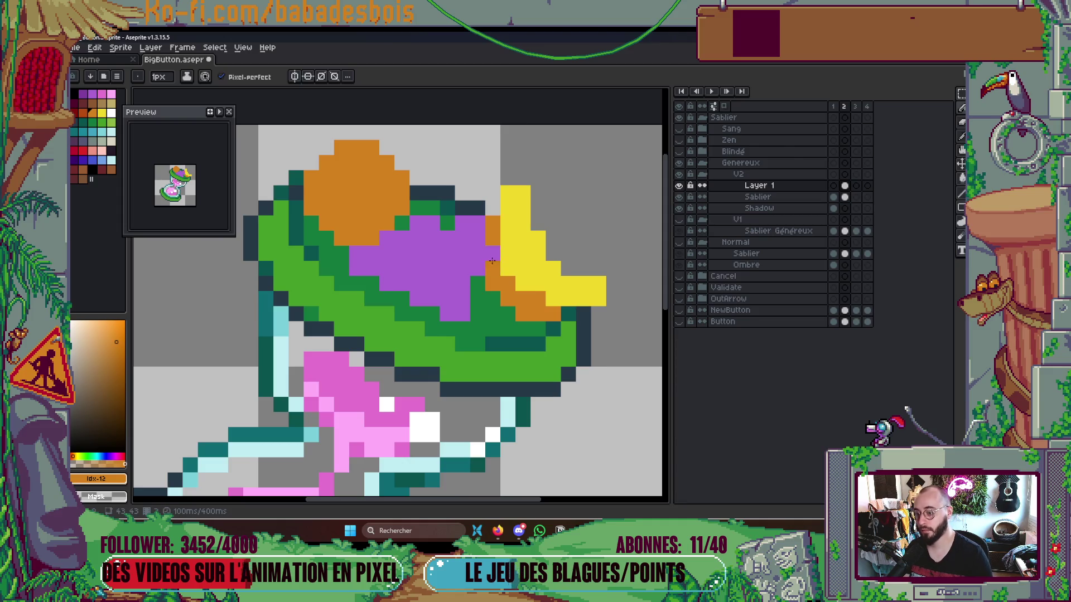
left_click(470, 274, "alt")
scroll(478, 291, "down", 5)
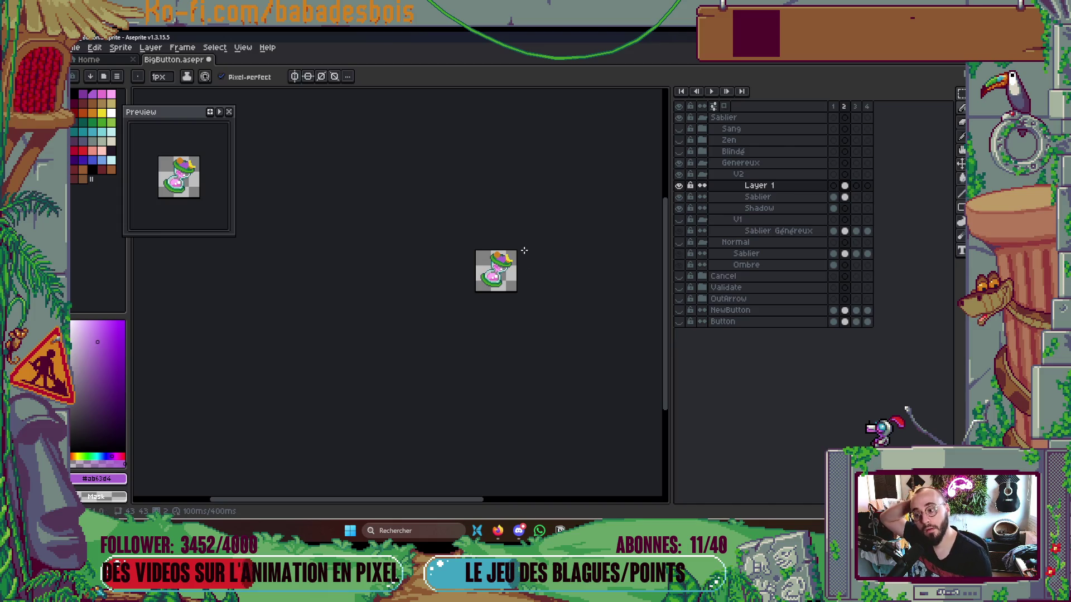
Save the sprite file
scroll(525, 251, "up", 5)
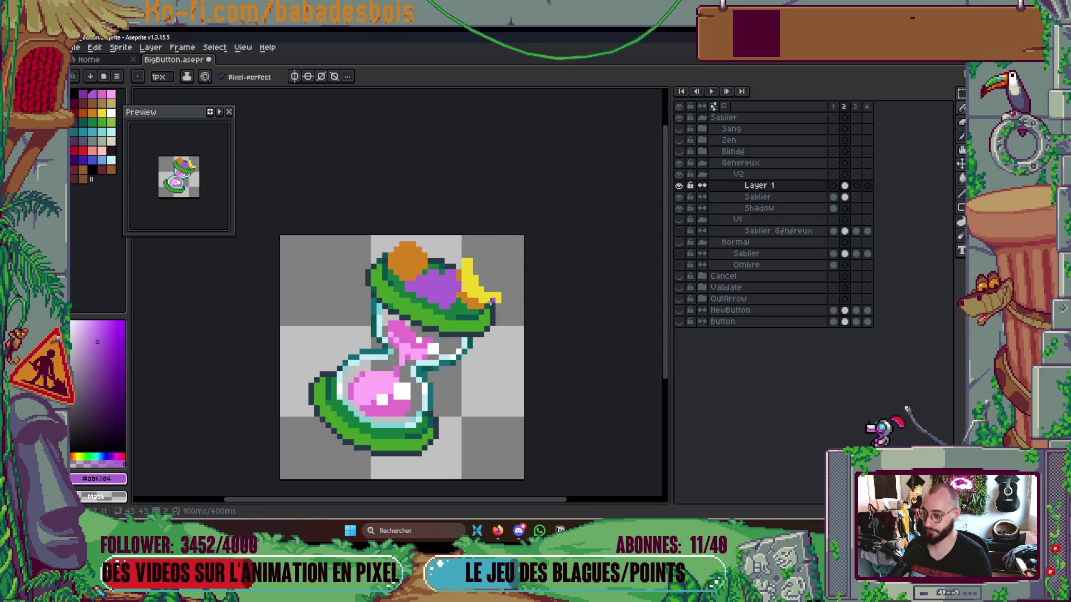
scroll(492, 301, "up", 2)
key("ctrl+s")
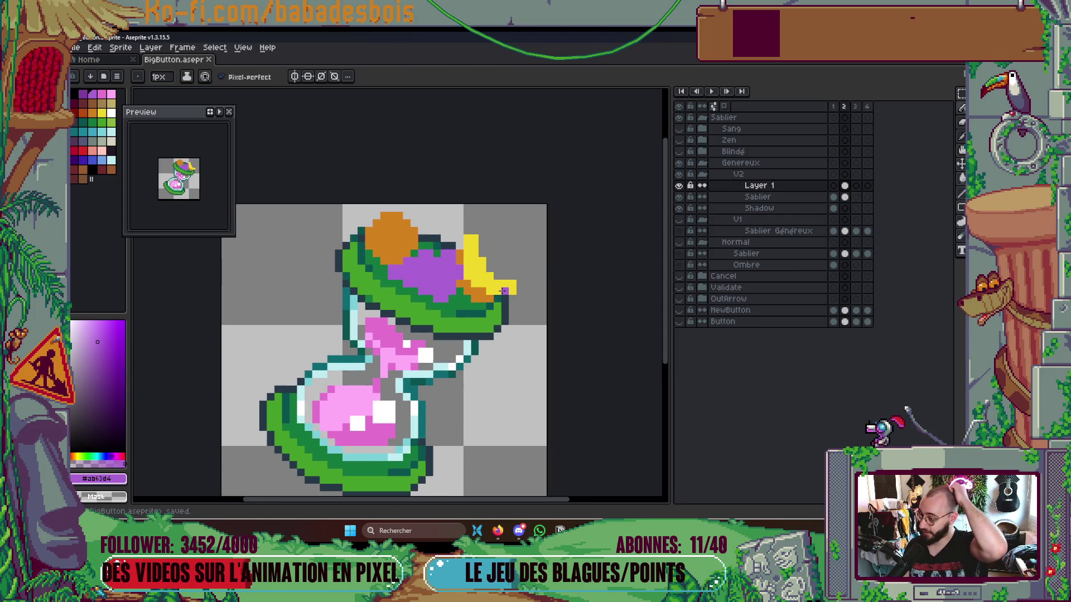
scroll(503, 290, "down", 2)
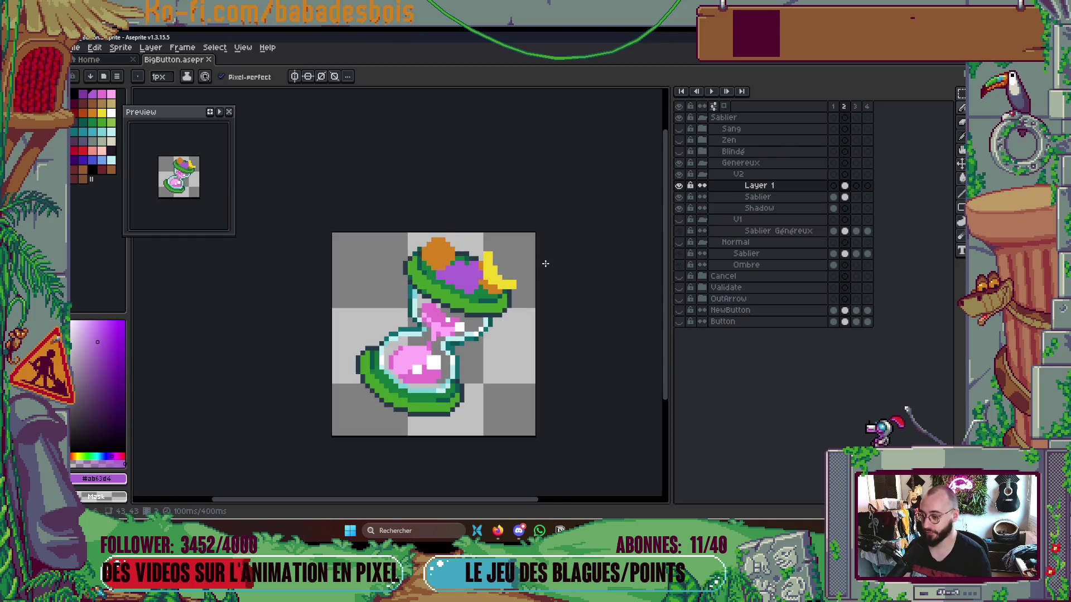
Add 5px borders to the left, top, right and bottom of the canvas, then save
key("ctrl+alt+c")
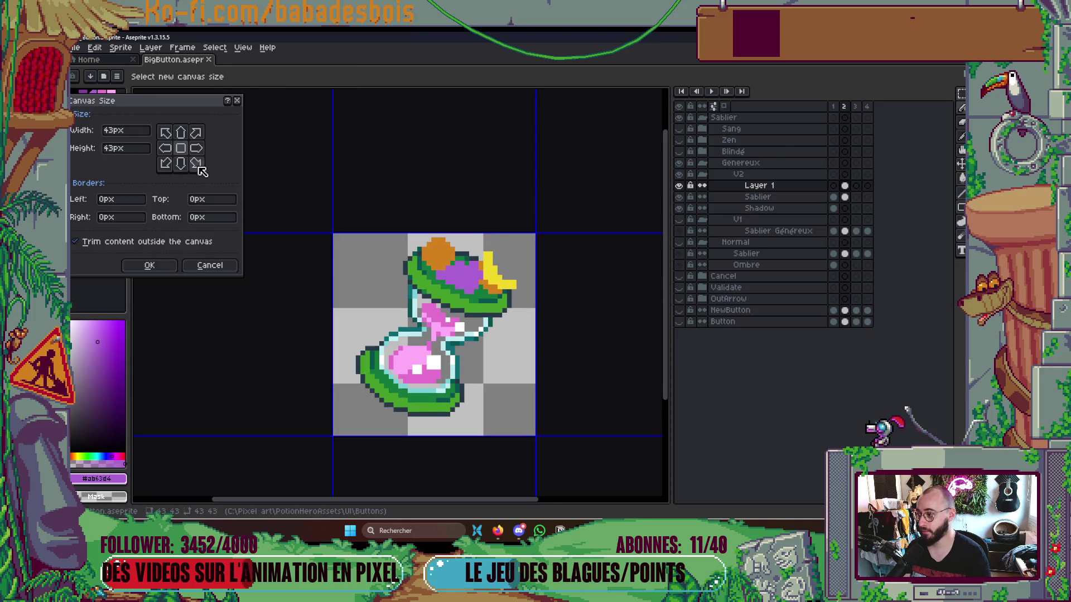
left_click(135, 203)
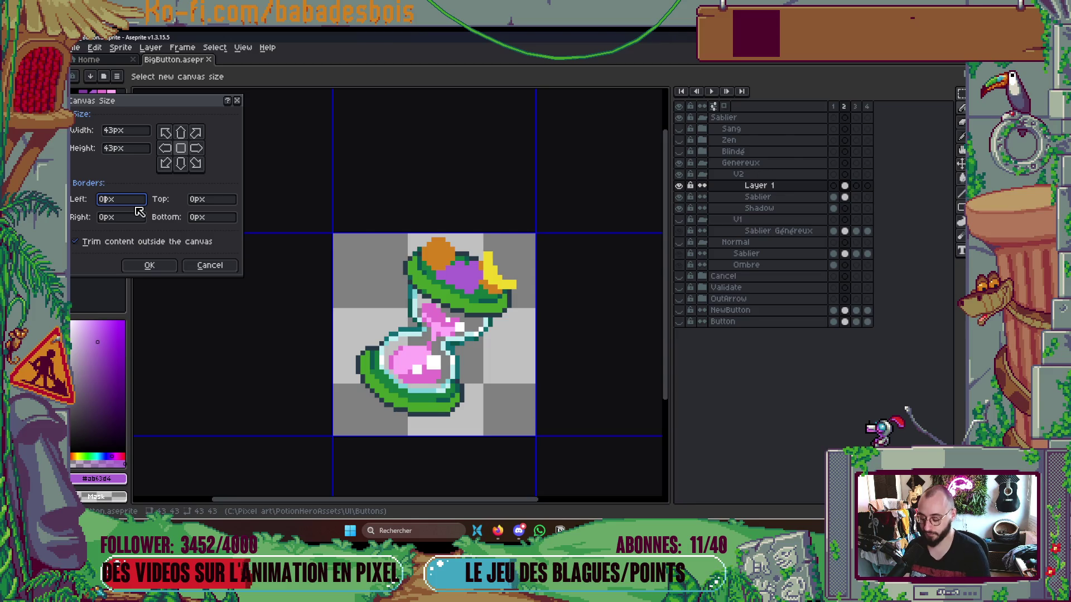
type("5")
key("Tab")
type("5")
key("Tab")
type("5")
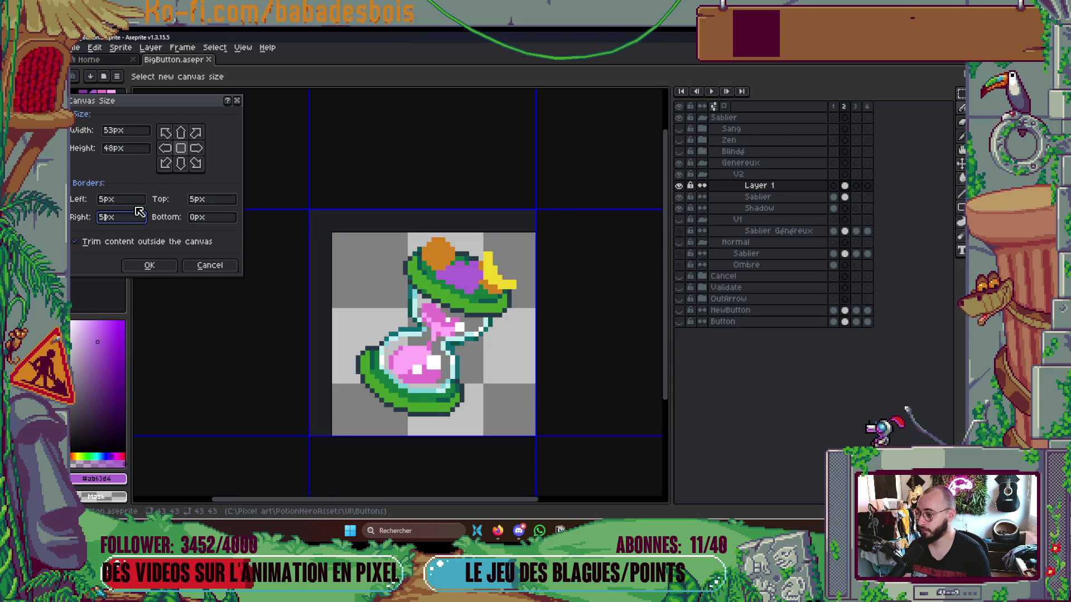
key("Tab")
type("5")
key("Return")
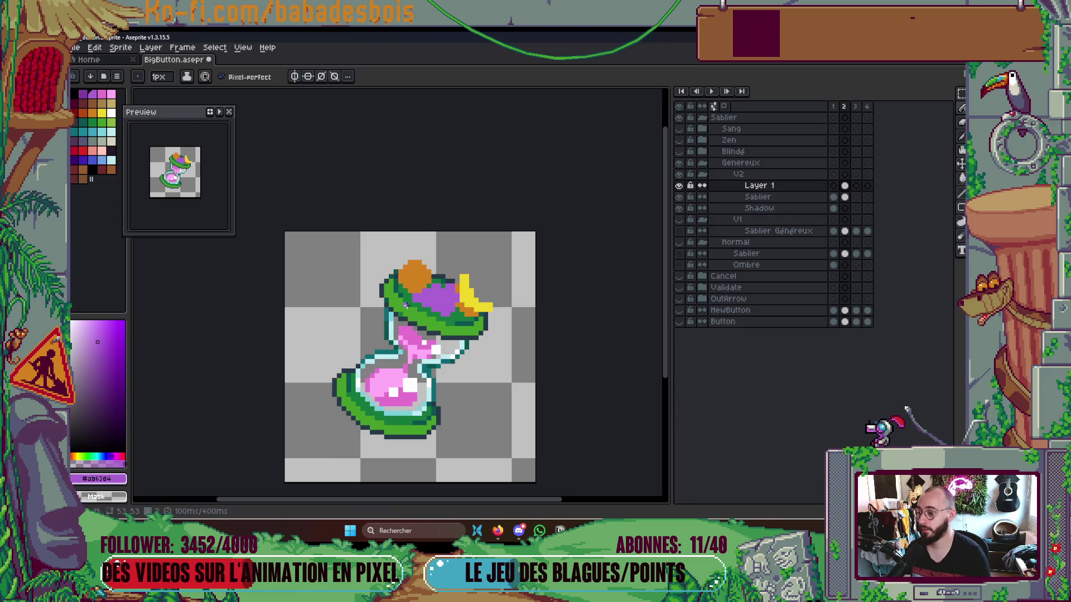
key("ctrl+s")
key("b")
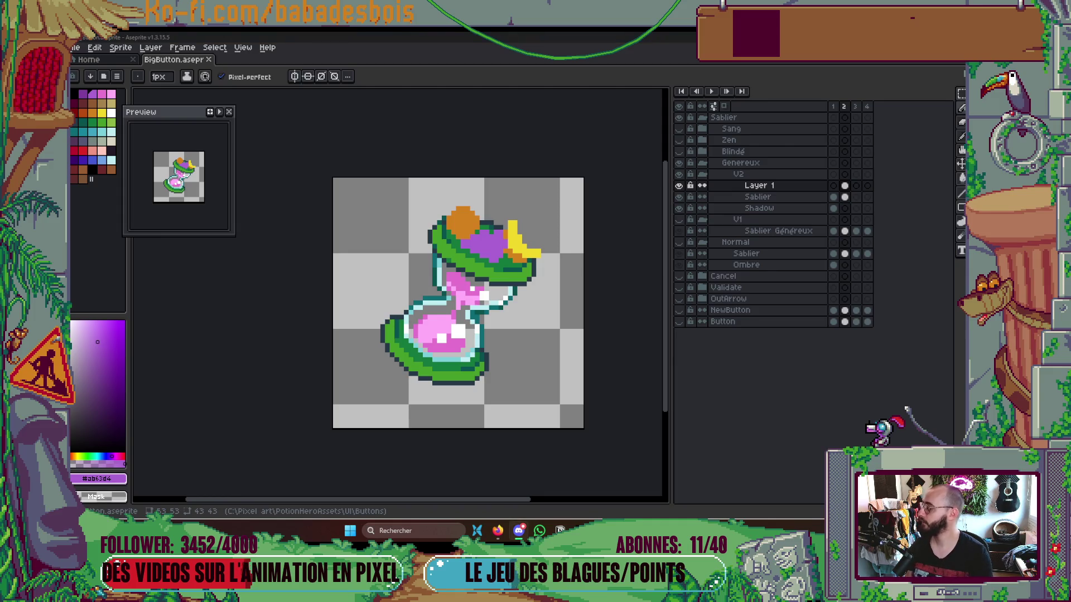
Sample the dark red outline colour from the other frame with the eyedropper
left_click_drag(416, 289, 391, 254)
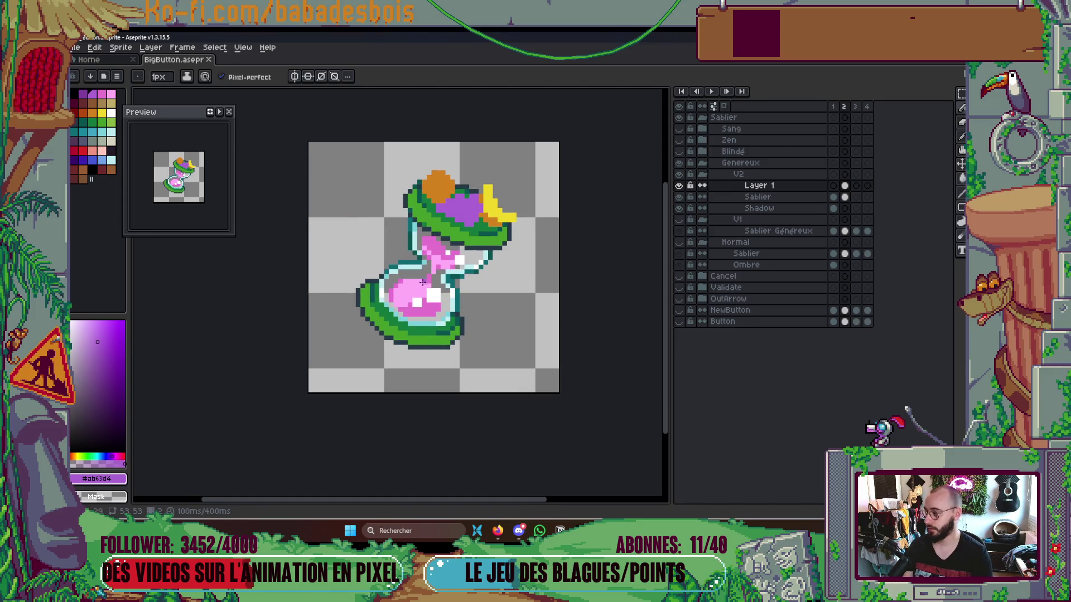
scroll(463, 197, "up", 3)
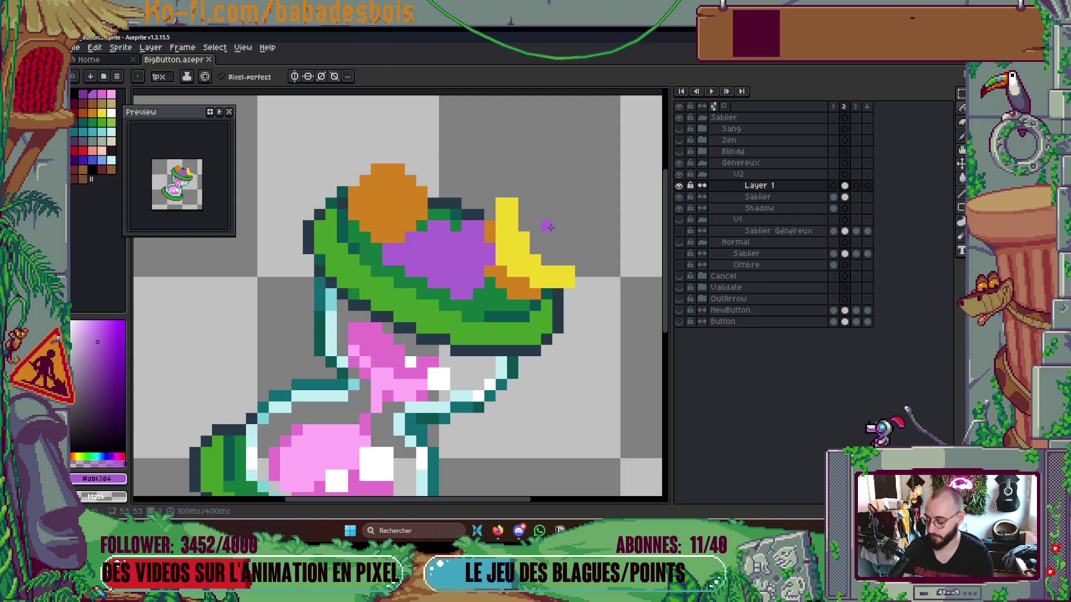
key("i")
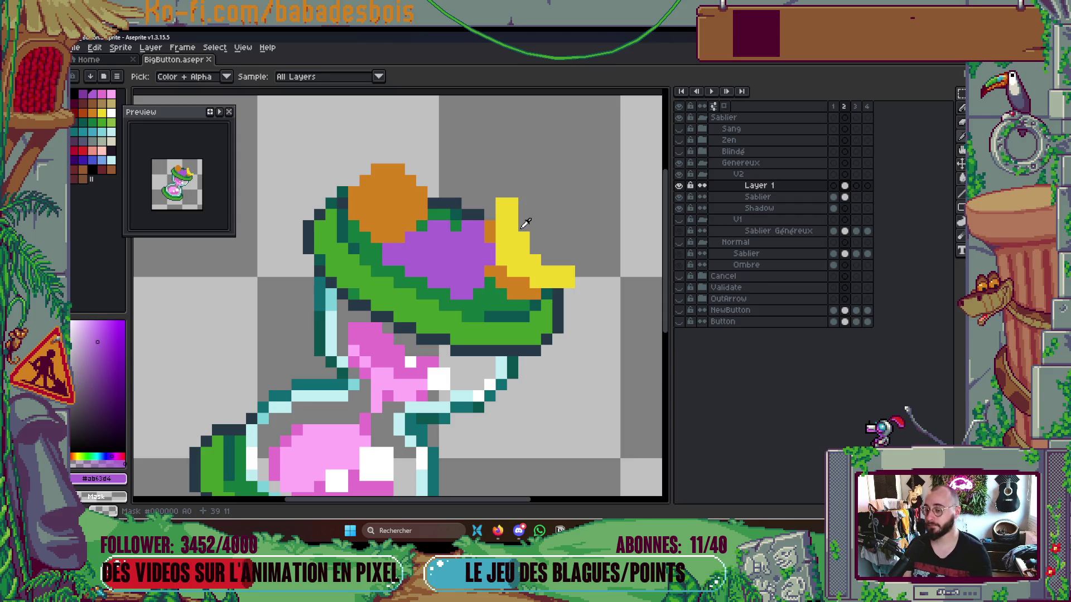
key("Left")
key("Right")
key("Left")
left_click(533, 251)
key("Right")
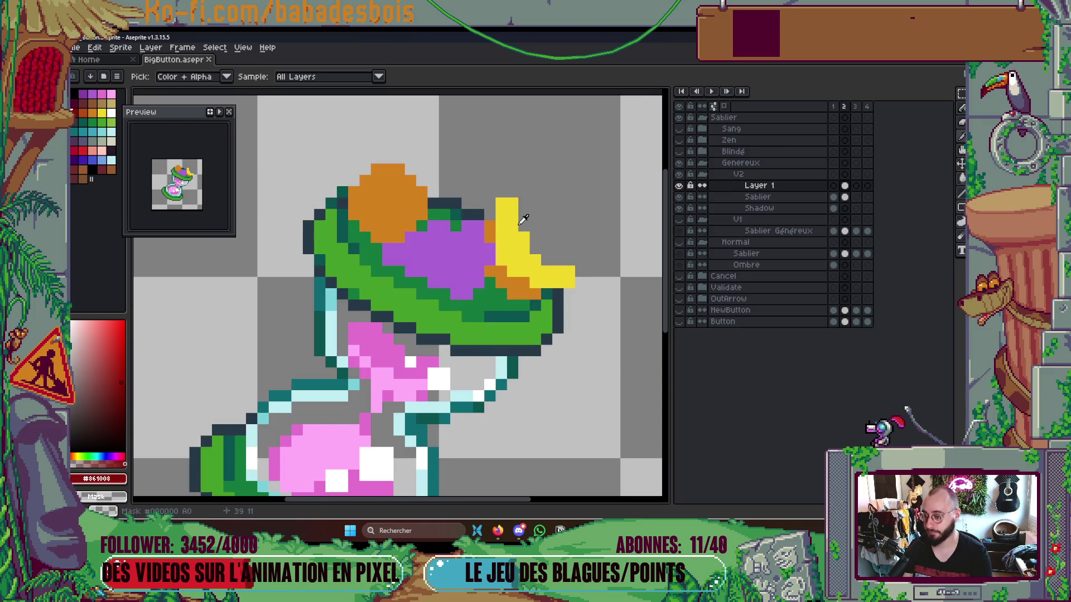
scroll(530, 217, "up", 1)
key("b")
Outline the banana's top in dark red and fill gaps inside it with yellow
left_click_drag(522, 223, 525, 207)
key("Left")
key("Right")
left_click(538, 207)
key("ctrl+z")
left_click(515, 200)
mouse_move(513, 178)
left_mouse_down()
mouse_move(526, 150)
mouse_move(465, 165)
mouse_move(502, 176)
mouse_move(511, 164)
mouse_move(480, 210)
left_mouse_up()
left_click(505, 209, "alt")
left_click(470, 191, "alt")
Outline the banana's right and bottom edges in dark red and recolour a stray orange pixel
mouse_move(541, 240)
left_mouse_down()
mouse_move(558, 270)
mouse_move(612, 298)
mouse_move(601, 289)
left_mouse_up()
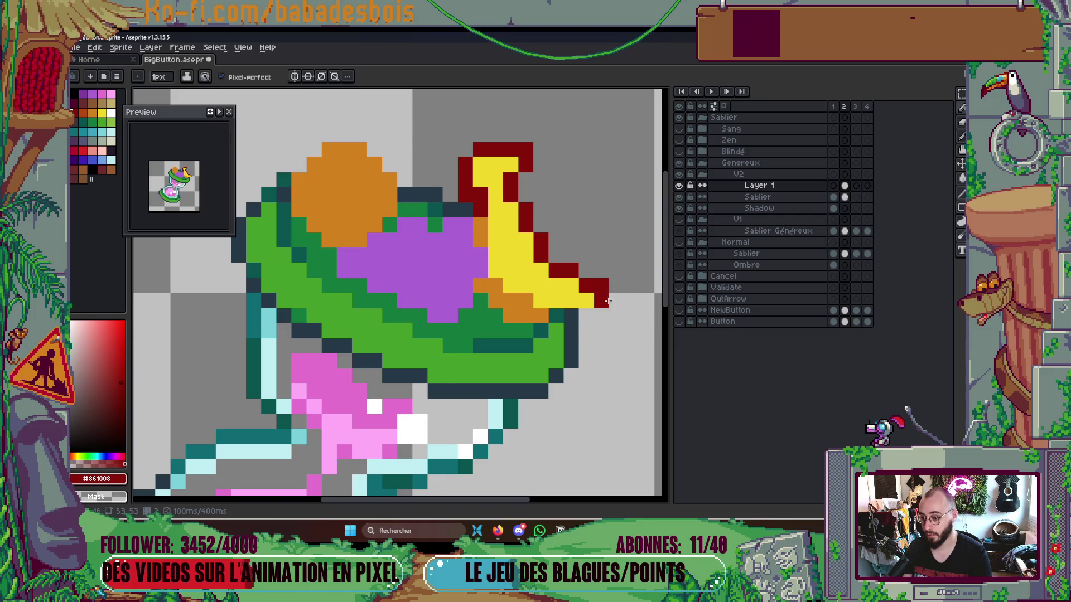
mouse_move(586, 315)
left_mouse_down()
mouse_move(493, 332)
mouse_move(475, 301)
left_mouse_up()
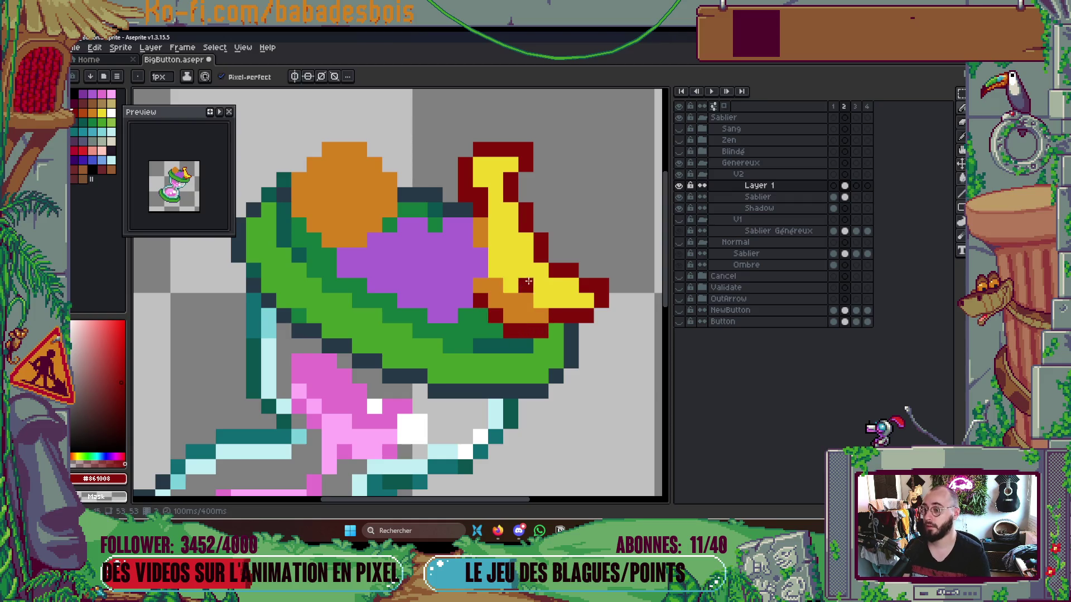
key("minus")
key("minus")
key("minus")
scroll(558, 319, "up", 2)
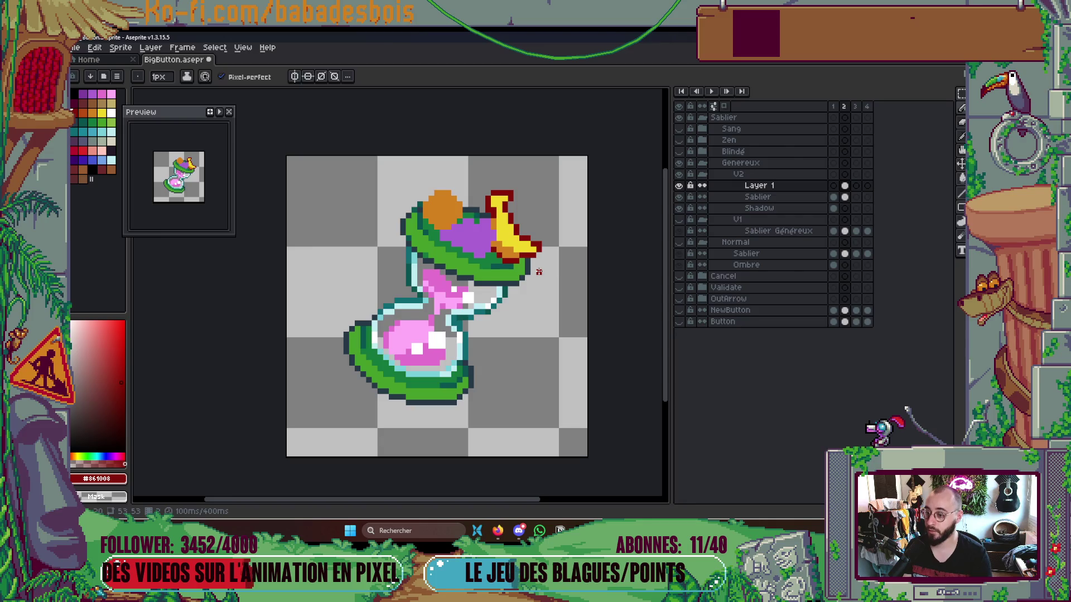
scroll(539, 272, "up", 3)
left_click(462, 218)
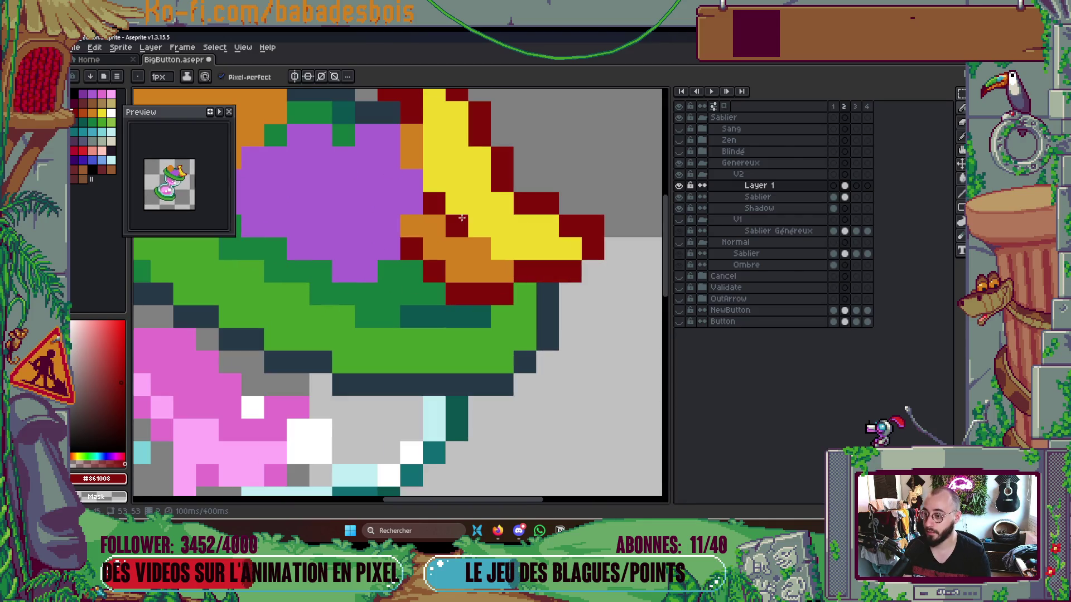
scroll(462, 217, "down", 3)
key("Left")
scroll(470, 212, "up", 3)
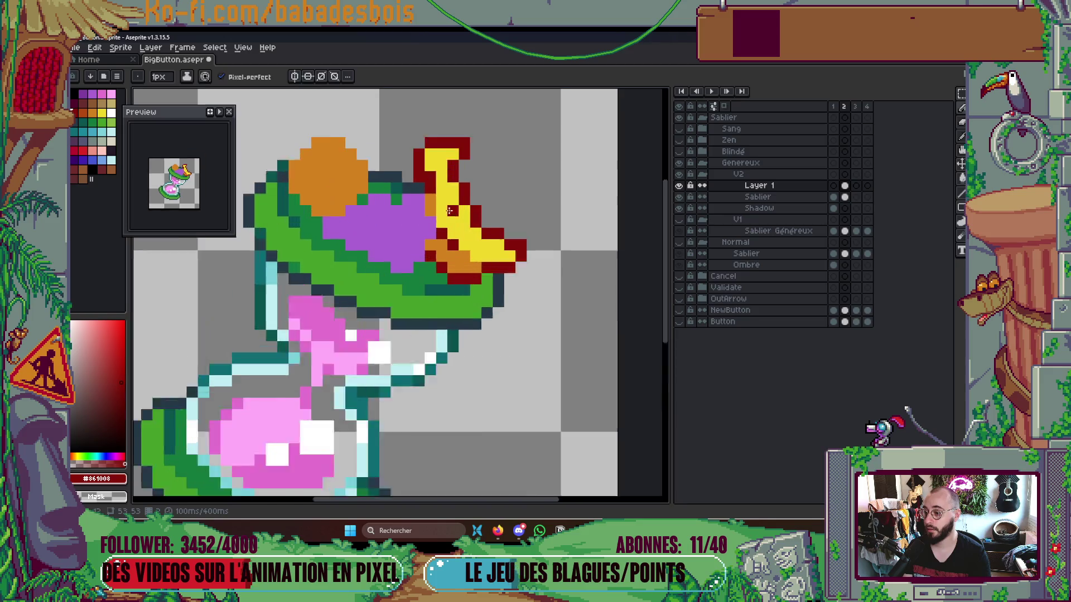
scroll(514, 206, "left", 5)
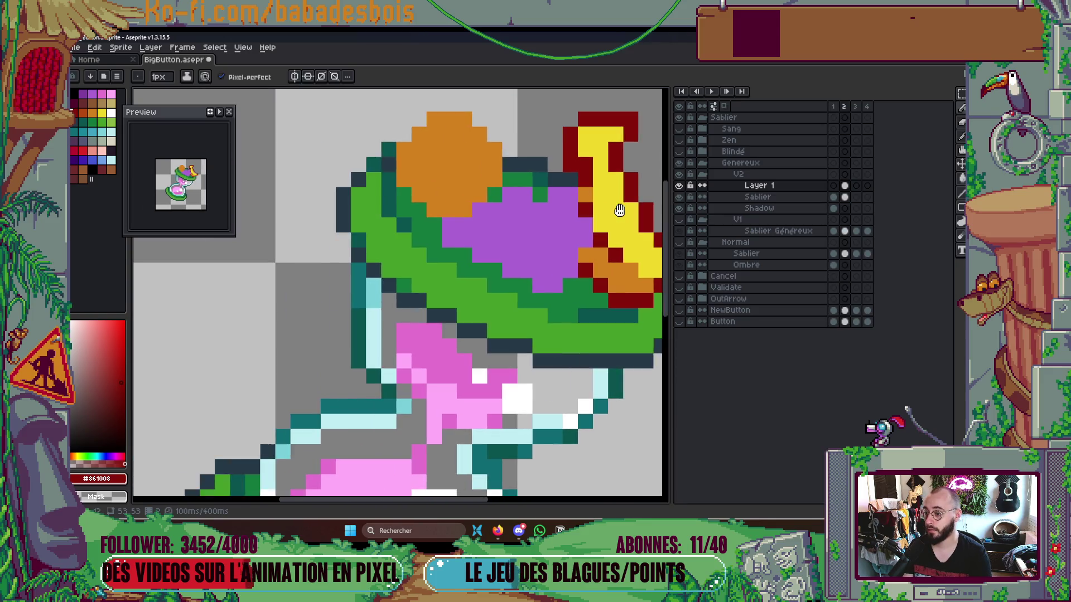
Outline the grape cluster's bottom, left, top and right edges in dark magenta
left_click(73, 138)
mouse_move(567, 282)
left_mouse_down()
mouse_move(550, 300)
mouse_move(512, 286)
left_mouse_up()
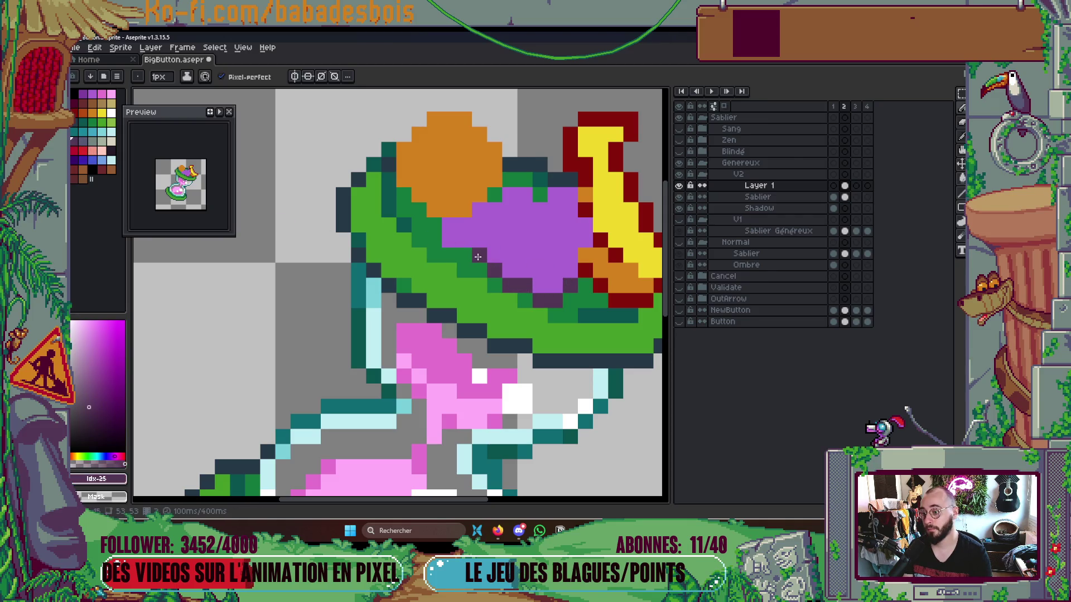
mouse_move(472, 257)
left_mouse_down()
mouse_move(449, 257)
mouse_move(434, 224)
mouse_move(449, 209)
mouse_move(571, 181)
left_mouse_up()
scroll(502, 224, "right", 3)
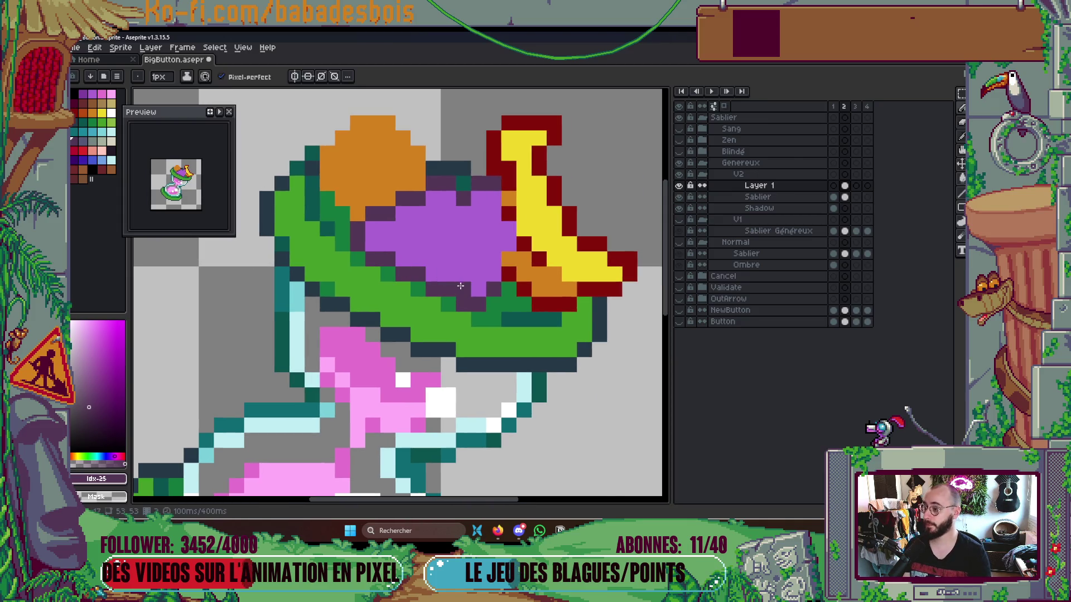
left_click(509, 275)
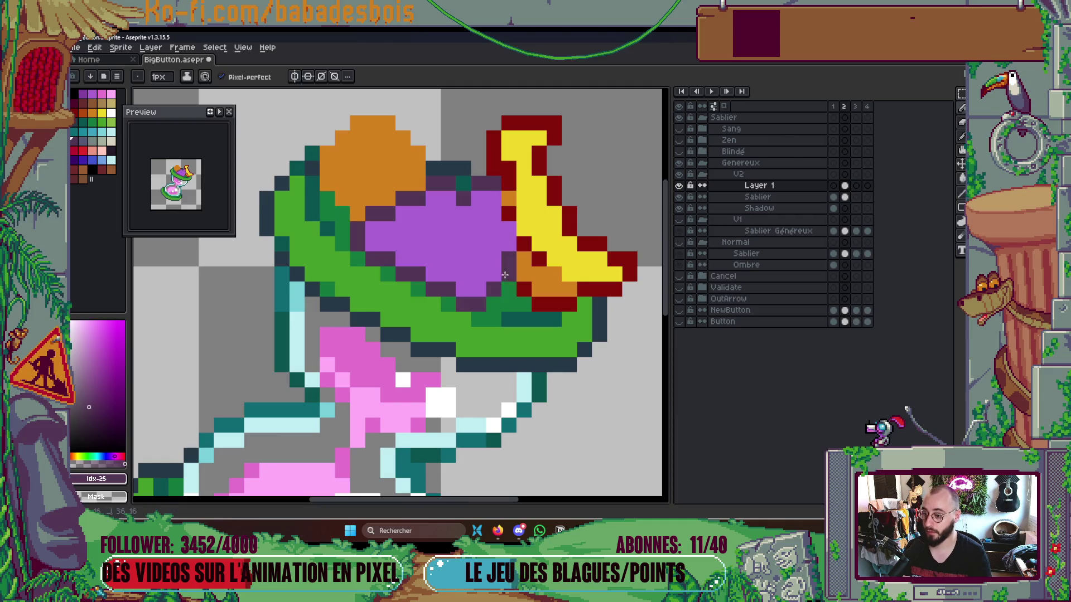
left_click_drag(524, 243, 518, 227)
scroll(518, 228, "down", 6)
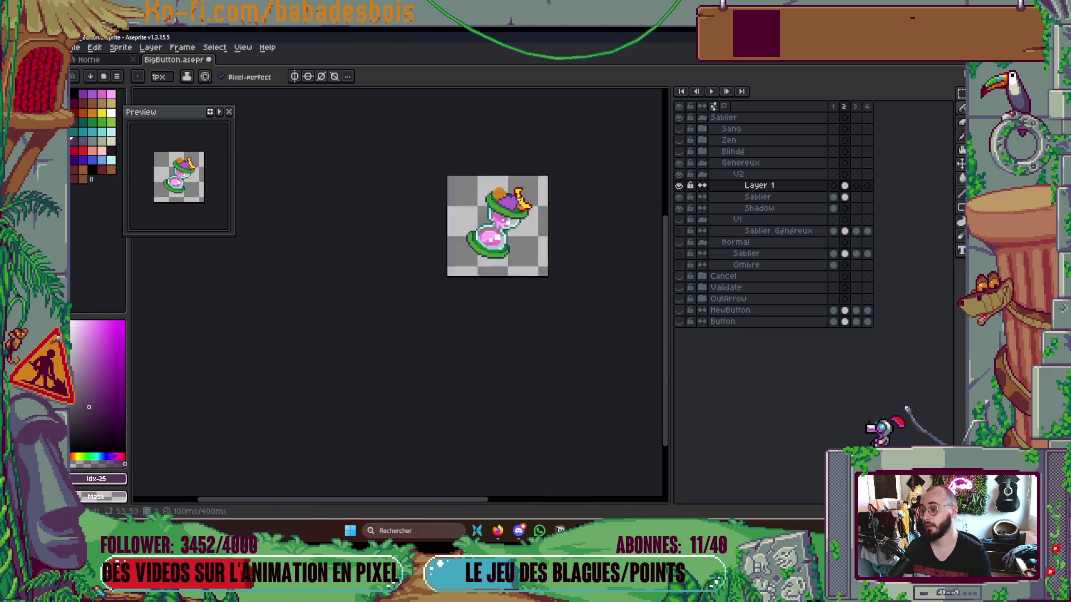
scroll(441, 231, "up", 5)
scroll(441, 231, "up", 2)
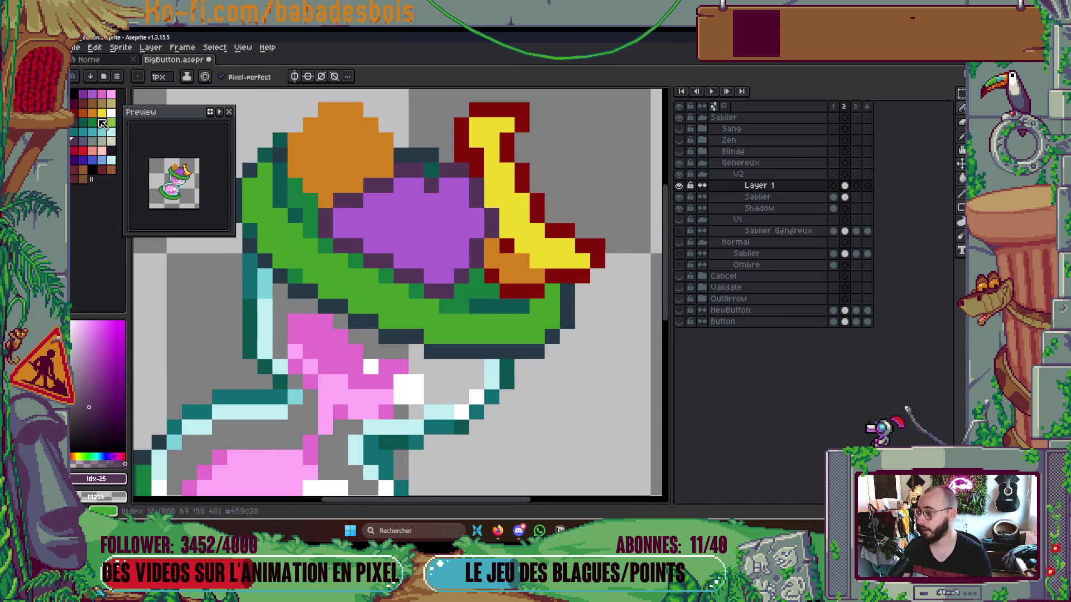
Sample the grape purple, step to a darker shade, and place dark purple shading pixels on the grapes
left_click(377, 249, "alt")
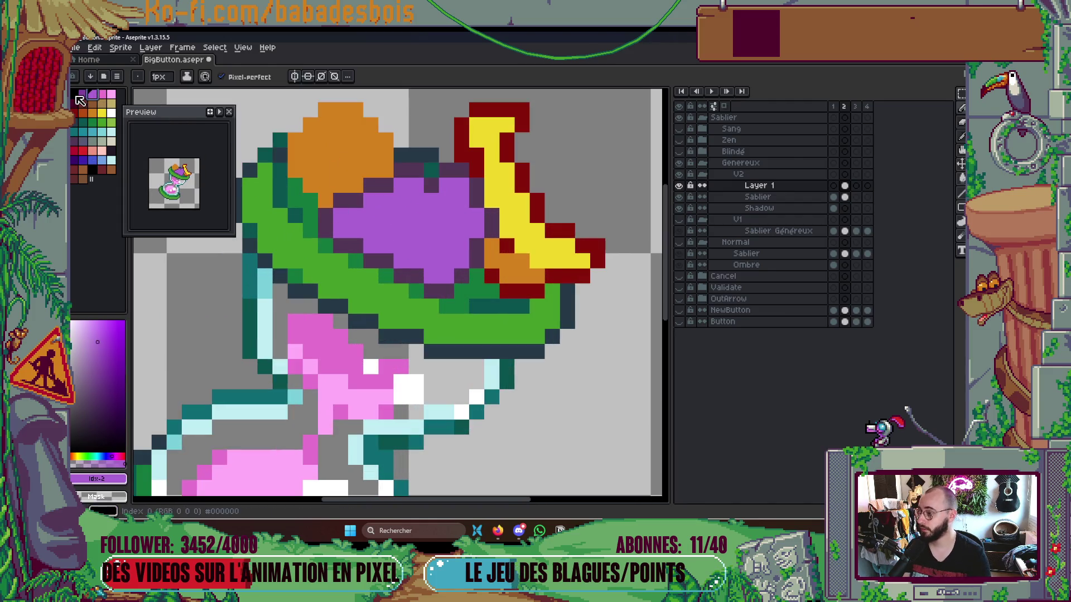
key("9")
left_click(375, 226)
key("ctrl+z")
left_click(369, 242)
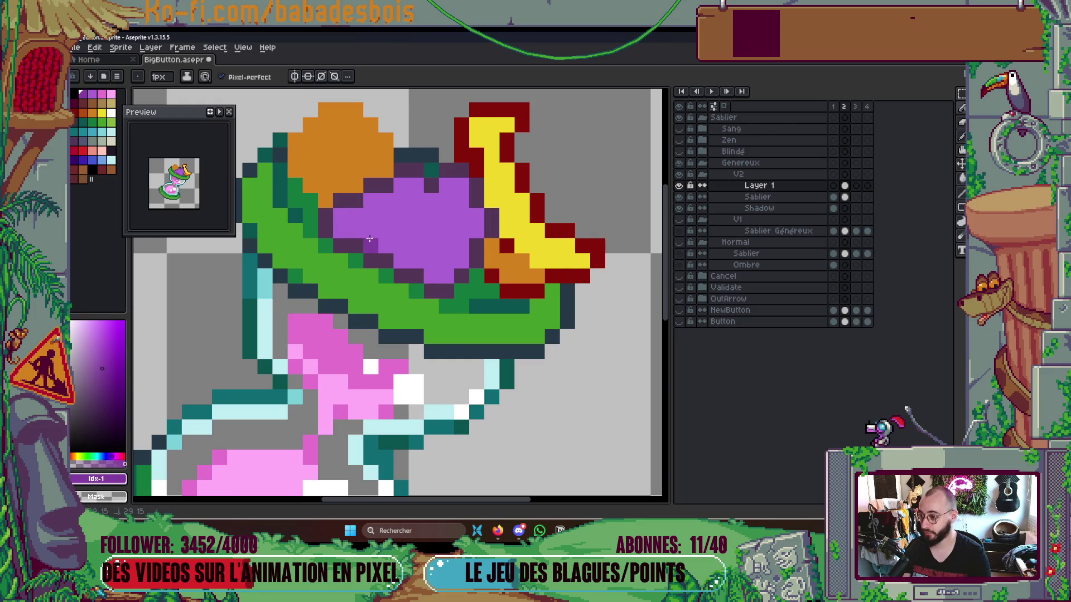
left_click(397, 256)
key("ctrl+z")
left_click(379, 248)
Add more dark purple shading across the grapes, then repaint a few pixels with the mid purple
left_click(371, 231)
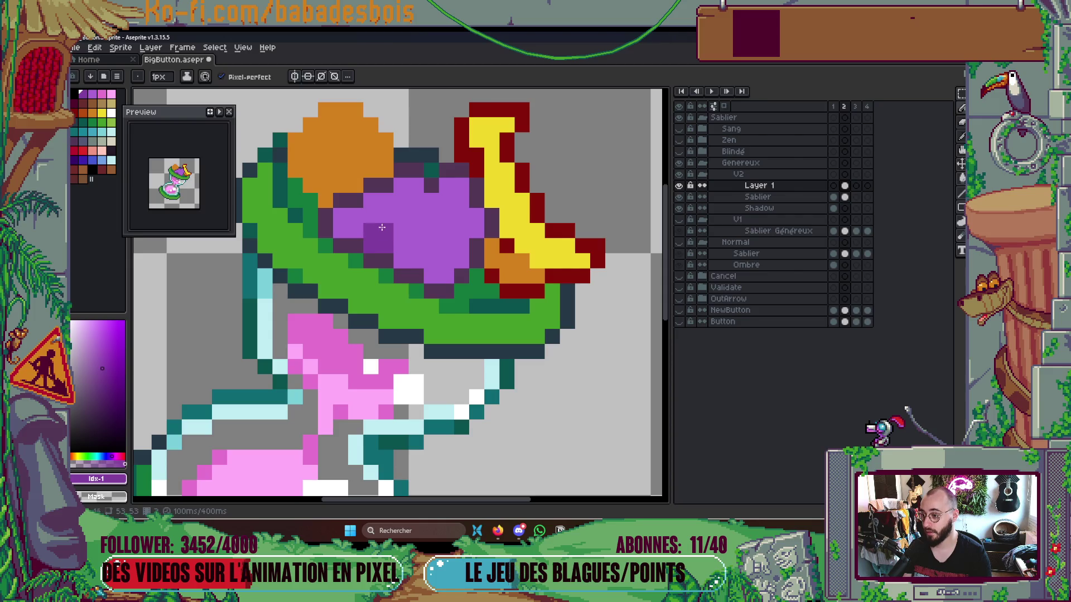
left_click(399, 265)
key("ctrl+z")
left_click(401, 230)
left_click(416, 230)
left_click(429, 252)
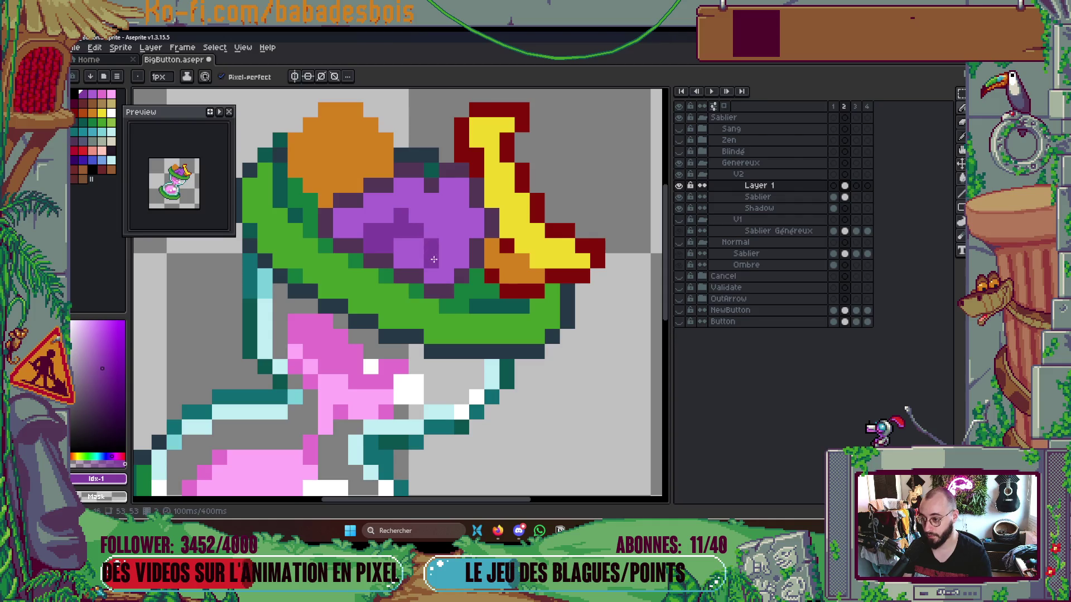
left_click_drag(462, 262, 448, 229)
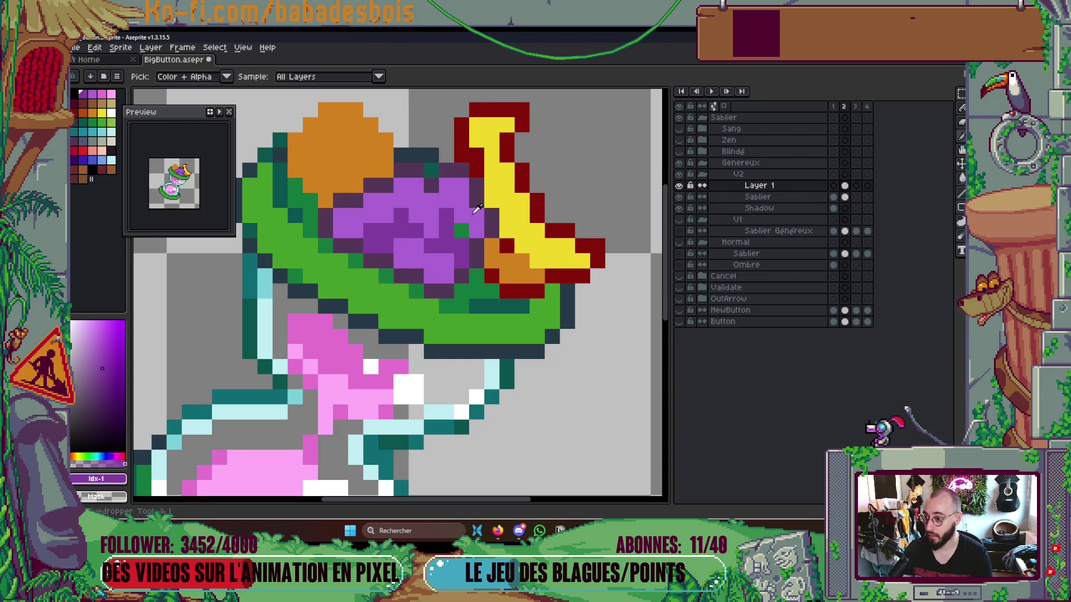
left_click(446, 222, "alt")
left_click(431, 221)
Repaint a few grape pixels mid purple and dot pink highlights on the grape tops
key("ctrl+z")
left_click_drag(476, 201, 459, 215)
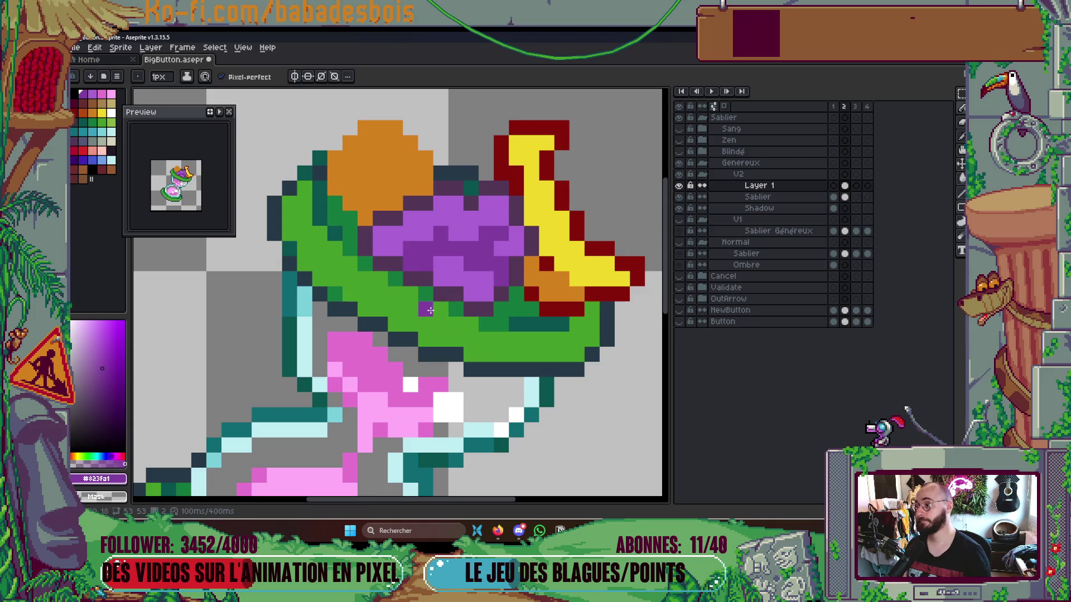
scroll(338, 216, "up", 3)
left_click(111, 93)
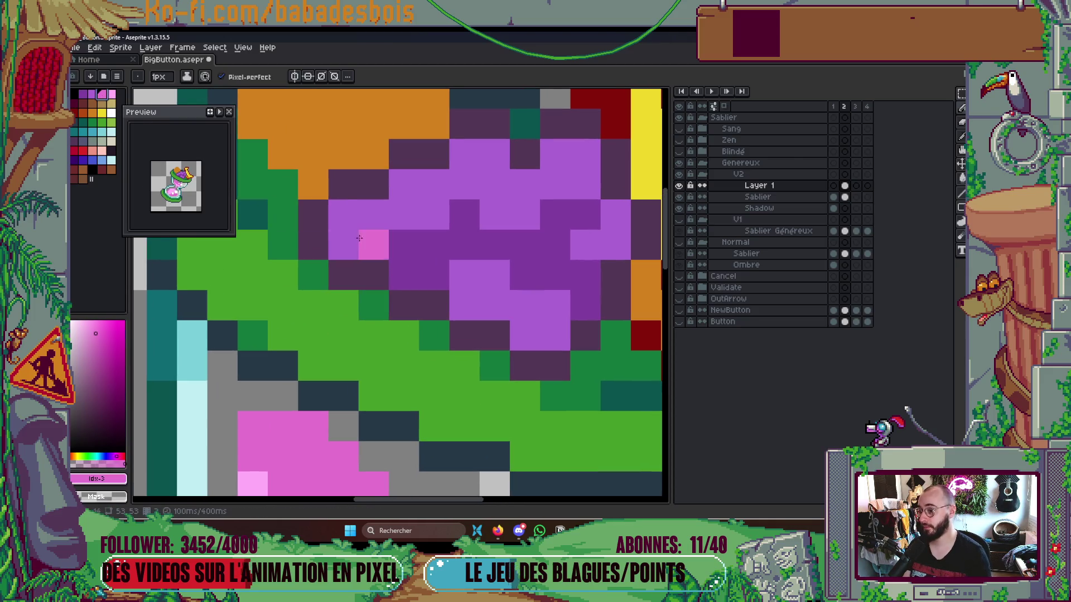
left_click(343, 214)
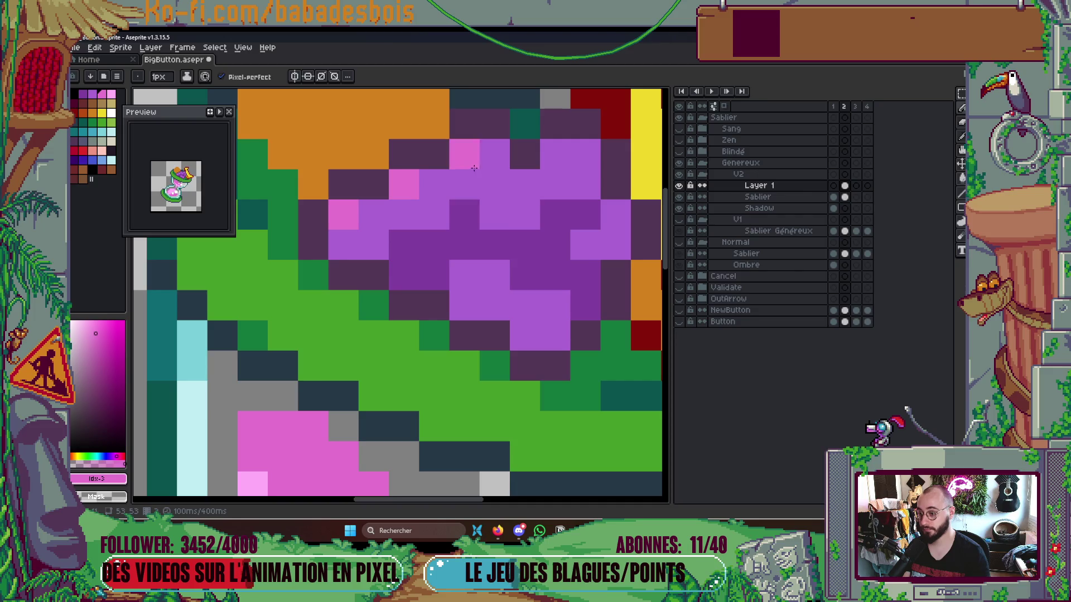
left_click(556, 154)
left_click(465, 154)
Save the sprite file
mouse_move(524, 279)
left_mouse_down()
mouse_move(559, 306)
mouse_move(531, 353)
left_mouse_up()
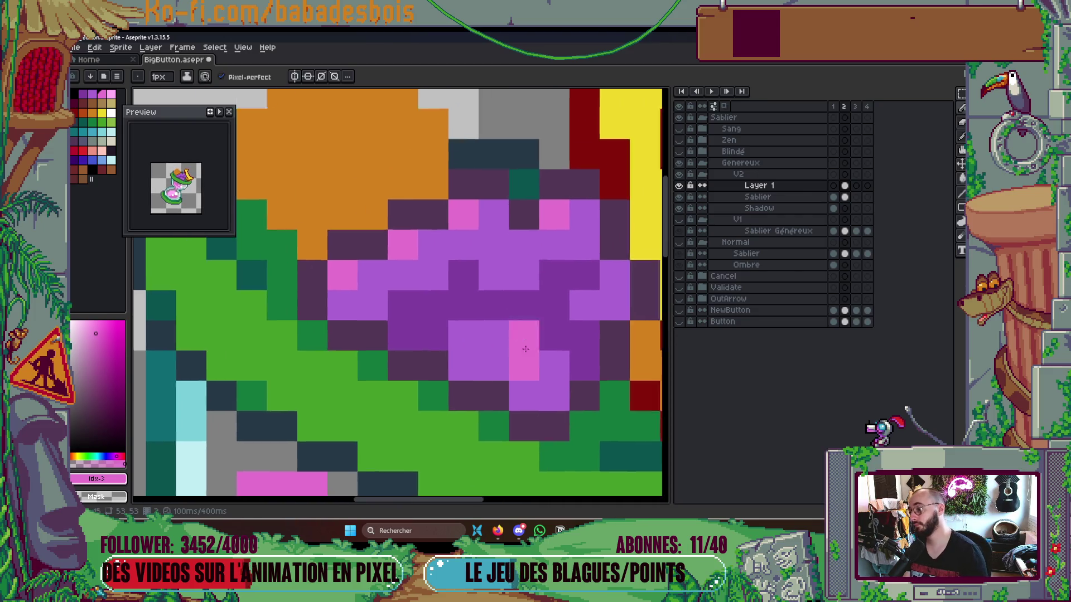
scroll(531, 354, "down", 2)
key("ctrl+s")
scroll(446, 331, "up", 2)
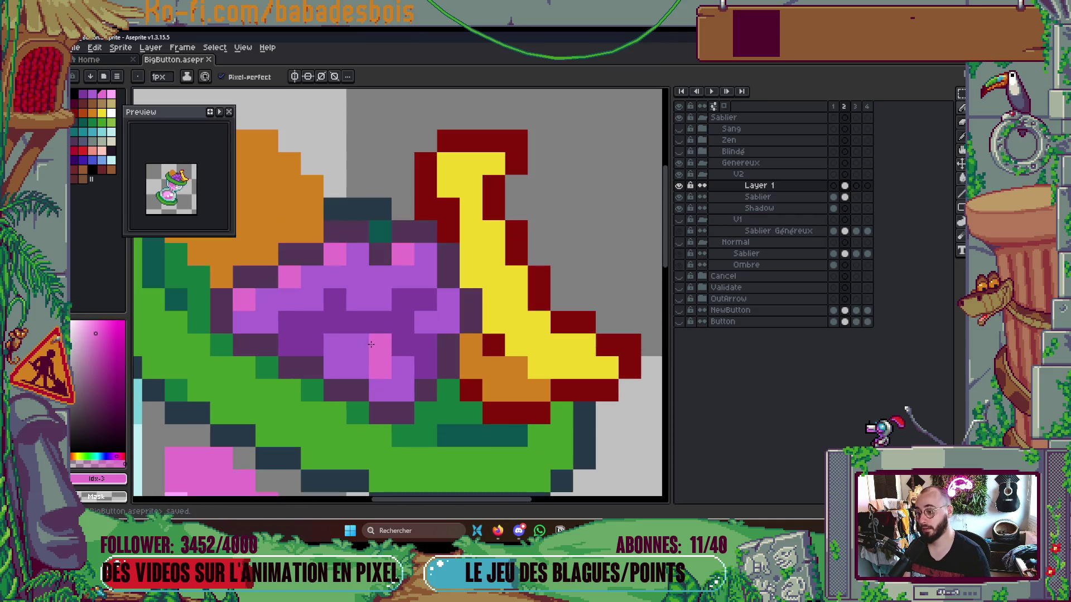
Add more dark purple shading pixels to the lower grapes
left_click(345, 301, "alt")
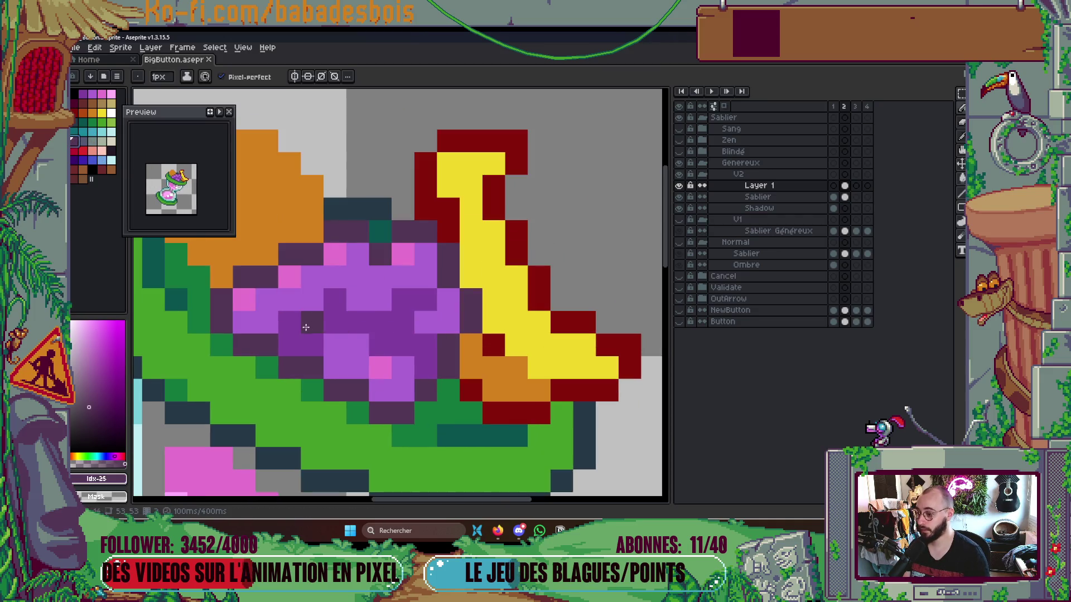
left_click_drag(307, 321, 290, 322)
mouse_move(402, 323)
left_mouse_down()
mouse_move(403, 344)
mouse_move(425, 345)
left_mouse_up()
scroll(514, 408, "down", 2)
mouse_move(513, 409)
left_mouse_down()
mouse_move(610, 444)
mouse_move(580, 396)
left_mouse_up()
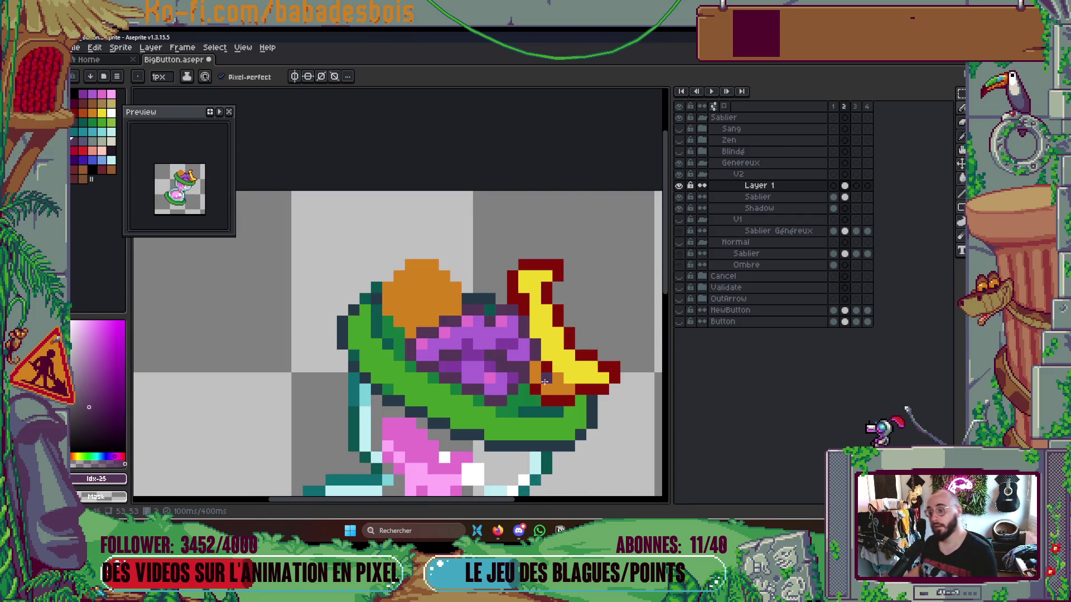
left_click_drag(474, 381, 476, 355)
left_click(512, 397)
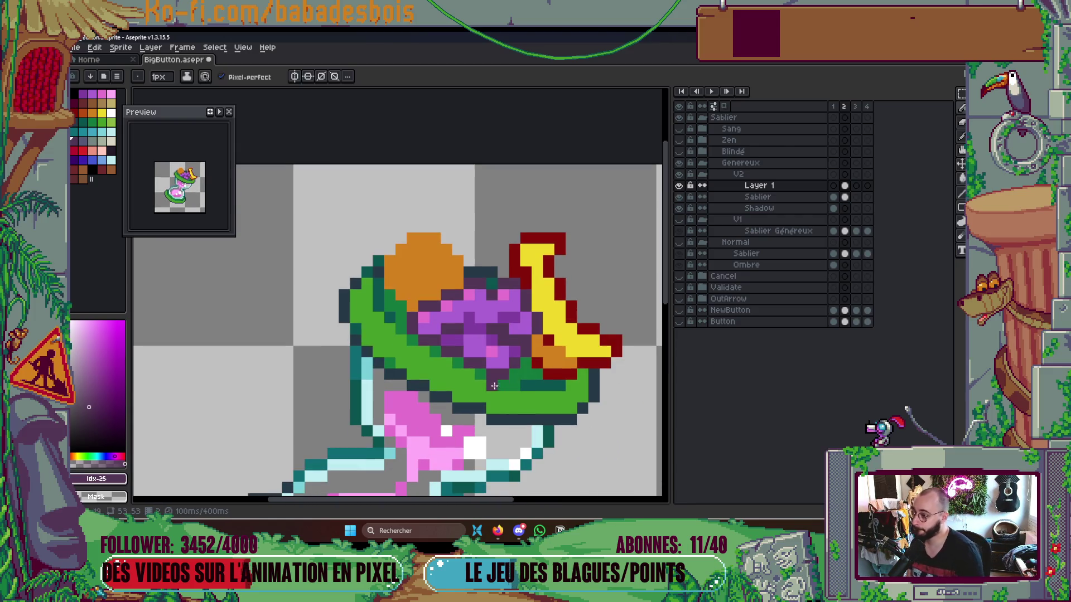
scroll(478, 351, "up", 1)
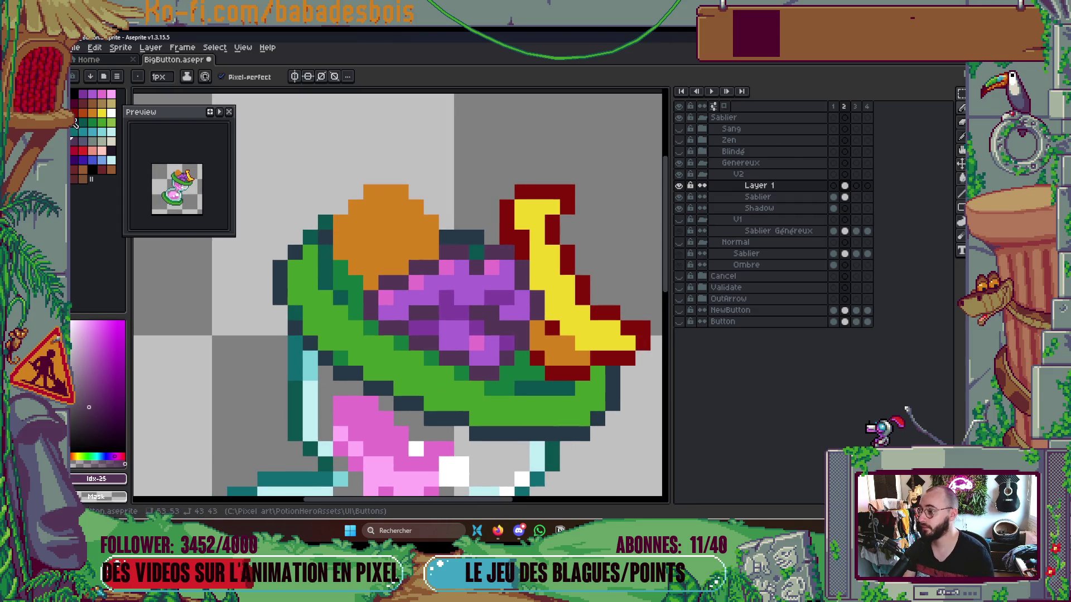
Paint a yellow highlight on the orange and shade its lower right and bottom with darker orange
mouse_move(357, 222)
left_mouse_down()
mouse_move(384, 223)
mouse_move(385, 208)
mouse_move(370, 208)
left_mouse_up()
key("ctrl+z")
left_click_drag(300, 223, 265, 208)
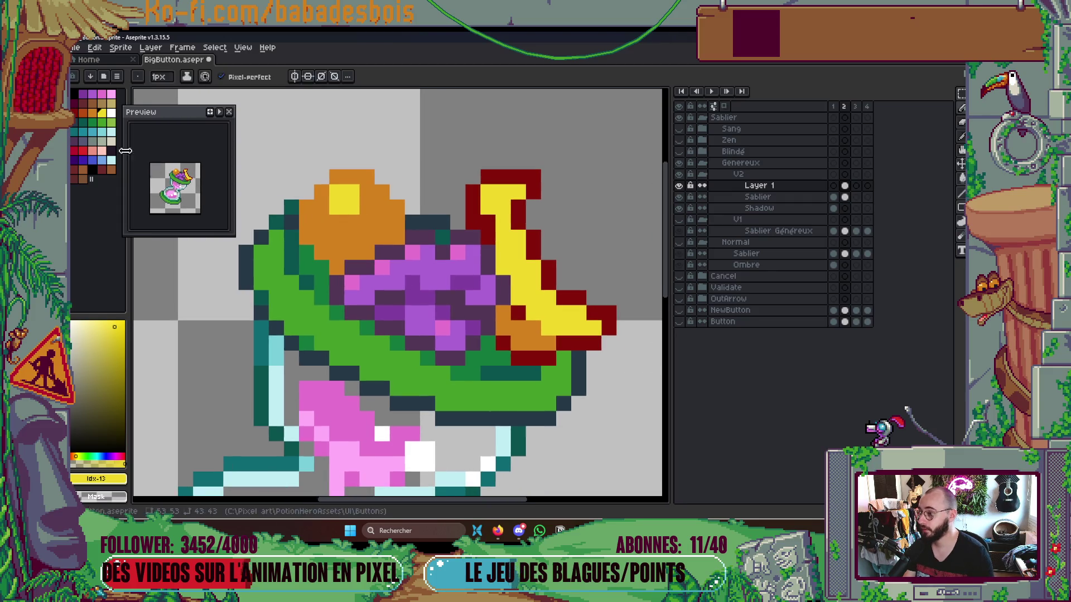
left_click(83, 112)
mouse_move(387, 208)
left_mouse_down()
mouse_move(397, 210)
mouse_move(391, 237)
mouse_move(321, 252)
left_mouse_up()
left_click(336, 267)
left_click(306, 237)
left_click(331, 226)
key("ctrl+z")
left_click(362, 231)
left_click_drag(442, 283, 462, 288)
Outline the orange's top, right and upper-left edges in dark red
left_click(78, 117)
left_click(417, 196)
left_click(432, 213)
mouse_move(400, 181)
left_mouse_down()
mouse_move(386, 166)
mouse_move(321, 200)
mouse_move(319, 248)
mouse_move(341, 276)
left_mouse_up()
scroll(499, 271, "down", 1)
scroll(499, 271, "down", 1)
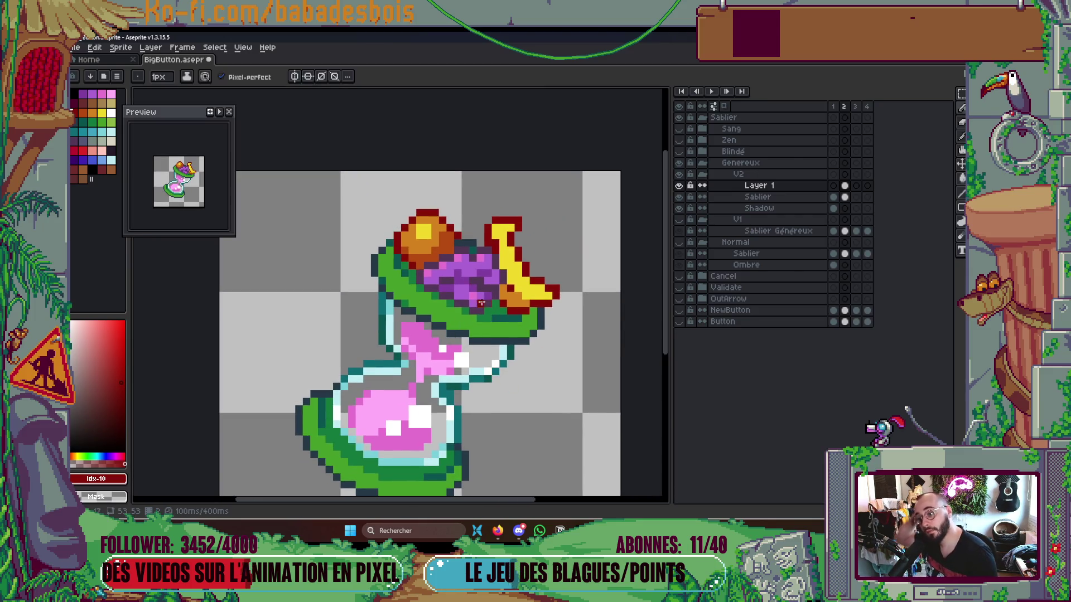
scroll(487, 304, "up", 1)
left_click(440, 228)
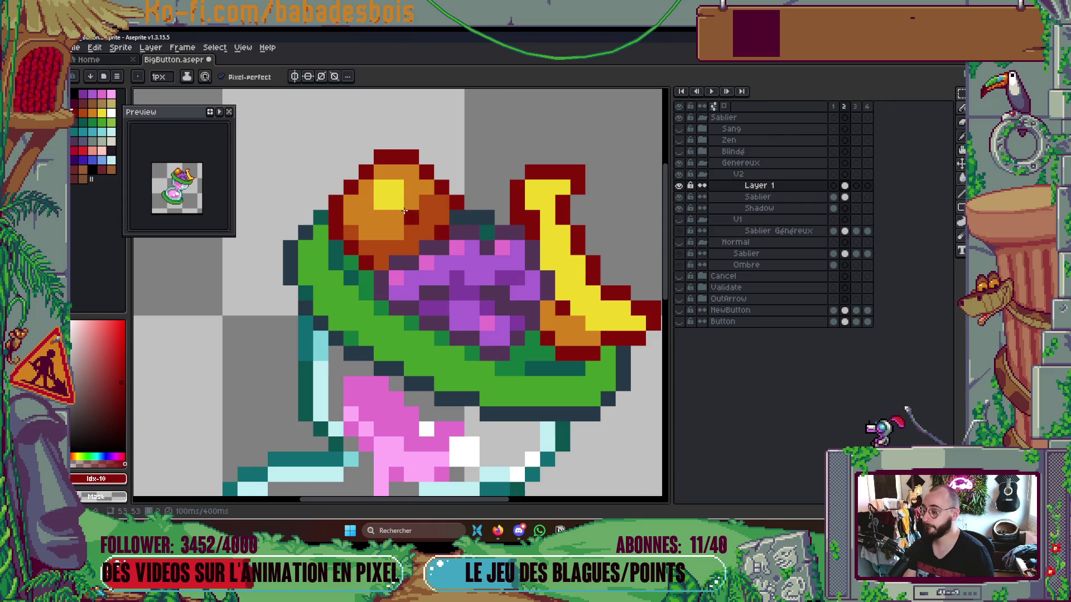
scroll(278, 167, "up", 1)
Draw a light green stem stroke above the orange
left_click(112, 124)
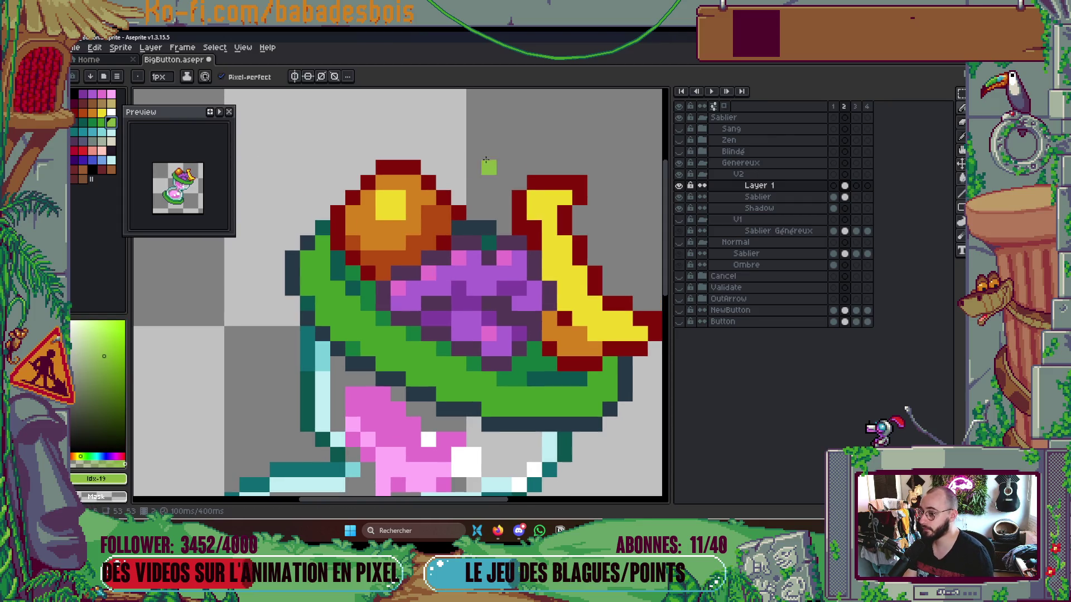
mouse_move(353, 137)
left_mouse_down()
mouse_move(397, 137)
mouse_move(380, 150)
mouse_move(396, 158)
mouse_move(368, 122)
mouse_move(352, 122)
left_mouse_up()
left_click(413, 154)
key("ctrl+z")
Pencil light green leaf pixels onto the stem above the orange
left_click(413, 139)
left_click(419, 127)
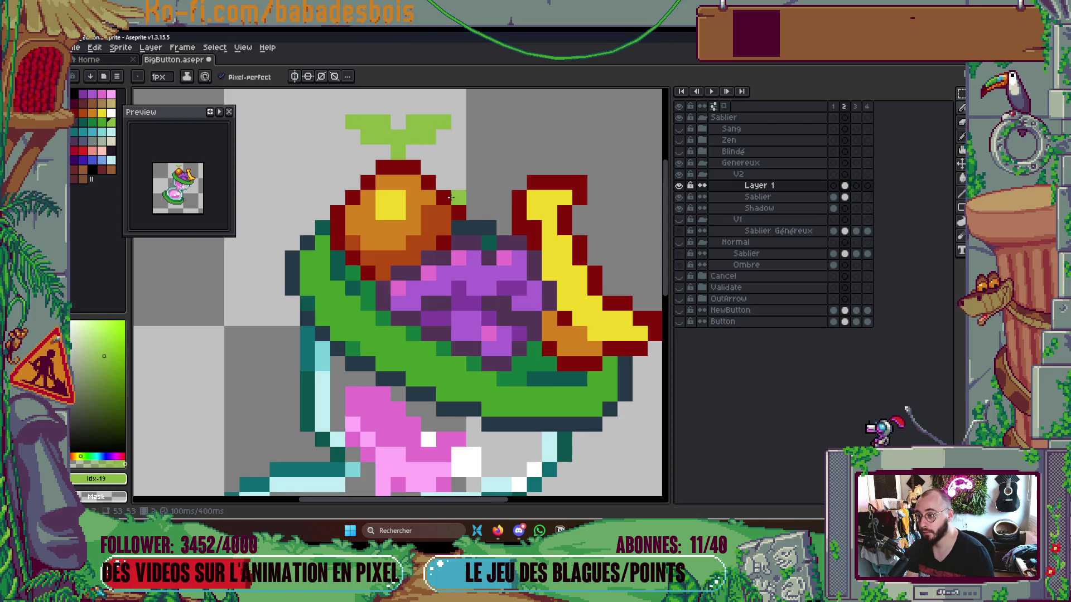
scroll(465, 292, "up", 2)
left_click(465, 292)
key("ctrl+z")
left_click(403, 223)
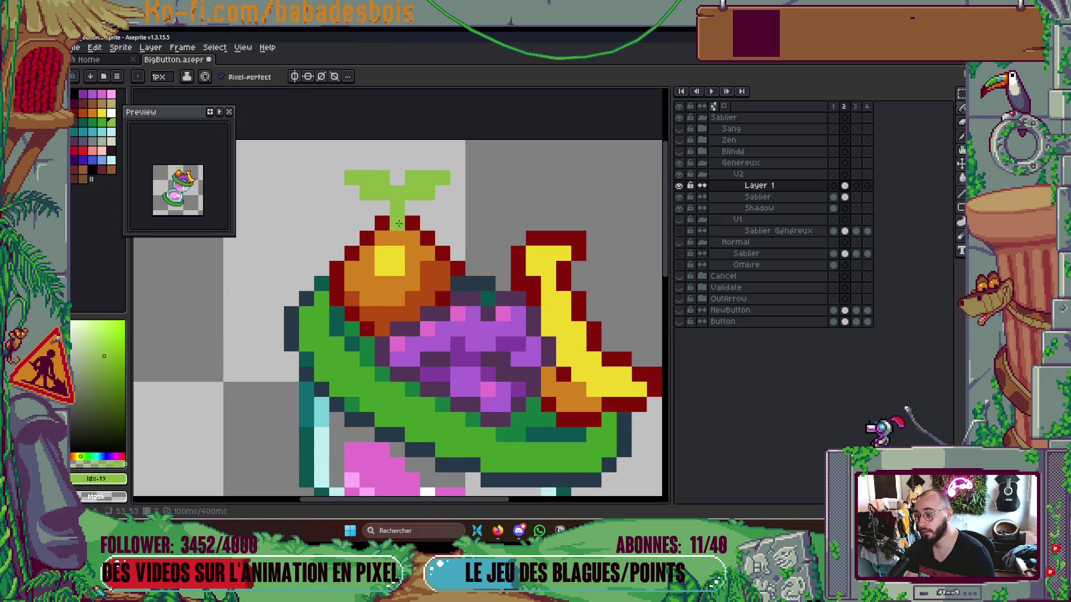
Select the green sprout, move it down one pixel, deselect, and save
key("m")
mouse_move(312, 153)
left_mouse_down()
mouse_move(331, 173)
mouse_move(468, 217)
left_mouse_up()
left_click_drag(397, 193, 398, 208)
left_click(502, 222)
key("ctrl+s")
Outline the leaves with dark green pixels along their sides and top
scroll(383, 223, "up", 1)
key("b")
left_click(379, 204, "alt")
mouse_move(371, 204)
left_mouse_down()
mouse_move(372, 255)
mouse_move(385, 277)
left_mouse_up()
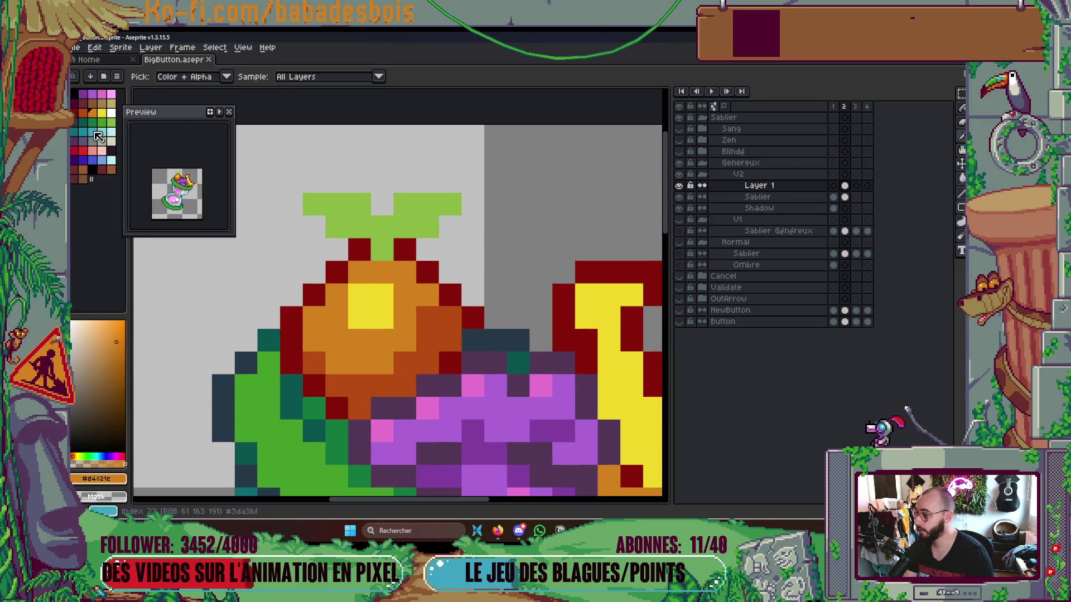
left_click(93, 123)
left_click(314, 226)
left_click(359, 249)
mouse_move(350, 257)
left_mouse_down()
mouse_move(291, 227)
mouse_move(359, 182)
mouse_move(382, 203)
mouse_move(449, 181)
mouse_move(475, 205)
mouse_move(429, 244)
left_mouse_up()
Save the sprite file
scroll(429, 244, "down", 2)
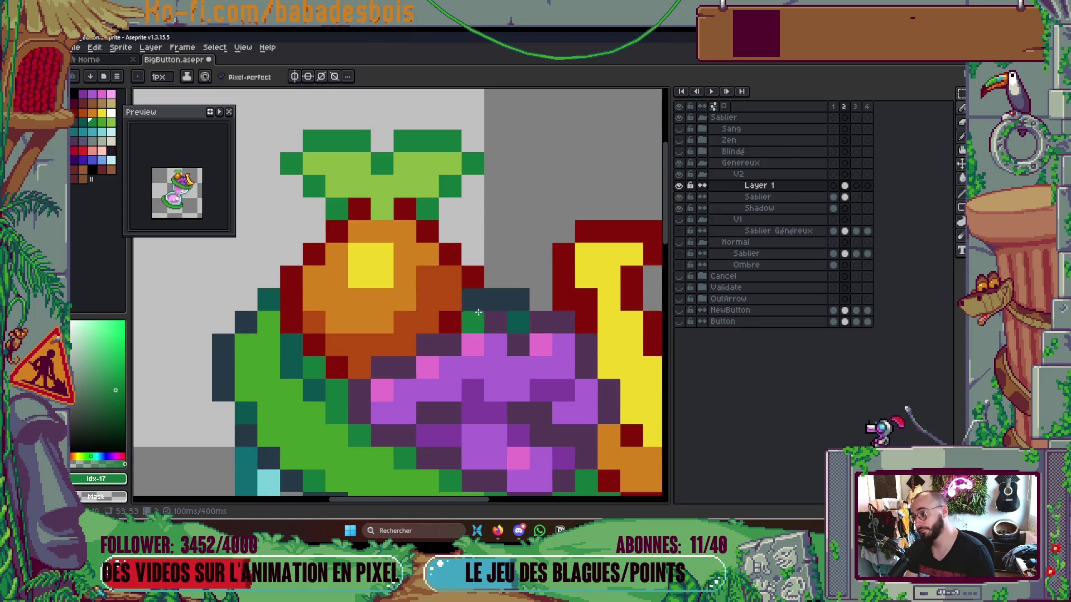
key("ctrl+s")
scroll(509, 291, "up", 2)
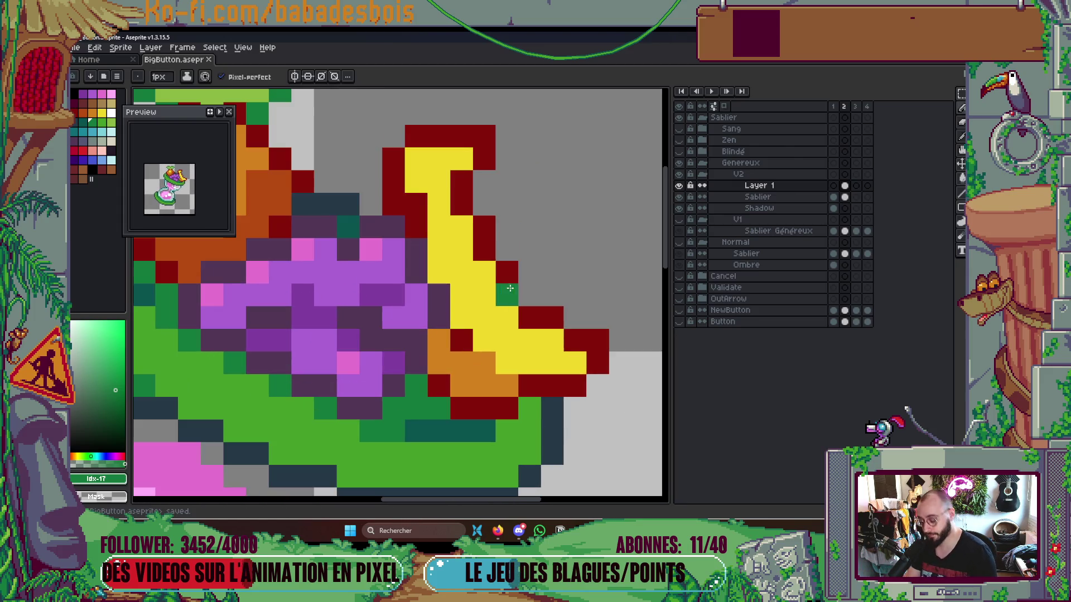
Add orange tips to the banana using orange sampled from the canvas
left_click(446, 343, "alt")
left_click(438, 204)
left_click(460, 291)
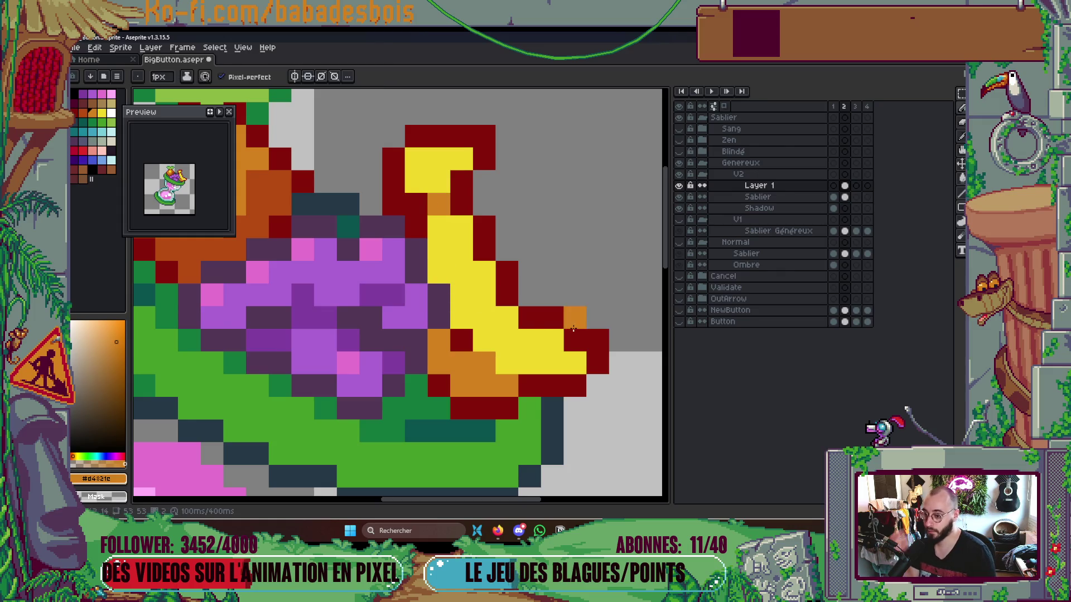
scroll(533, 318, "down", 5)
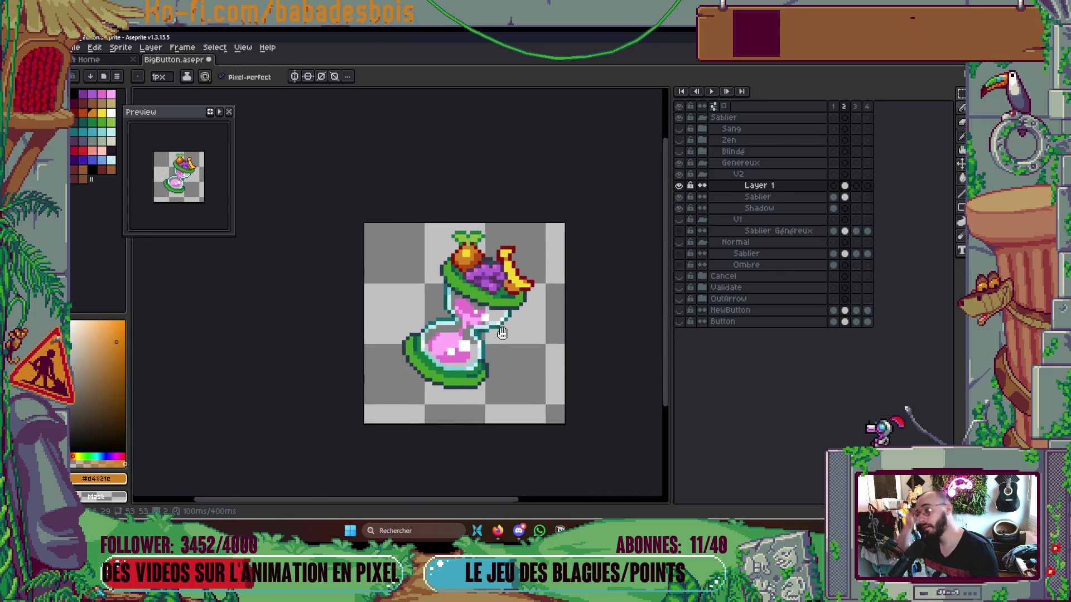
scroll(481, 240, "up", 3)
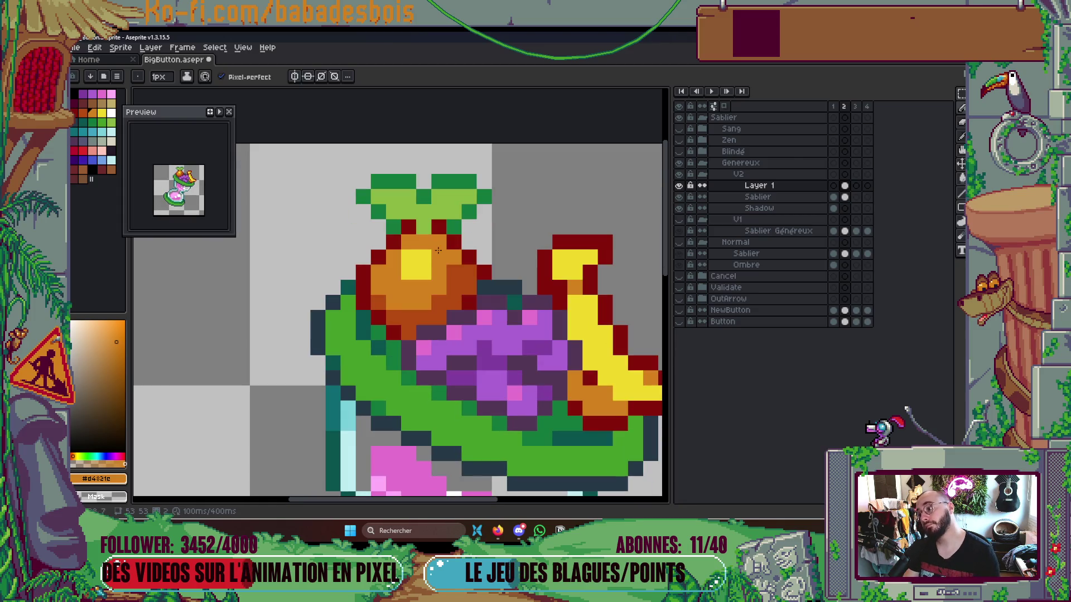
Shade the stem and leaf pixels with light, mid and dark palette greens
left_click(93, 123)
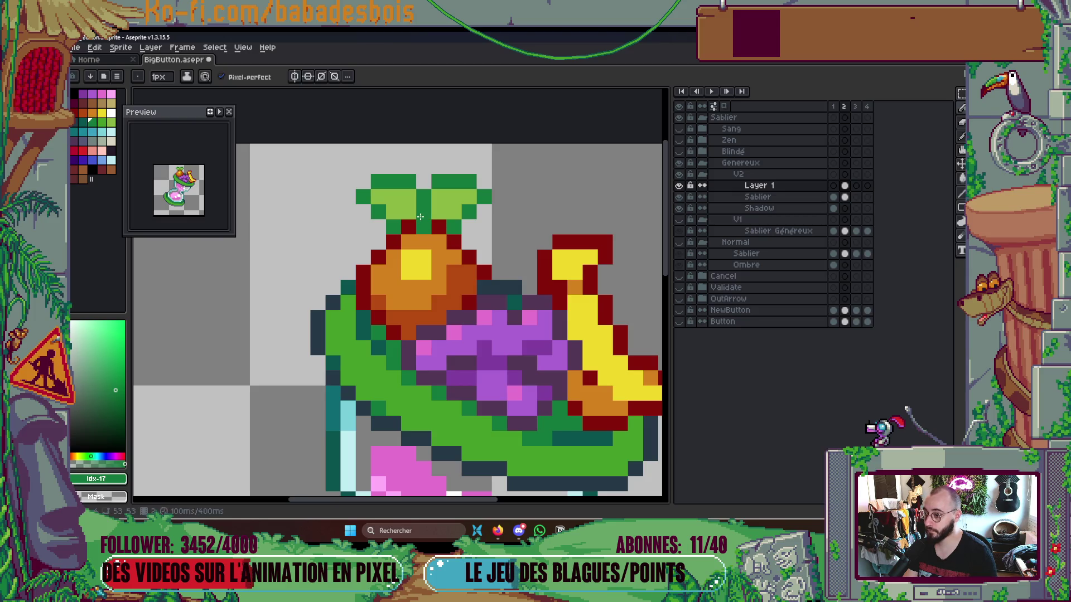
key("]")
scroll(499, 231, "up", 1)
left_click(386, 201)
left_click(386, 223)
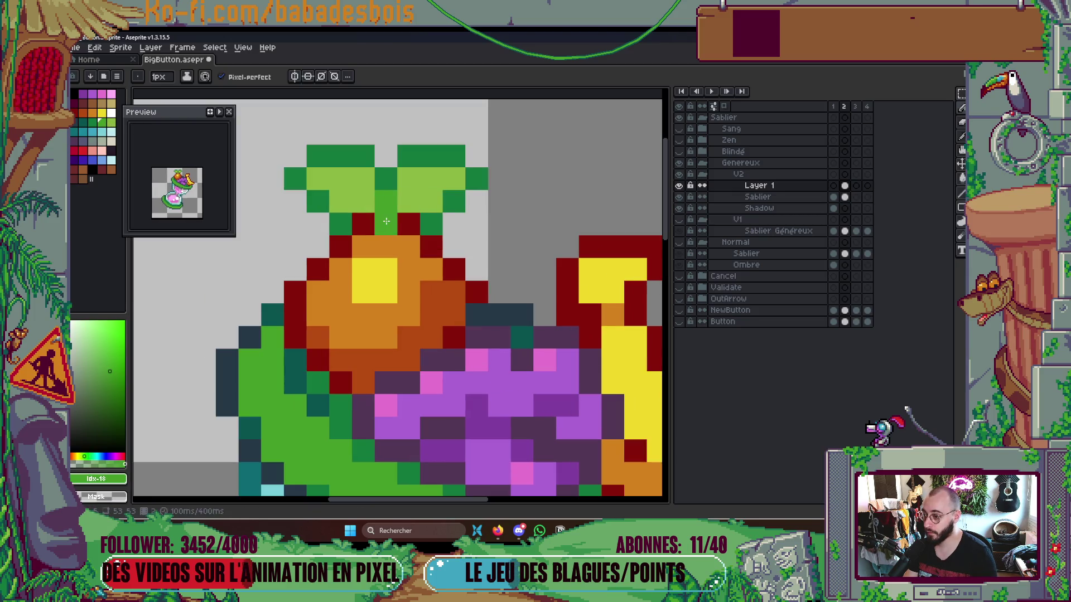
right_click(318, 200)
left_click(341, 201)
right_click(431, 201)
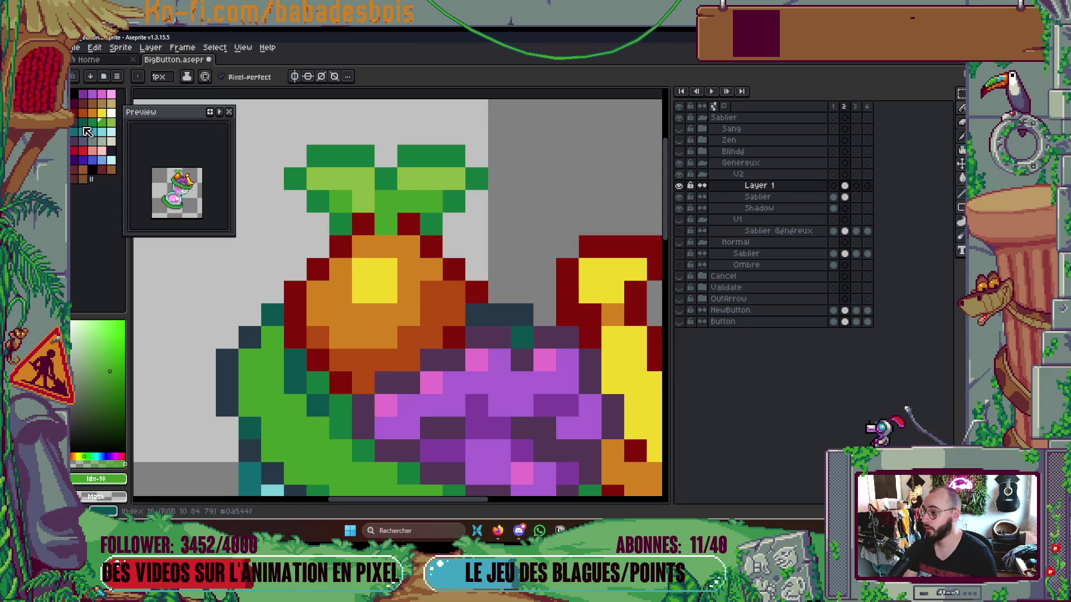
Darken the stem base and leaf tips with dark teal
left_click(81, 120)
left_click(432, 223)
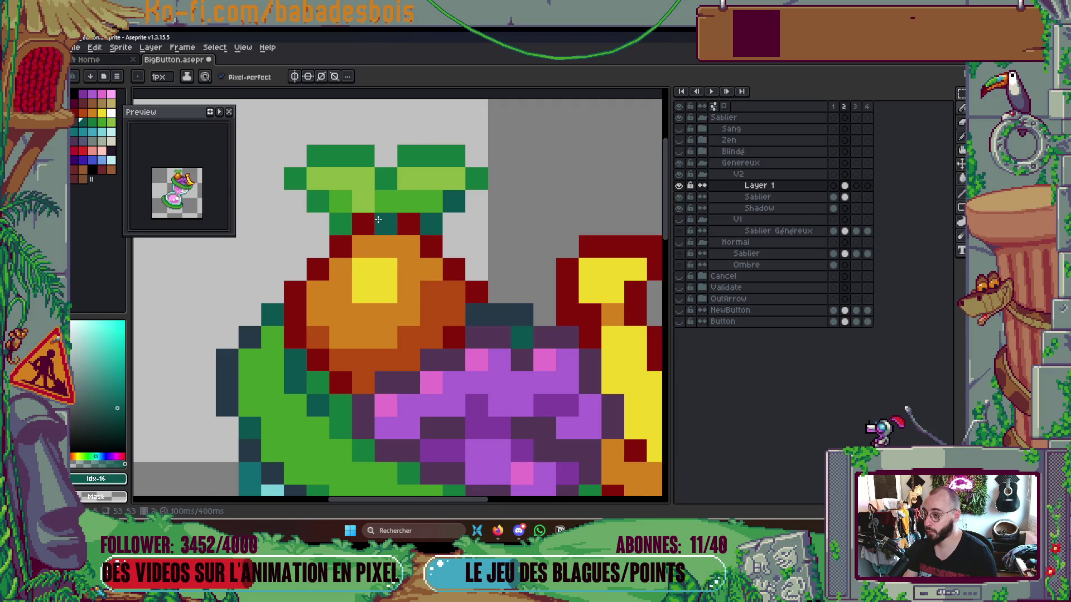
left_click(317, 201)
left_click(476, 179)
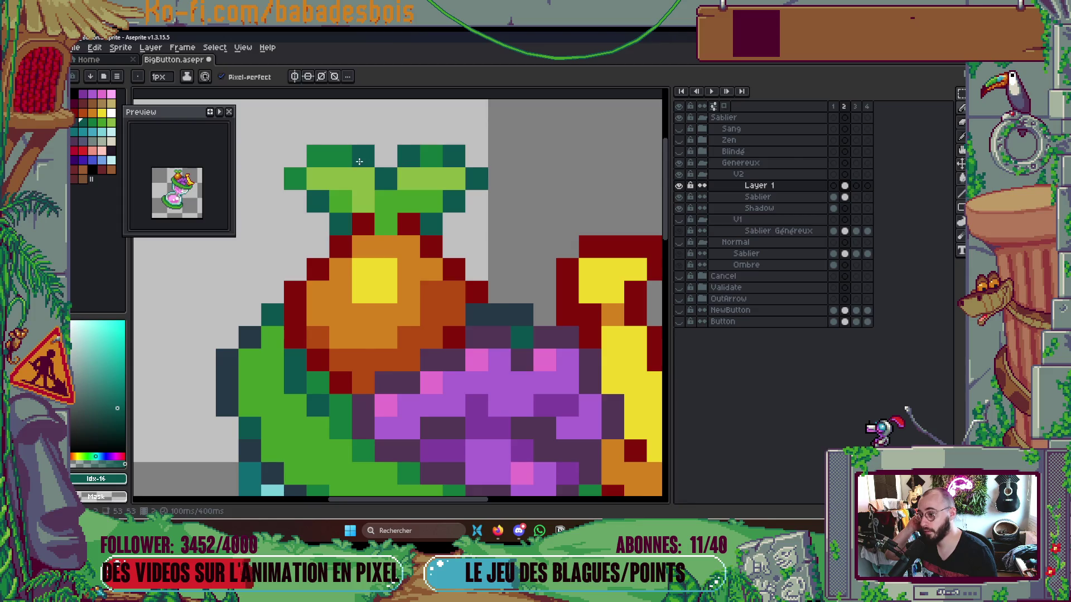
scroll(562, 340, "down", 3)
left_click_drag(600, 368, 557, 329)
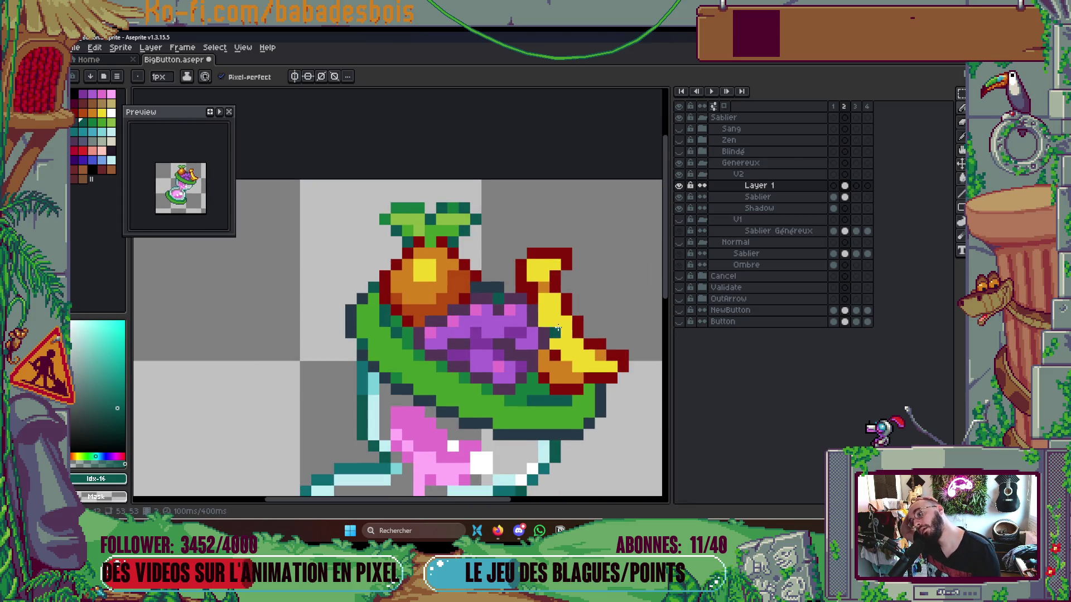
scroll(575, 316, "down", 2)
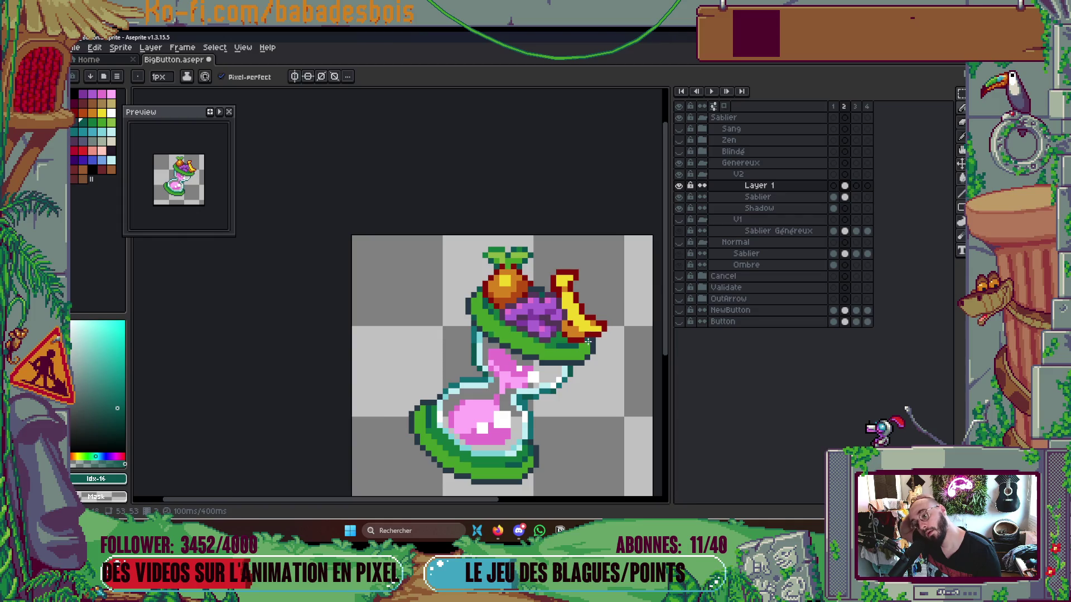
scroll(619, 335, "up", 3)
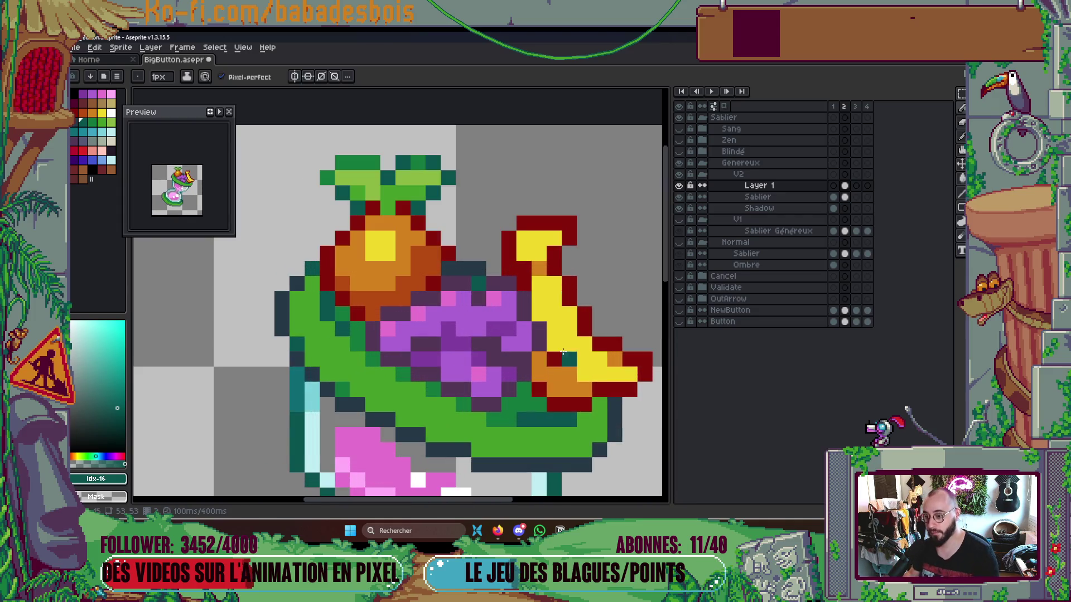
Paint a light green leaf beside the banana over orange and dark red pixels
key("alt")
left_click(310, 140)
left_click(458, 249)
mouse_move(474, 255)
left_mouse_down()
mouse_move(474, 273)
mouse_move(473, 244)
left_mouse_up()
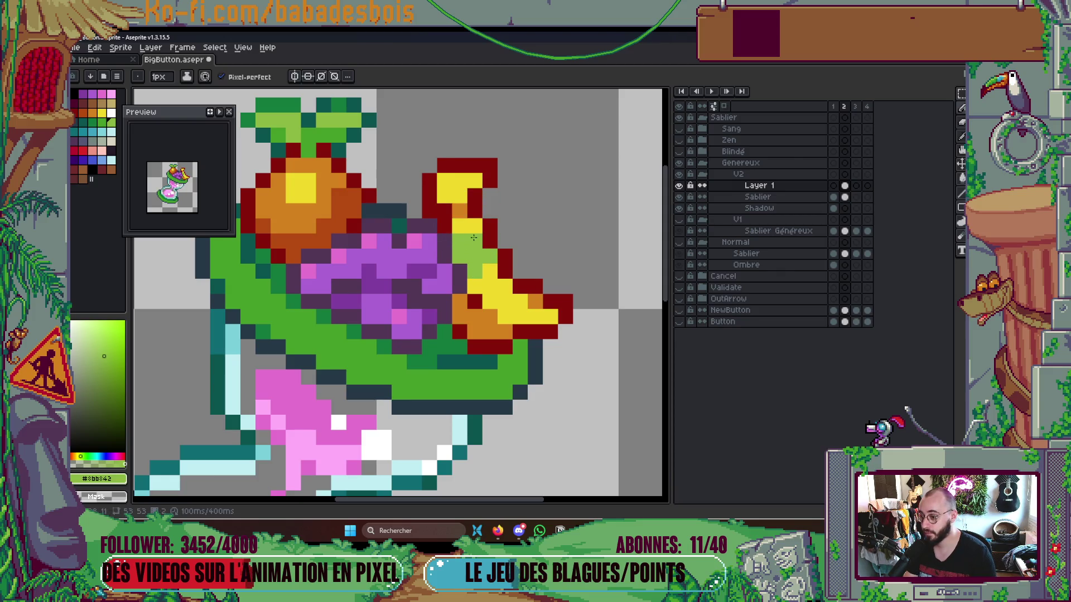
left_click_drag(472, 291, 459, 301)
left_click_drag(462, 342, 488, 303)
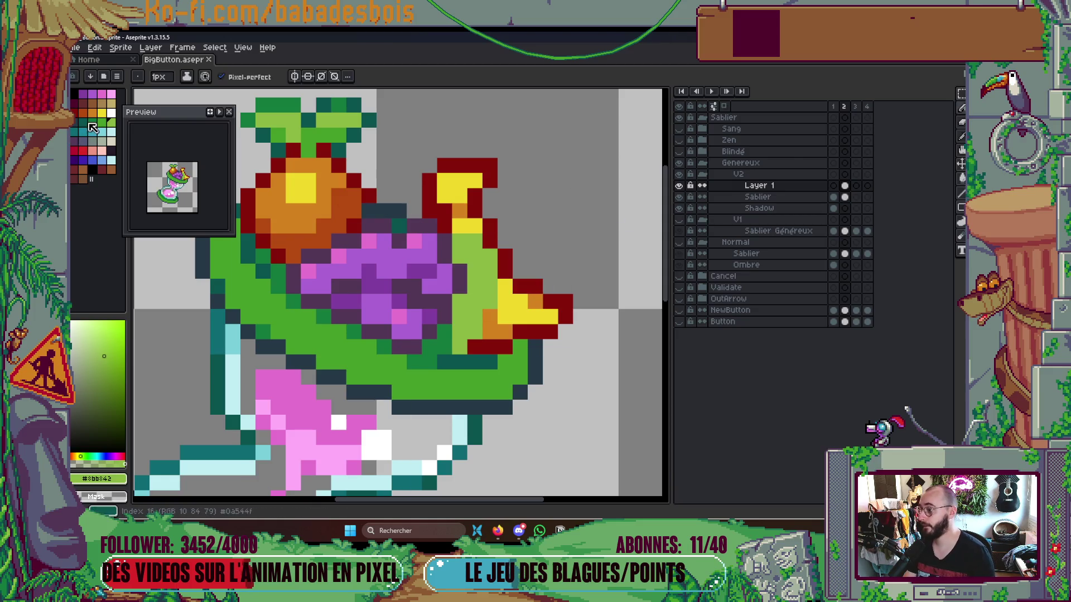
Shade the leaf with dark green pixels, covering its dark red edge
left_click(447, 336, "alt")
left_click(445, 302)
left_click(474, 286)
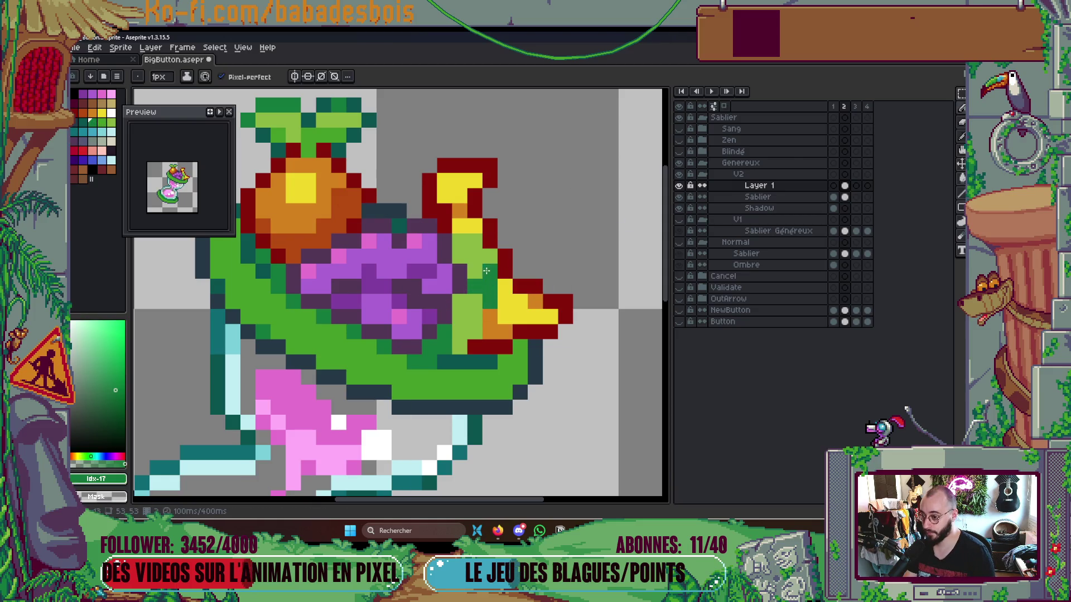
left_click_drag(505, 256, 490, 241)
left_click(481, 238)
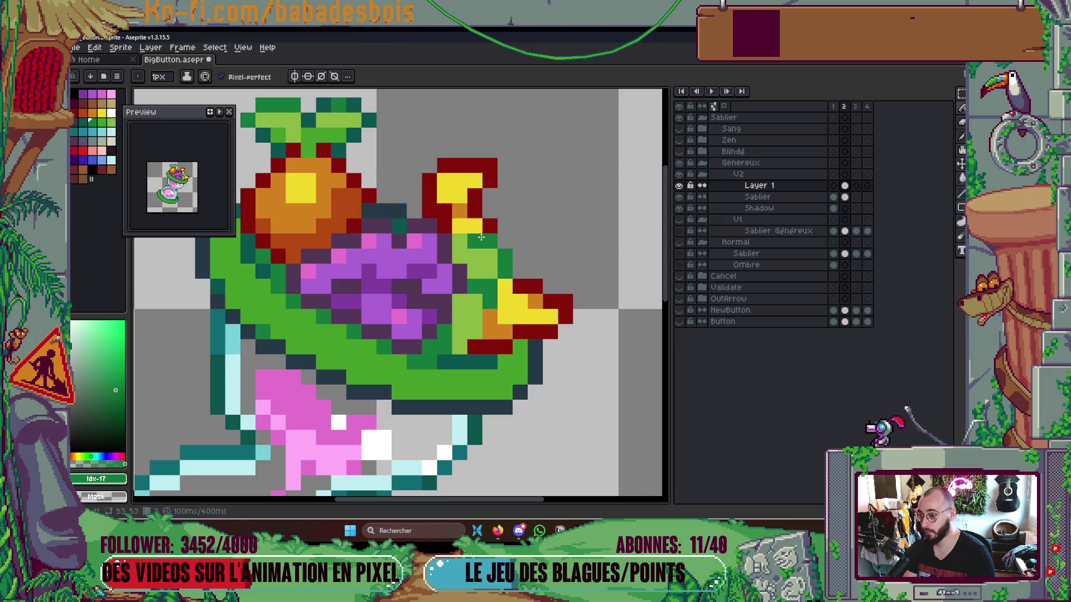
scroll(565, 301, "down", 3)
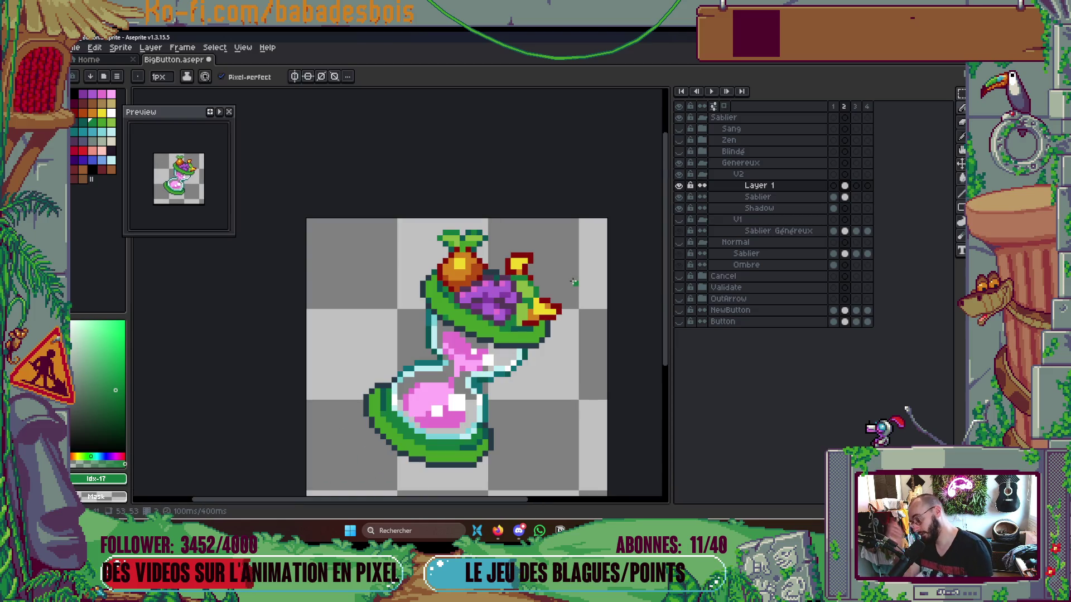
scroll(571, 283, "up", 6)
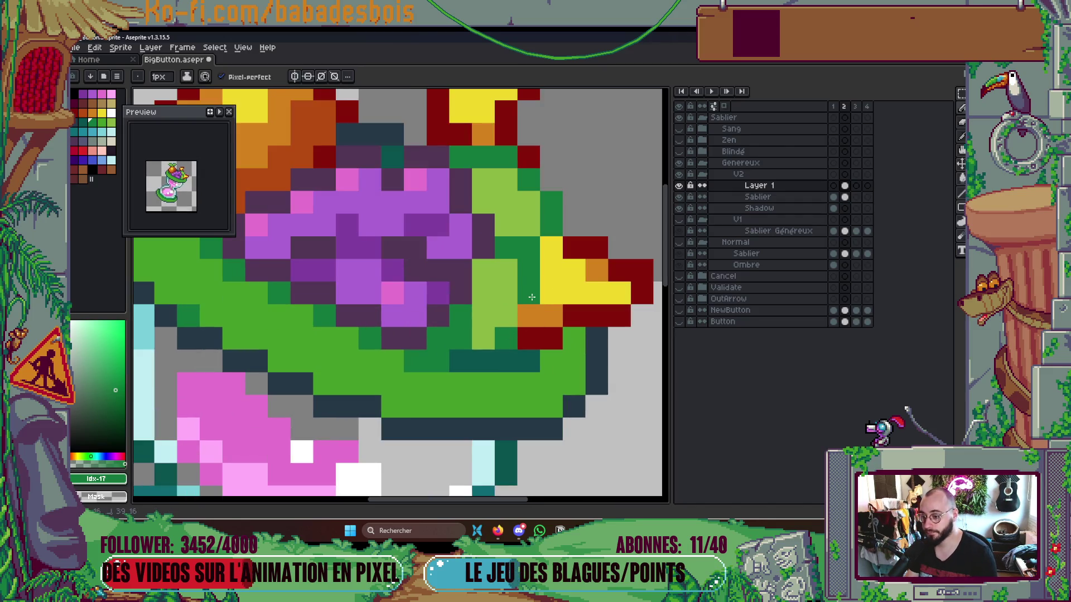
Add two medium green shading pixels to the leaf
left_click(102, 122)
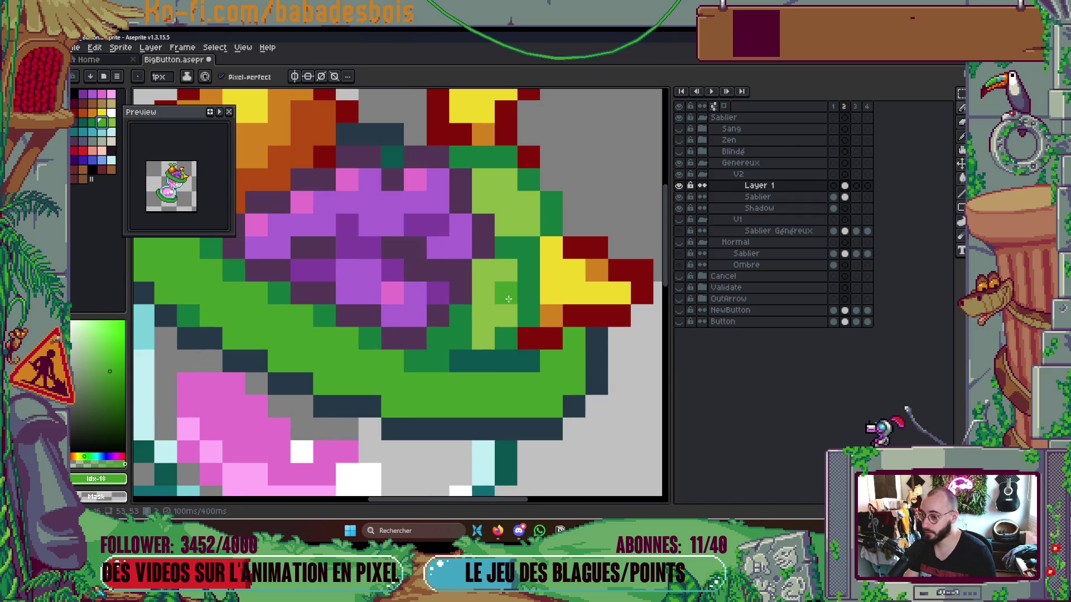
left_click(506, 270)
left_click(482, 288)
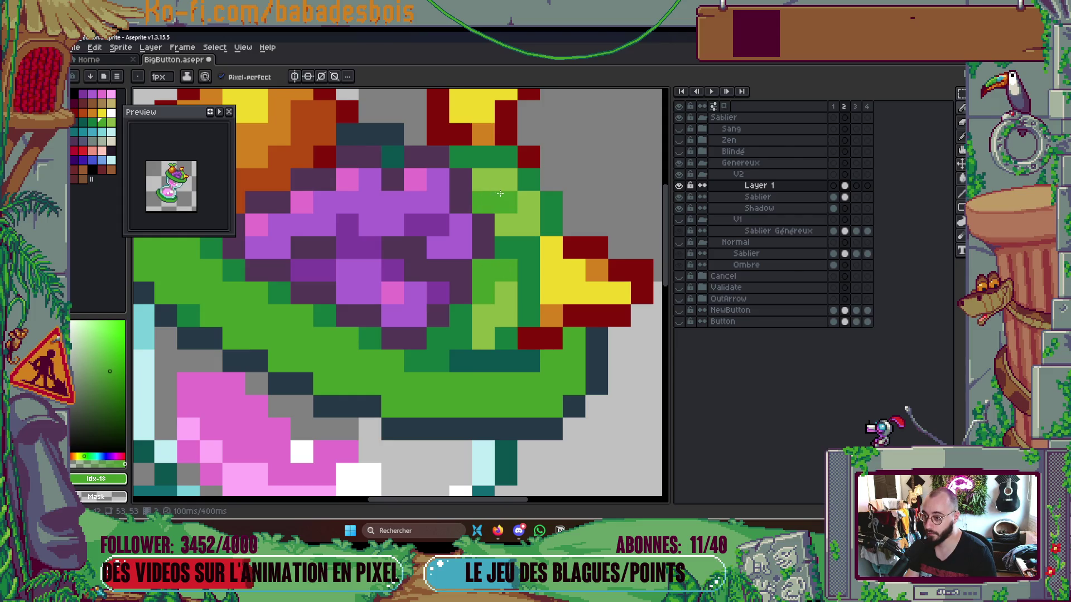
Save the sprite
scroll(566, 381, "down", 5)
key("ctrl+s")
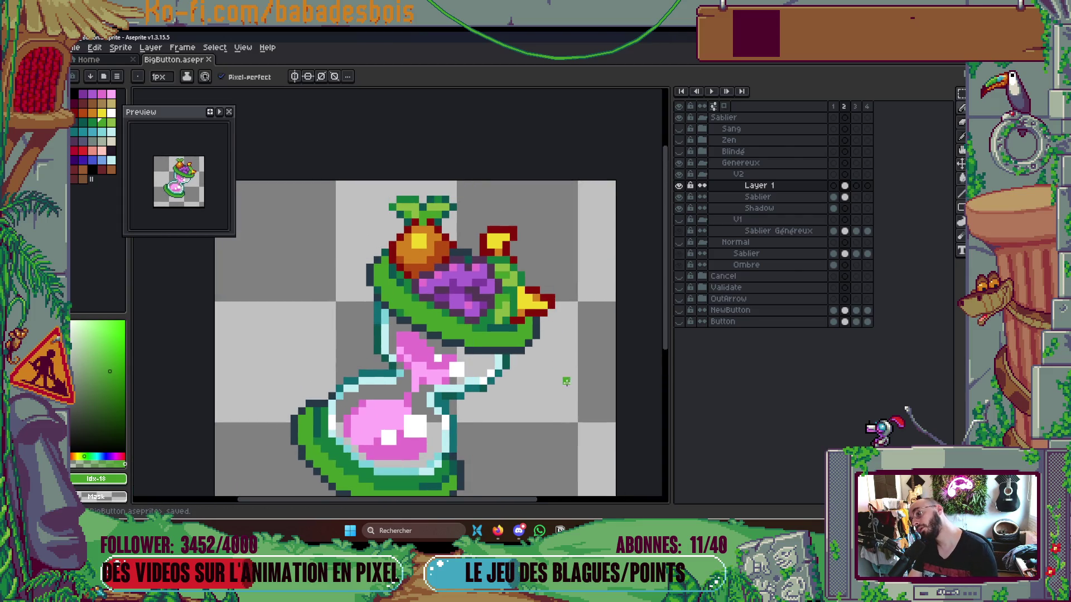
left_click_drag(533, 376, 546, 384)
scroll(545, 384, "up", 1)
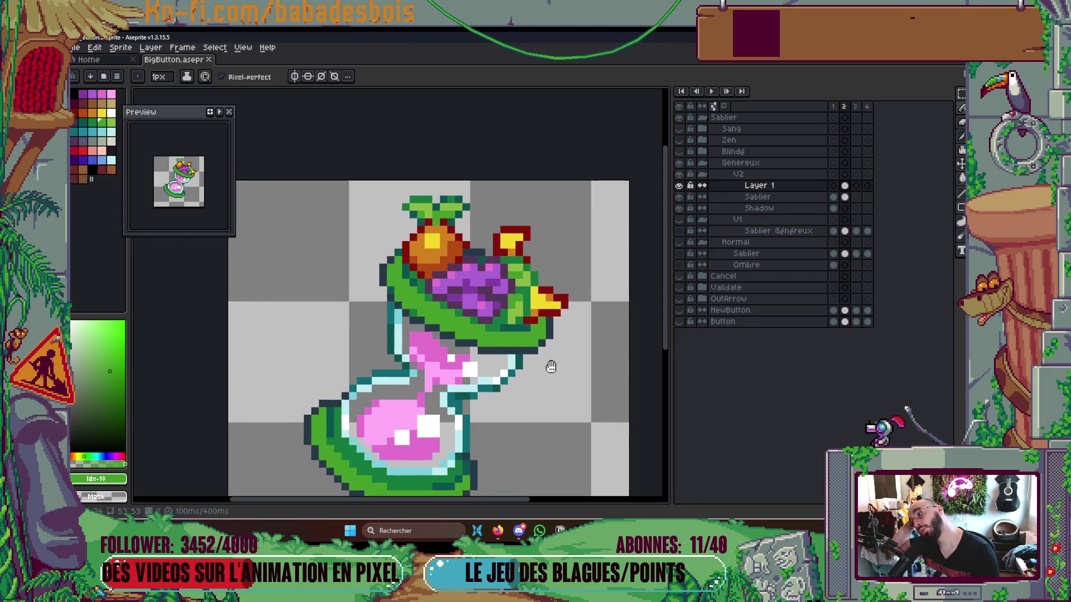
scroll(547, 366, "down", 2)
scroll(552, 307, "up", 4)
scroll(542, 260, "up", 1)
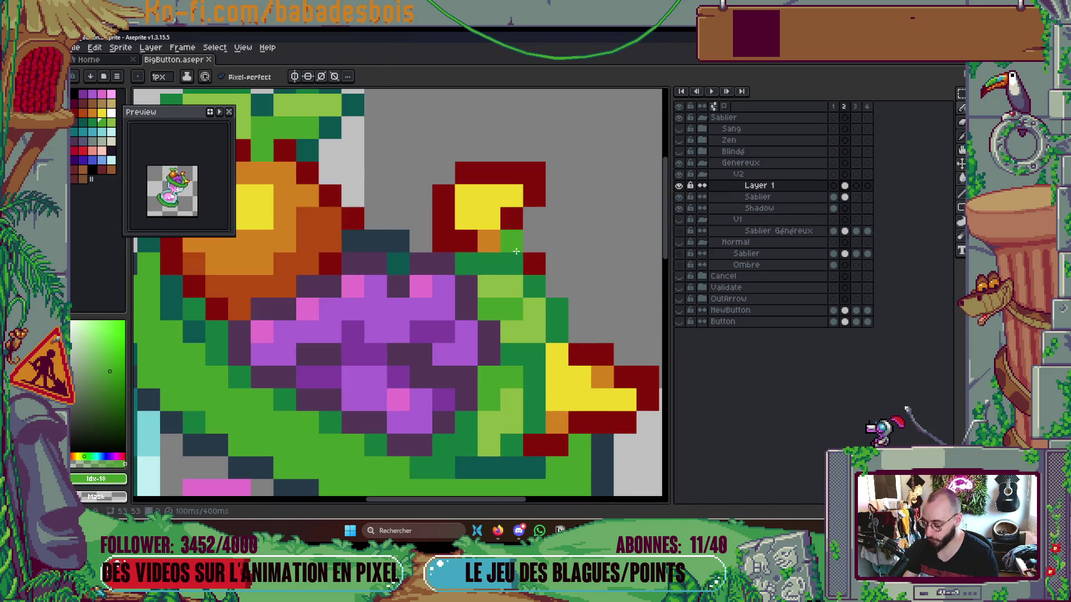
Shade several yellow pixels on the upper and lower bananas with orange #d4821e
left_click(488, 239, "alt")
left_click(468, 219)
left_click(489, 219)
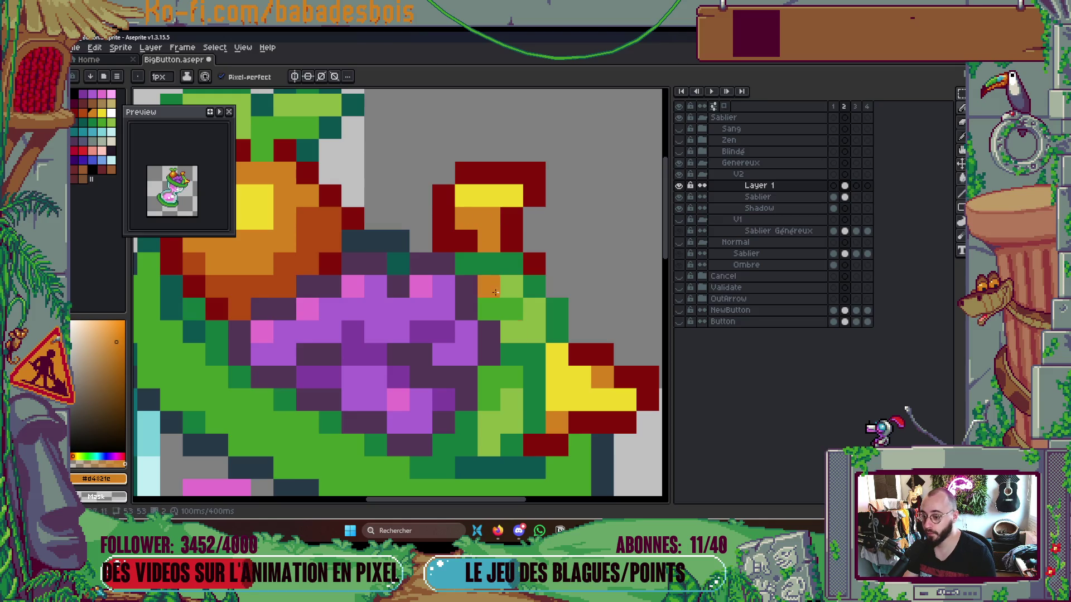
left_click_drag(489, 286, 432, 221)
left_click(501, 335)
left_click(500, 290)
scroll(501, 290, "down", 4)
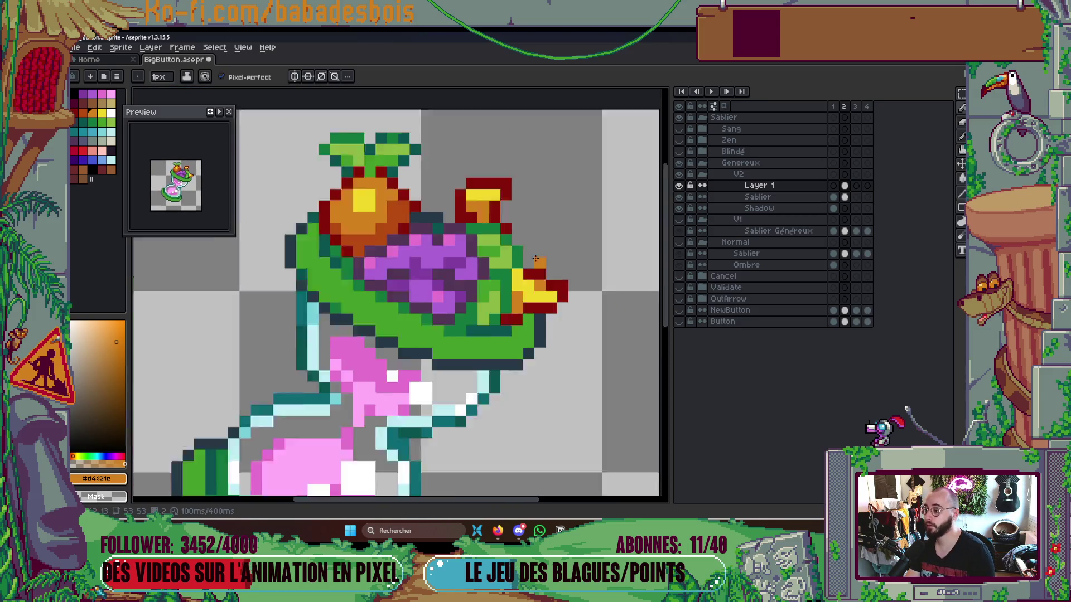
key("v")
key("b")
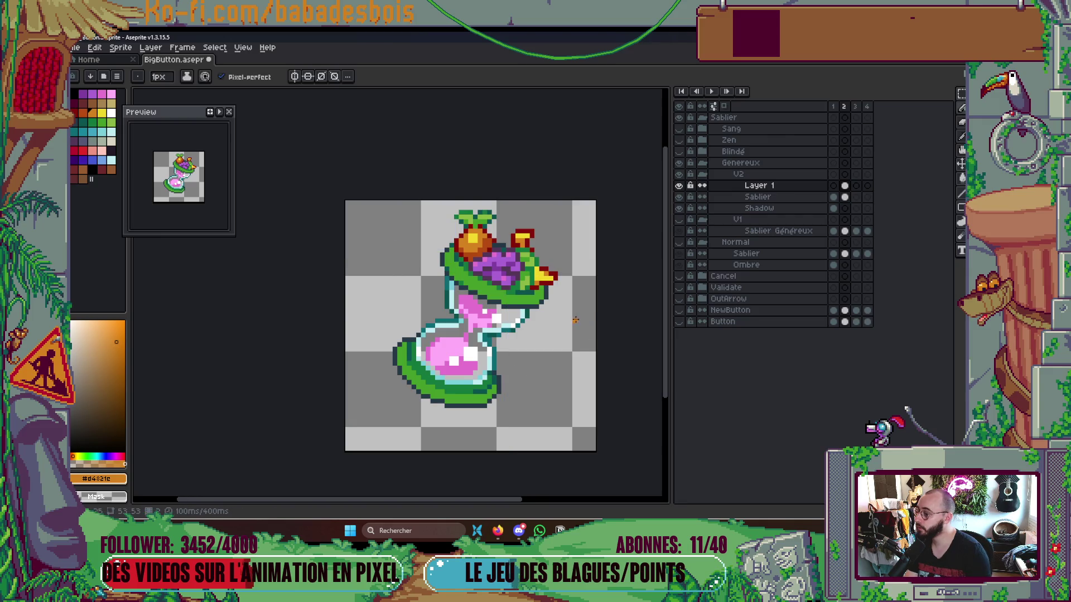
scroll(540, 264, "up", 3)
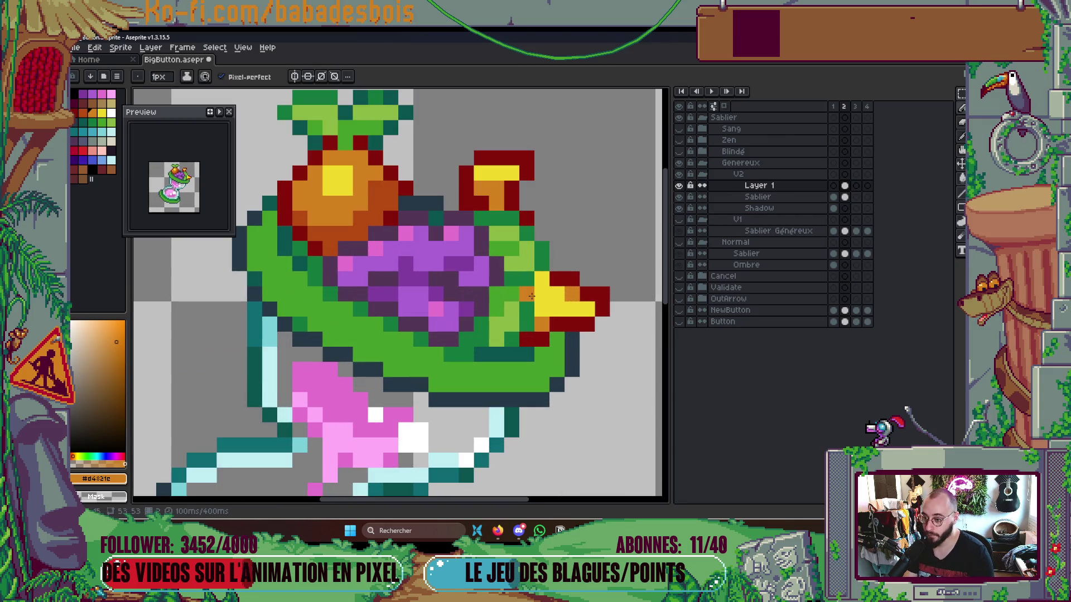
scroll(581, 300, "down", 3)
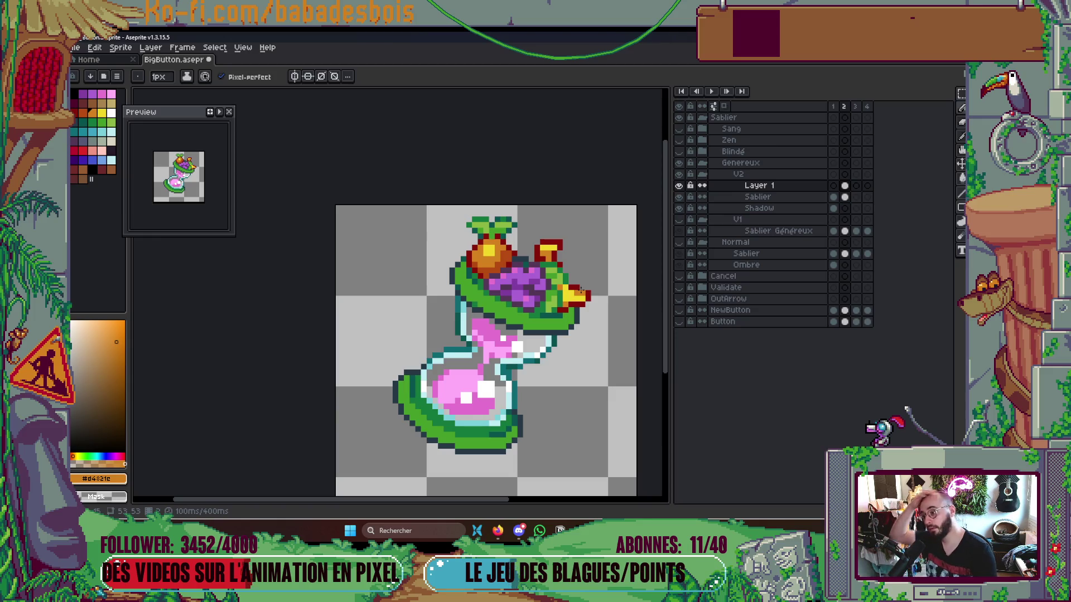
scroll(581, 288, "up", 3)
Touch up the leaf edges with sampled dark red and dark green pixels, outlining the banana's upper edge
key("i")
left_click(548, 262, "alt")
left_click(507, 245)
left_click(478, 184, "alt")
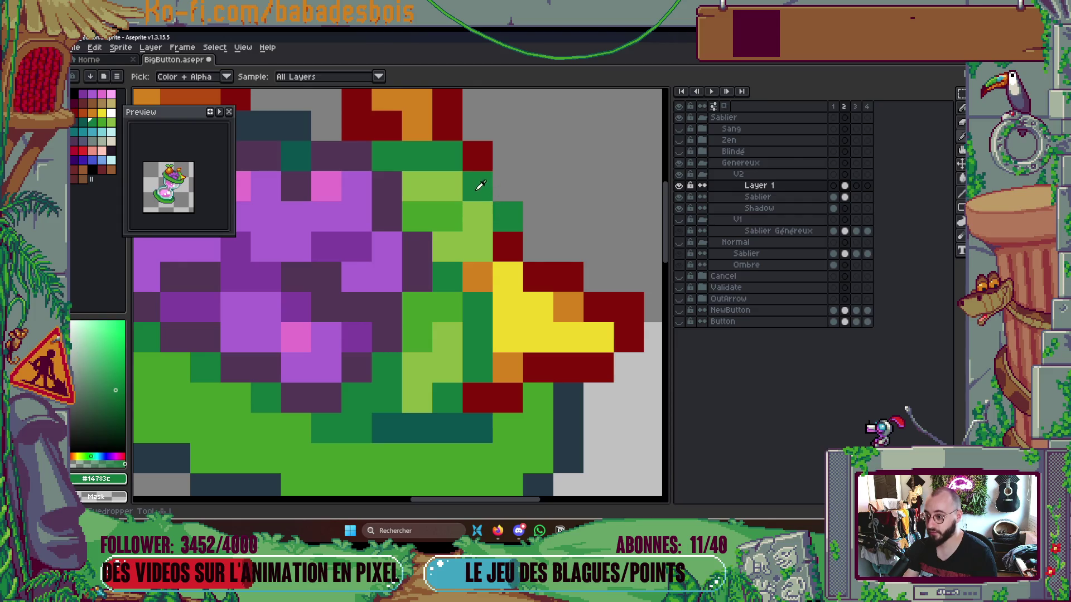
left_click_drag(478, 215, 472, 239)
left_click(508, 242, "alt")
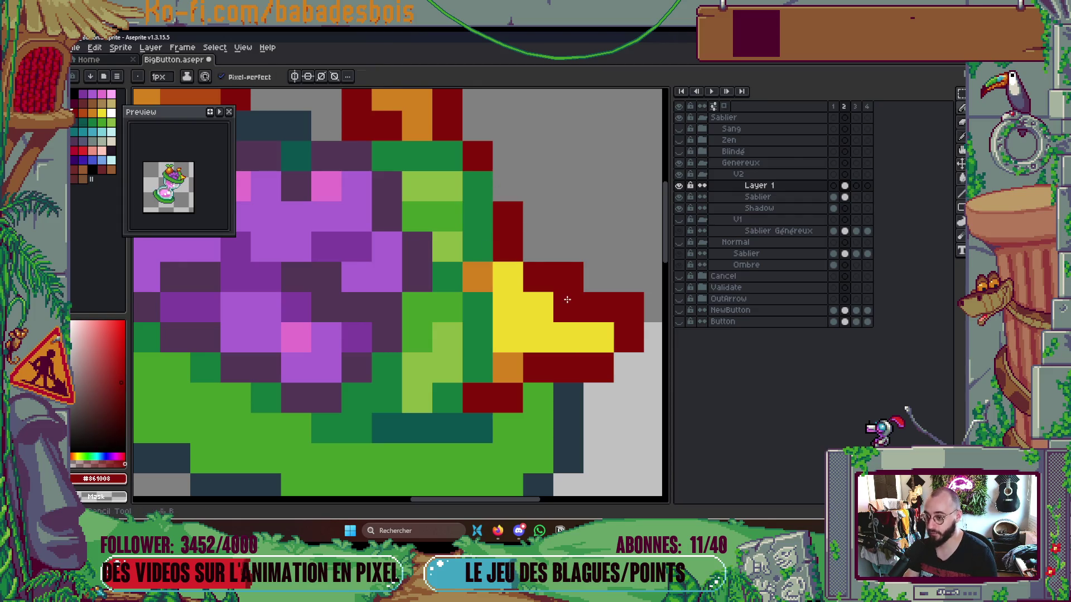
scroll(596, 321, "down", 3)
left_click_drag(596, 321, 630, 350)
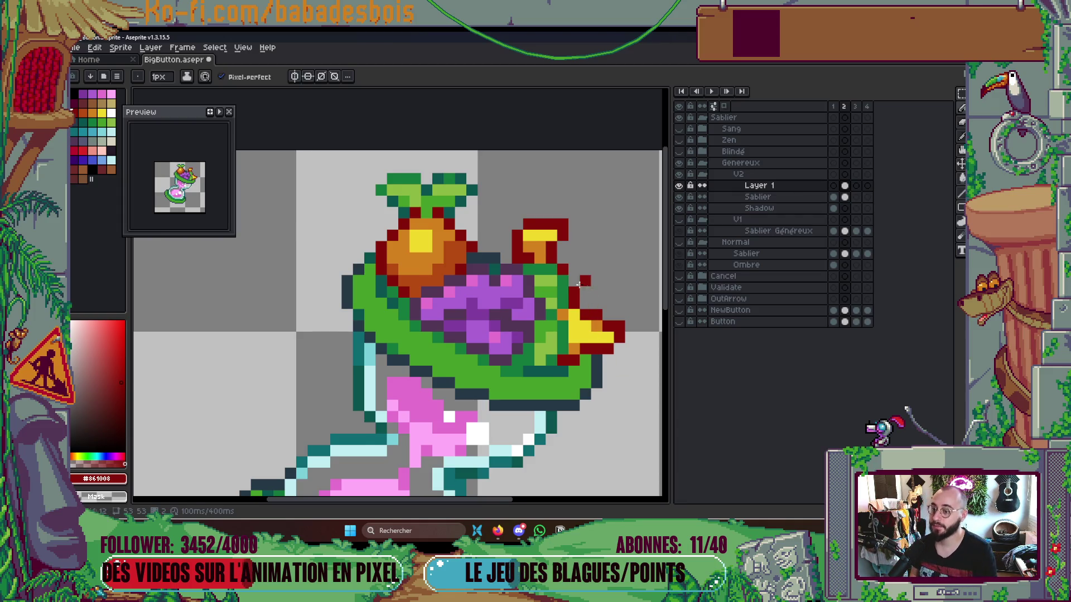
scroll(579, 285, "down", 4)
scroll(574, 234, "up", 5)
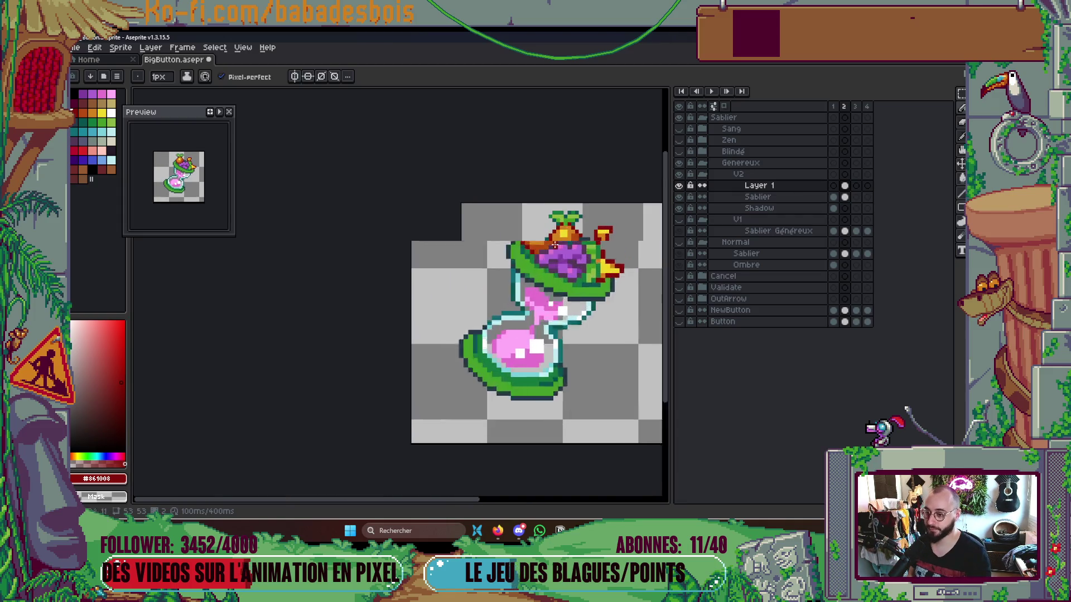
Review the finished fruit-topped hourglass at different zooms and save BigButton.aseprite
scroll(538, 258, "down", 5)
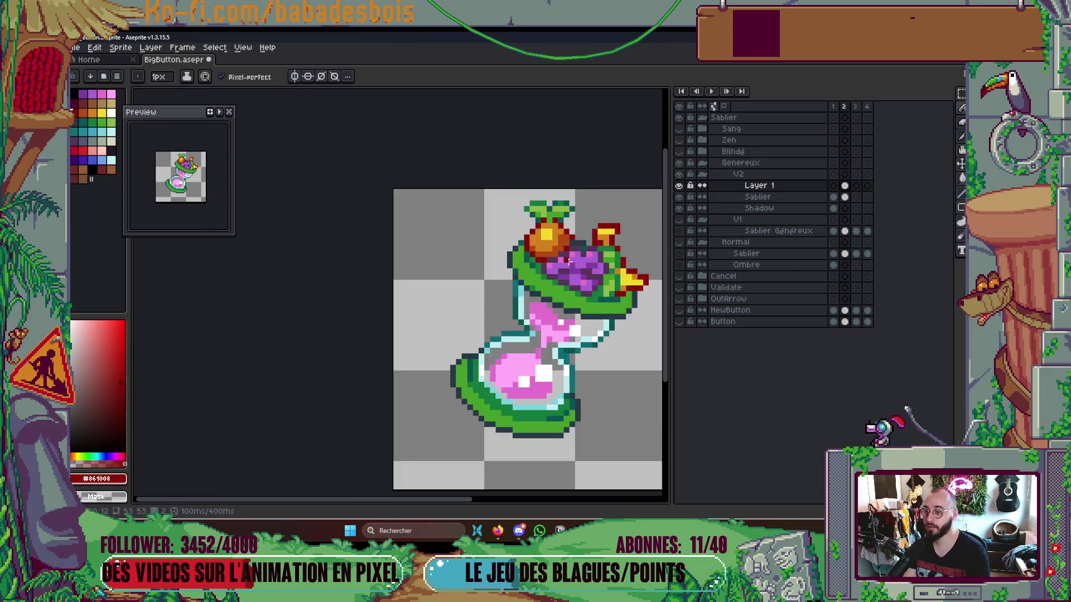
key("ctrl+s")
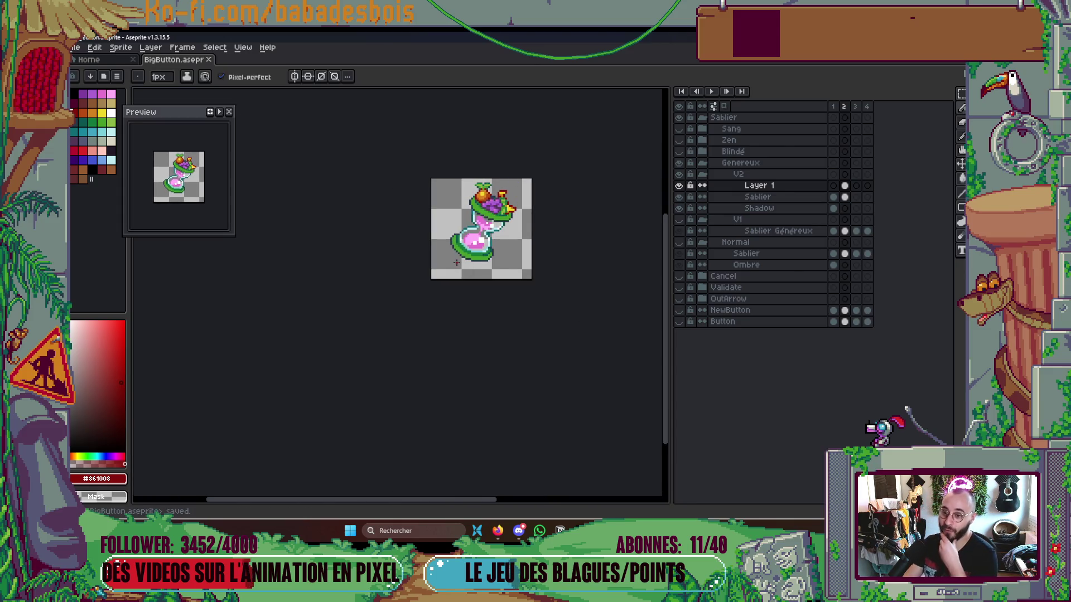
scroll(502, 190, "up", 3)
key("v")
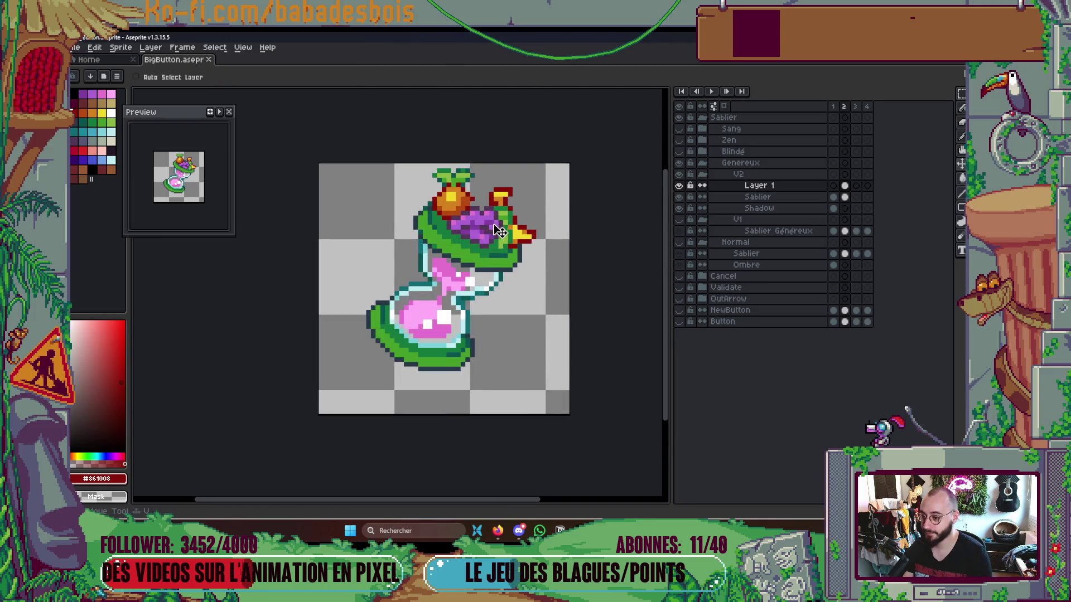
key("ctrl+s")
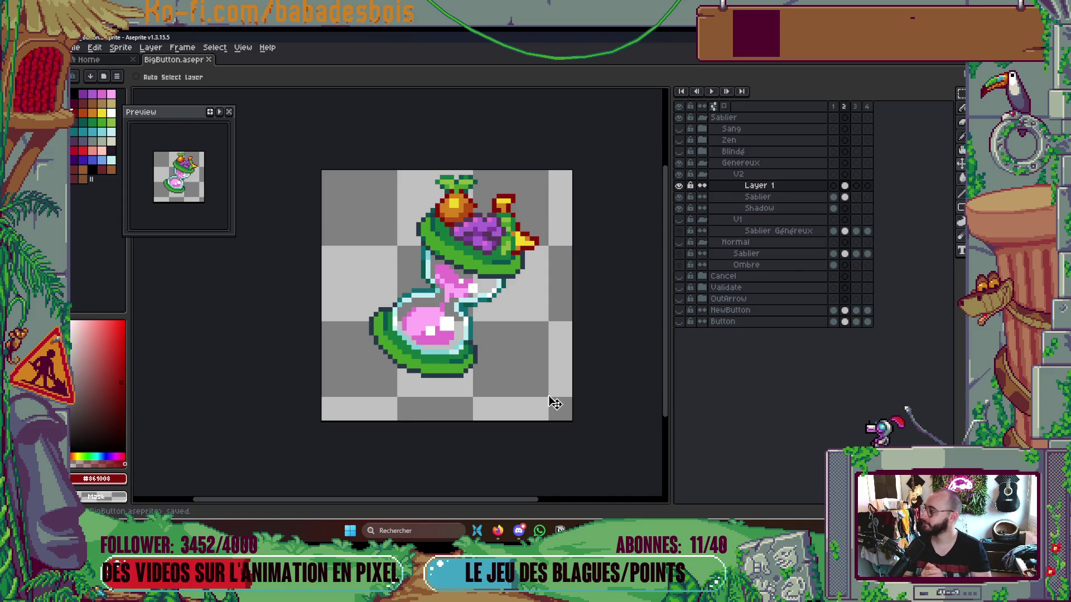
scroll(480, 223, "up", 2)
key("i")
key("b")
scroll(484, 237, "down", 4)
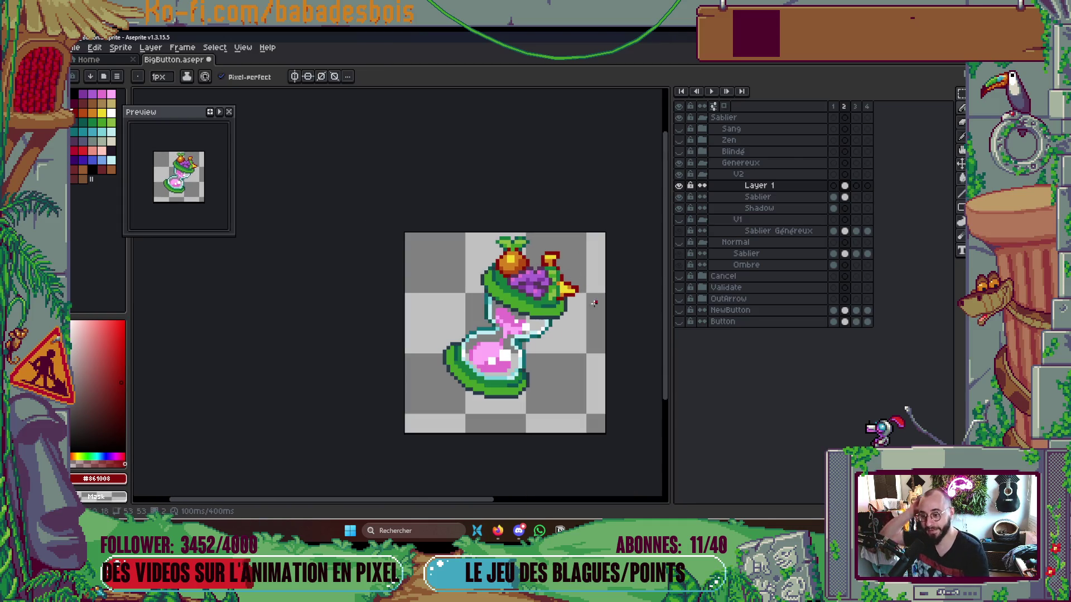
scroll(608, 318, "up", 1)
scroll(575, 279, "down", 2)
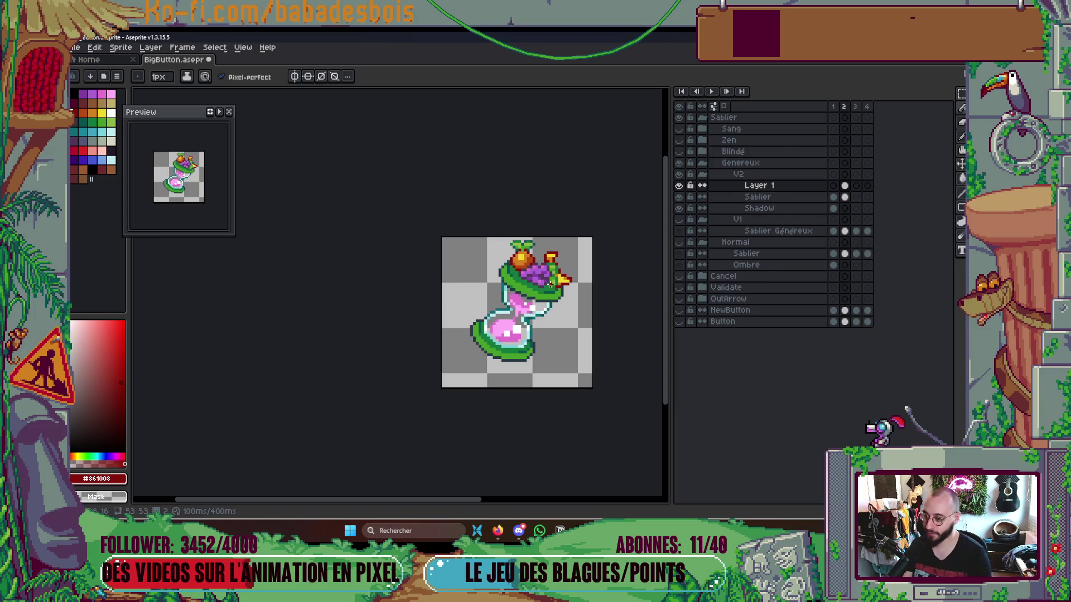
key("ctrl+s")
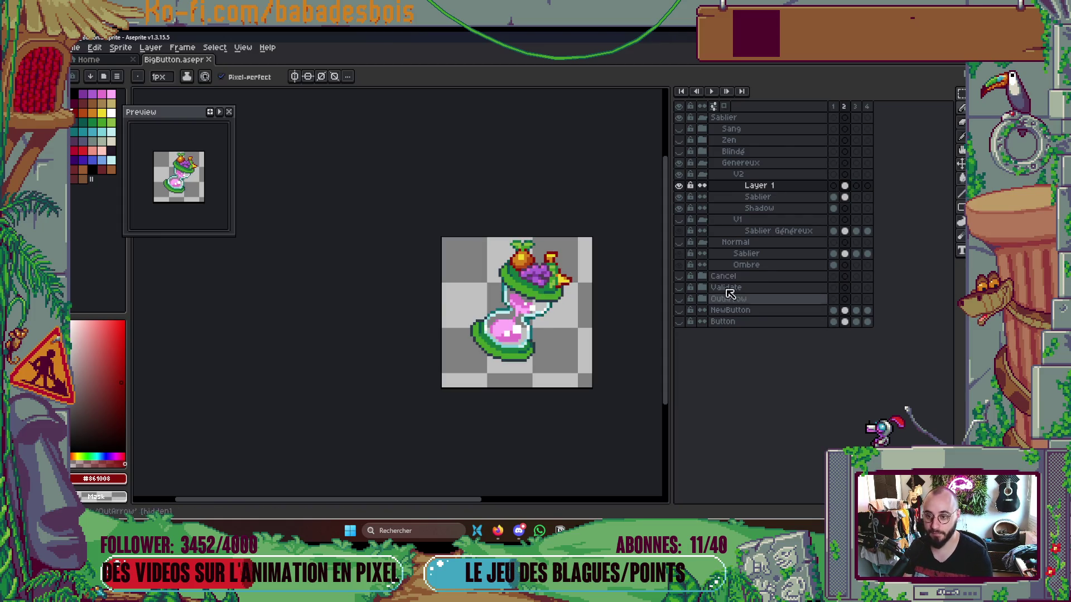
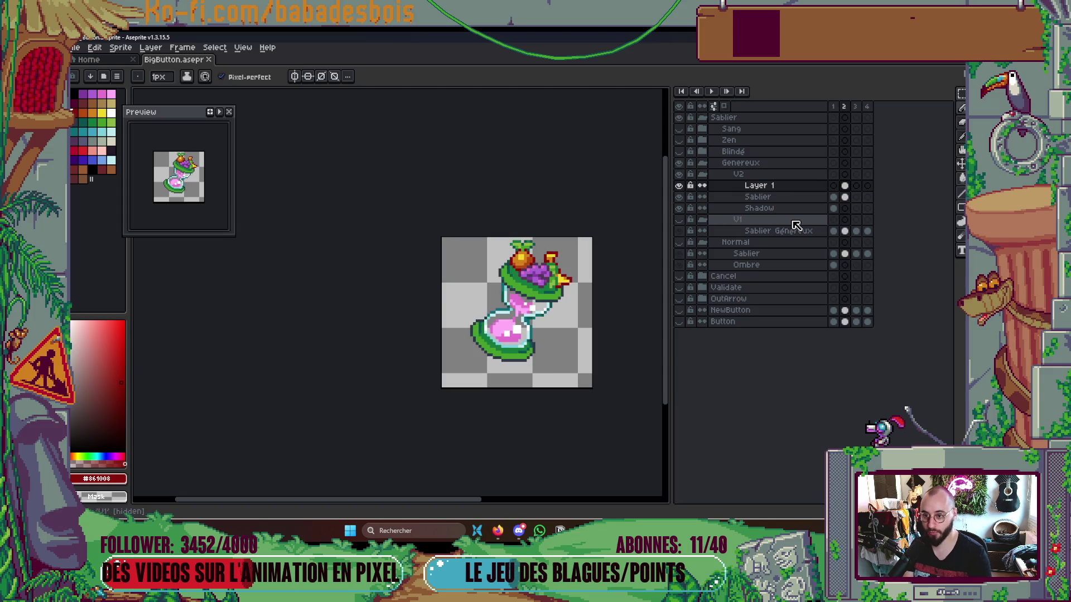
Delete the extra Layer 1 from the V2 group and select the Shadow layer's frame-2 cel
right_click(779, 187)
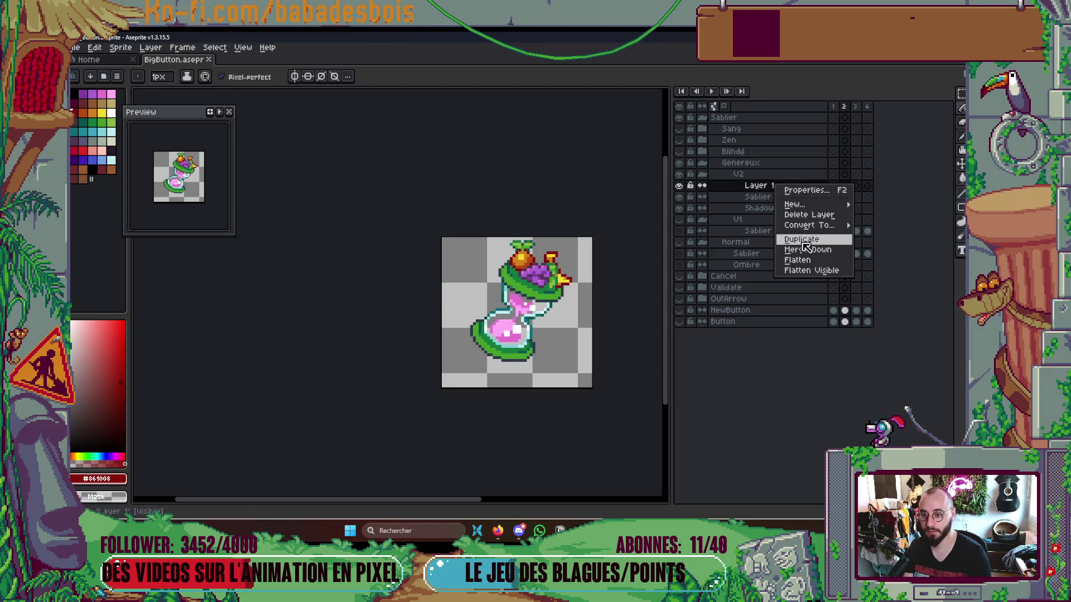
left_click(803, 248)
left_click(845, 186)
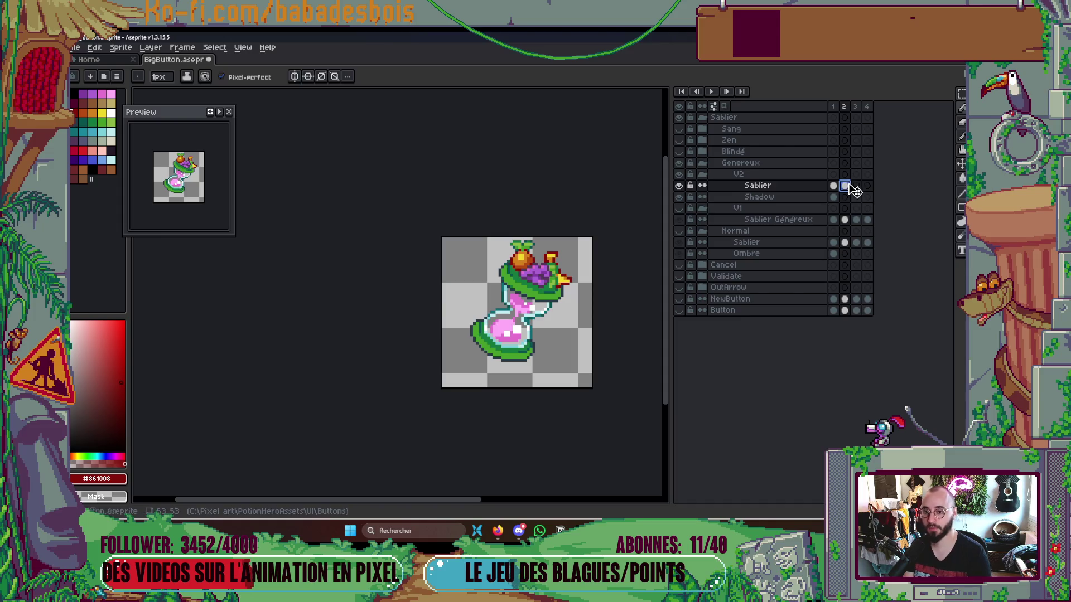
left_click(845, 197)
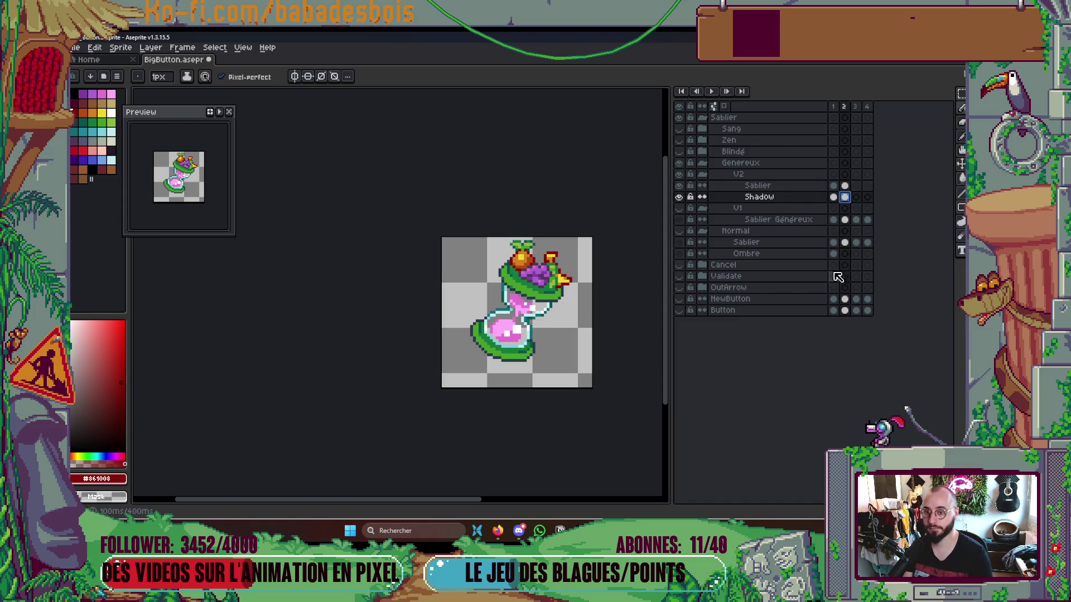
scroll(567, 321, "up", 1)
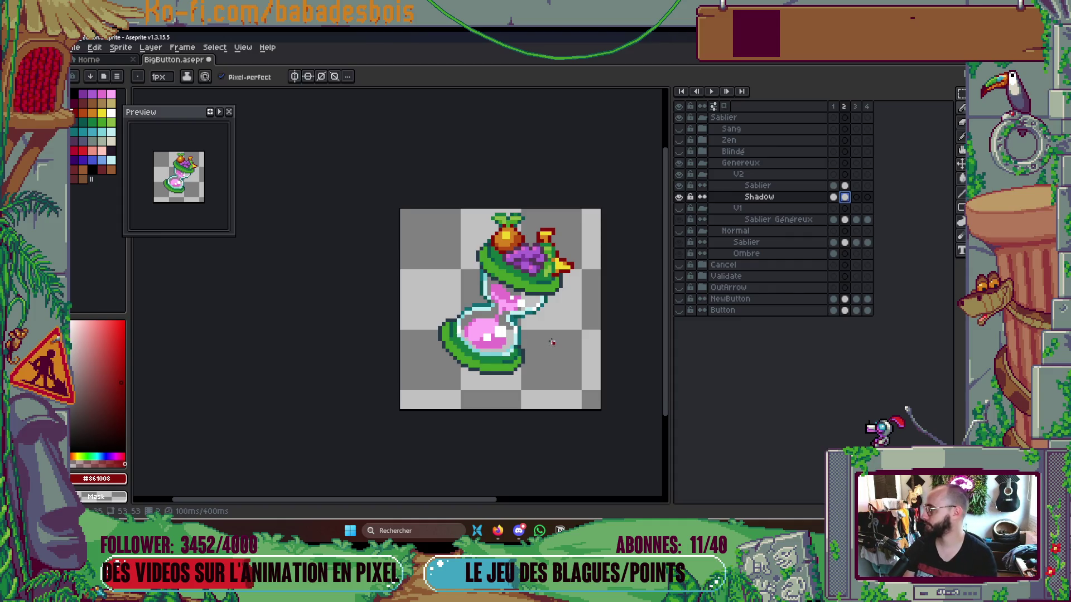
Save BigButton.aseprite and nudge the shadow pixels into place with the Move tool
key("ctrl+s")
key("b")
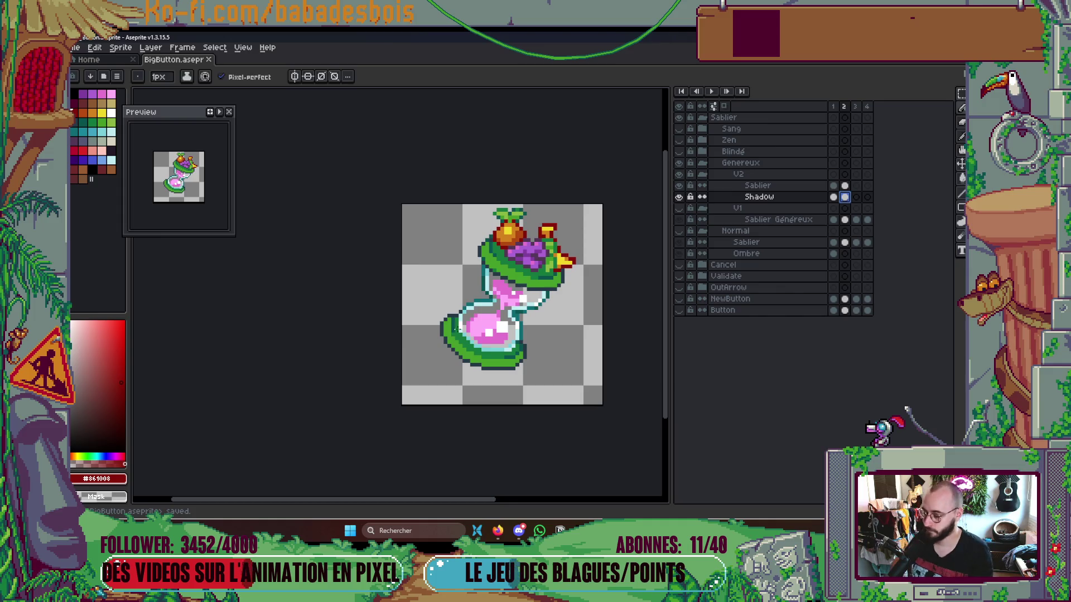
scroll(602, 278, "up", 1)
key("v")
left_click_drag(531, 352, 529, 358)
Hide the Sablier layer and raise the Paint Bucket tolerance to 132
left_click(678, 186)
key("g")
left_click(207, 76)
left_click_drag(215, 92, 258, 92)
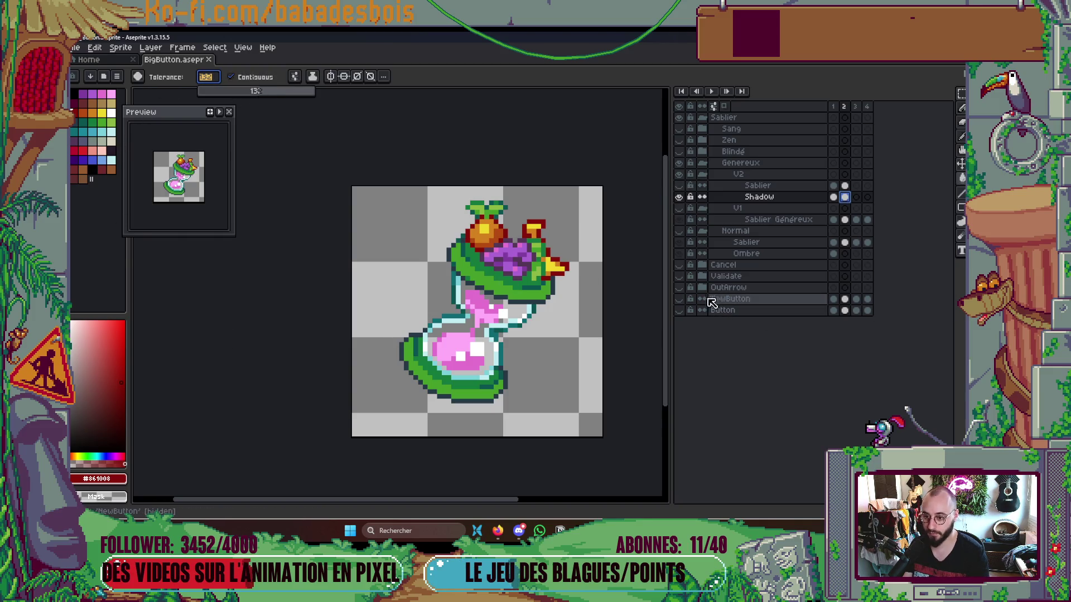
Show the NewButton circle and sample its dark maroon as the painting colour
left_click(678, 299)
key("Left")
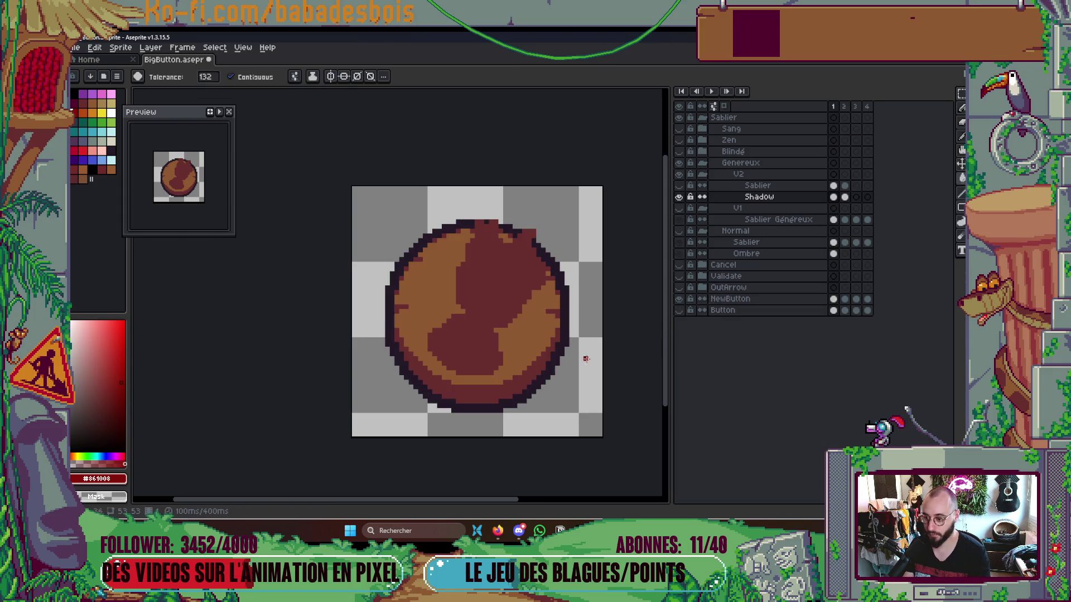
key("i")
left_click(524, 377)
key("Right")
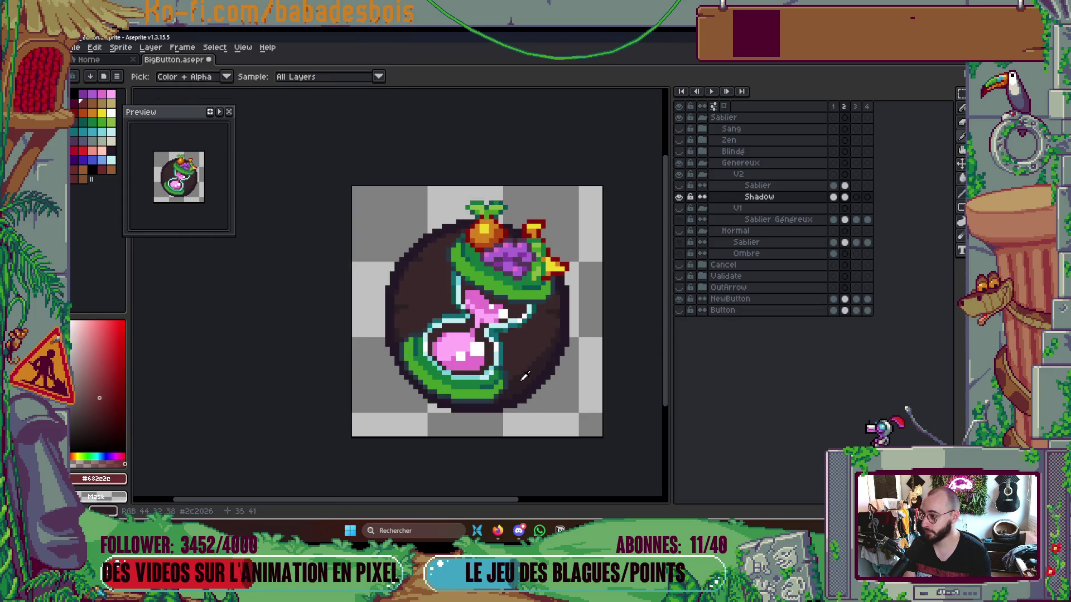
key("Left")
key("Right")
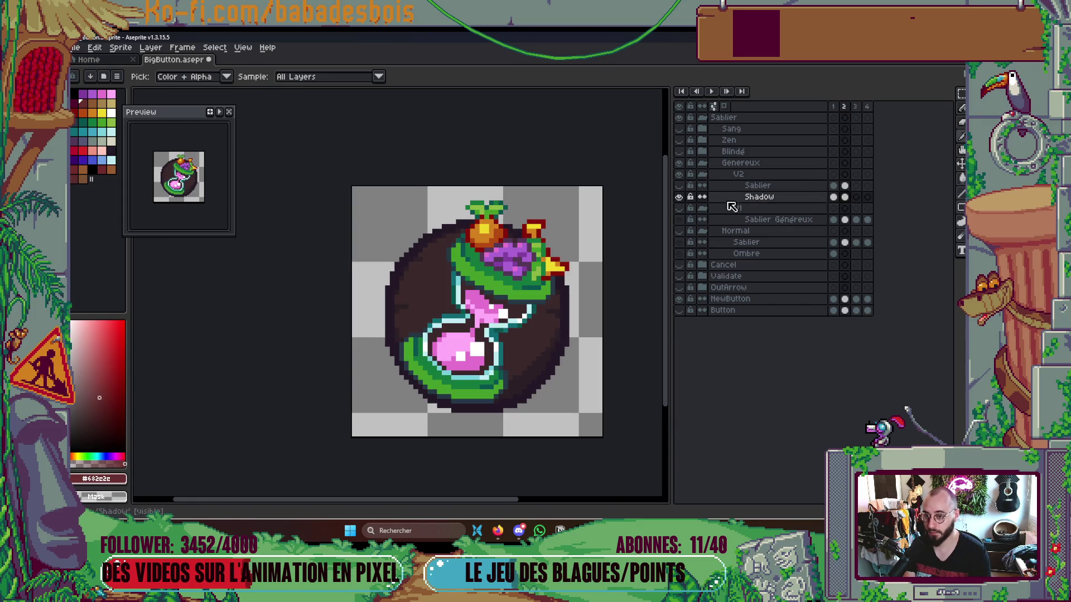
Hide NewButton again, test and undo a maroon base fill, then make fills non-contiguous
key("g")
left_click(679, 299)
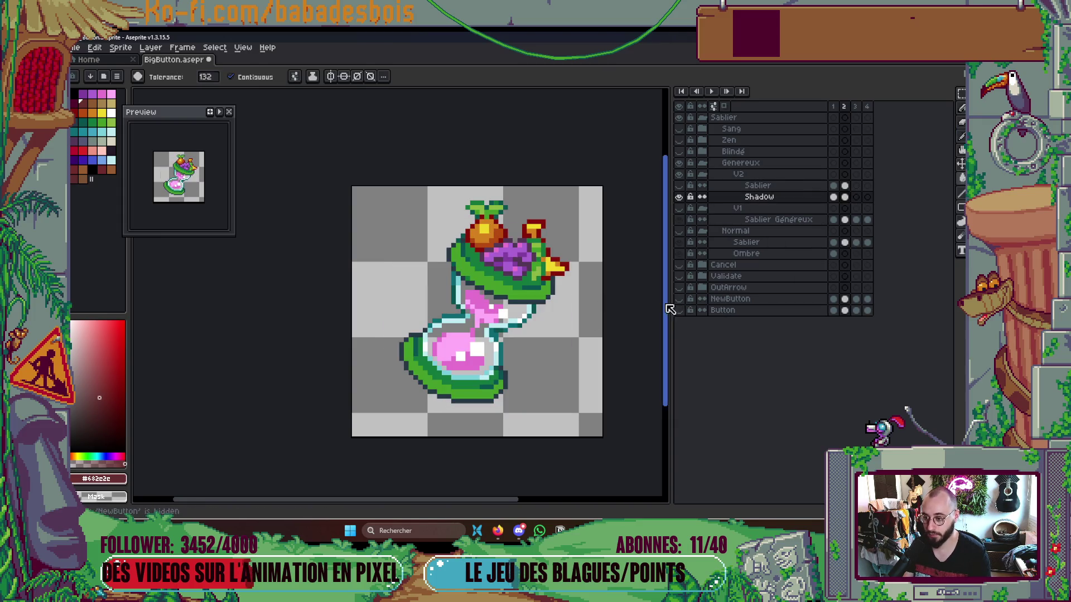
left_click(480, 391)
key("ctrl+z")
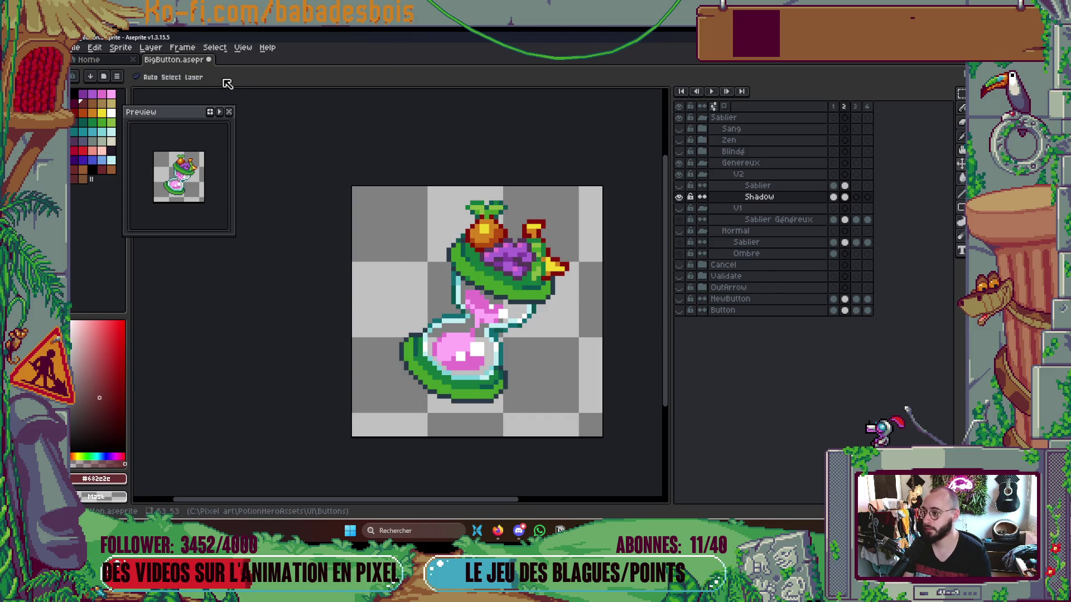
left_click(230, 76)
scroll(480, 343, "up", 1)
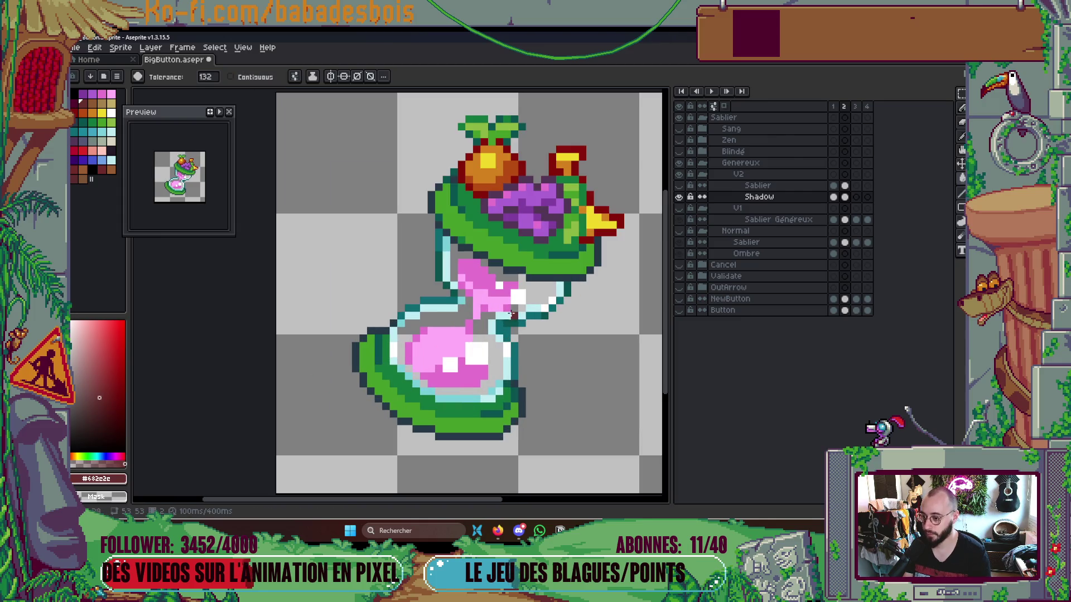
On Shadow, fill the pink, white, green, yellow-orange and red pixels dark maroon
left_click(468, 376)
left_click(453, 366)
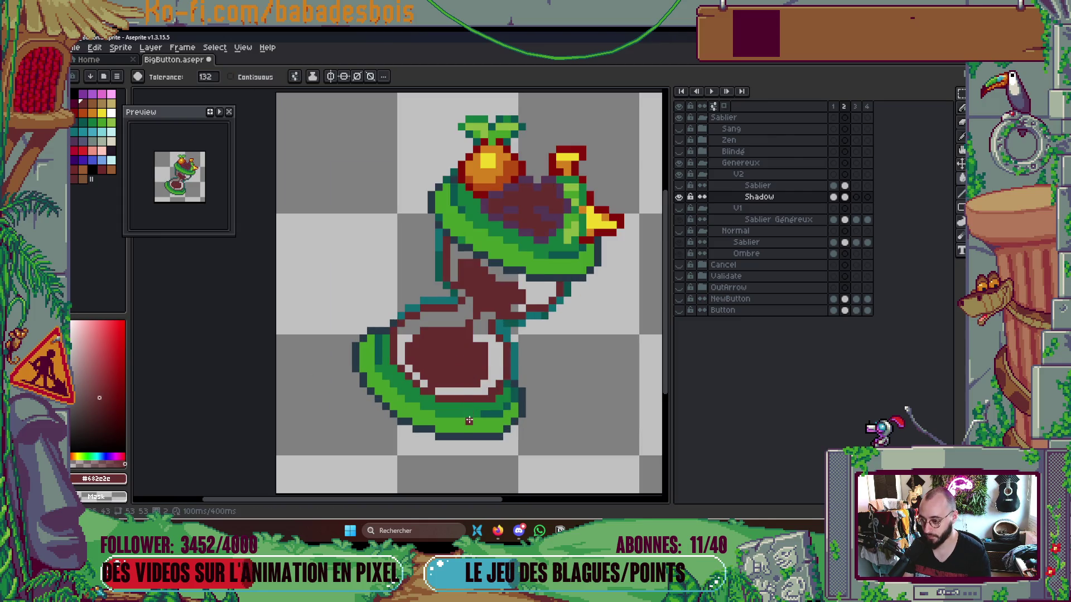
left_click(471, 416)
left_click(591, 224)
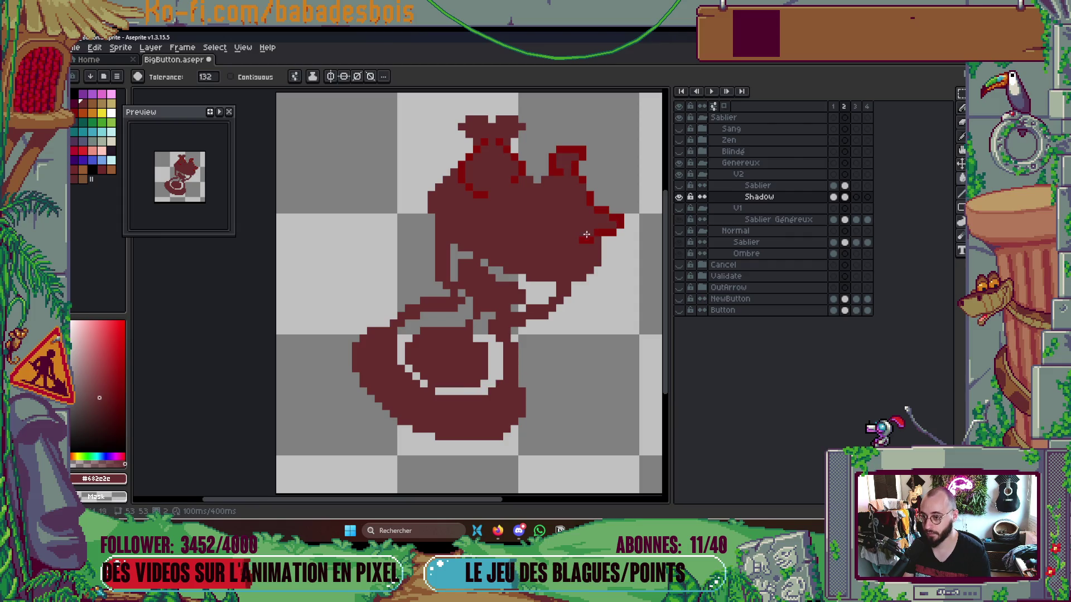
left_click(599, 231)
Set fill tolerance to 0, undo an accidental whole-canvas fill, and return to contiguous fills
left_click(207, 77)
type("0")
left_click(535, 283)
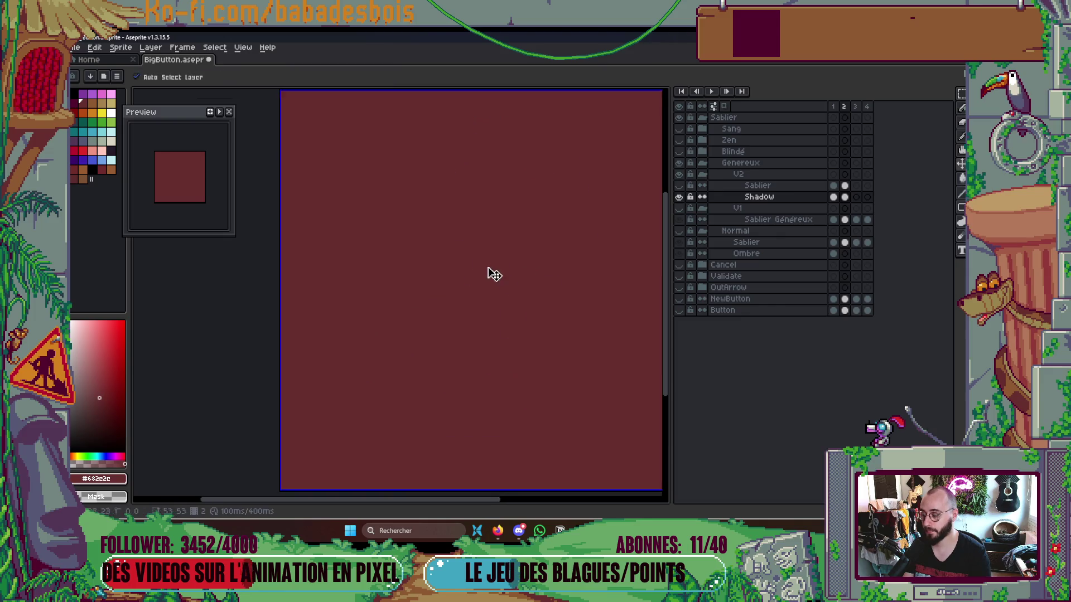
key("ctrl+z")
left_click(231, 77)
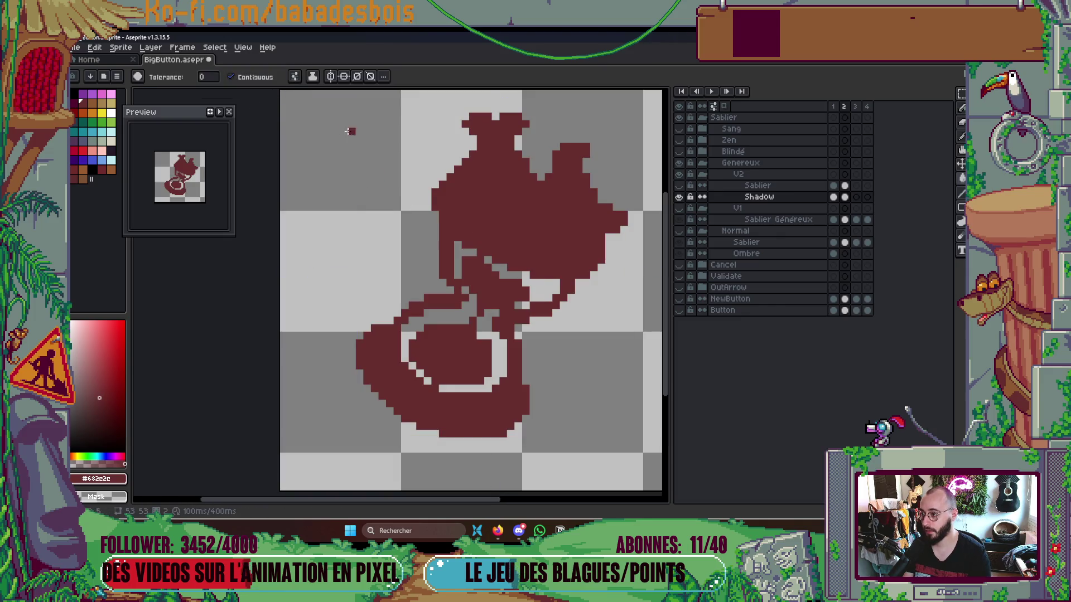
Fill the grey inner lines maroon with 8-connected fills, restore 4-connected, save, and show Sablier
left_click(294, 77)
left_click(359, 140)
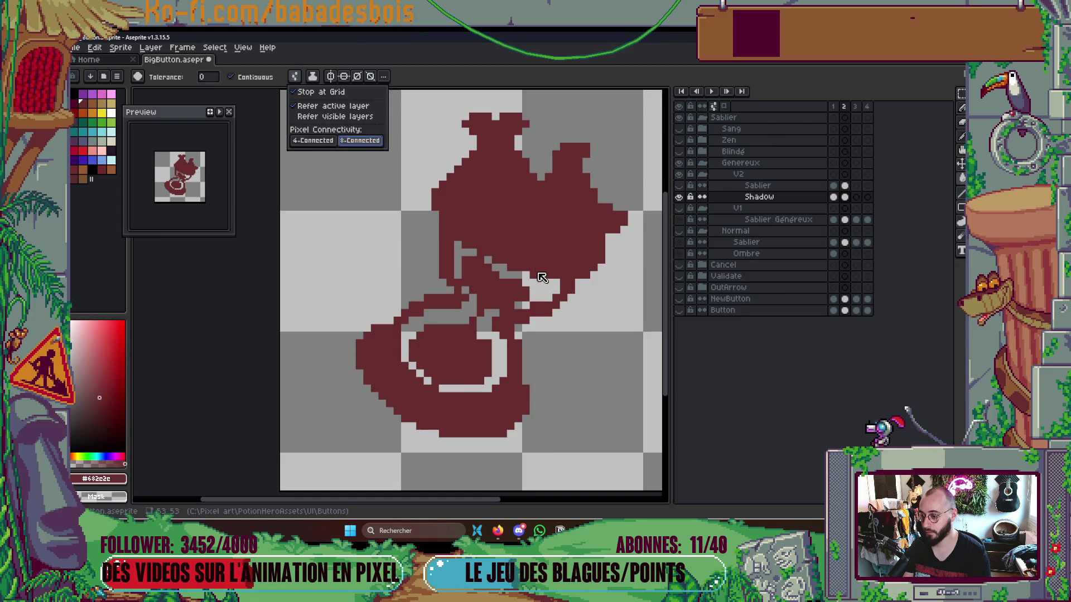
left_click(490, 288)
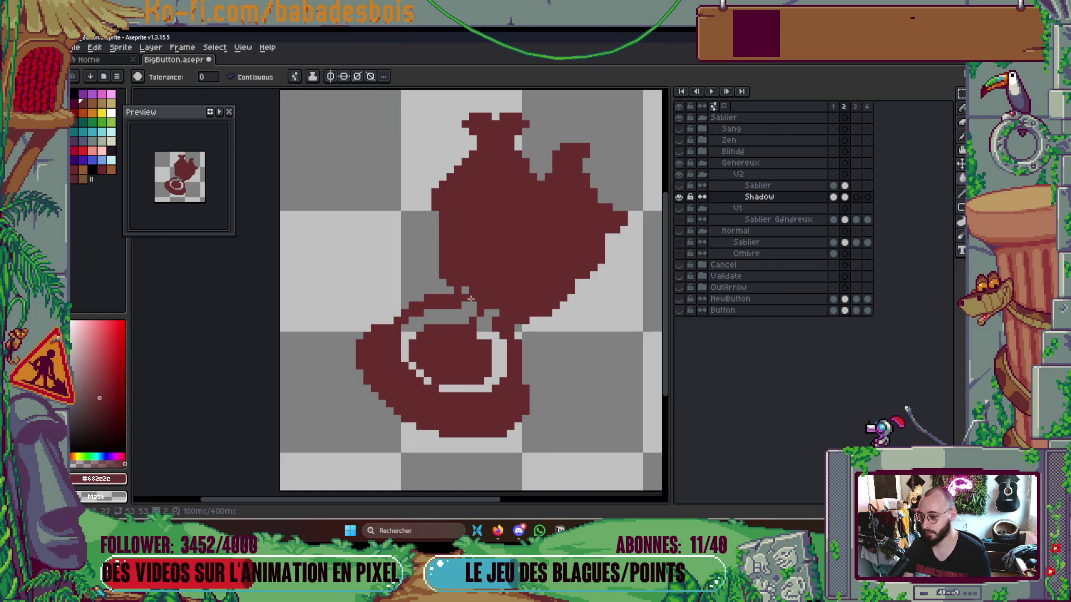
left_click(471, 299)
scroll(469, 299, "down", 1)
left_click(294, 77)
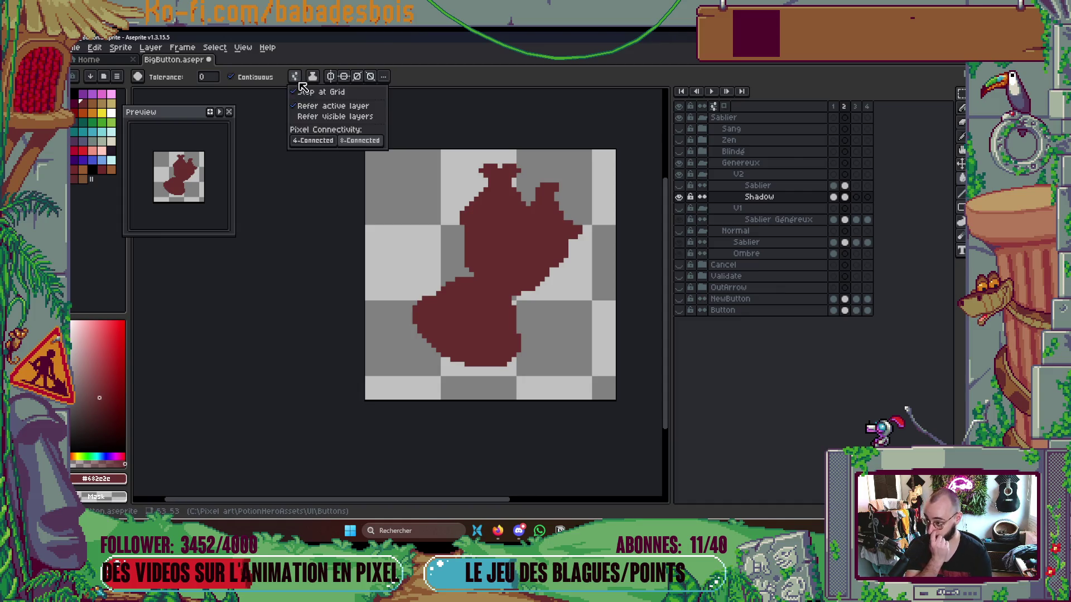
left_click(312, 140)
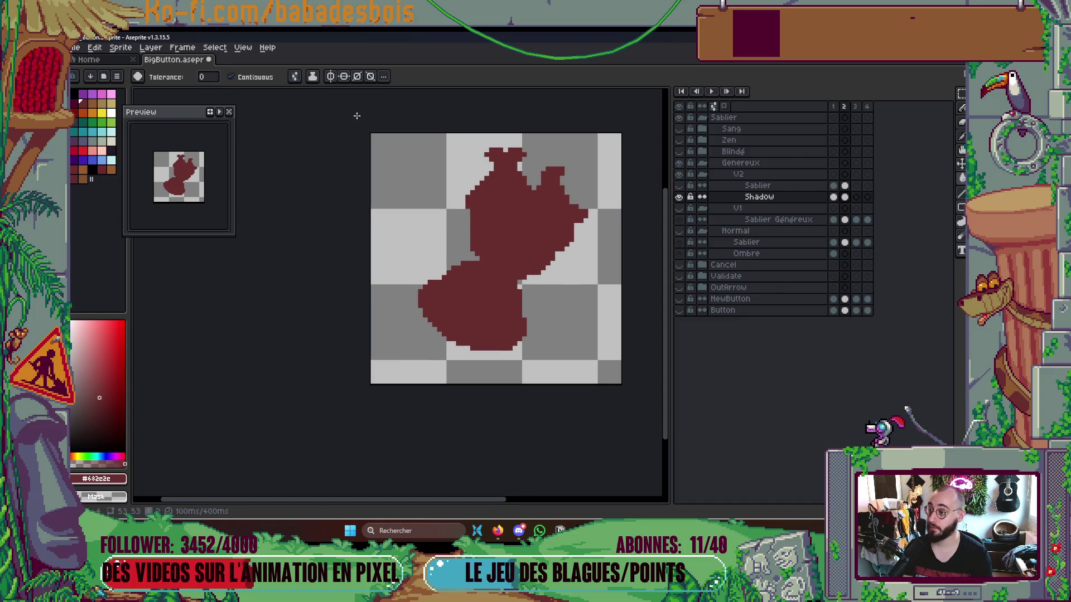
left_click(295, 77)
left_click(340, 144)
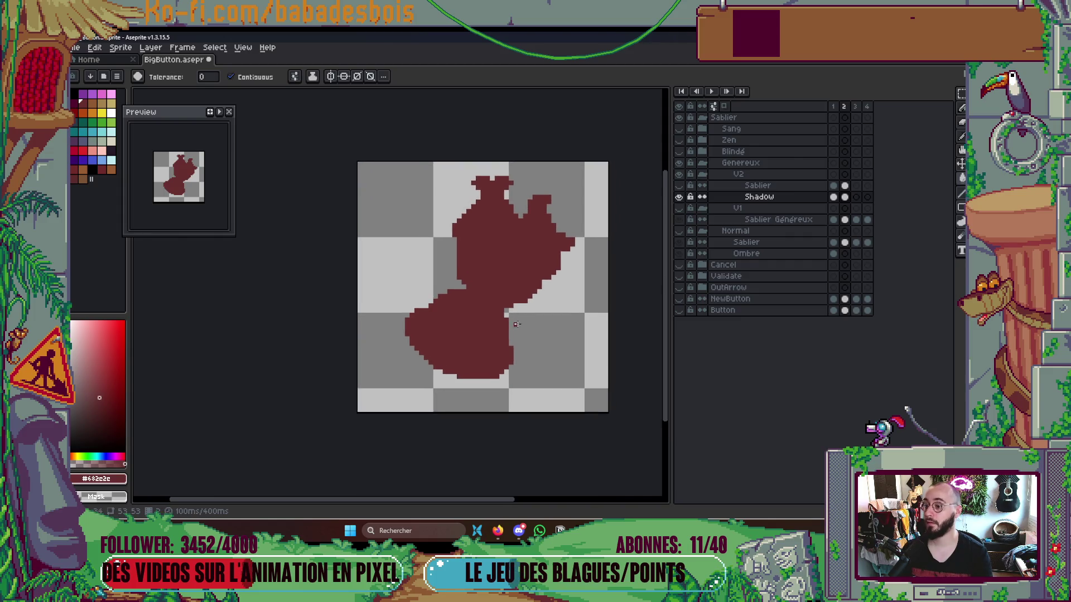
key("ctrl+s")
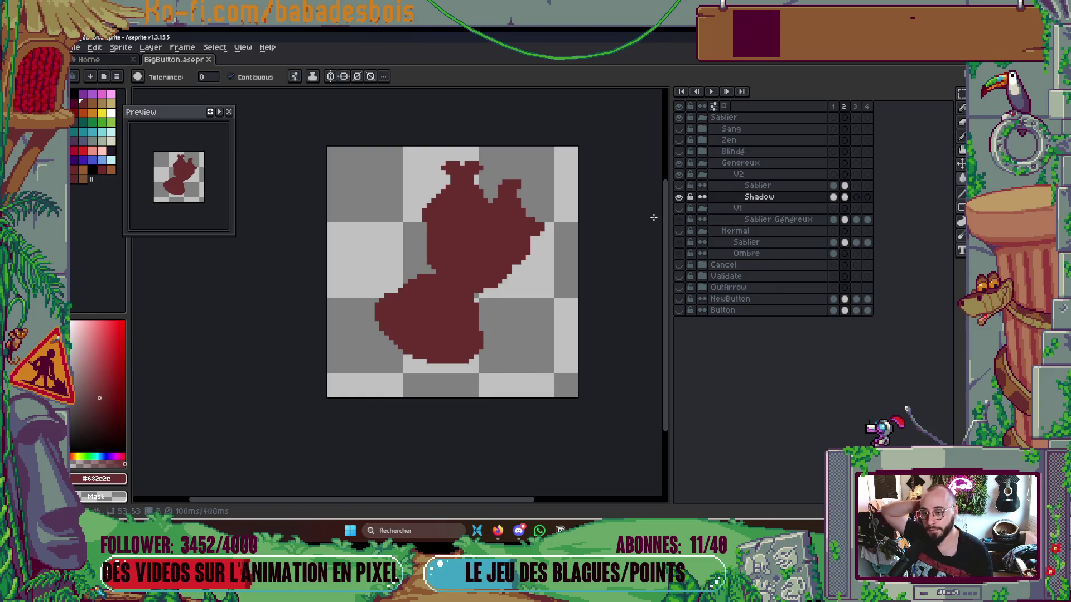
left_click(679, 185)
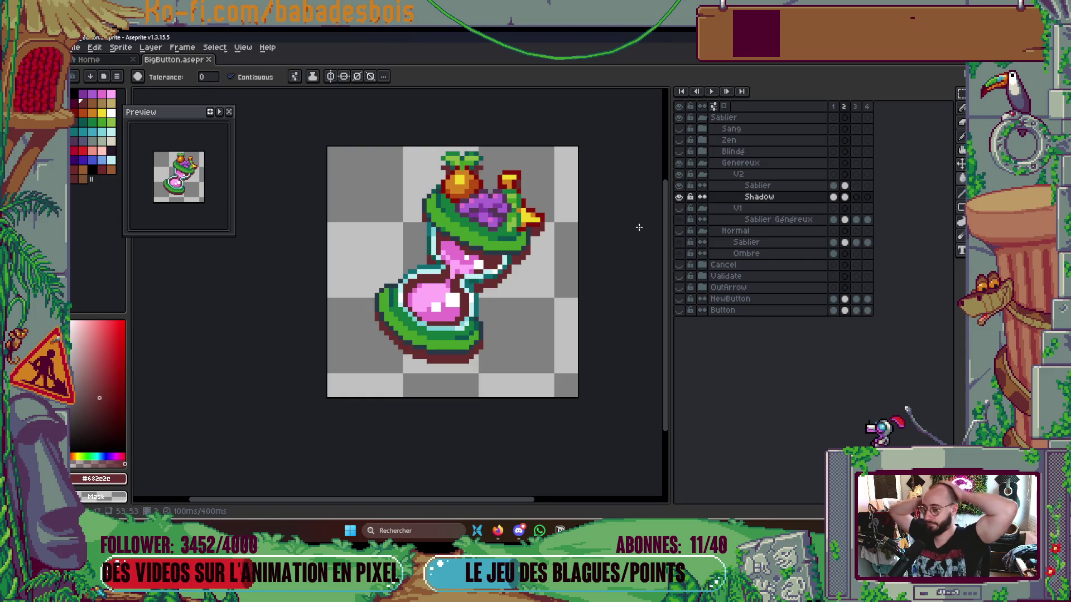
scroll(585, 249, "up", 2)
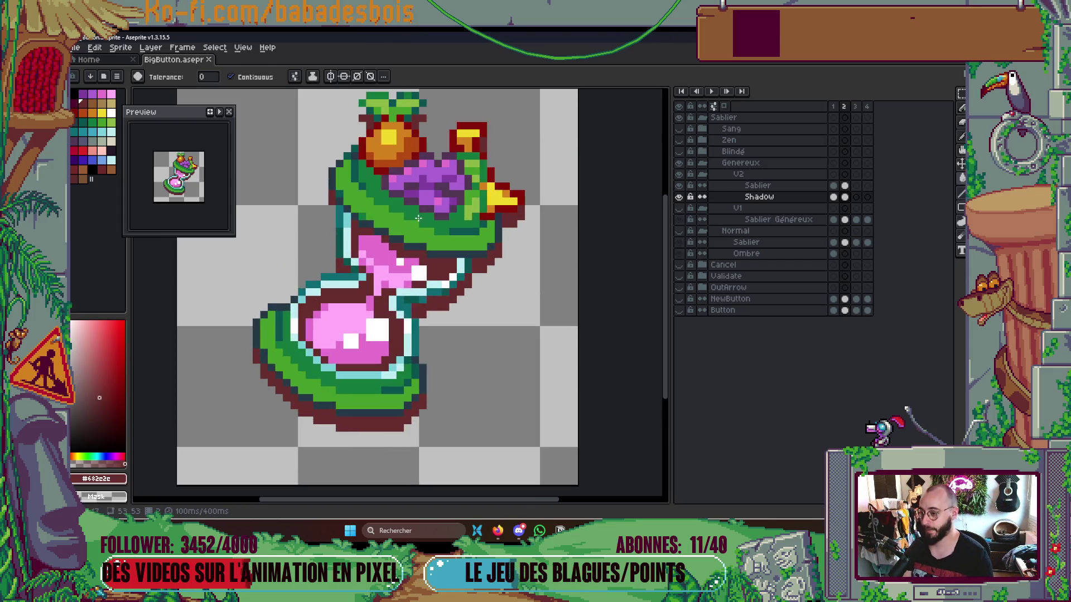
scroll(385, 270, "up", 1)
key("b")
key("Up")
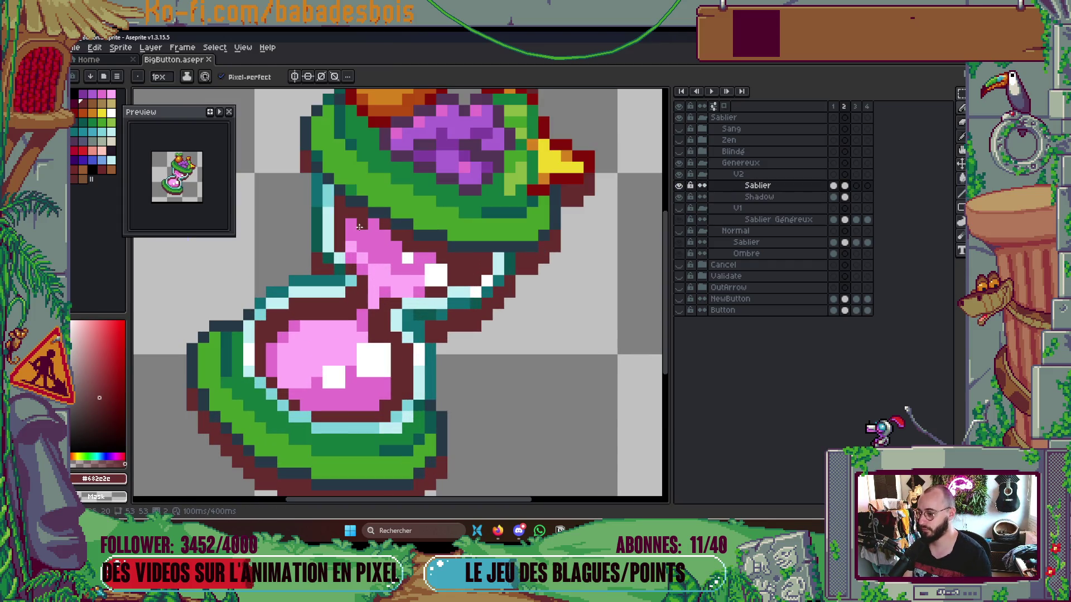
left_click(351, 224)
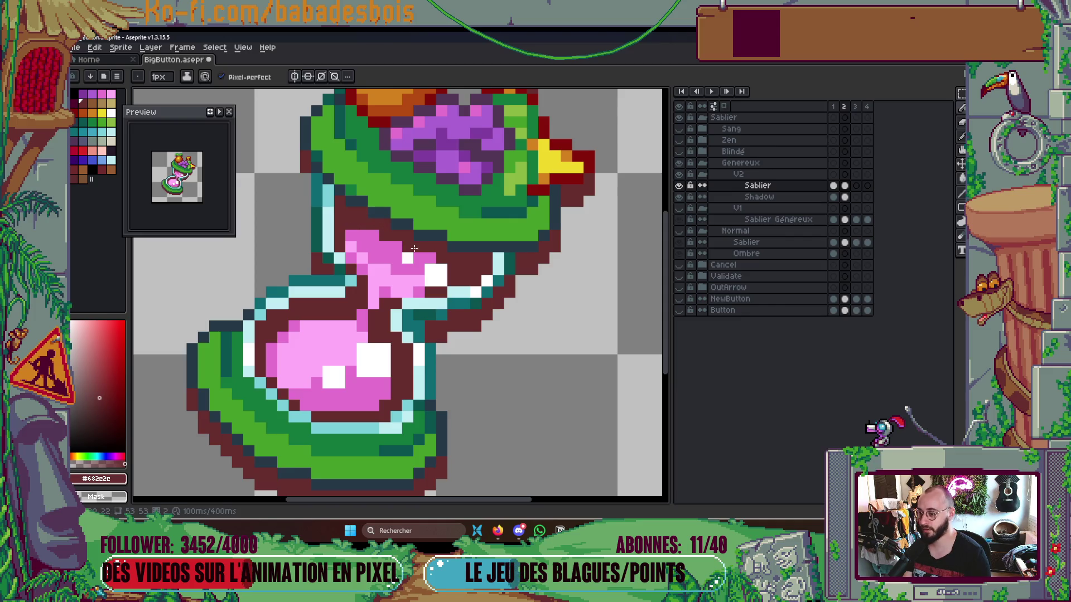
scroll(414, 248, "down", 2)
scroll(368, 319, "up", 2)
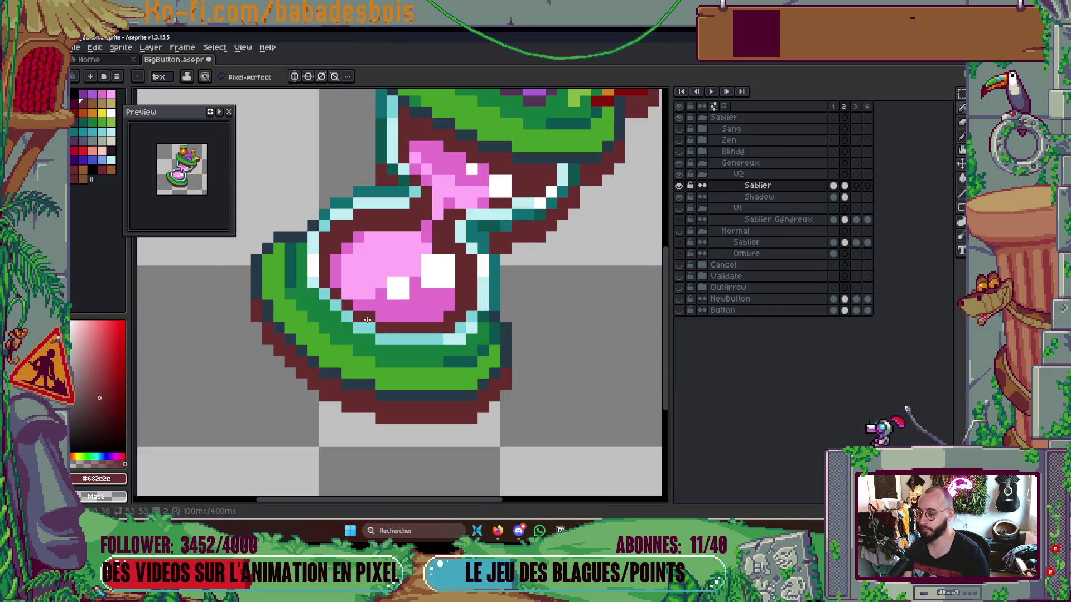
scroll(373, 318, "down", 3)
key("ctrl+s")
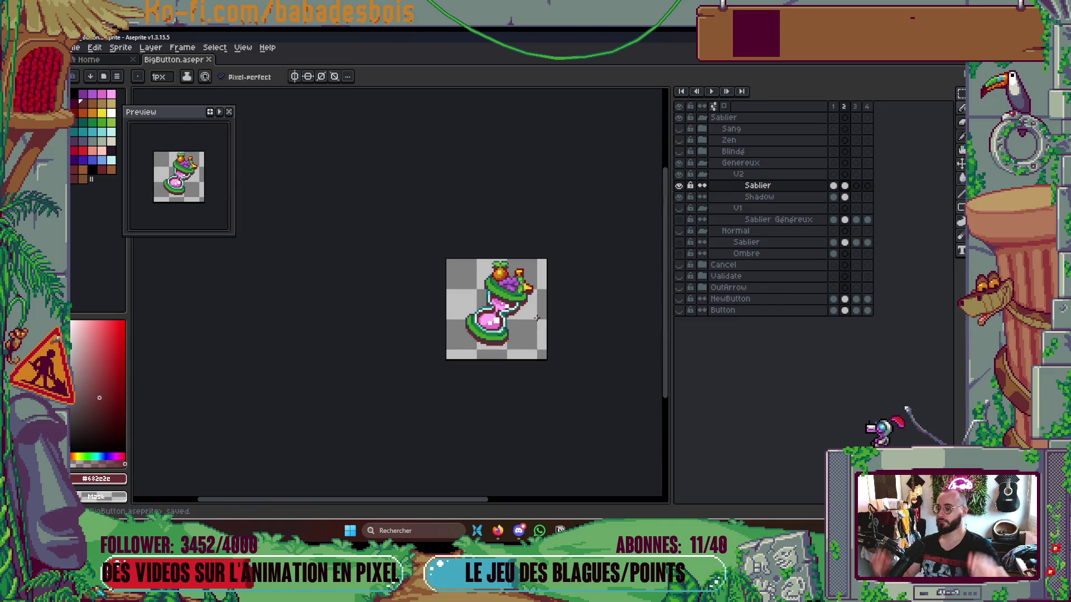
key("Return")
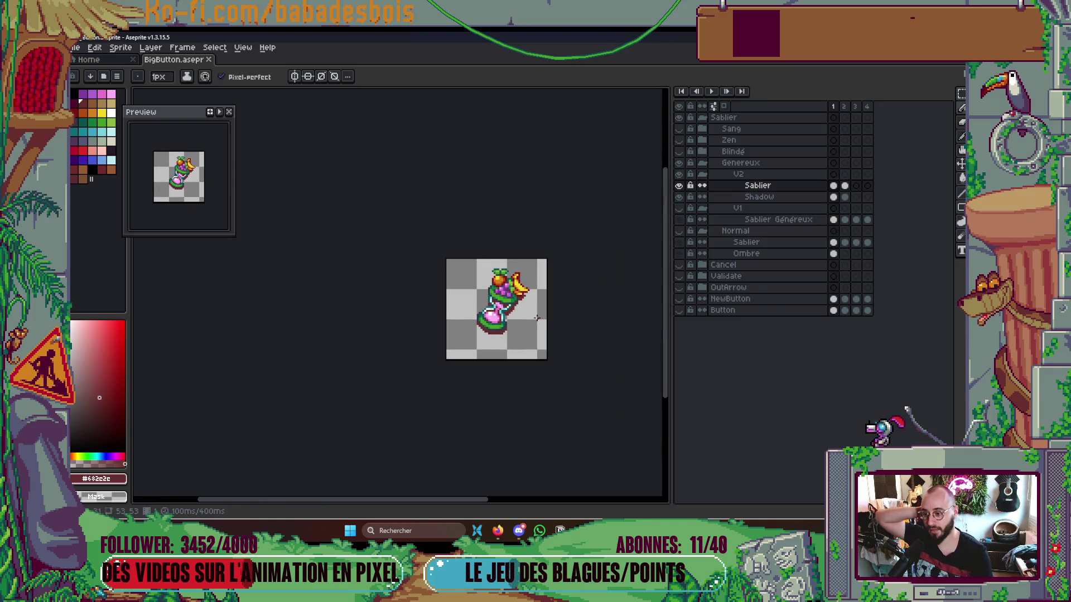
scroll(530, 314, "up", 2)
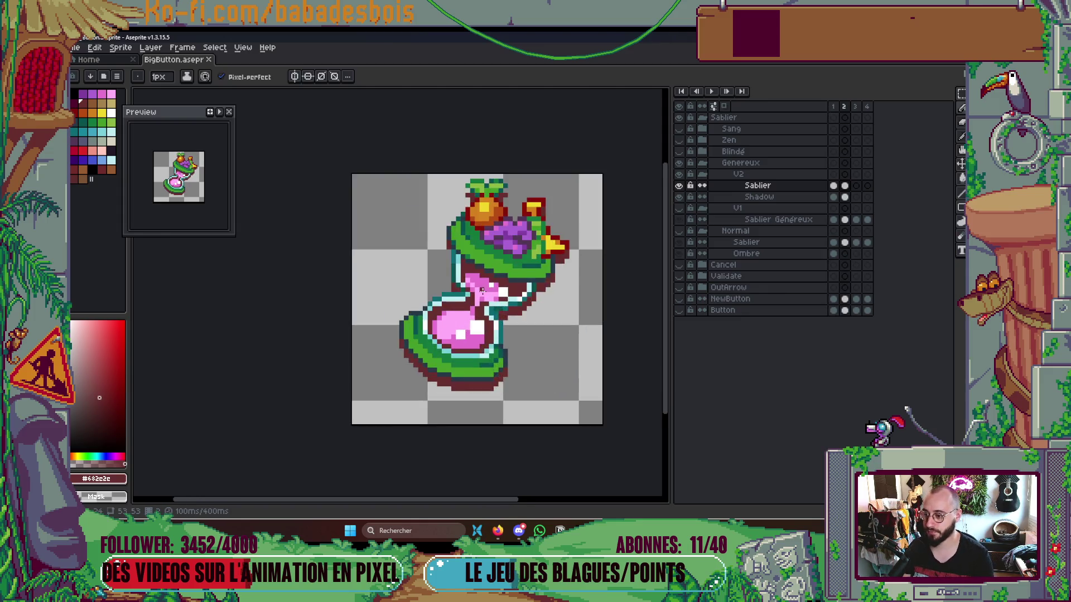
scroll(539, 340, "down", 4)
key("ctrl+s")
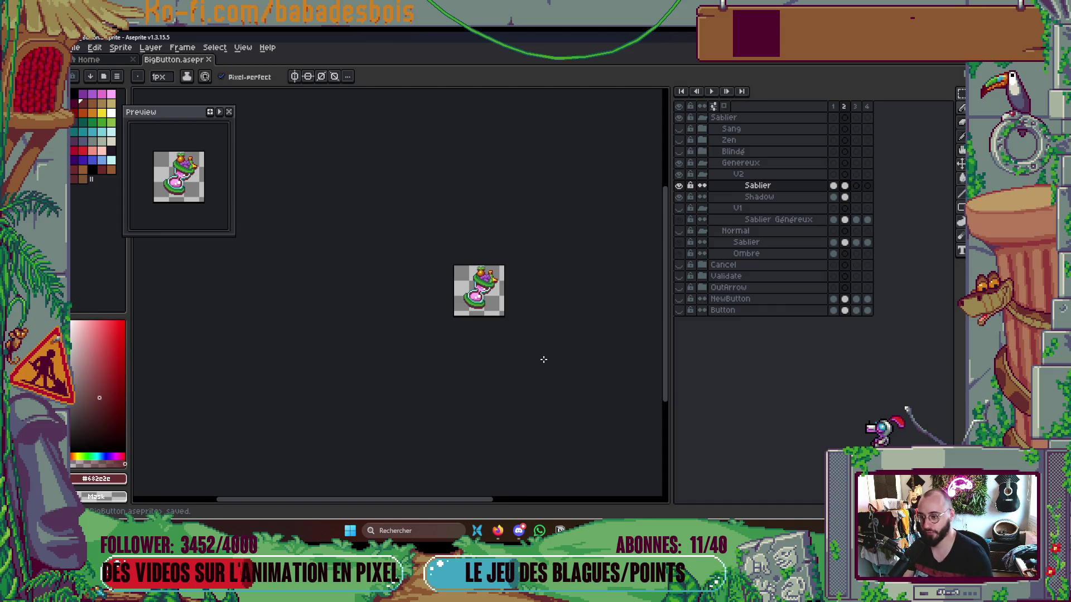
scroll(509, 303, "up", 5)
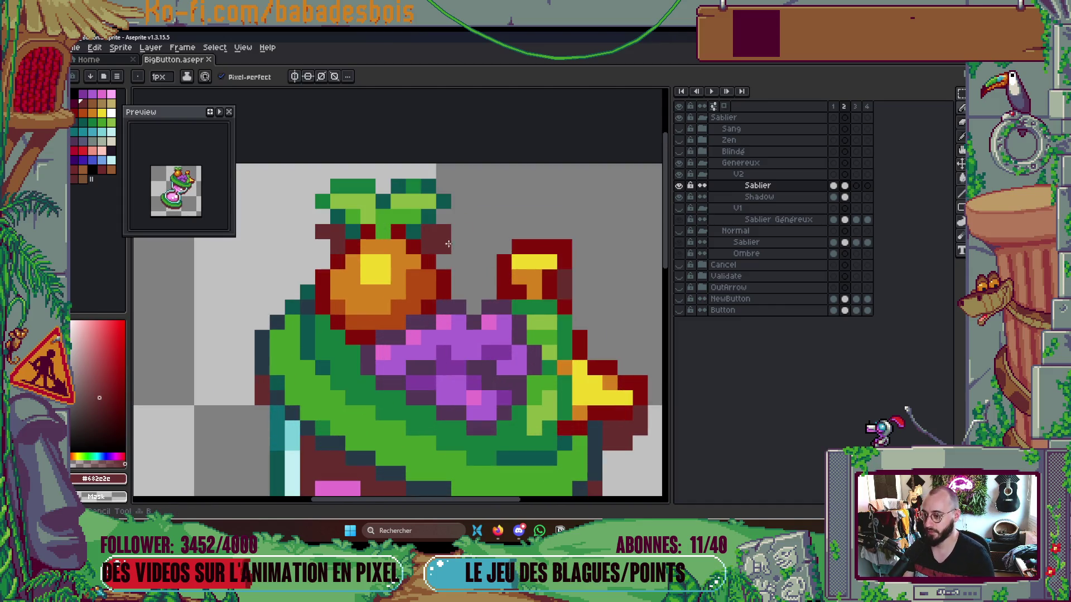
Erase the stray dark shadow pixels around the fruit, save, and play the animation to check
right_click(428, 231)
key("Down")
right_click(438, 238)
right_click(335, 229)
right_click(337, 246)
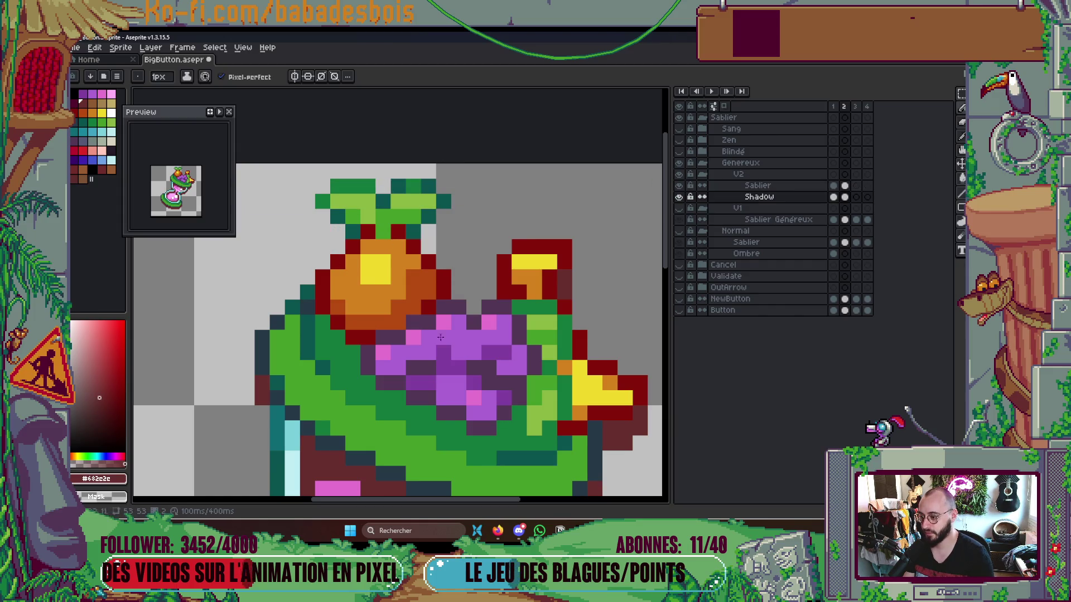
scroll(490, 311, "down", 1)
right_click(534, 257)
scroll(591, 312, "down", 6)
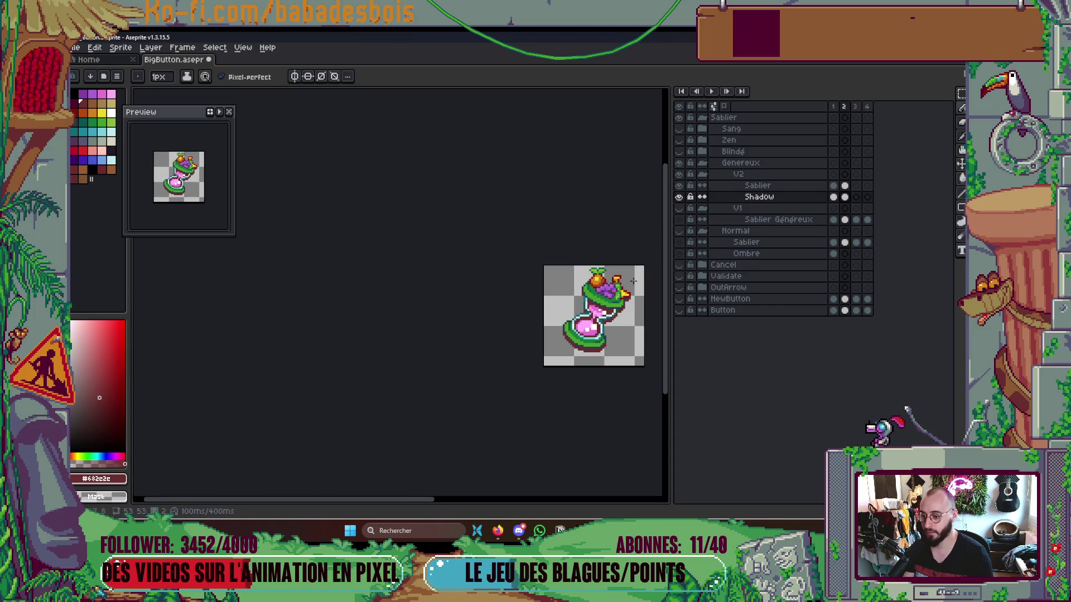
key("ctrl+s")
scroll(594, 462, "down", 1)
key("Return")
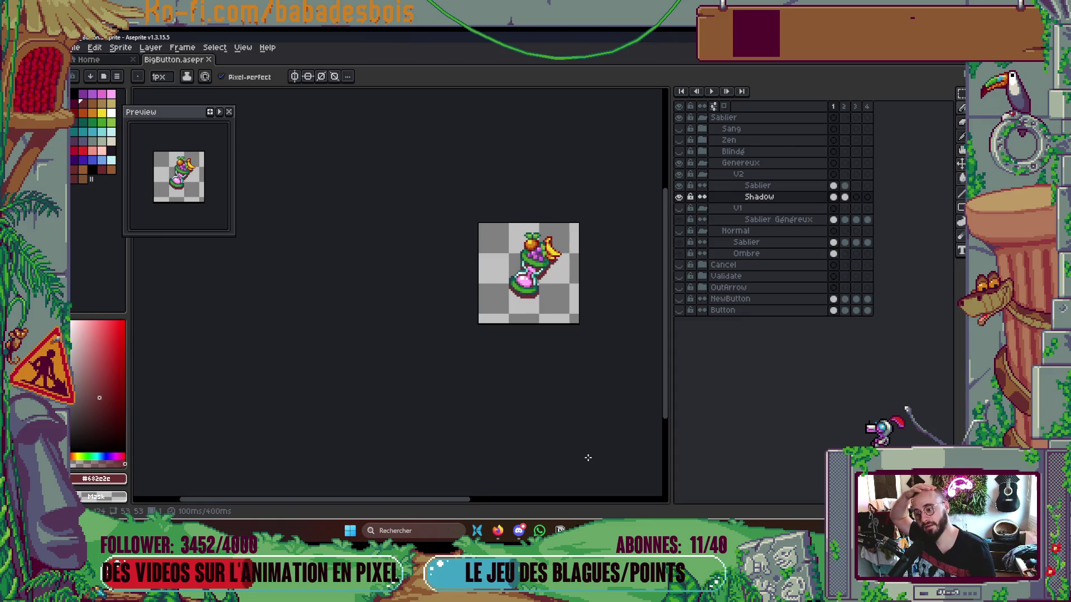
scroll(580, 281, "up", 10)
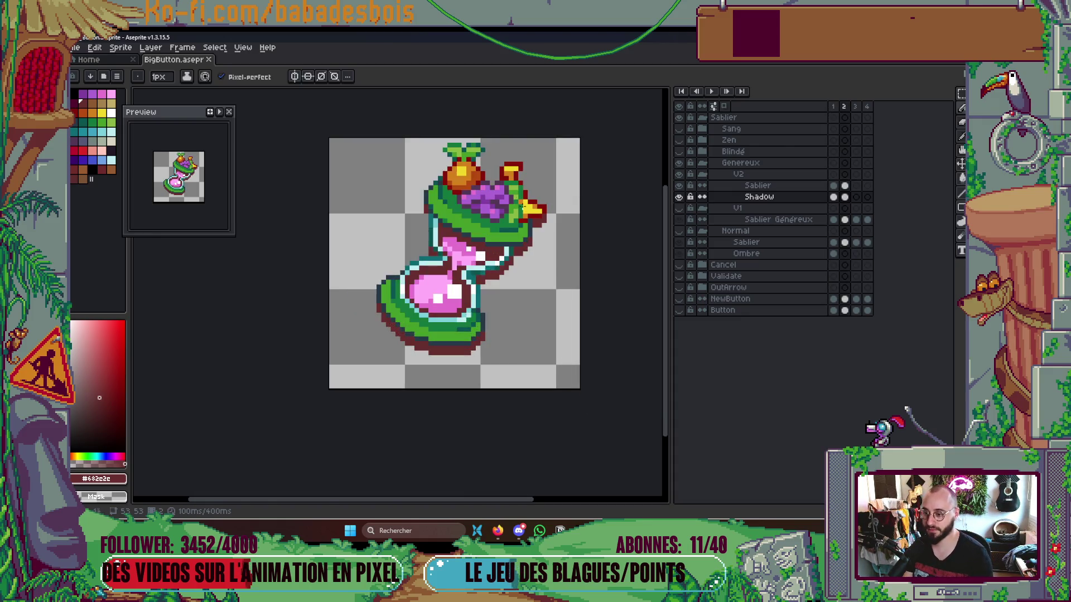
On the Sablier layer, paint dark teal shading pixels on the hourglass's green top
left_click(82, 122)
key("alt+Up")
key("0")
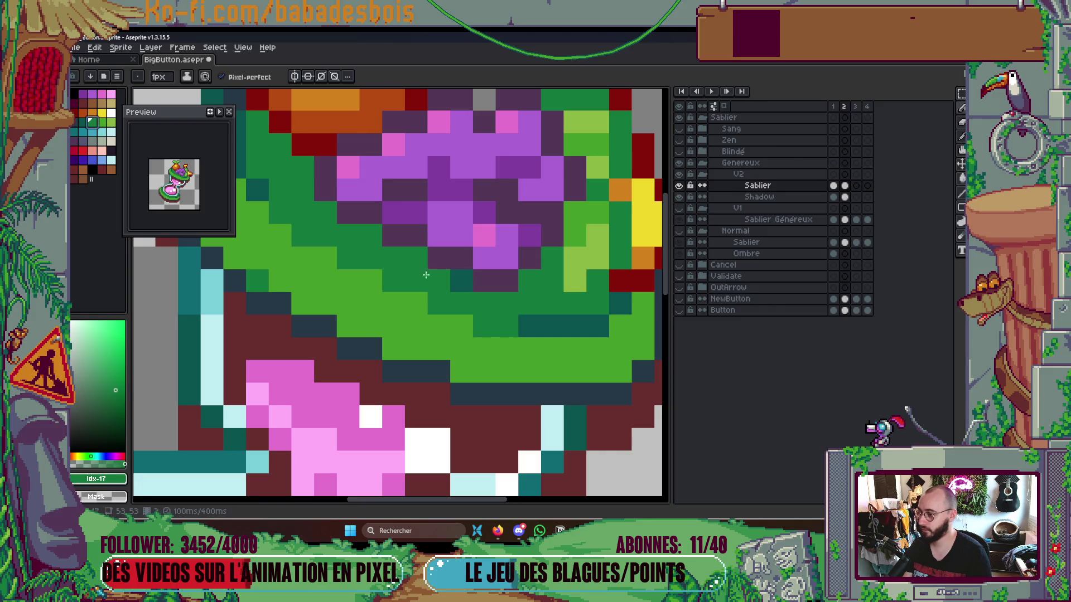
left_click(83, 123)
left_click(530, 281)
left_click(552, 258)
left_click(552, 281)
left_click(575, 303)
scroll(518, 285, "up", 2)
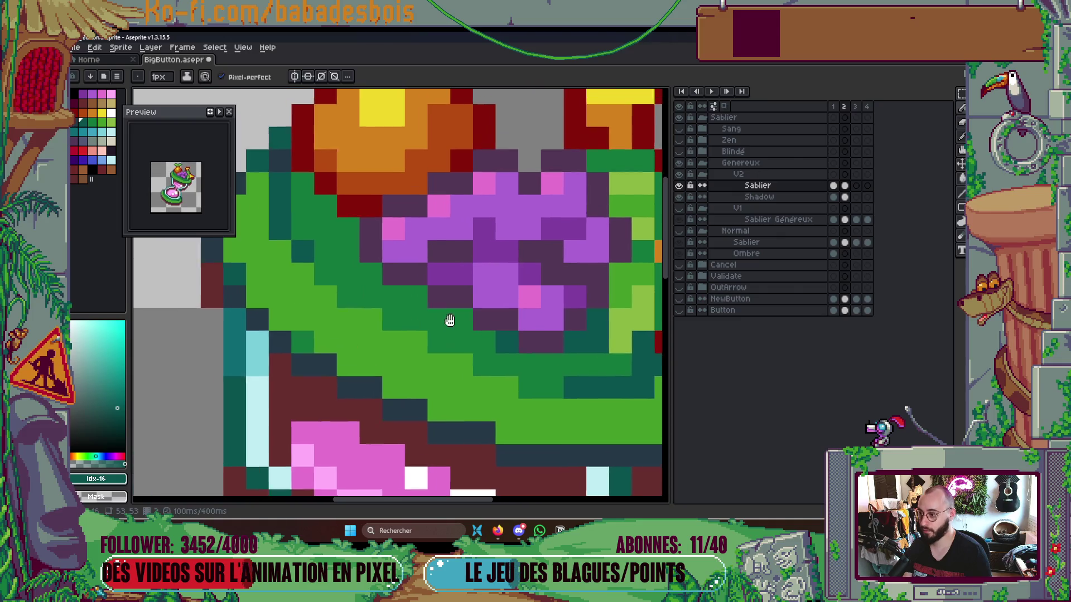
Shade the green top's upper-left and inner pixels dark teal, then save
left_click(351, 230)
left_click(327, 231)
left_click(326, 207)
left_click(303, 186)
left_click(304, 208)
left_click(313, 206)
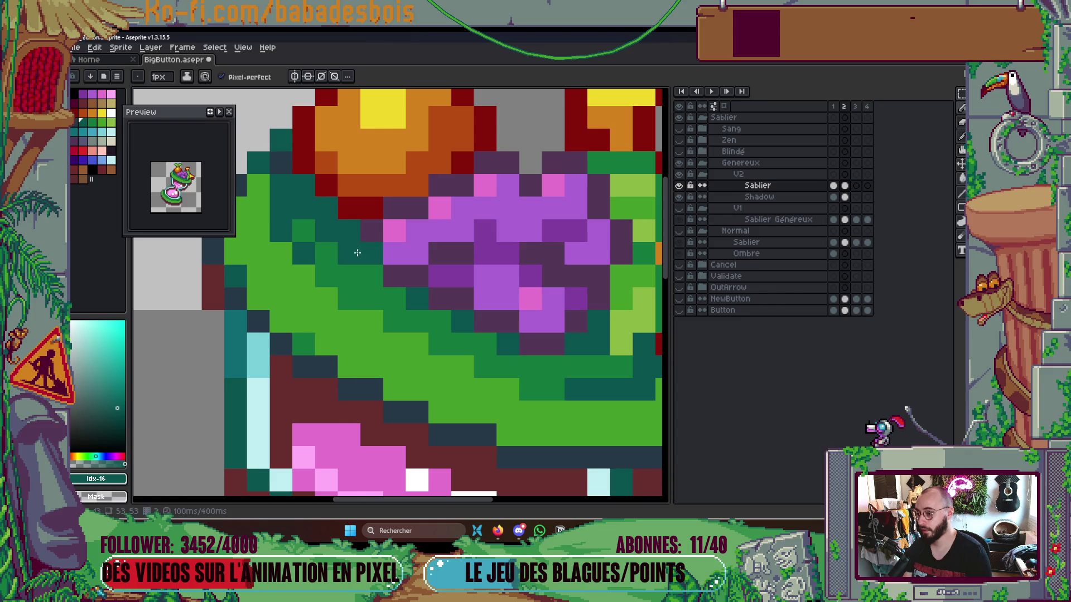
left_click(375, 277)
left_click(389, 289)
scroll(479, 282, "down", 6)
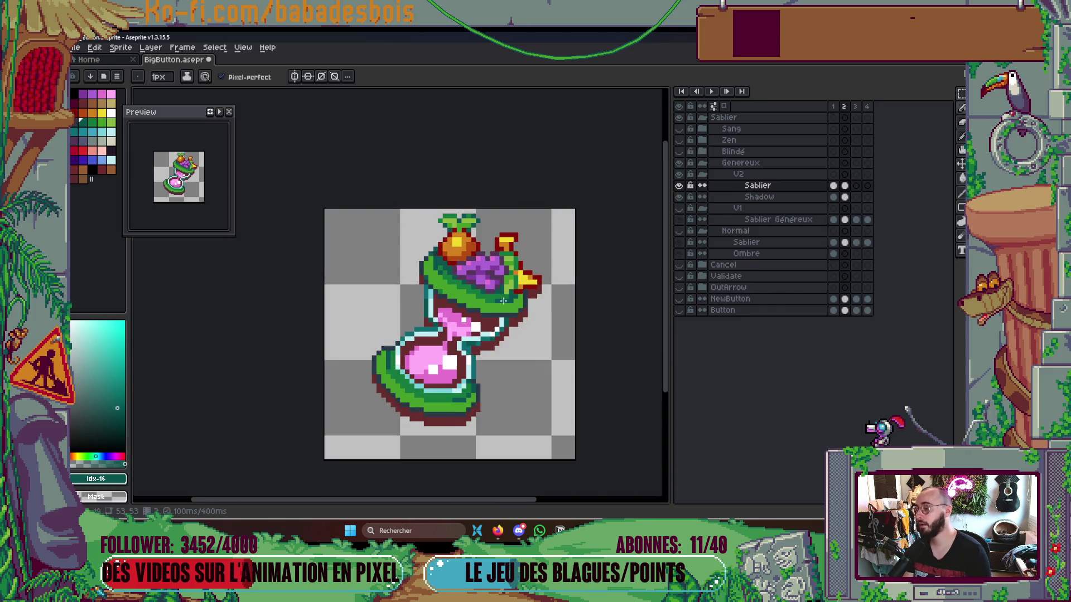
scroll(546, 351, "up", 1)
scroll(538, 357, "up", 3)
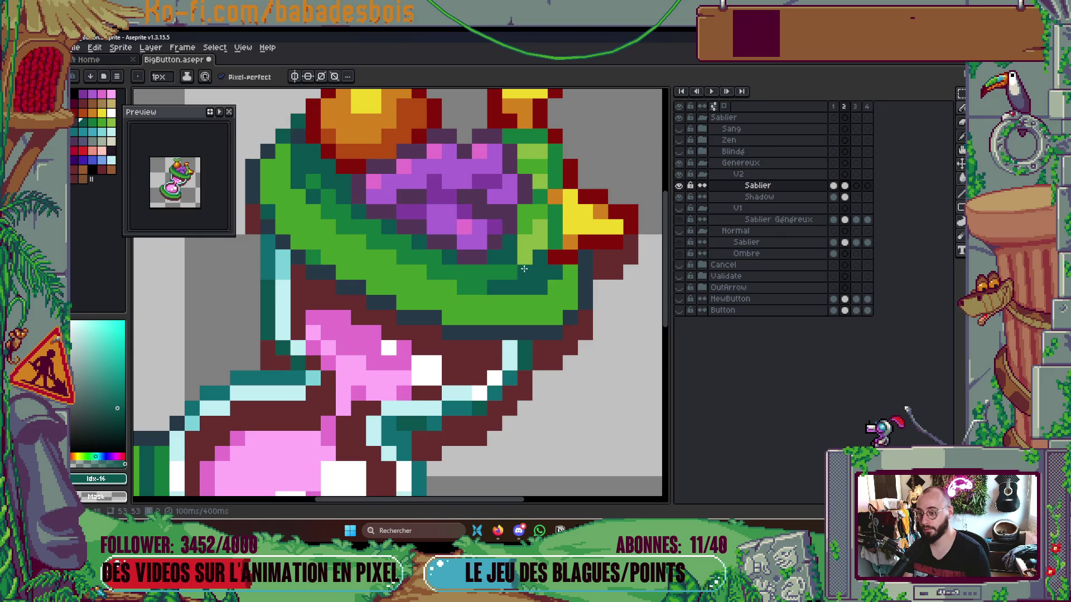
scroll(552, 318, "down", 3)
key("ctrl+s")
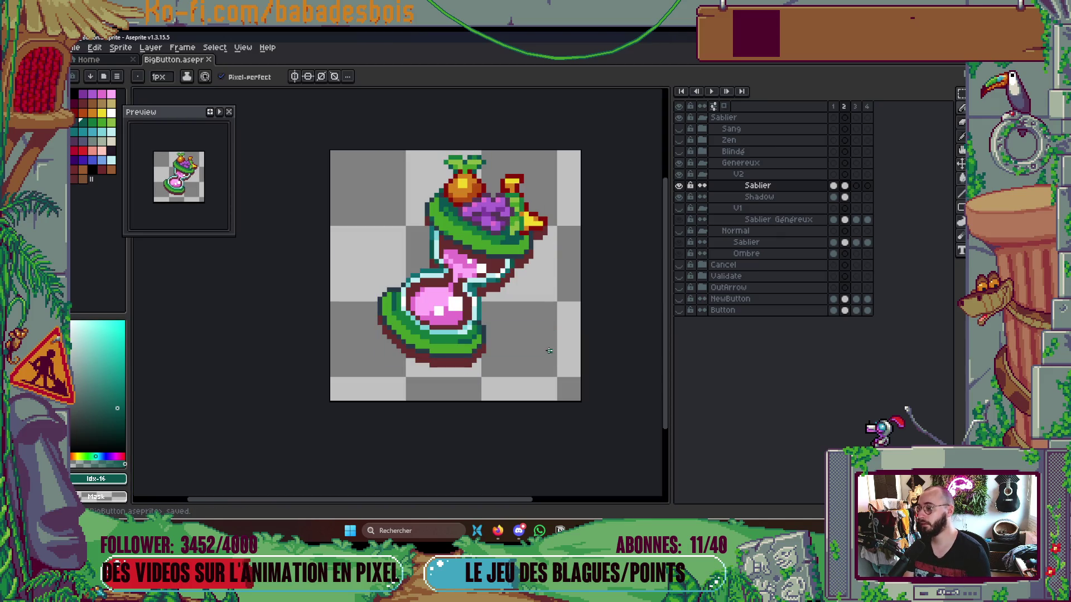
scroll(526, 284, "up", 3)
Sample dark green #14783c and shade the green band and the top's left edge
left_click(473, 278, "alt")
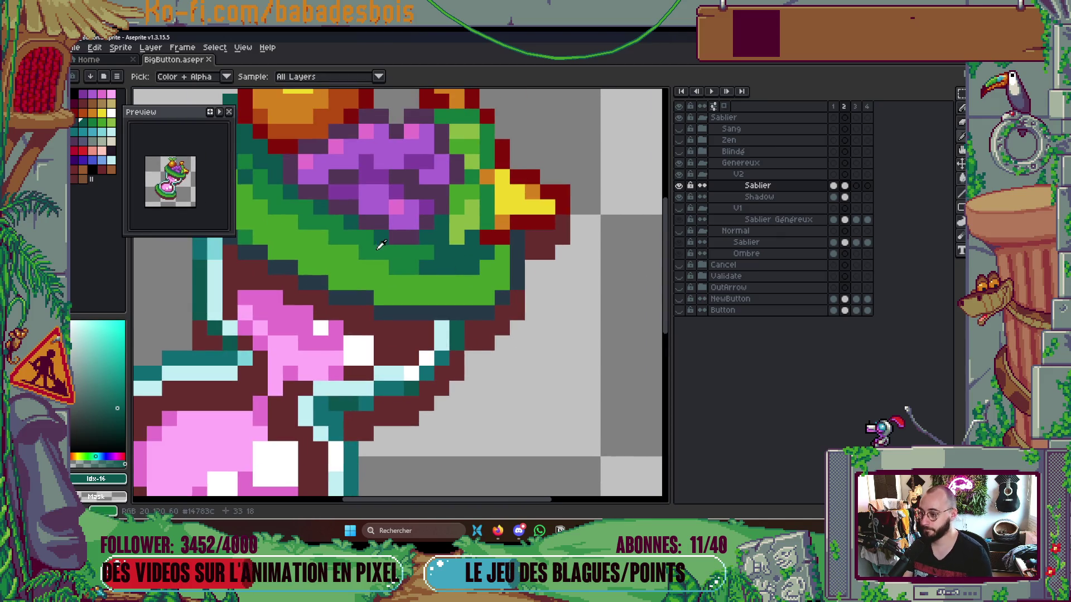
mouse_move(486, 272)
left_mouse_down()
mouse_move(487, 301)
mouse_move(472, 301)
mouse_move(501, 279)
mouse_move(501, 251)
left_mouse_up()
left_click(412, 298)
left_click_drag(414, 292, 587, 359)
left_click(384, 252)
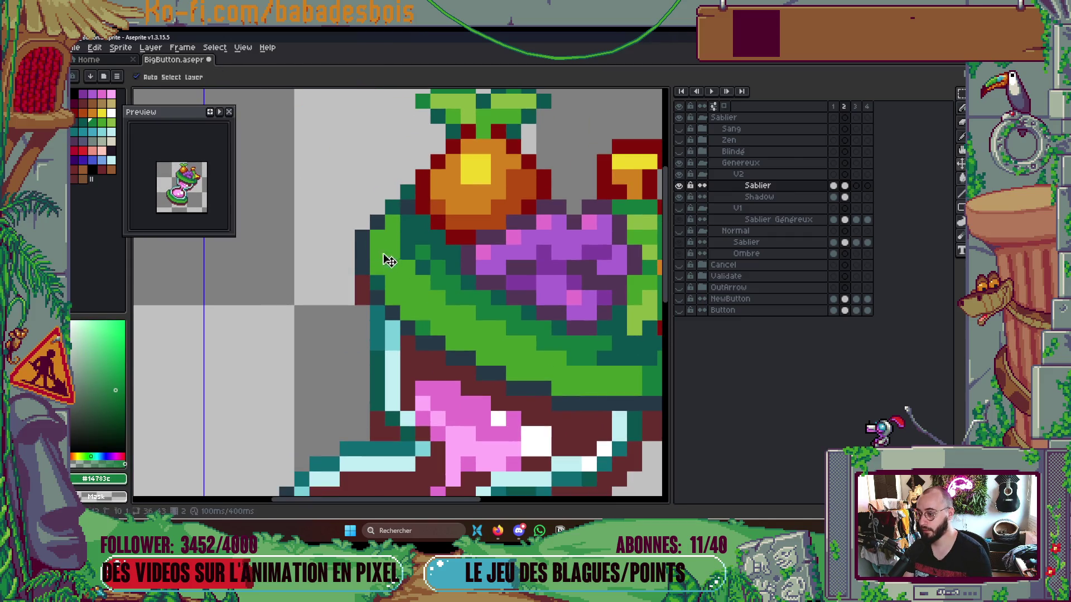
left_click(393, 236)
left_click(413, 272)
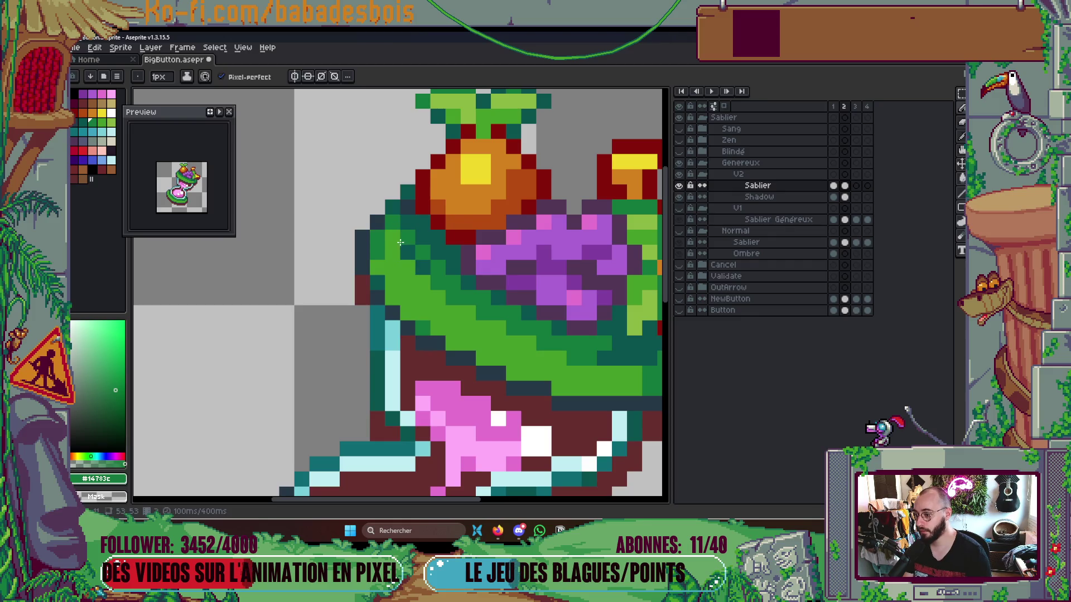
Shade the lower green rim's bottom right and left side dark green, then save
scroll(514, 334, "down", 3)
scroll(446, 281, "up", 3)
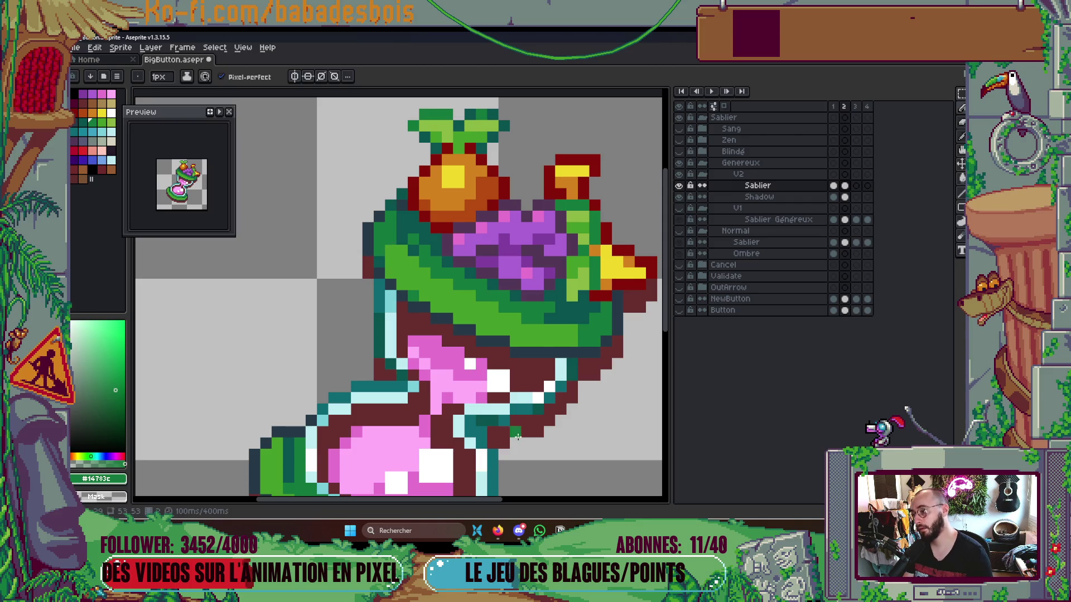
scroll(569, 344, "down", 1)
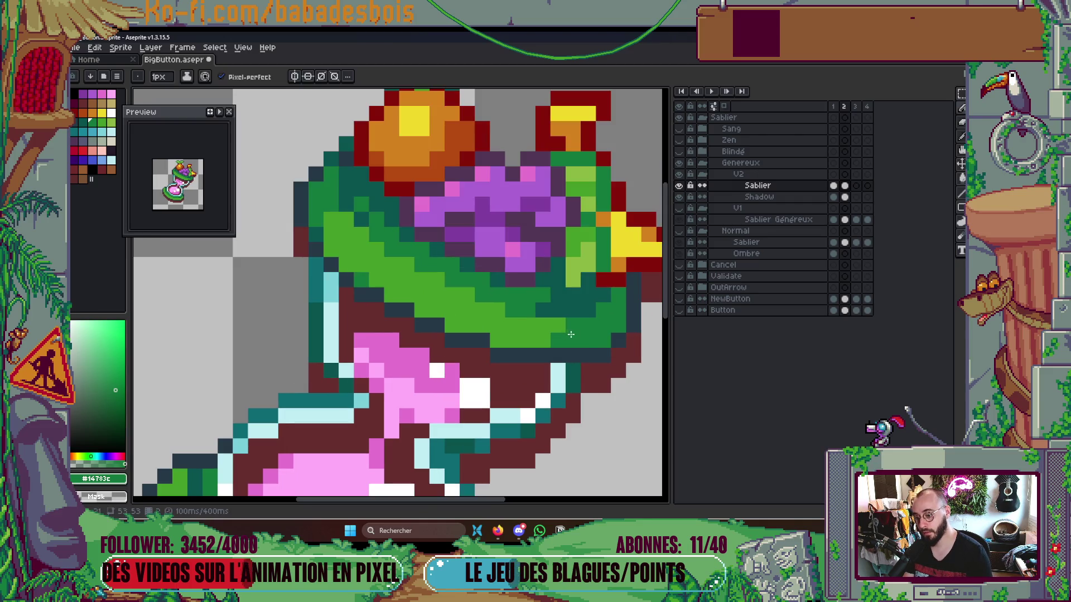
scroll(593, 325, "down", 1)
scroll(593, 325, "down", 1)
scroll(558, 412, "up", 4)
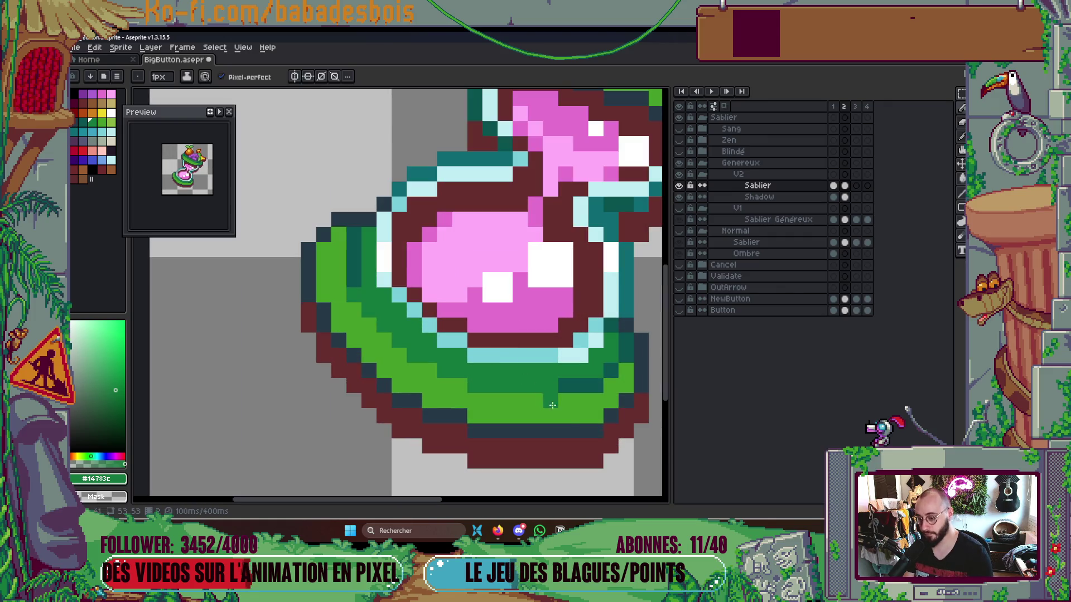
left_click_drag(574, 417, 625, 370)
left_click(596, 416)
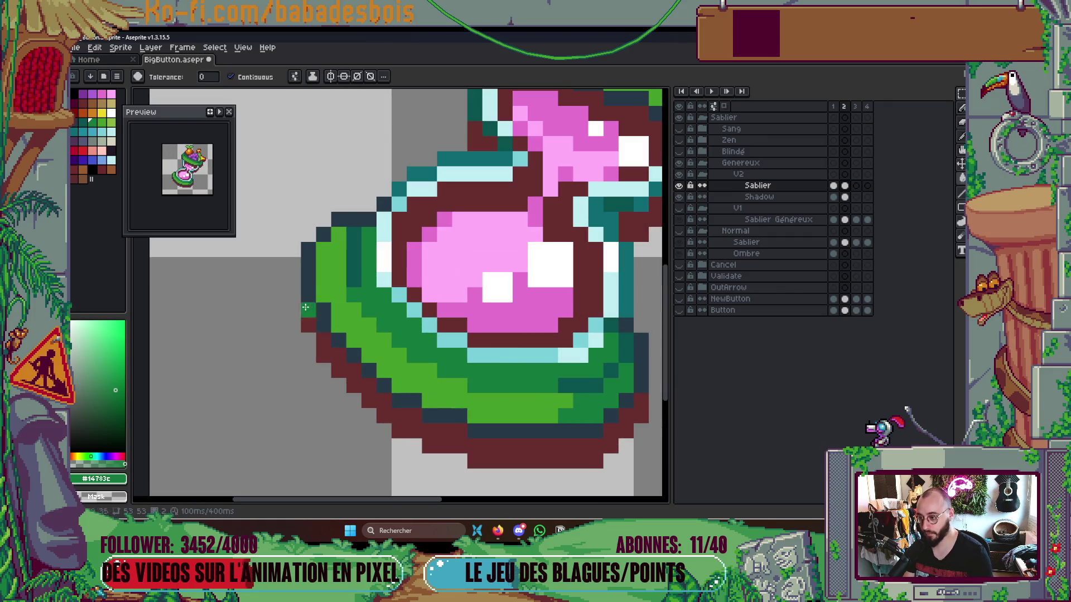
mouse_move(322, 280)
left_mouse_down()
mouse_move(340, 234)
mouse_move(323, 262)
mouse_move(379, 258)
left_mouse_up()
scroll(483, 346, "up", 2)
scroll(484, 346, "down", 3)
key("ctrl+s")
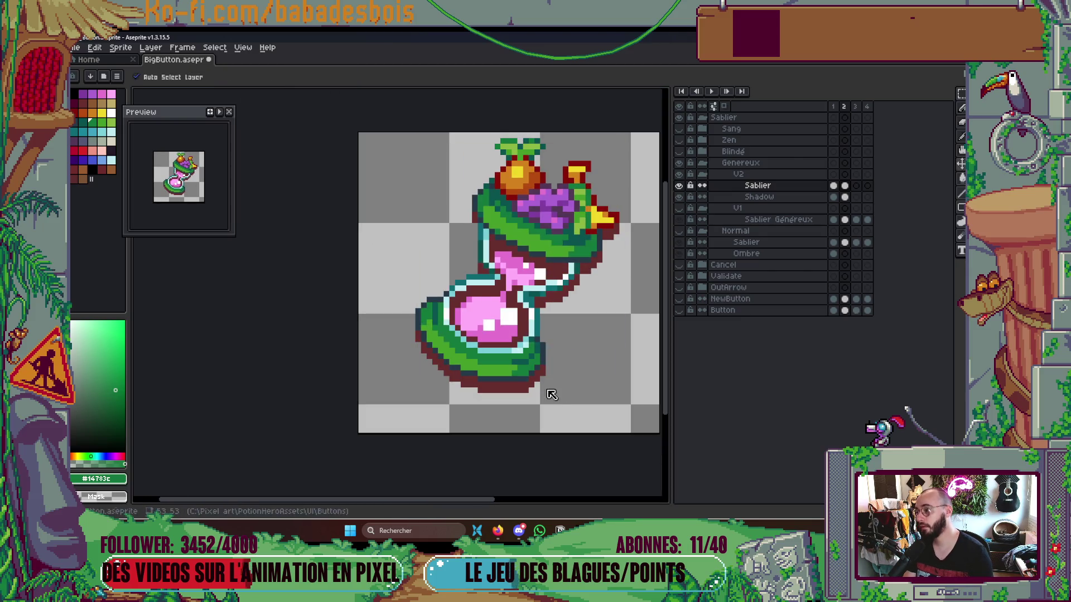
scroll(558, 357, "down", 2)
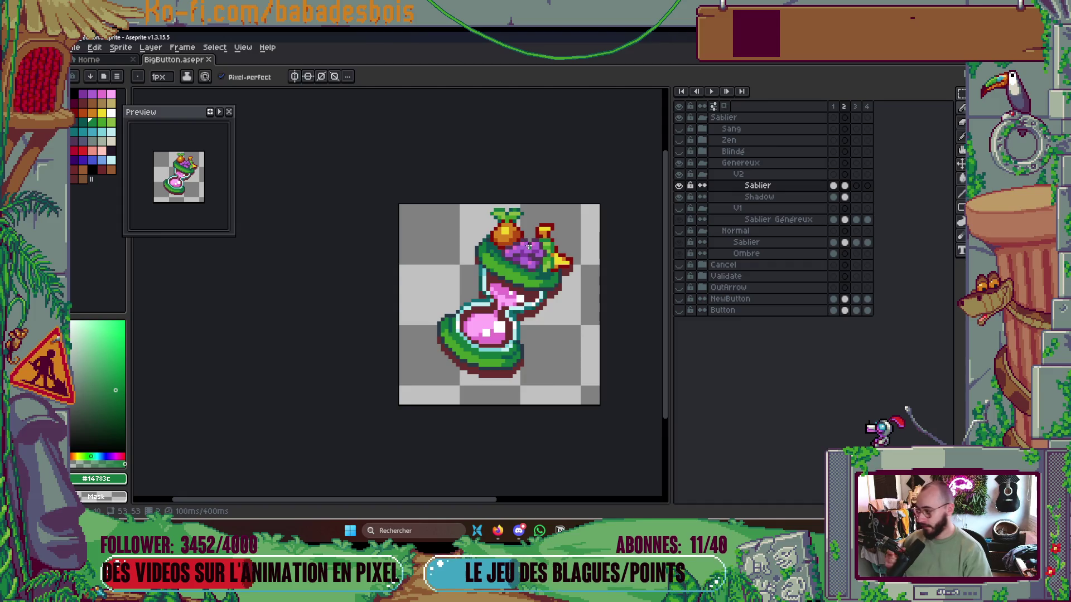
key("alt+Tab")
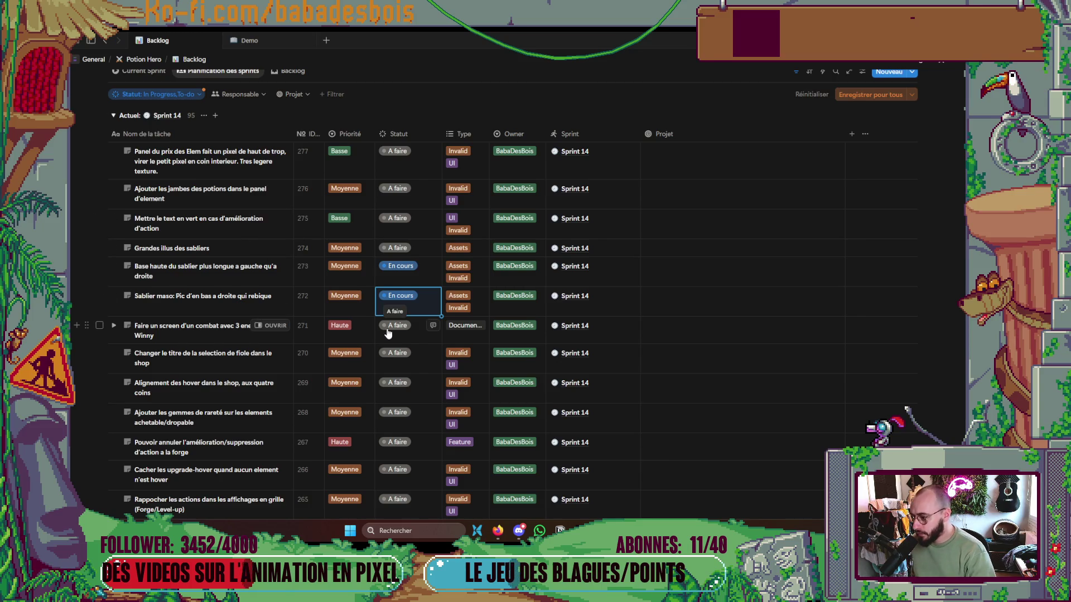
Mark 'Grandes illus des sabliers' as En cours, scroll the backlog to the top, and return to Aseprite
left_click(396, 248)
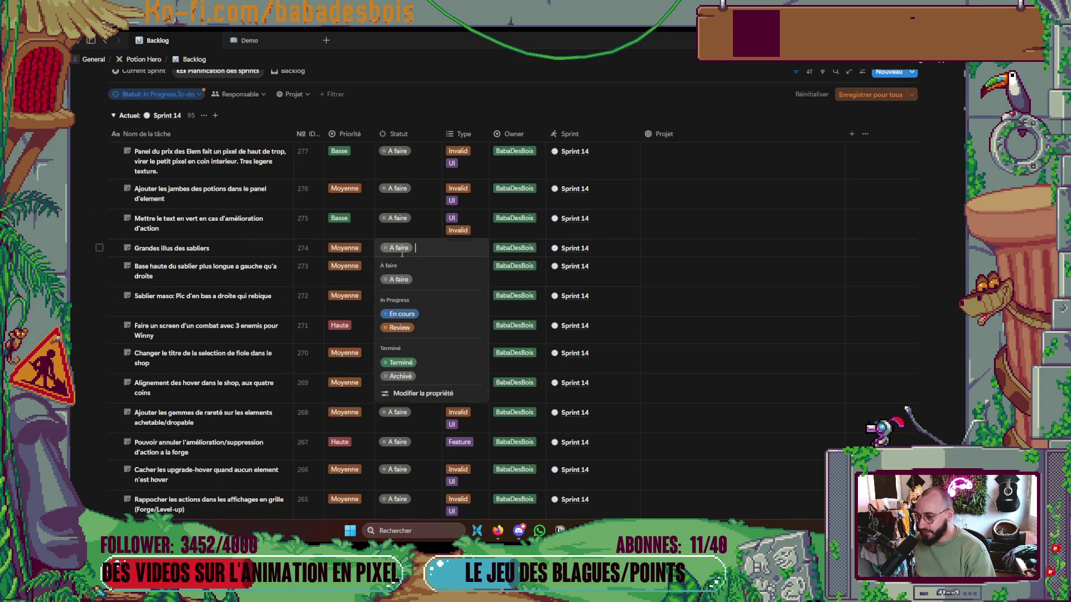
left_click(410, 315)
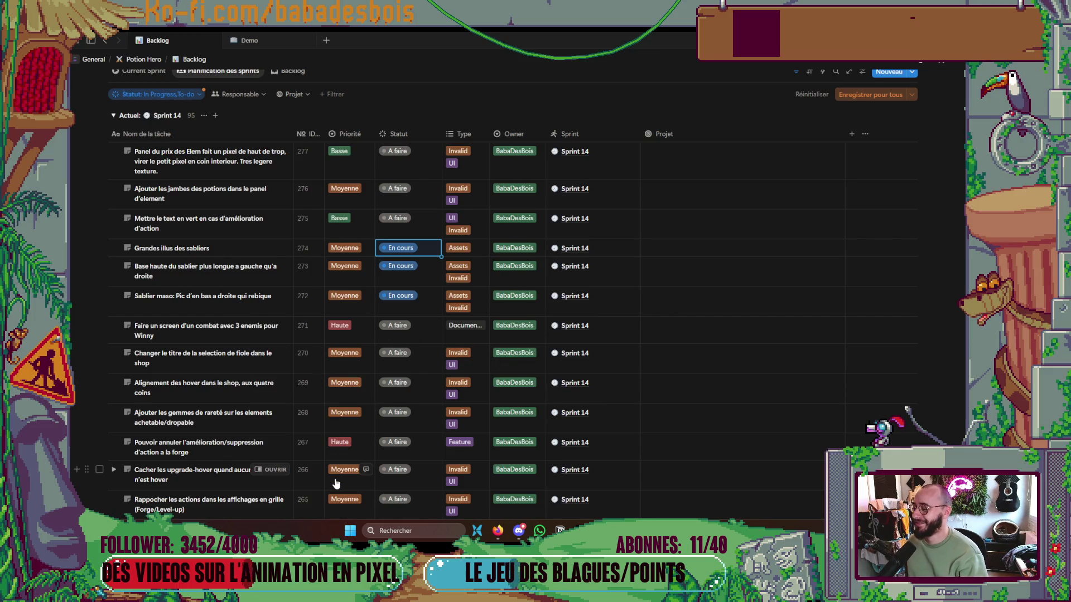
scroll(337, 484, "up", 1)
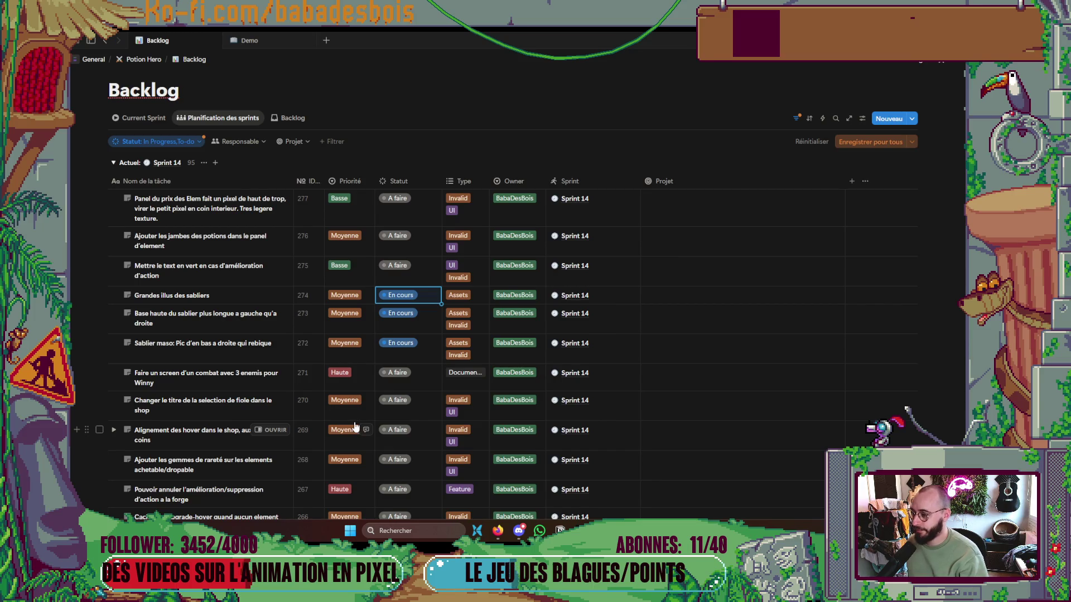
scroll(398, 403, "down", 6)
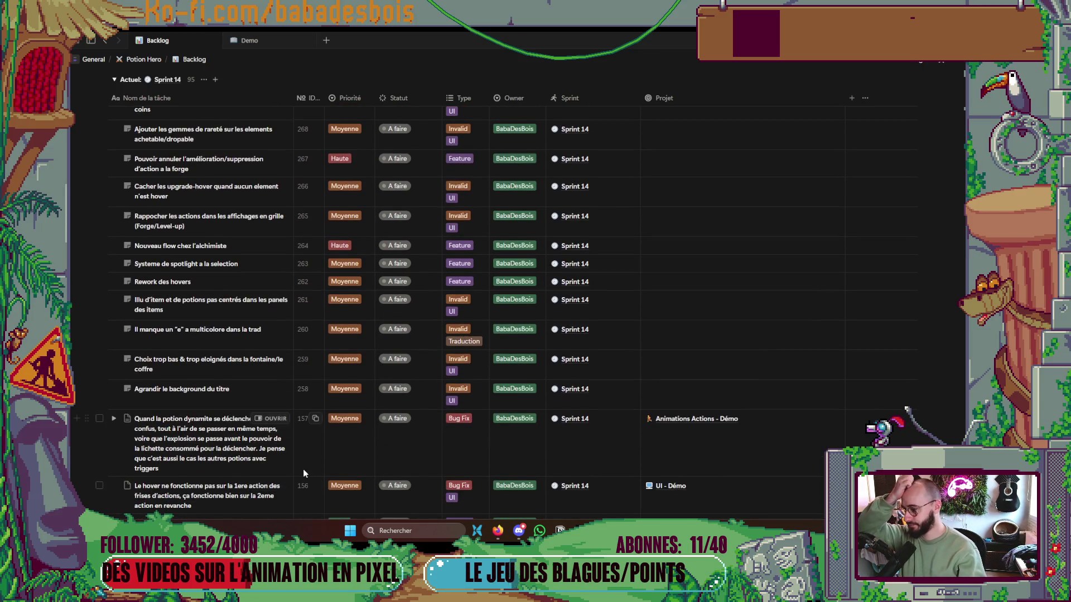
scroll(303, 470, "up", 2)
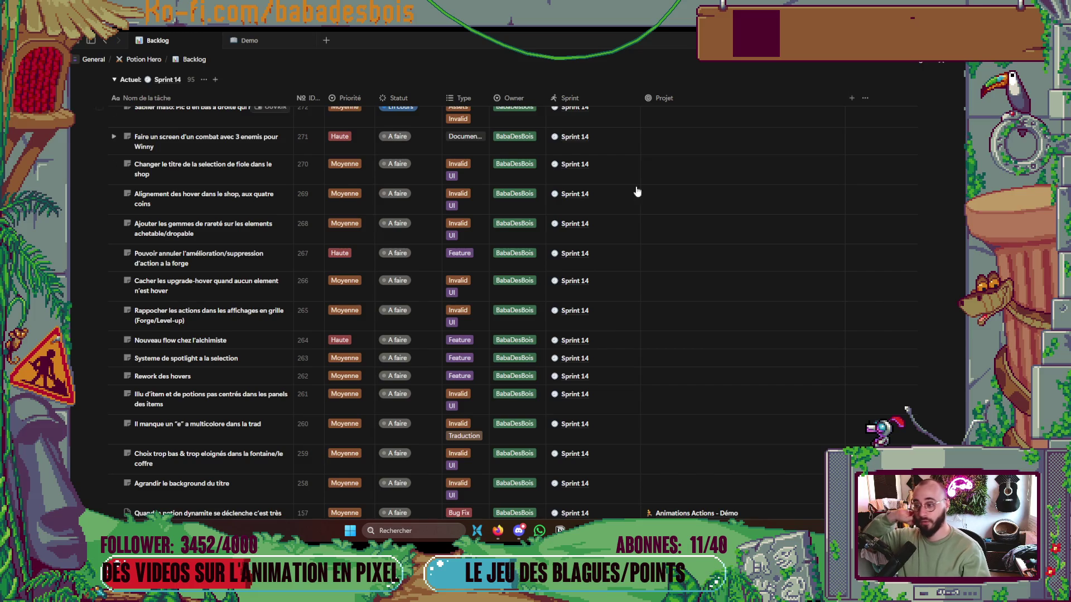
scroll(232, 216, "up", 4)
scroll(231, 216, "up", 2)
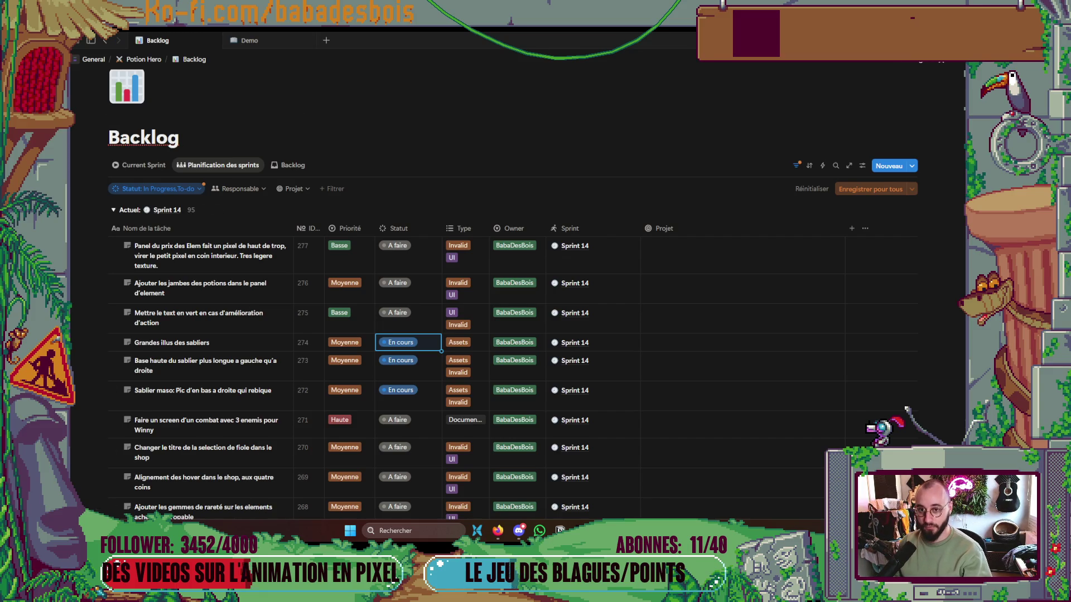
key("alt+Tab")
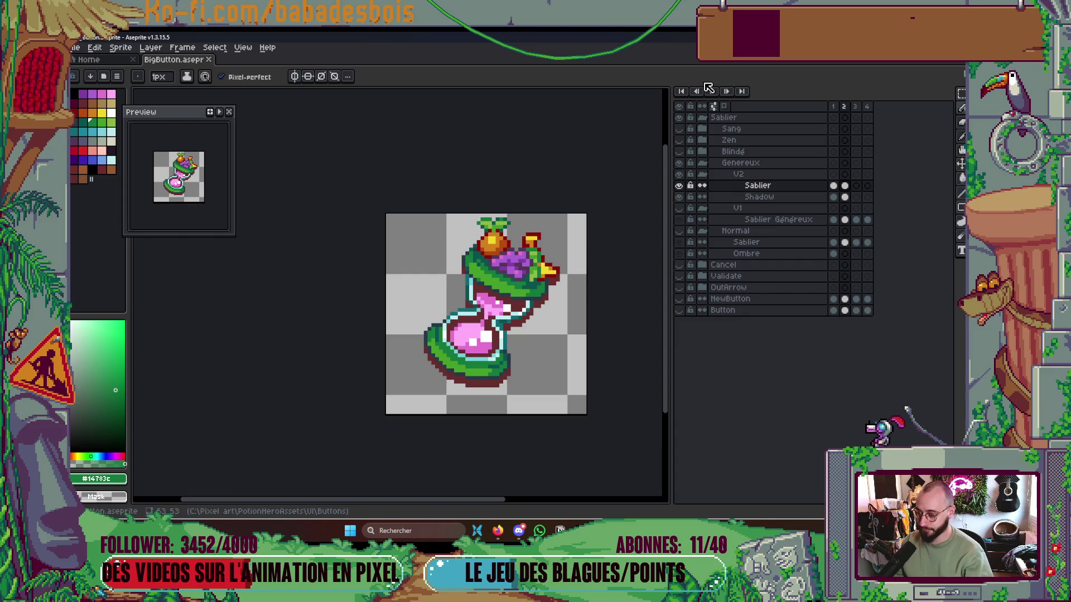
Export the Generous hourglass to the Buttons folder as Generous_Big_WaitButtonIcon.png
key("ctrl+alt+shift+s")
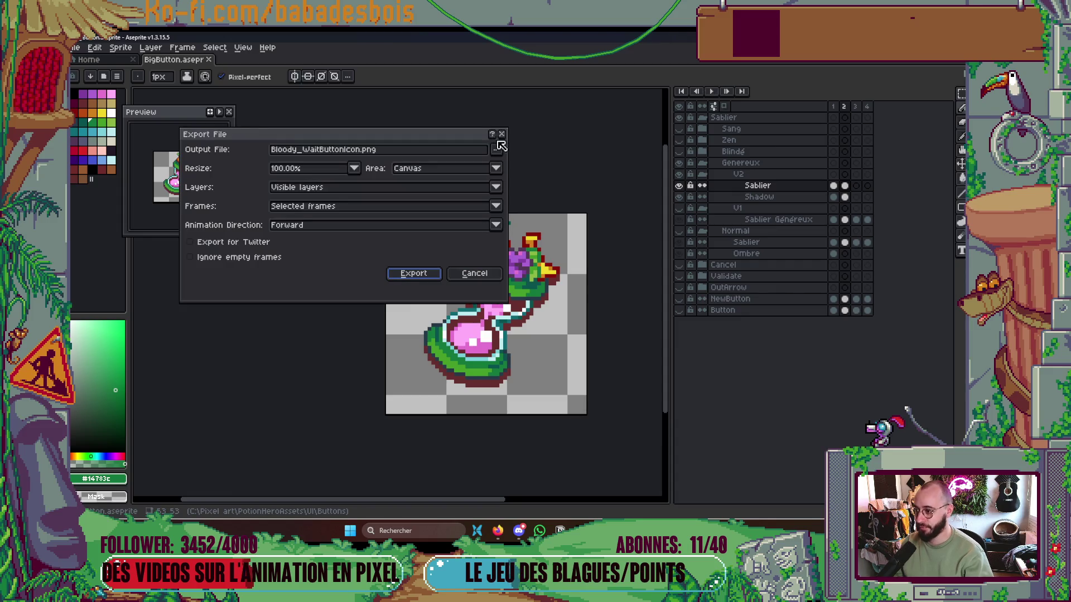
left_click(496, 148)
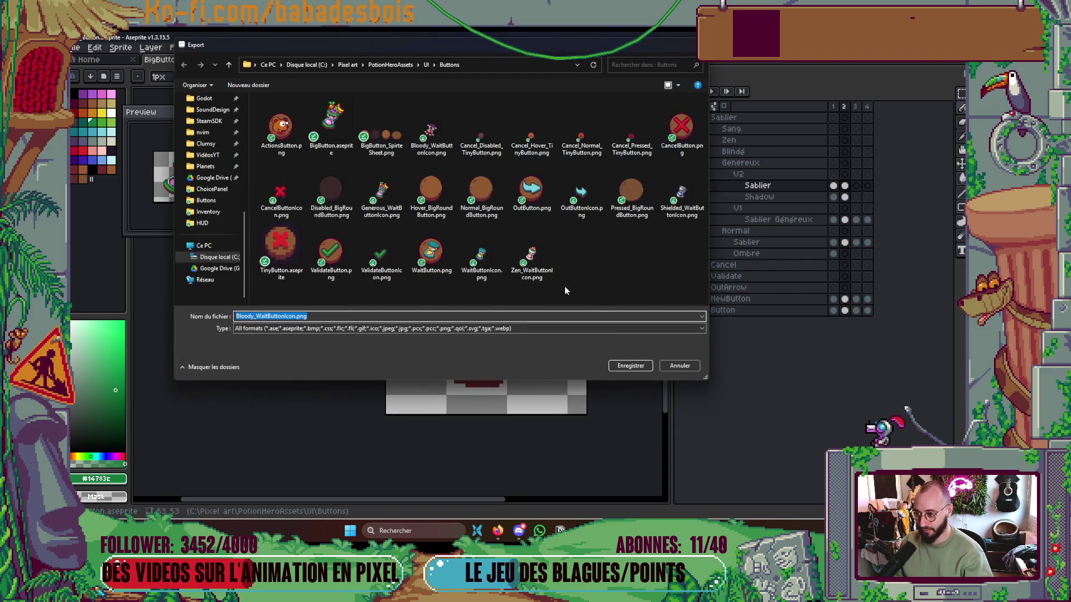
left_click(382, 192)
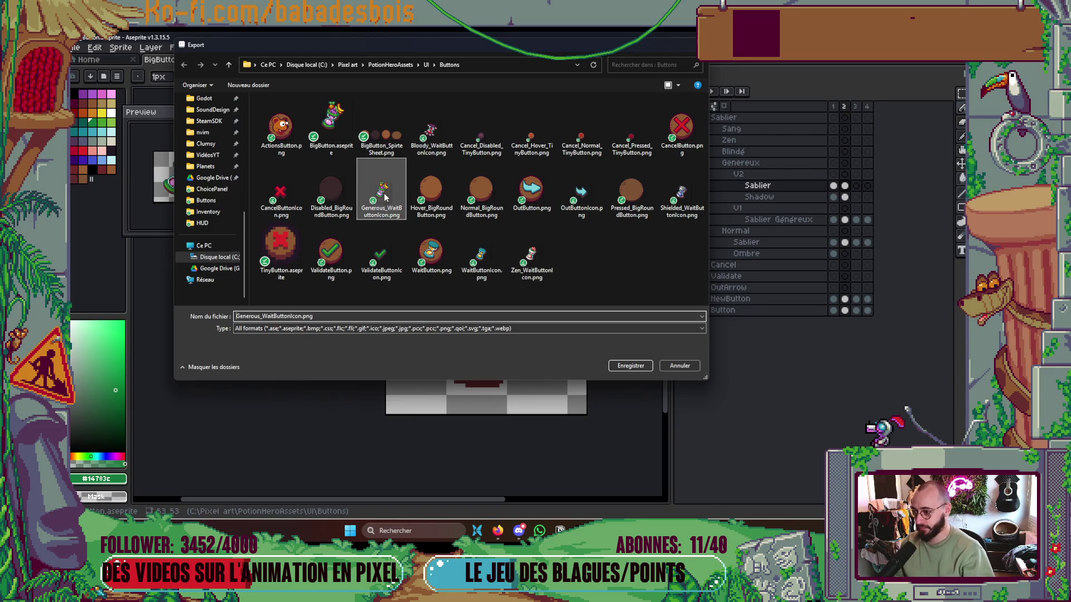
left_click(238, 316)
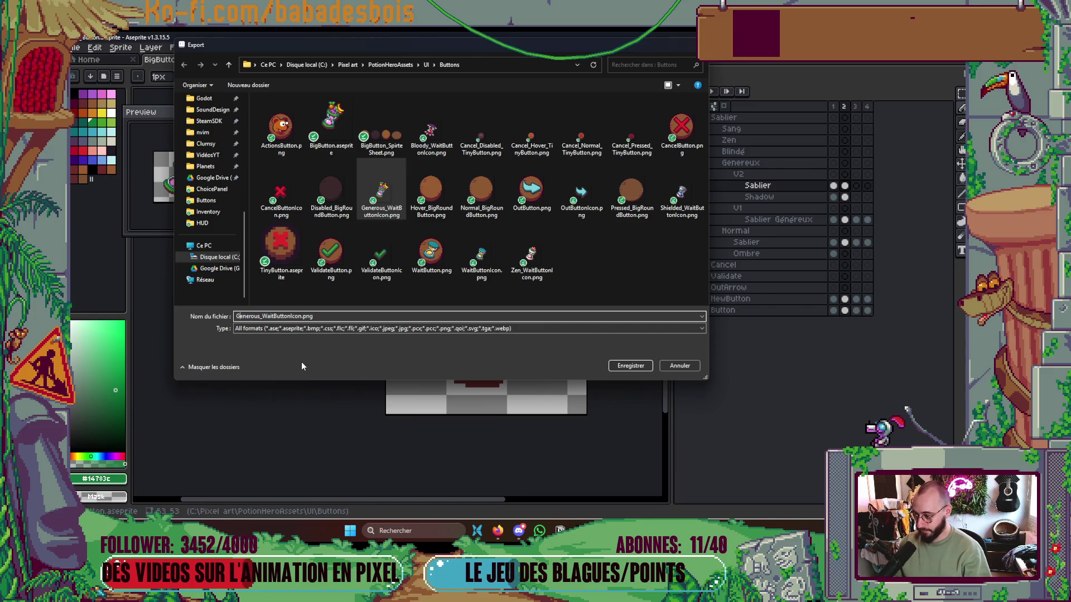
type("Big")
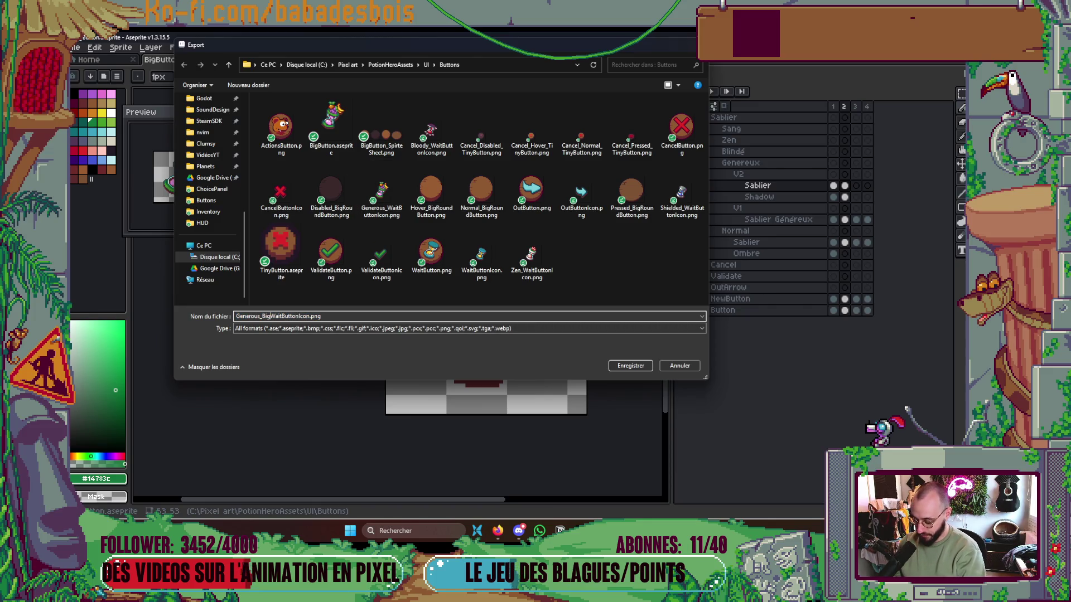
key("Return")
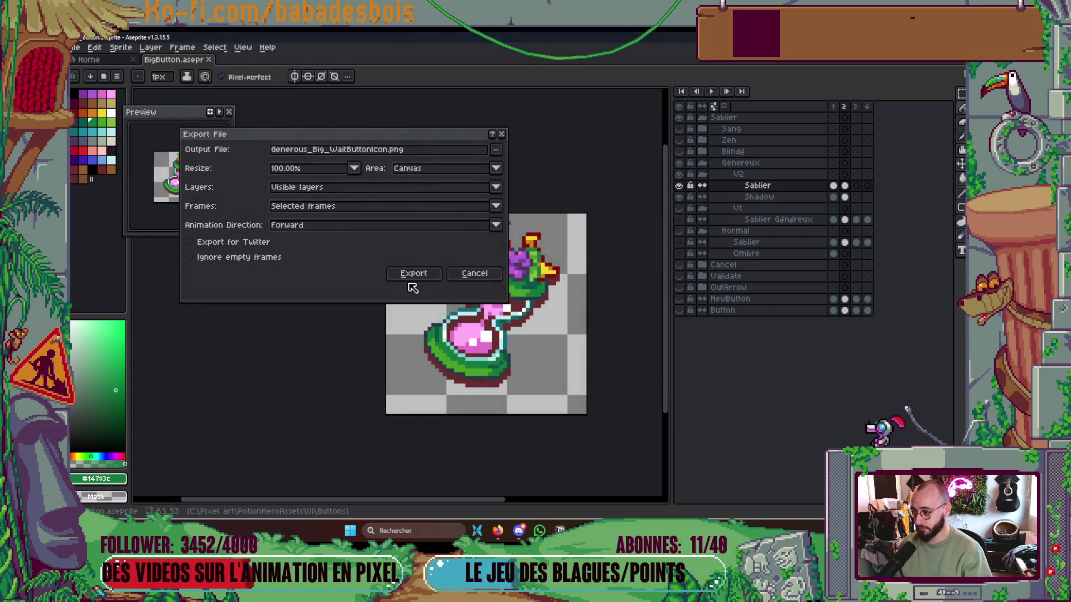
left_click(411, 278)
left_click(703, 165)
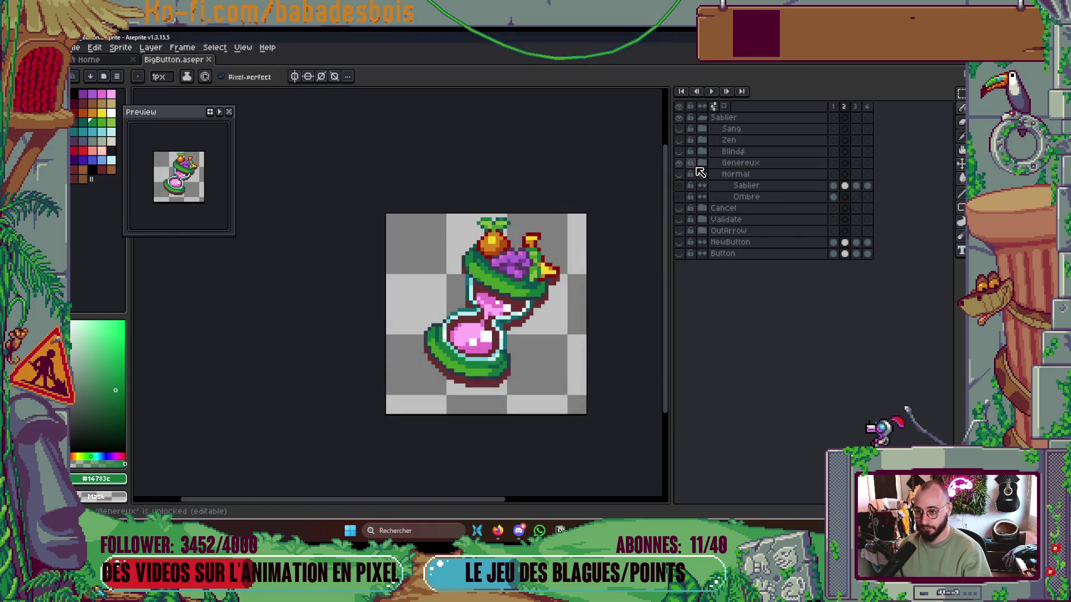
Hide Genereux, show Blindé, and export it to Buttons as Shielded_Big_WaitButtonIcon.png
left_click(679, 162)
left_click(680, 151)
key("ctrl+alt+shift+s")
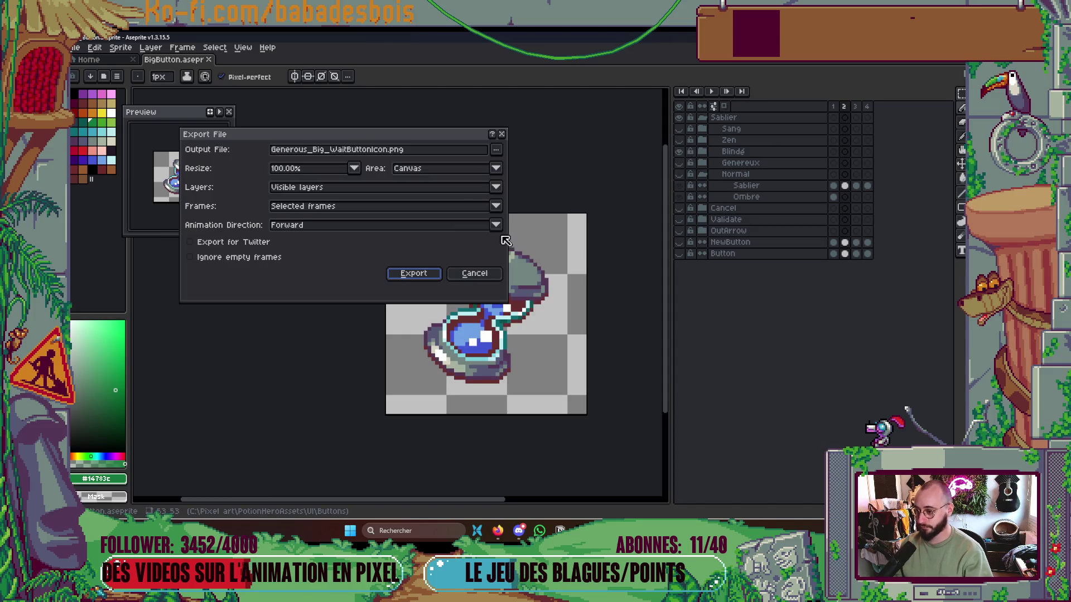
left_click(496, 149)
left_click(510, 162)
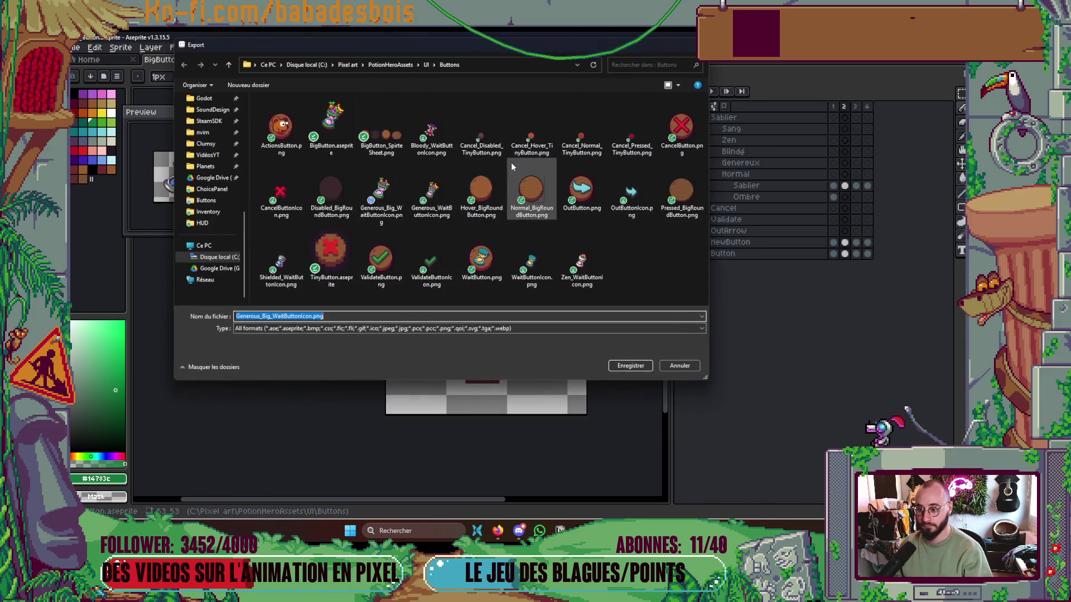
left_click(280, 261)
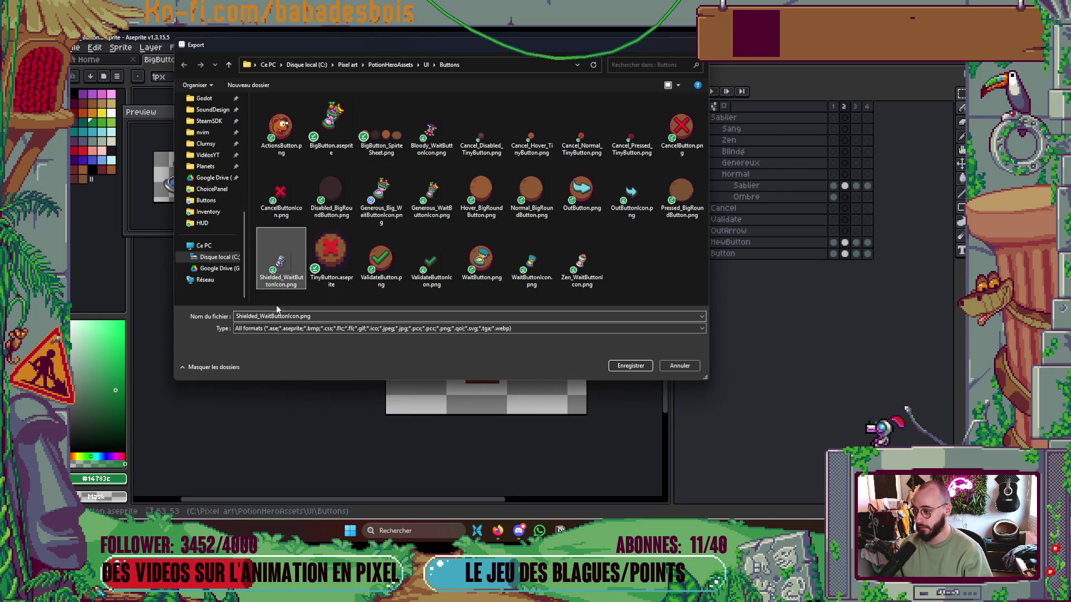
left_click(254, 318)
key("Right")
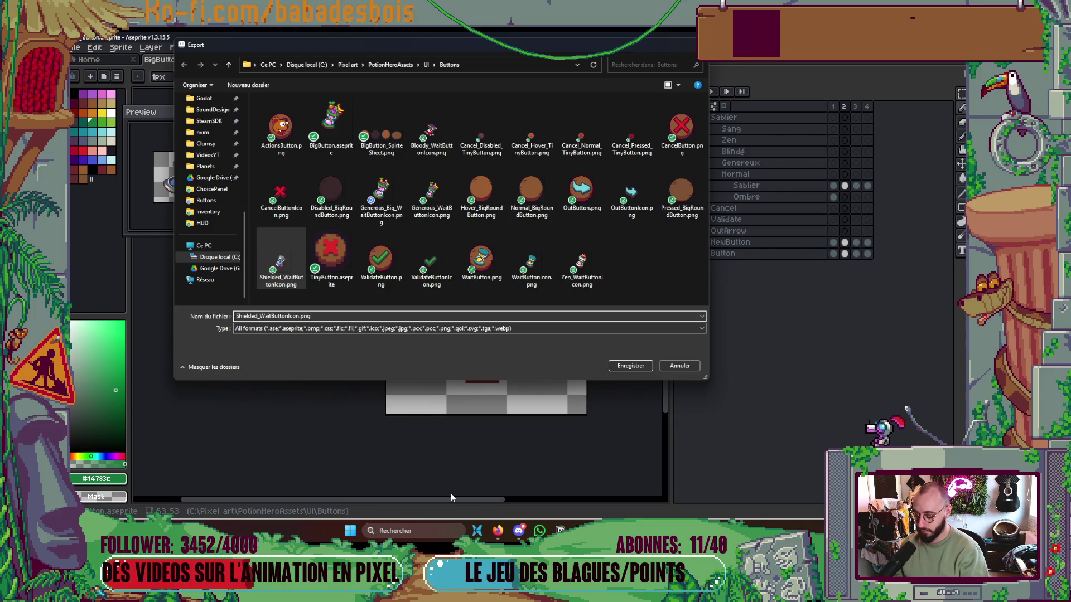
type("_Big")
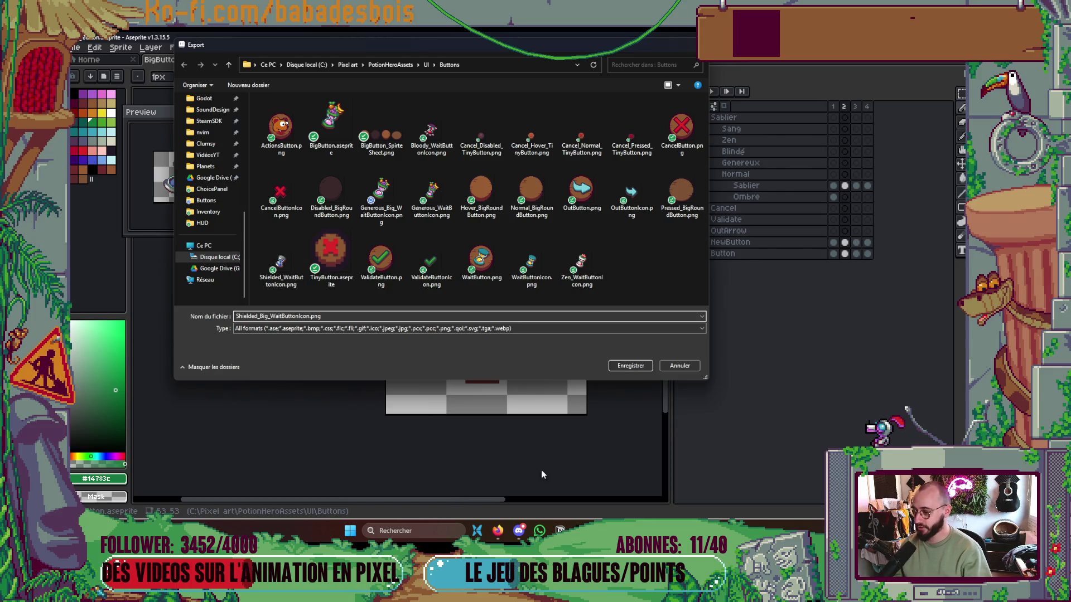
left_click(632, 369)
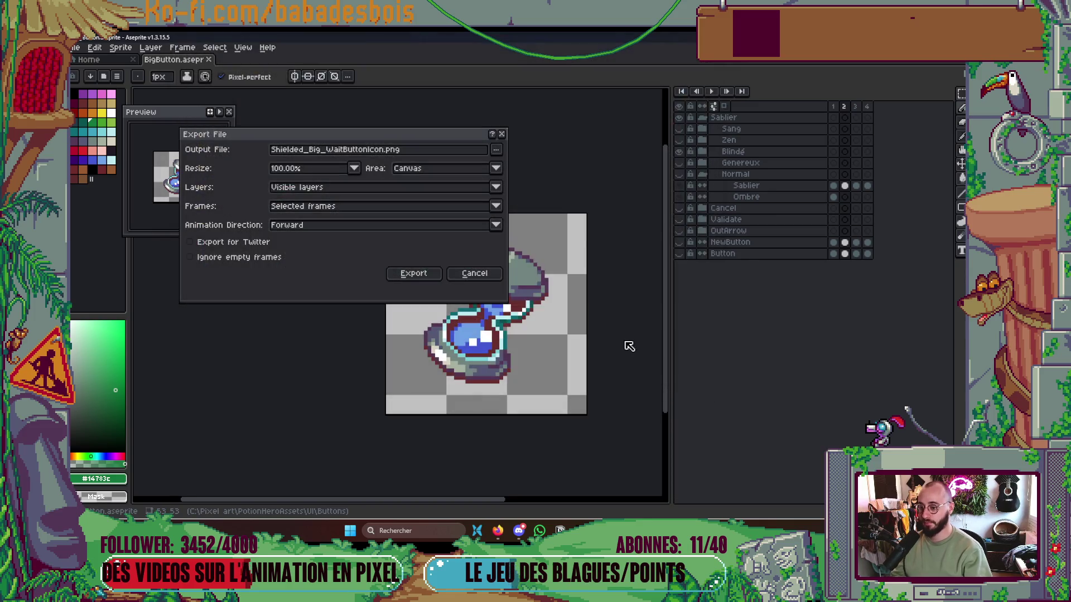
left_click(424, 274)
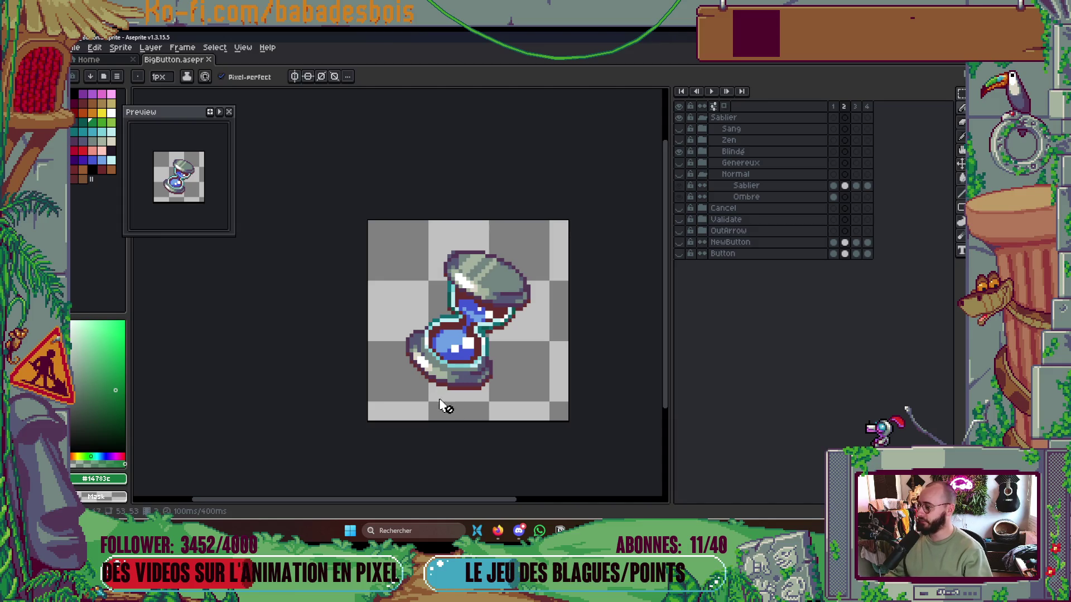
left_click(481, 531)
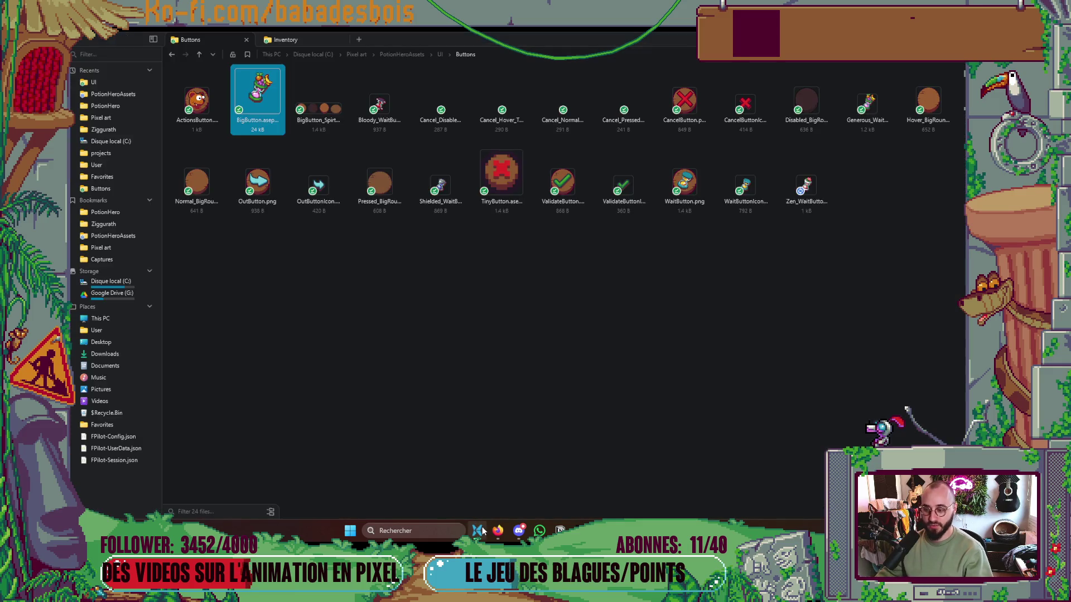
left_click(480, 530)
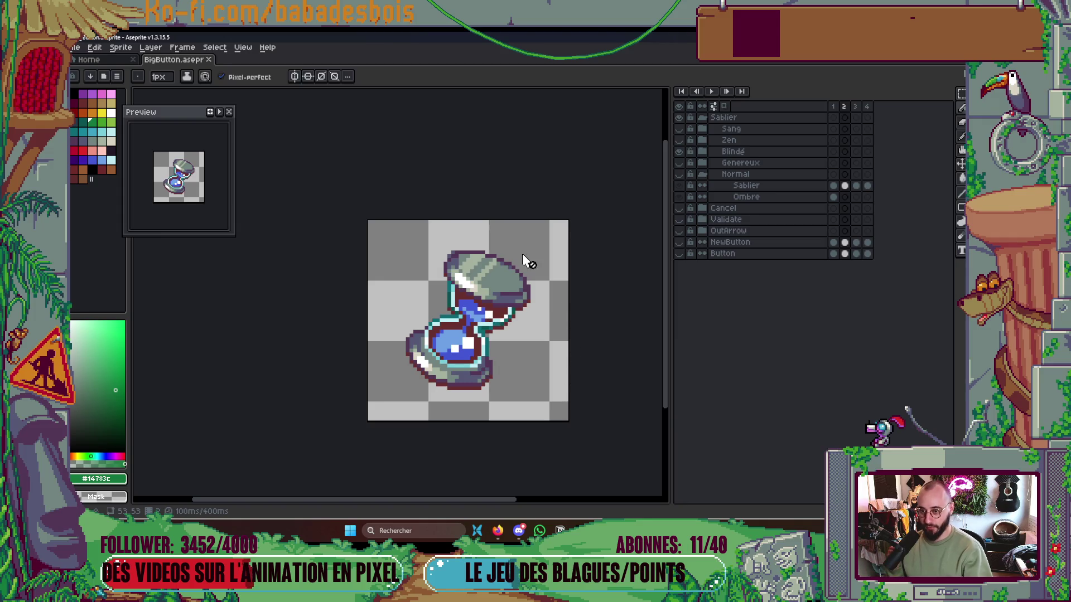
Save the sprite and make the Zen hourglass the only visible layer
key("ctrl+s")
scroll(502, 290, "up", 1)
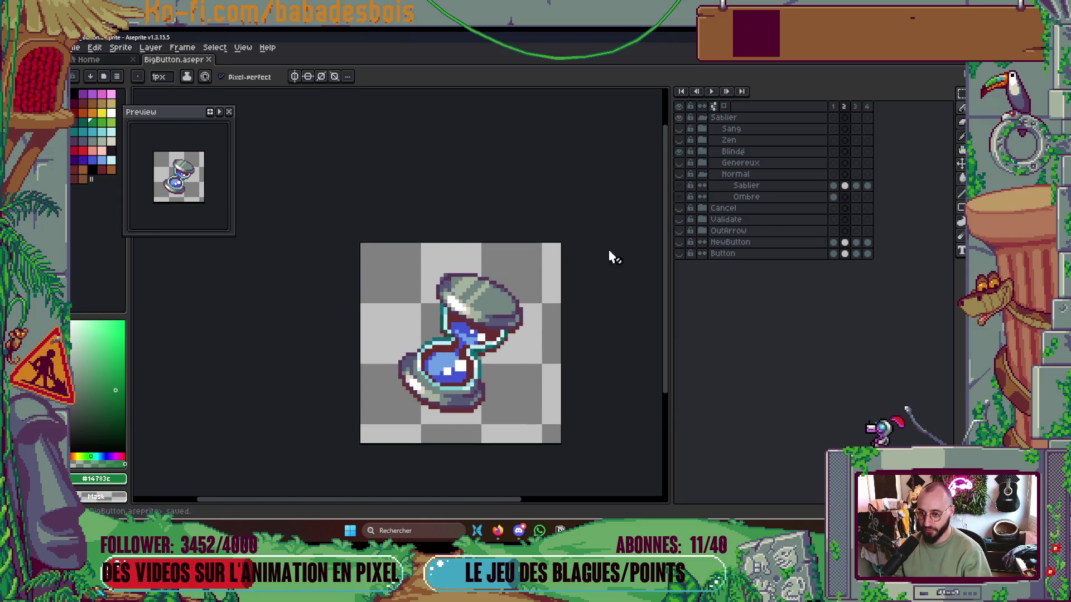
left_click(679, 152)
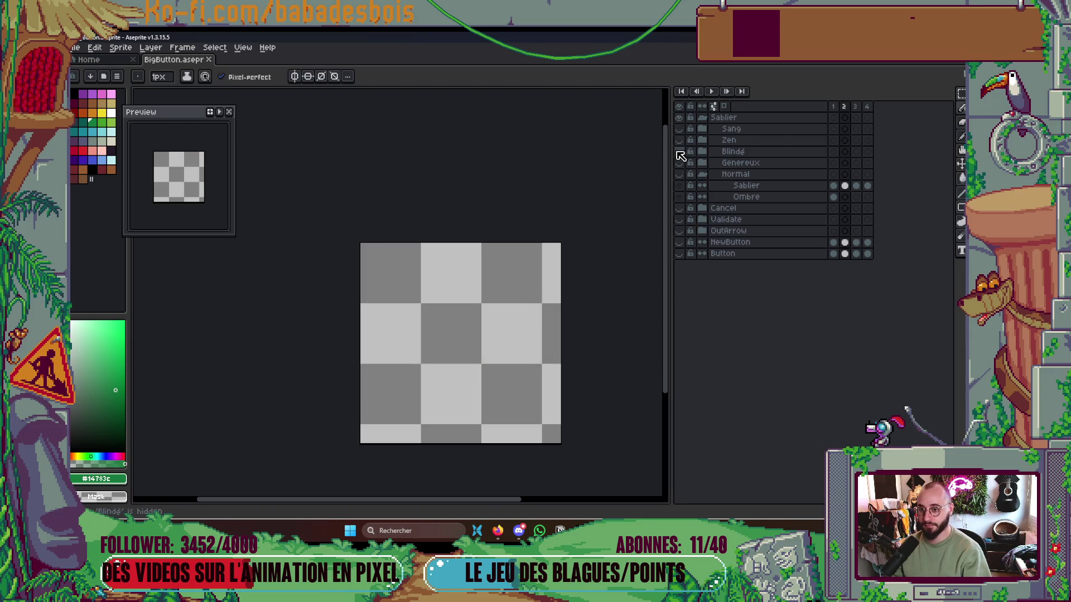
left_click(679, 162)
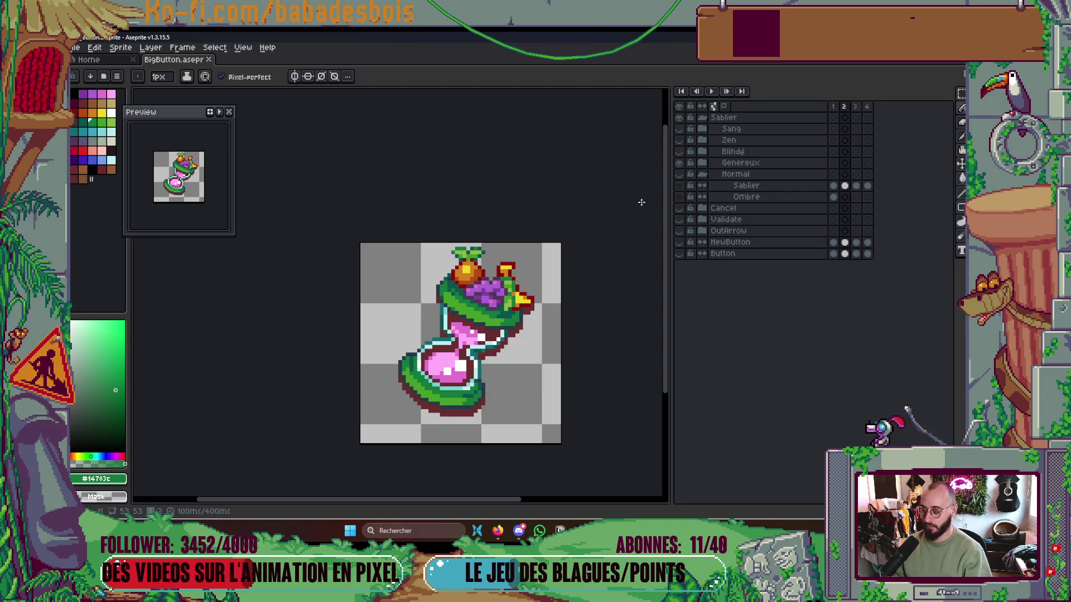
left_click(678, 162)
left_click(679, 140)
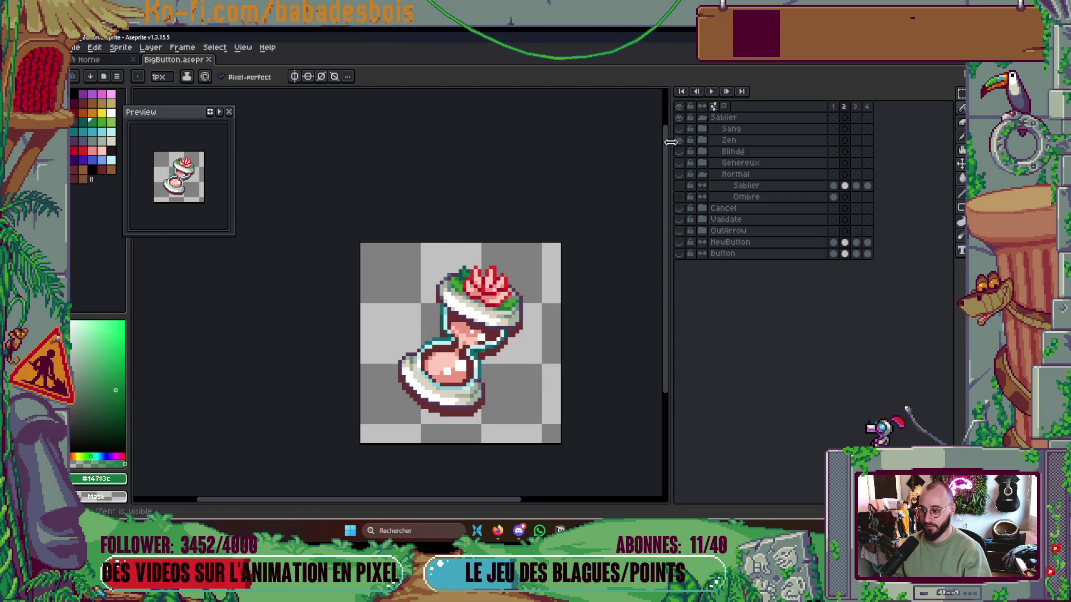
Set the Zen hourglass export file name to Zen_Big_WaitButtonIcon.png
key("ctrl+alt+shift+s")
left_click(496, 150)
left_click(516, 156)
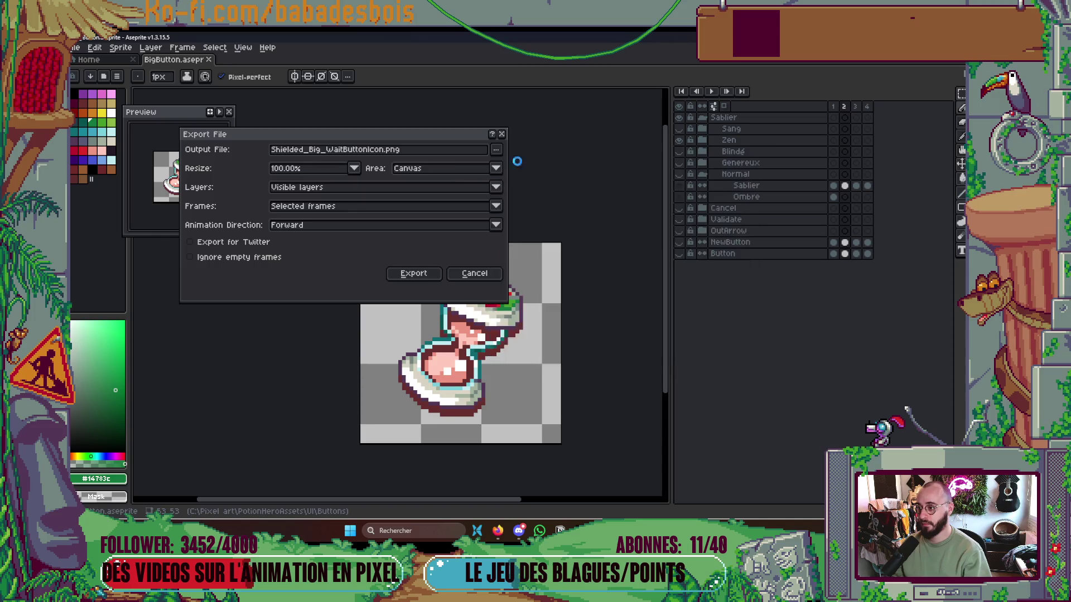
left_click(631, 263)
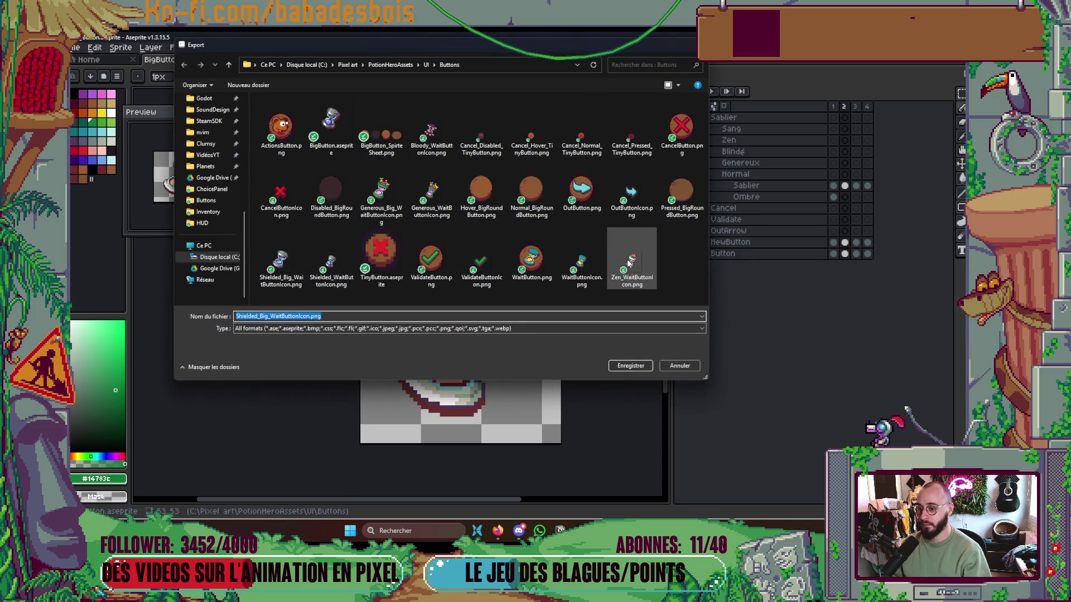
left_click(244, 316)
double_click(245, 317)
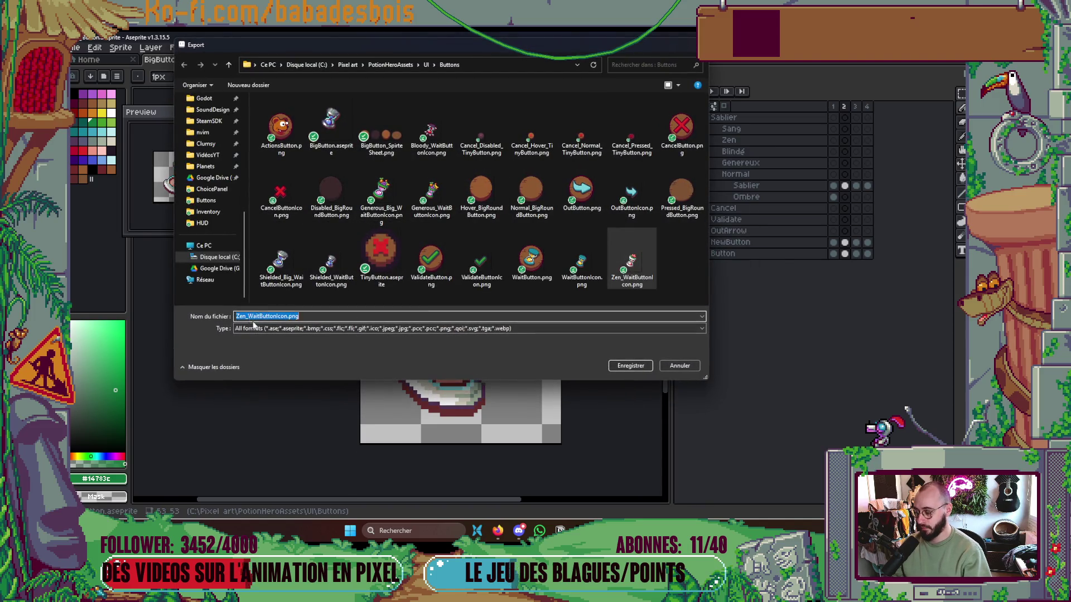
key("Right")
key("Left")
key("Left")
key("Left")
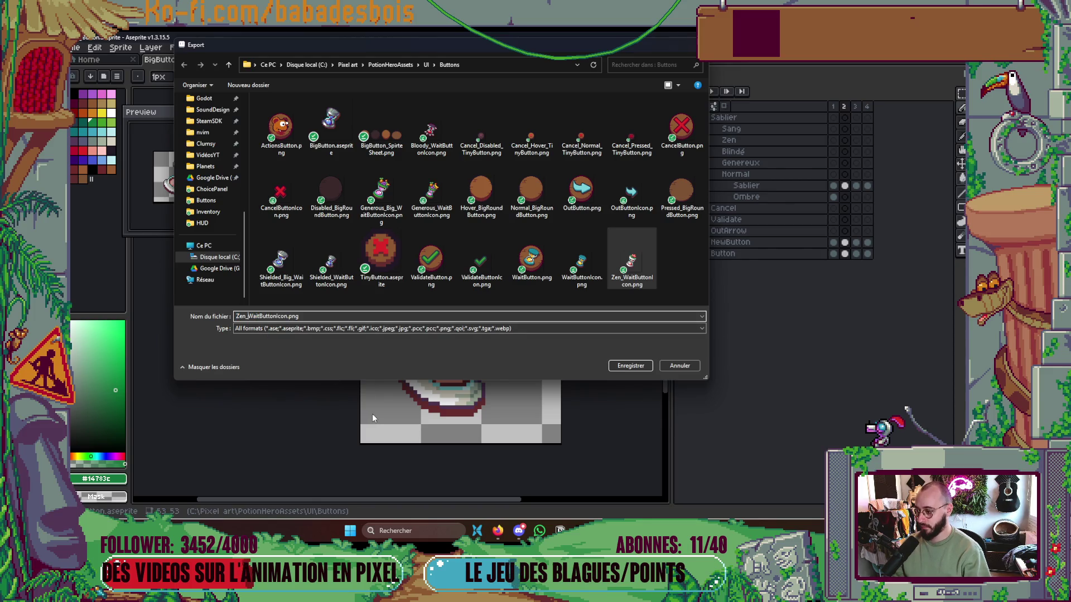
type("_Big")
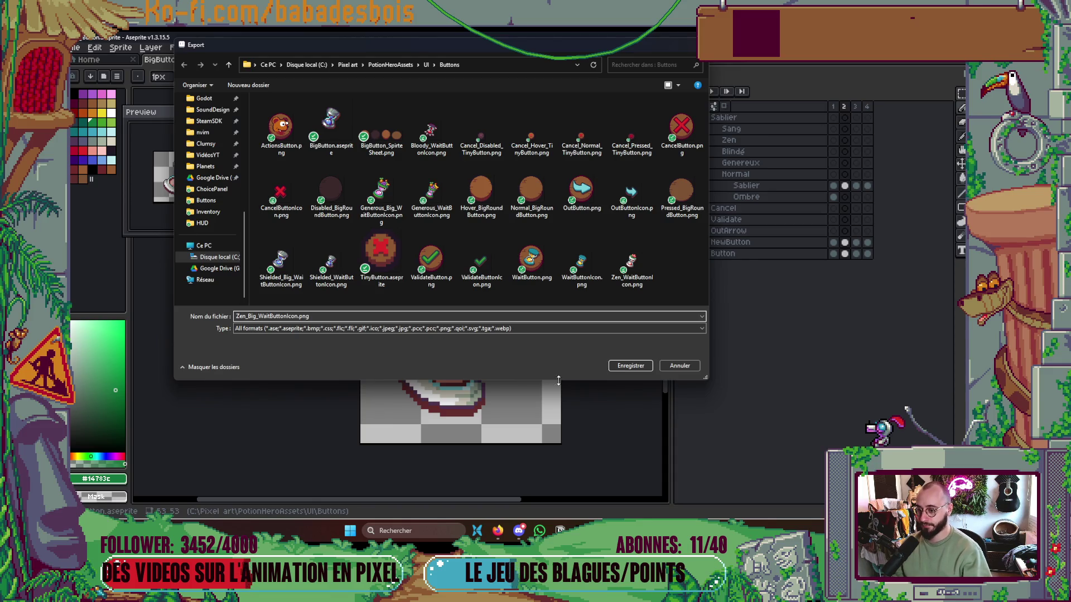
left_click(632, 367)
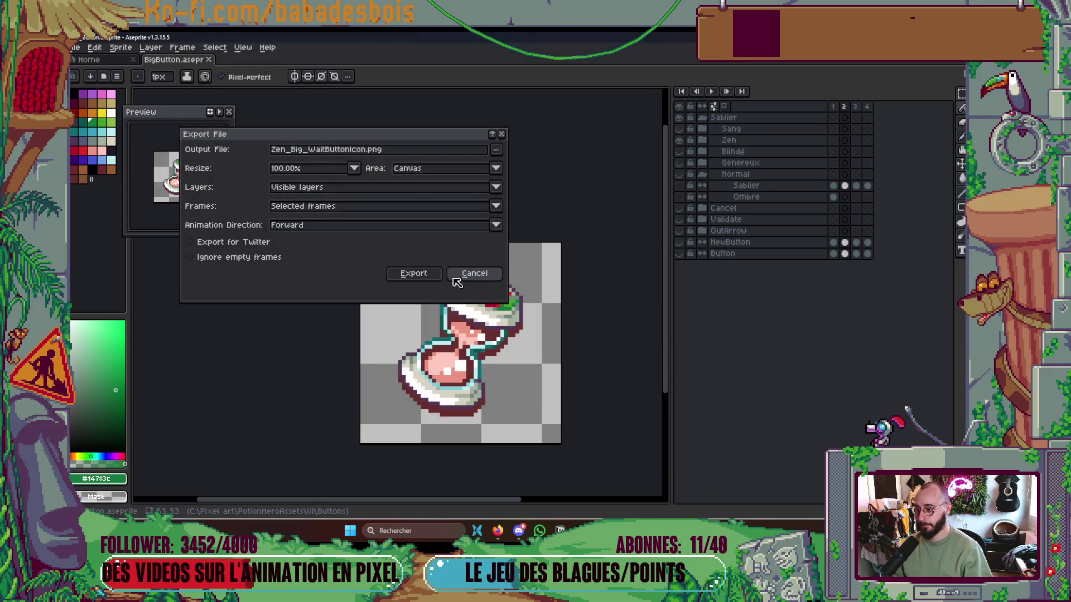
left_click(414, 273)
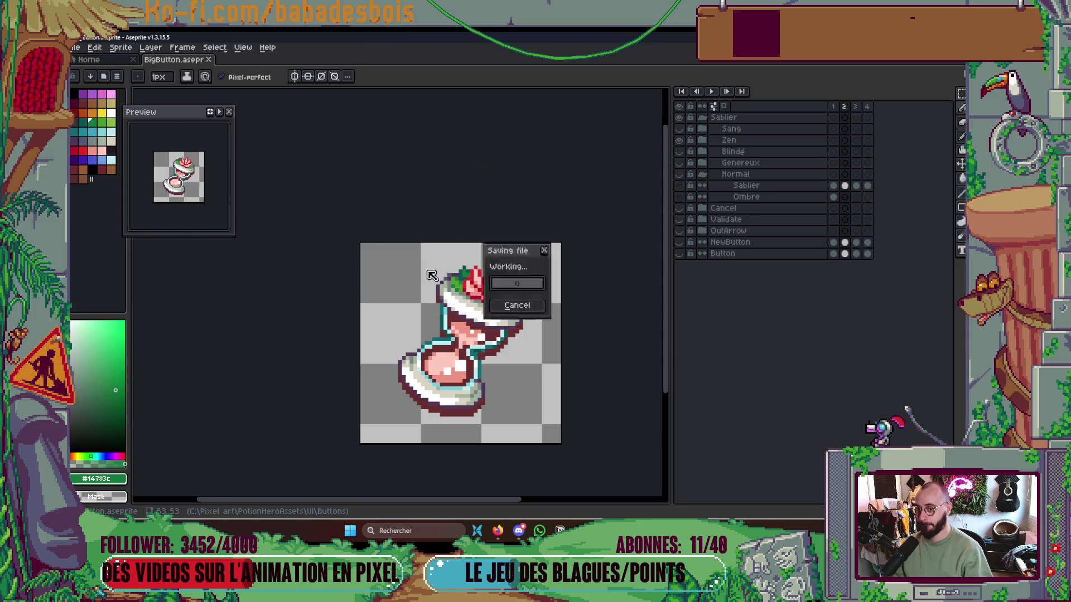
Hide the Zen hourglass layer and show the Sang hourglass layer
left_click(679, 143)
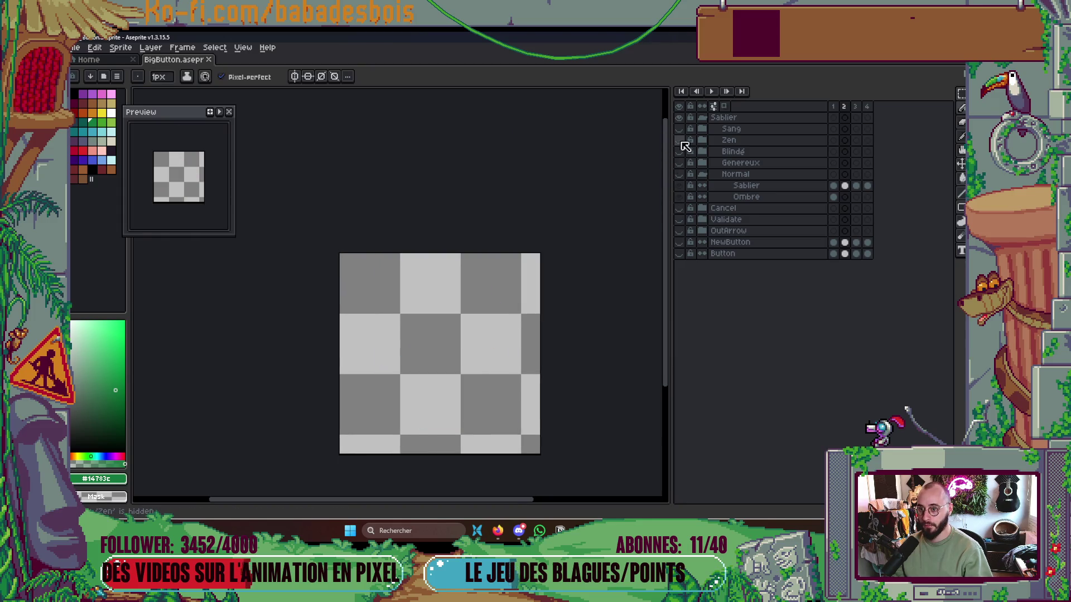
left_click(679, 129)
key("alt+Tab")
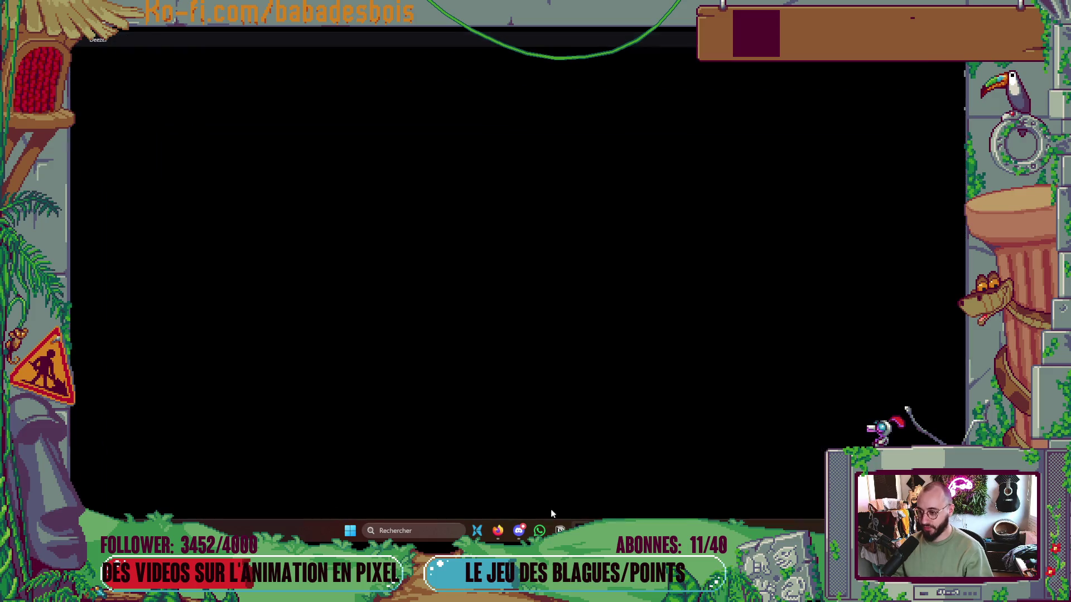
Play the Sylva album in Deezer and minimize the player window
scroll(515, 361, "down", 6)
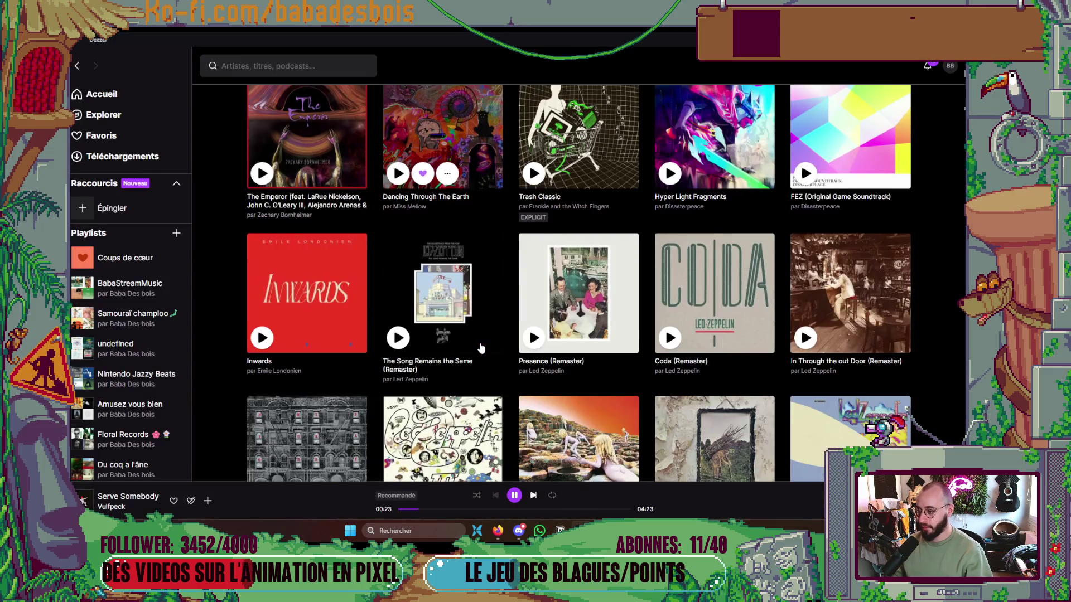
scroll(536, 405, "down", 7)
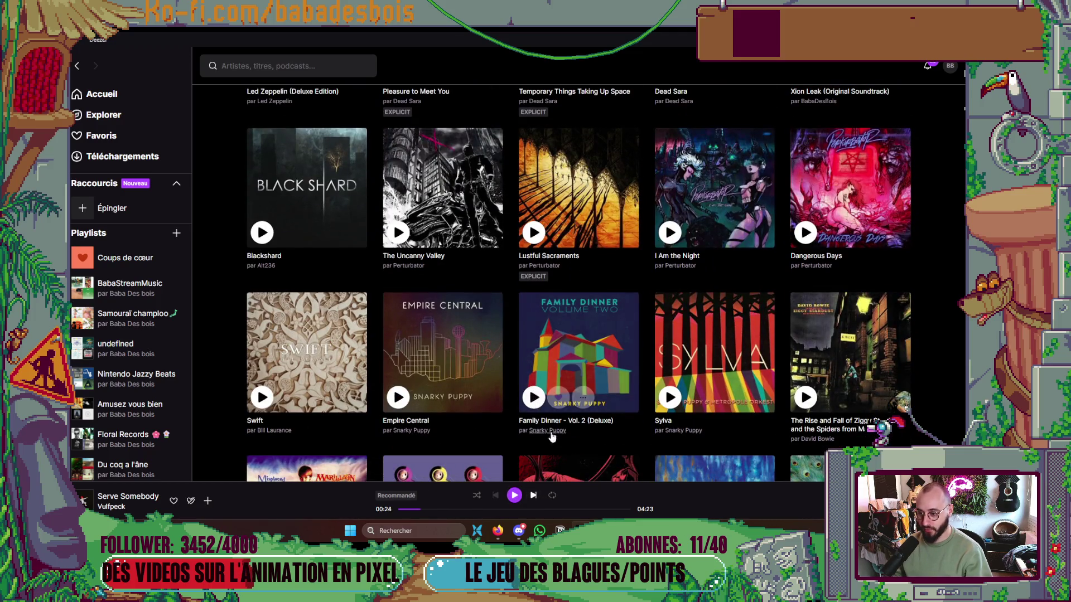
left_click(670, 397)
key("super+Down")
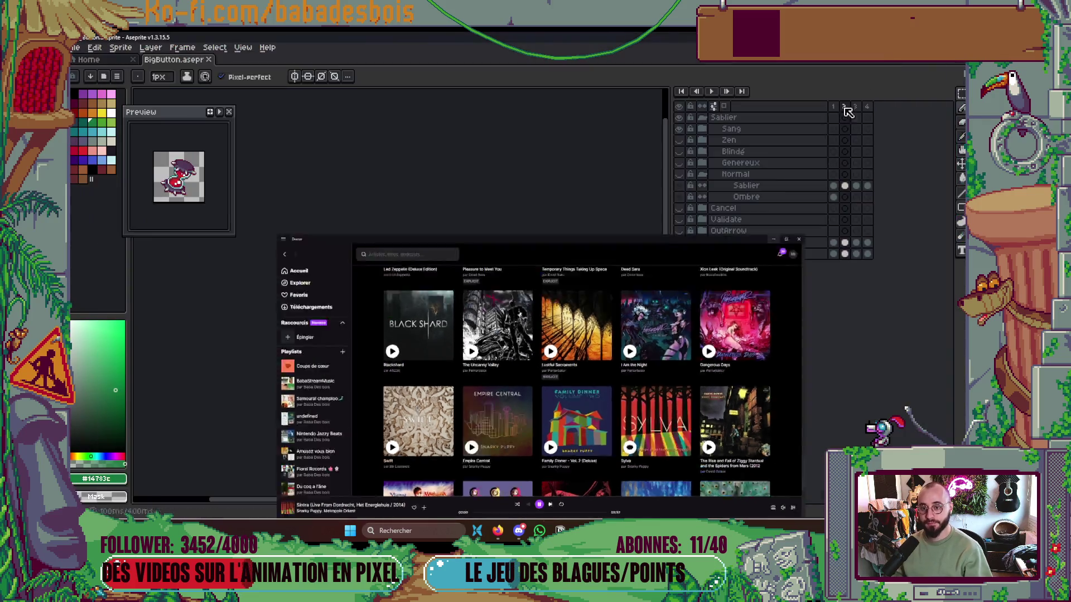
Export the red Sang hourglass as Bloody_Big_WaitButtonIcon.png in the Buttons folder
key("ctrl+alt+shift+s")
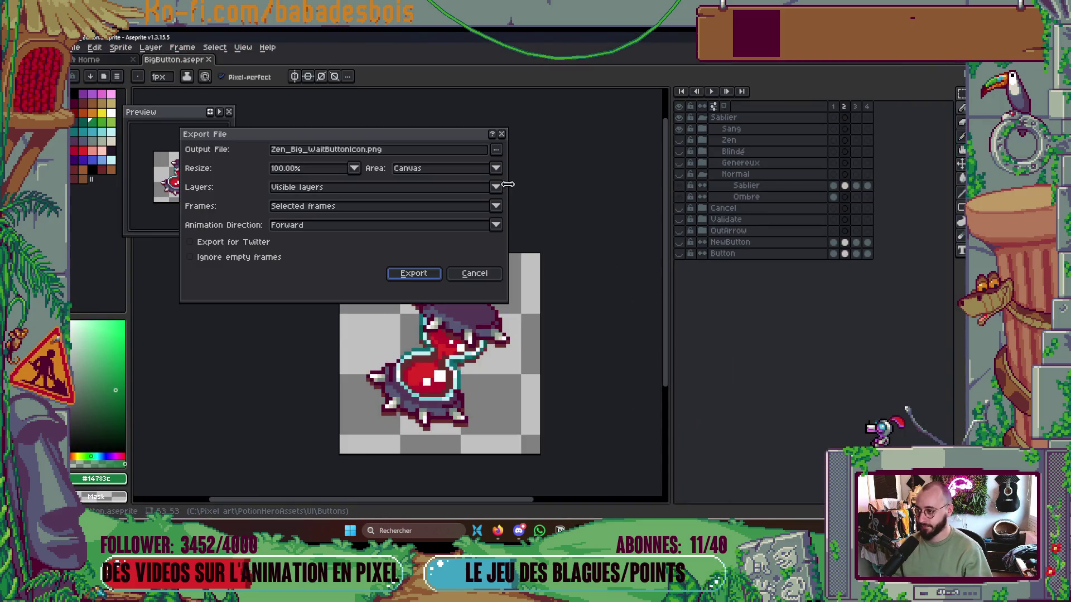
left_click(496, 149)
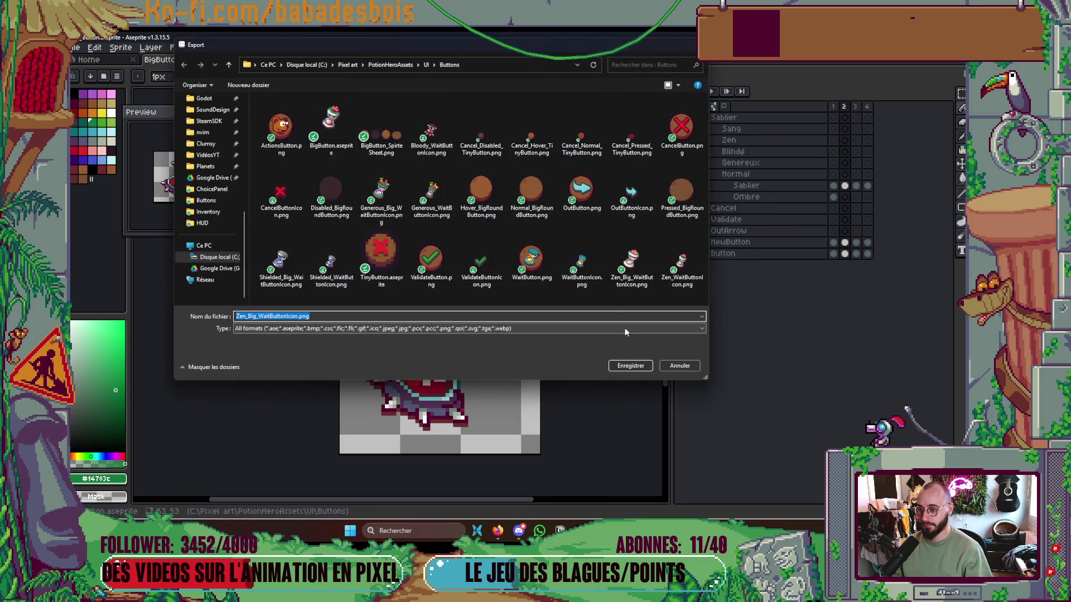
left_click(431, 131)
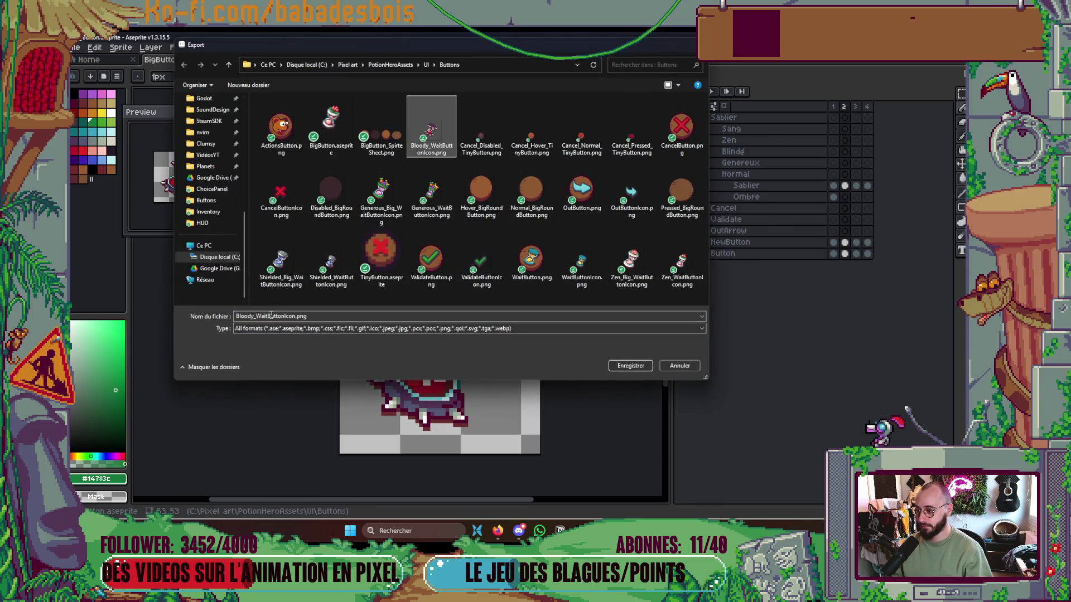
left_click(256, 315)
key("ctrl+Left")
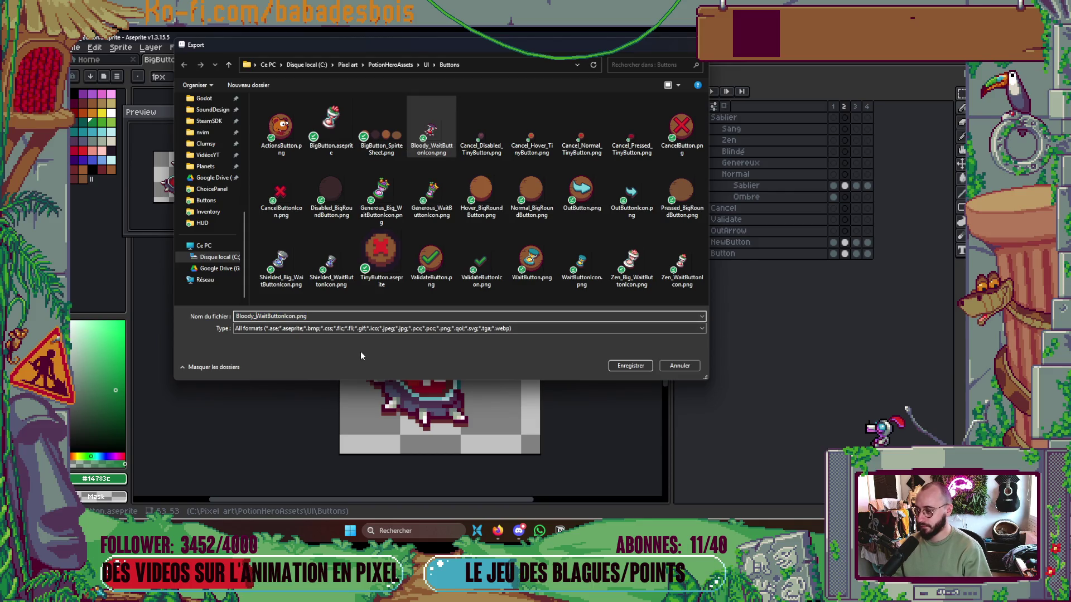
type("_Big")
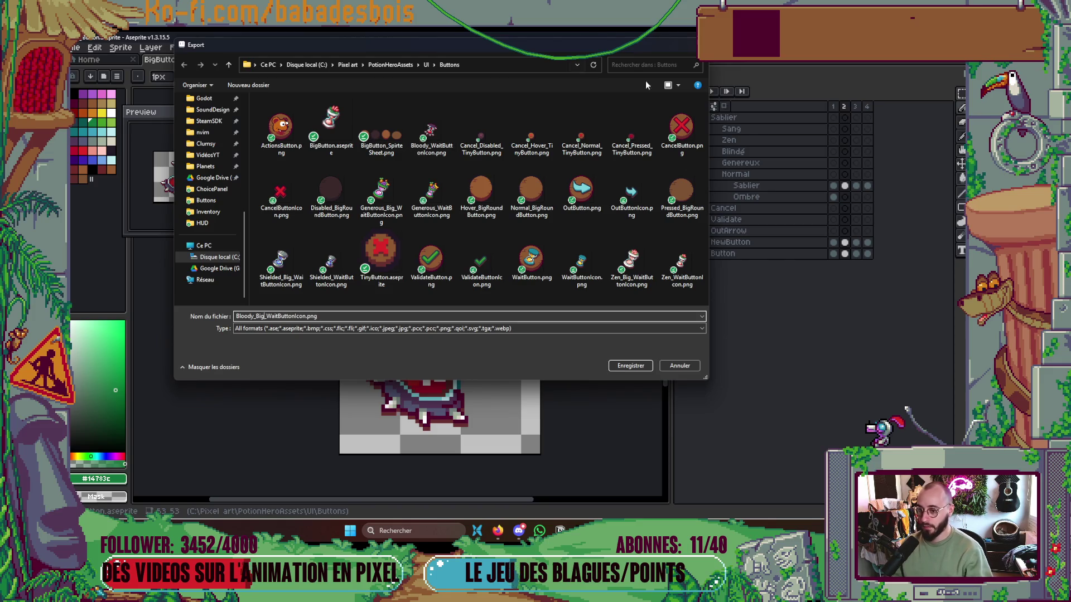
left_click(642, 370)
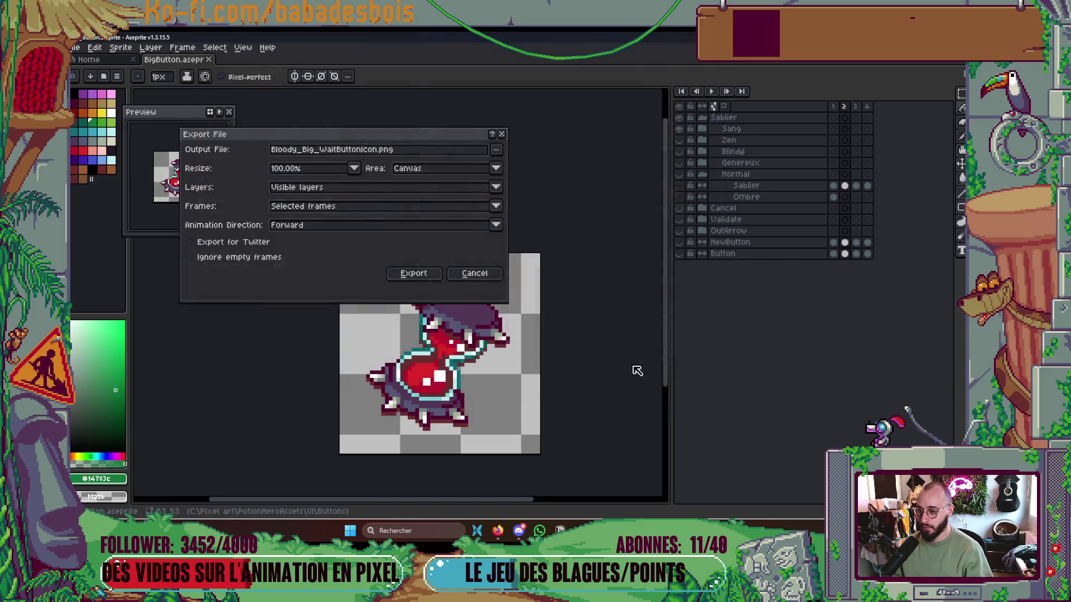
left_click(411, 275)
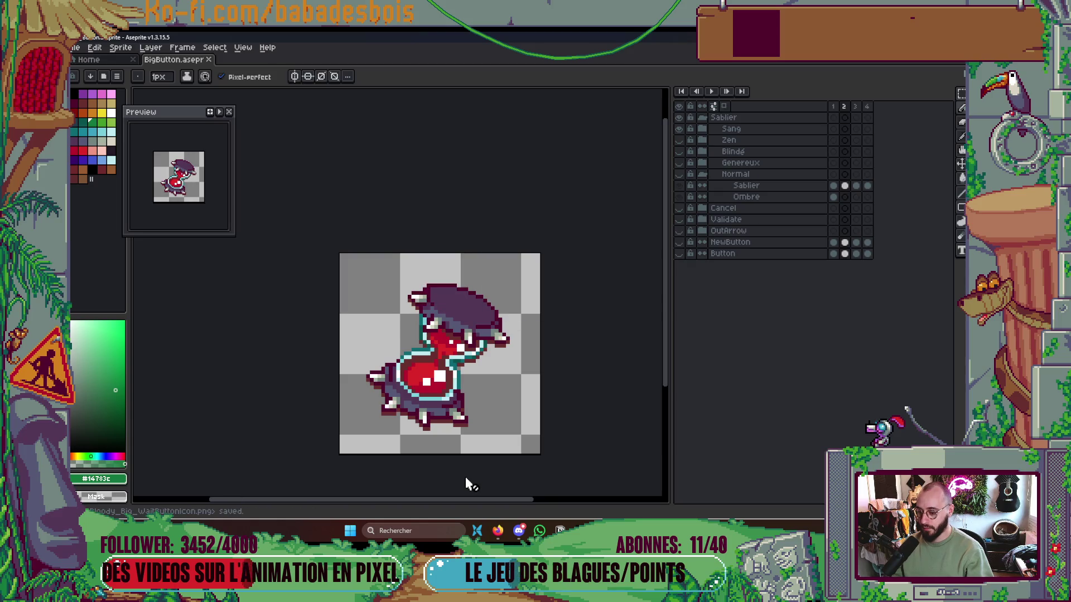
right_click(190, 60)
left_click(222, 100)
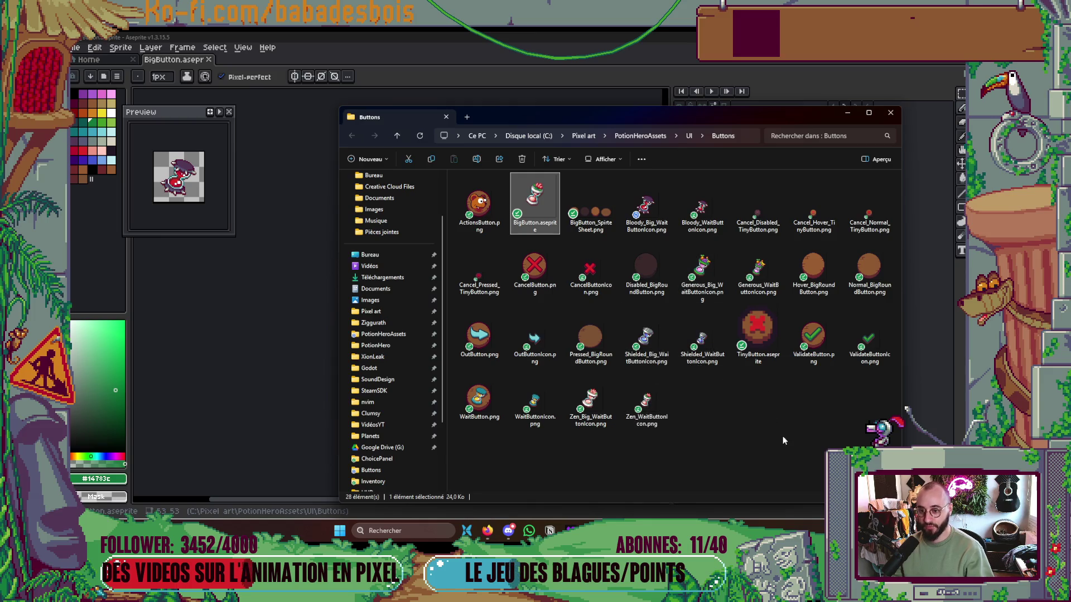
left_click(847, 113)
mouse_move(487, 531)
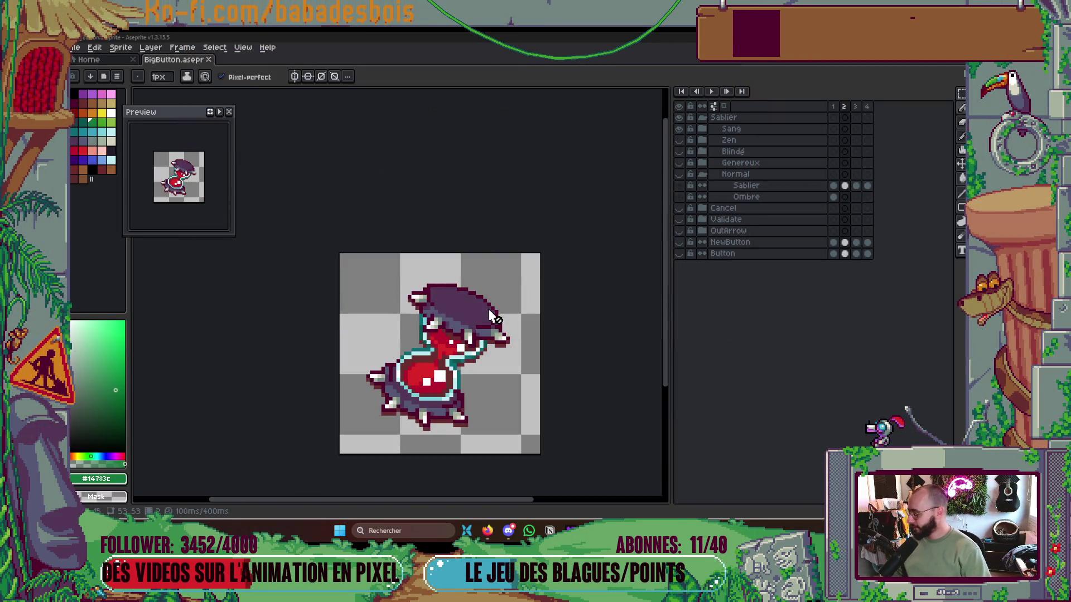
left_click_drag(505, 329, 518, 322)
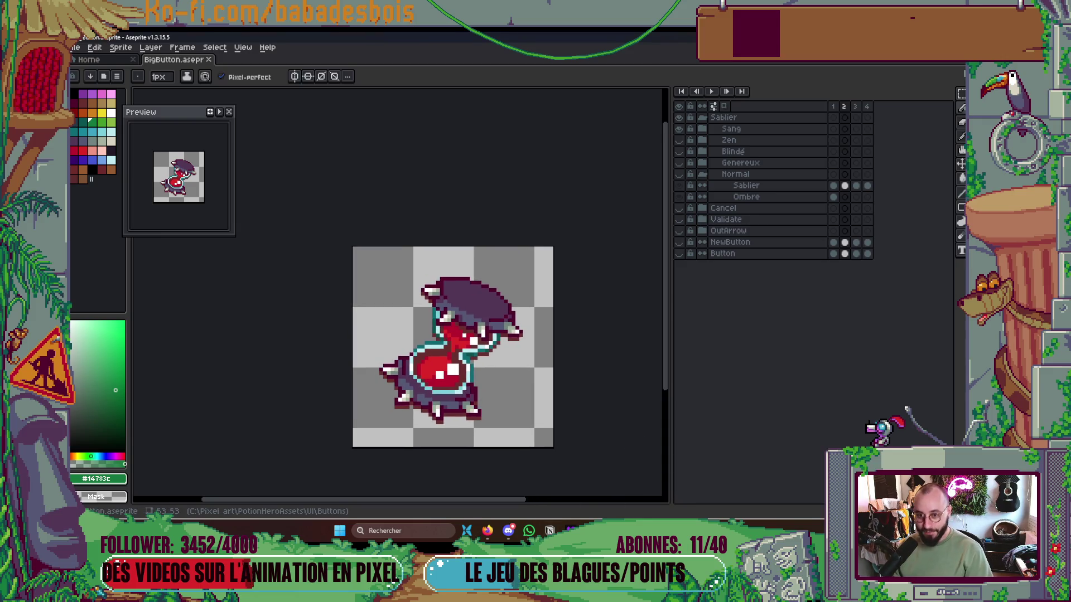
Open the PotionHero bookmark in File Pilot and launch WezTerm in that folder
key("super+d")
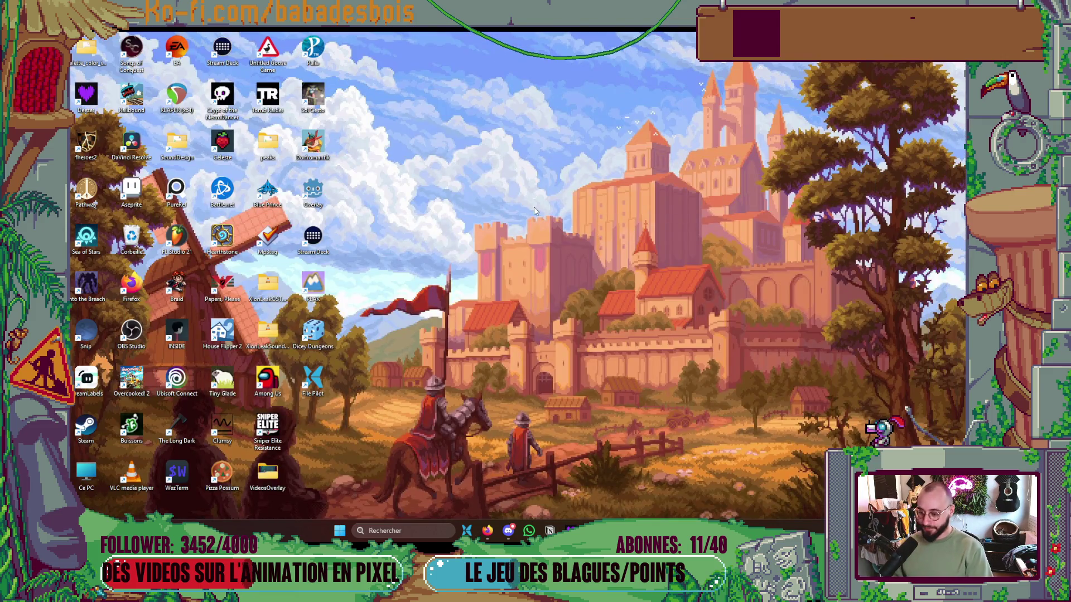
left_click(469, 530)
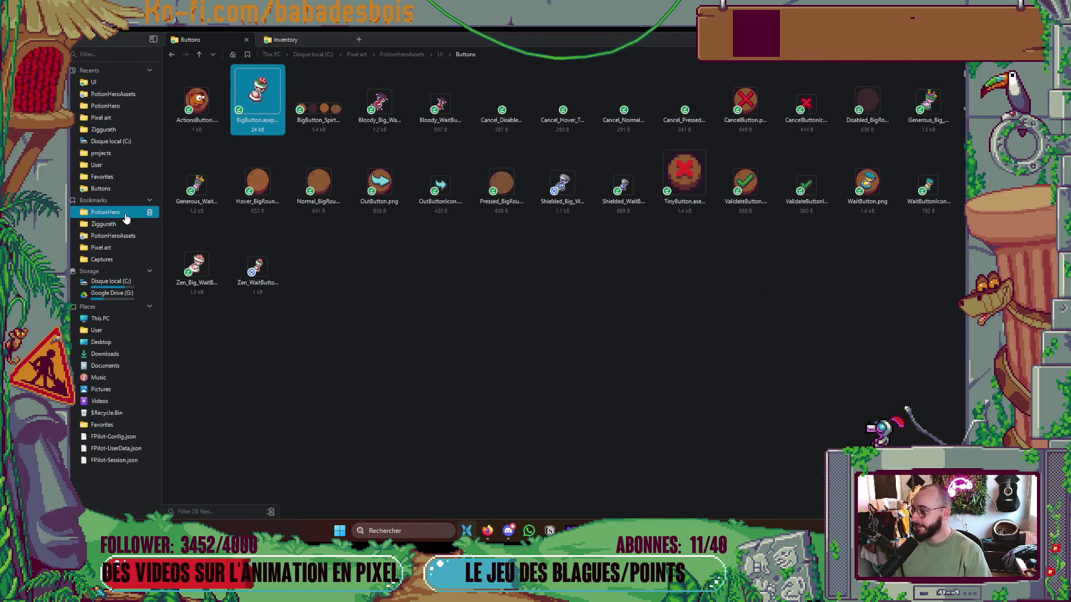
left_click(105, 212)
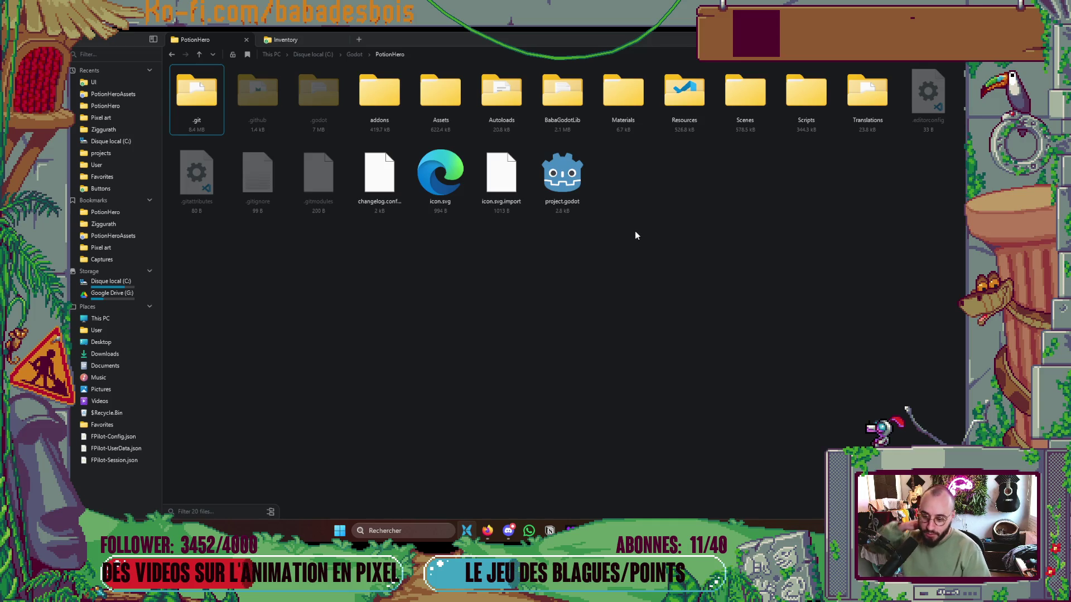
right_click(586, 311)
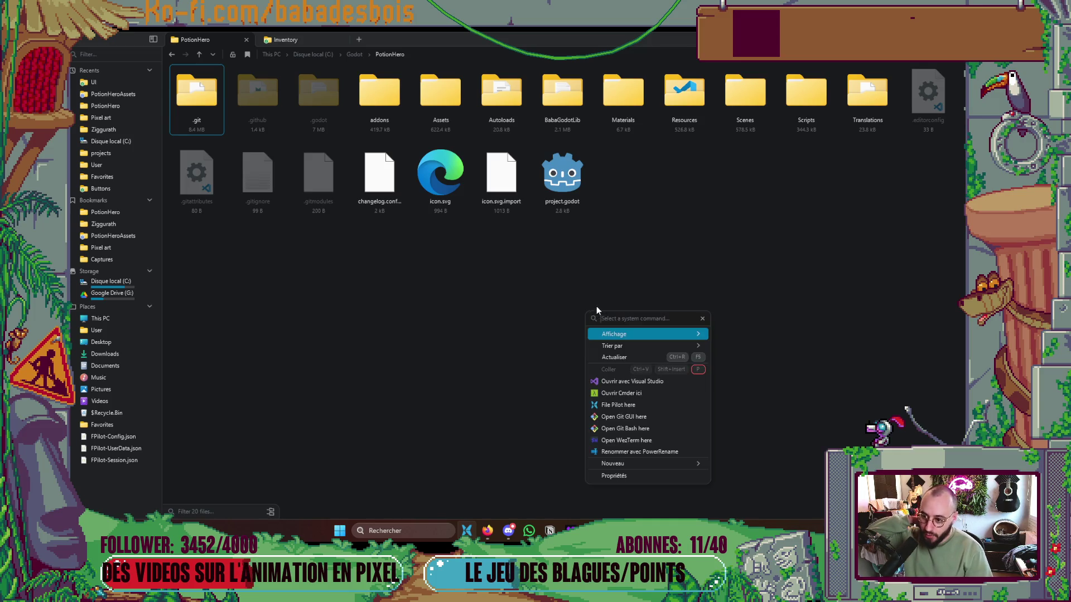
left_click(626, 440)
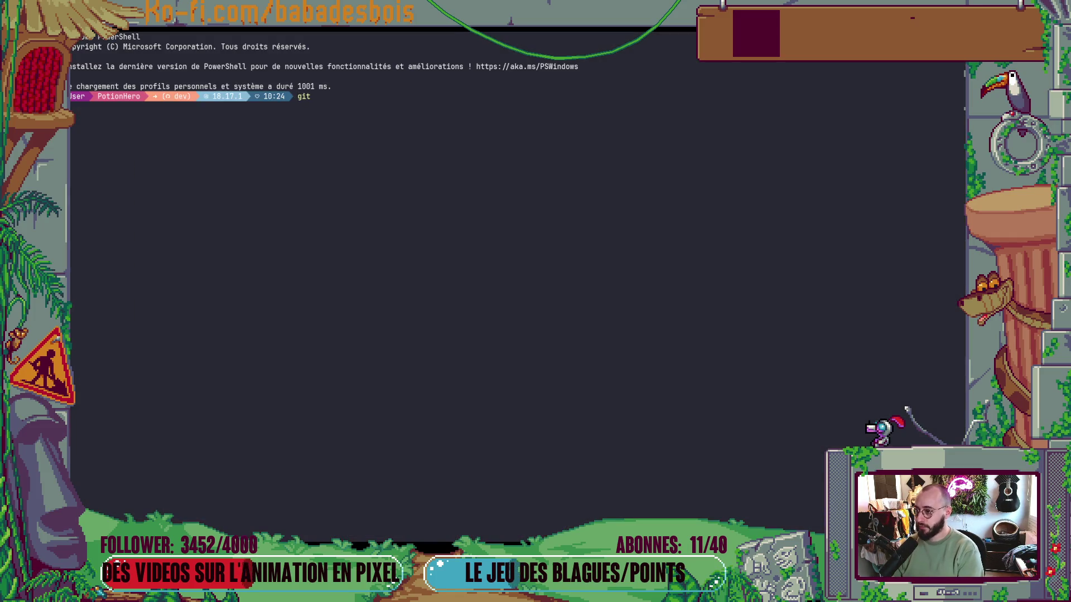
Check git status and delete the feat/ui-rework and integr/pass-turn-icons branches
type("s")
key("Return")
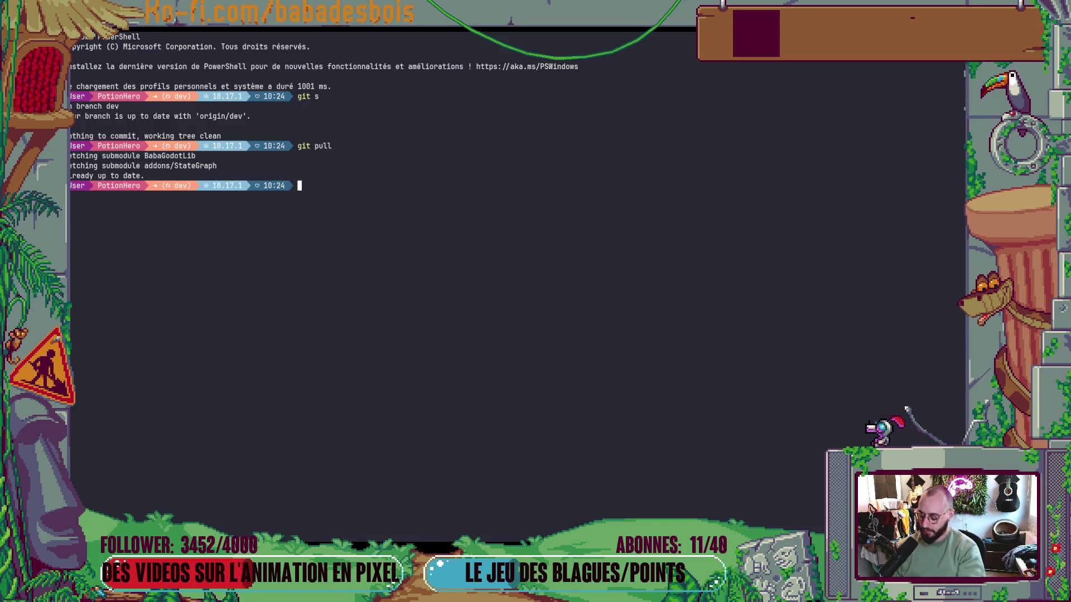
type("git br")
key("Return")
type("git br -D ")
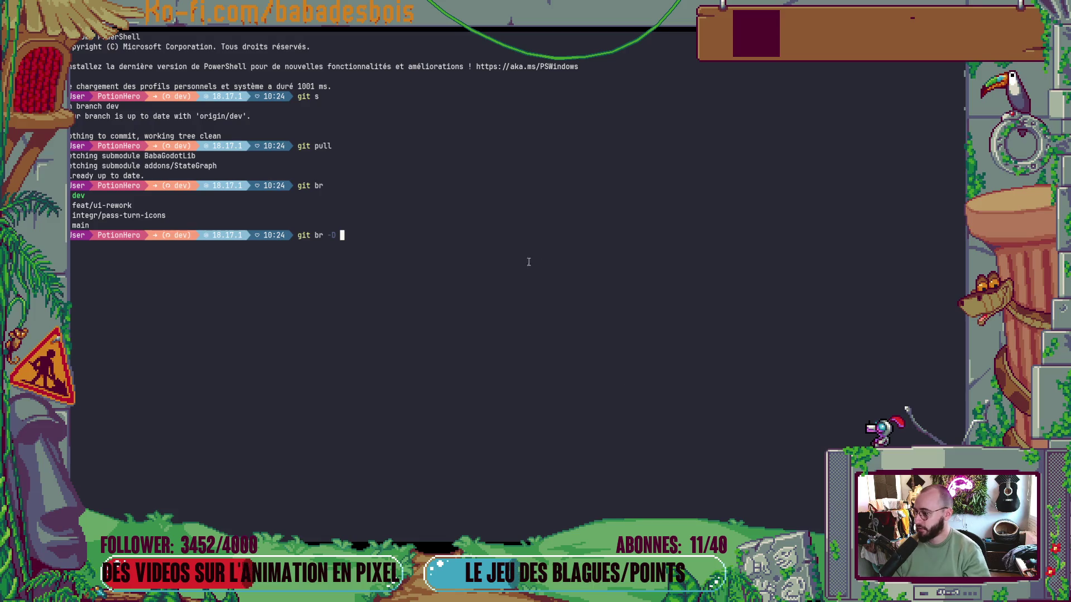
type("feat/ui-rework")
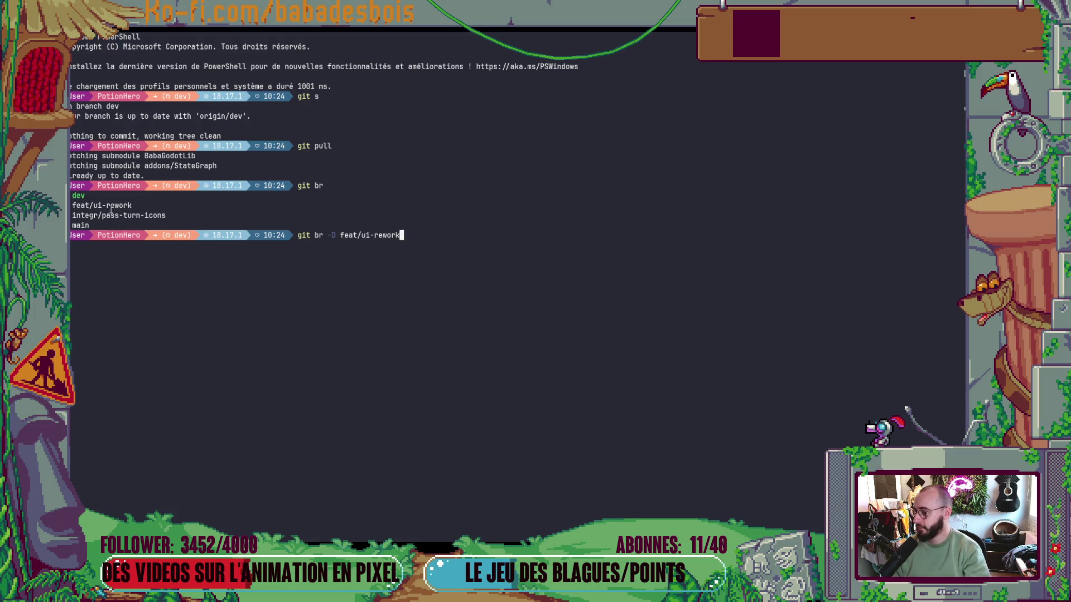
key("Return")
key("Up")
key("BackSpace")
key("BackSpace")
key("BackSpace")
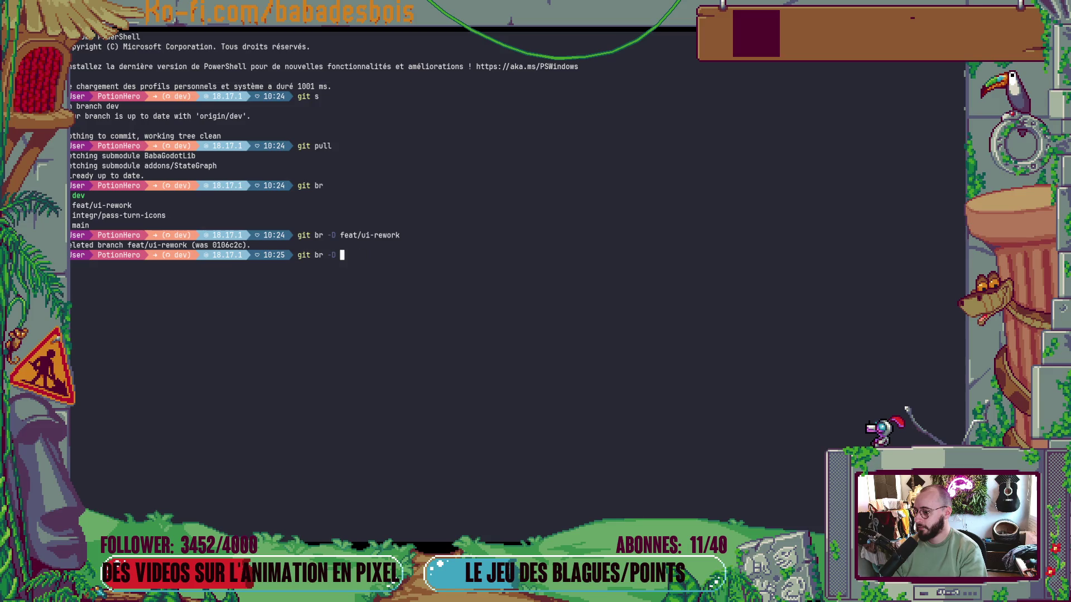
type("integr/pass-turn-icons")
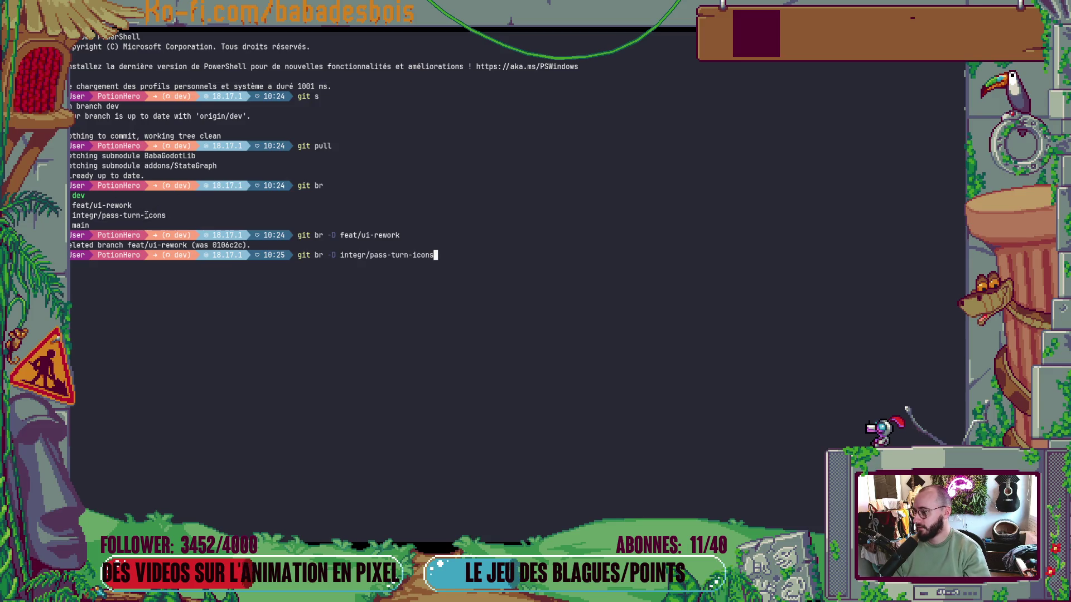
key("Return")
Create and switch to the new integr/big-pass-turn-icons branch
type("git s")
key("Return")
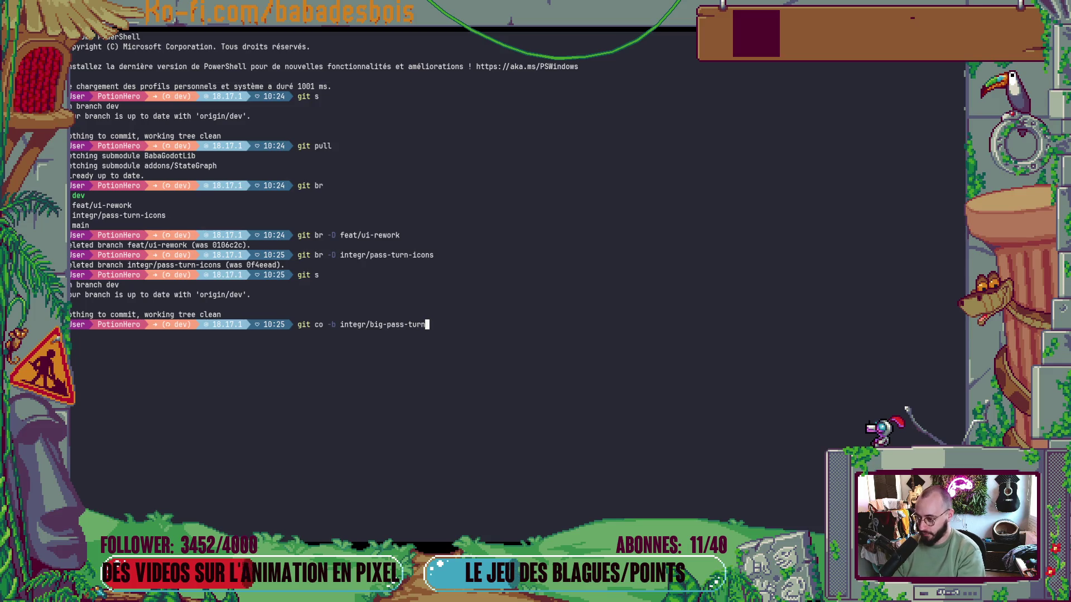
key("Return")
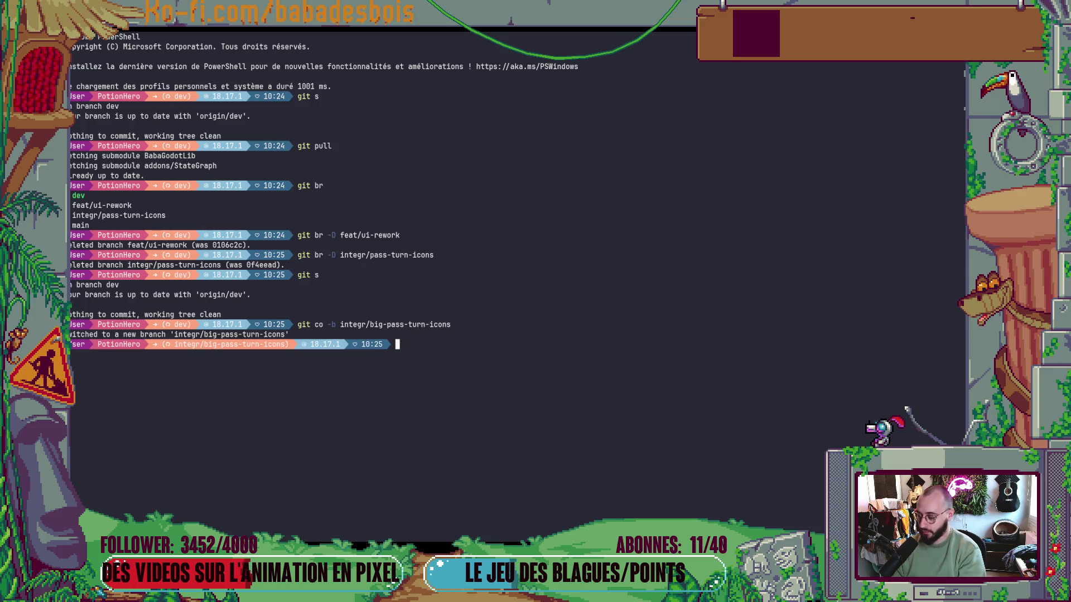
Start Neovim in a split upper pane, then open the PotionHero project in Godot
key("alt+Tab")
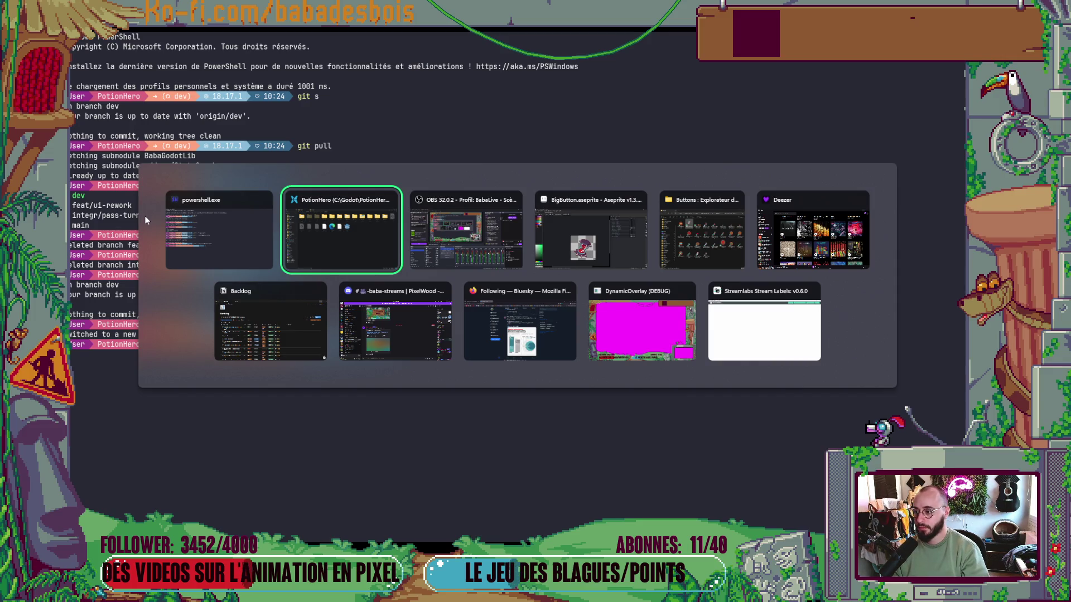
key("alt+shift+Tab")
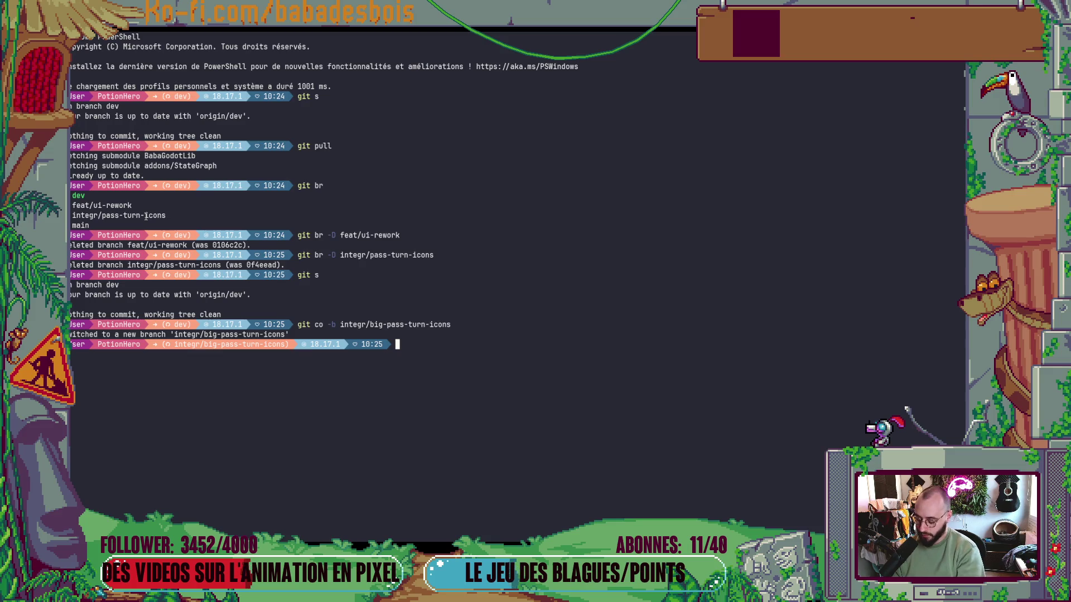
key("alt+shift+minus")
key("alt+Up")
type("nvim")
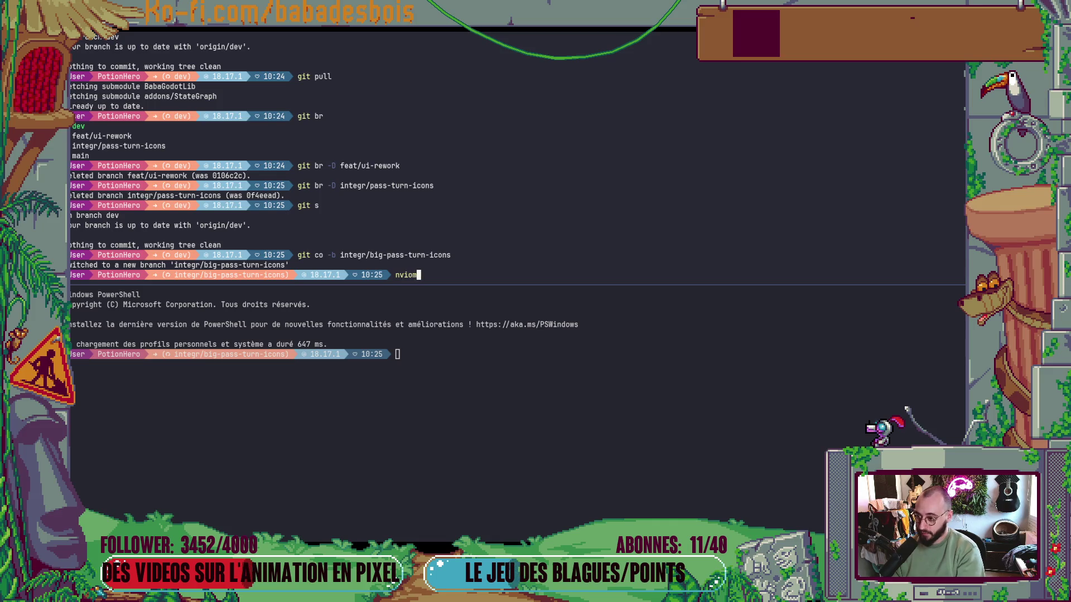
key("Return")
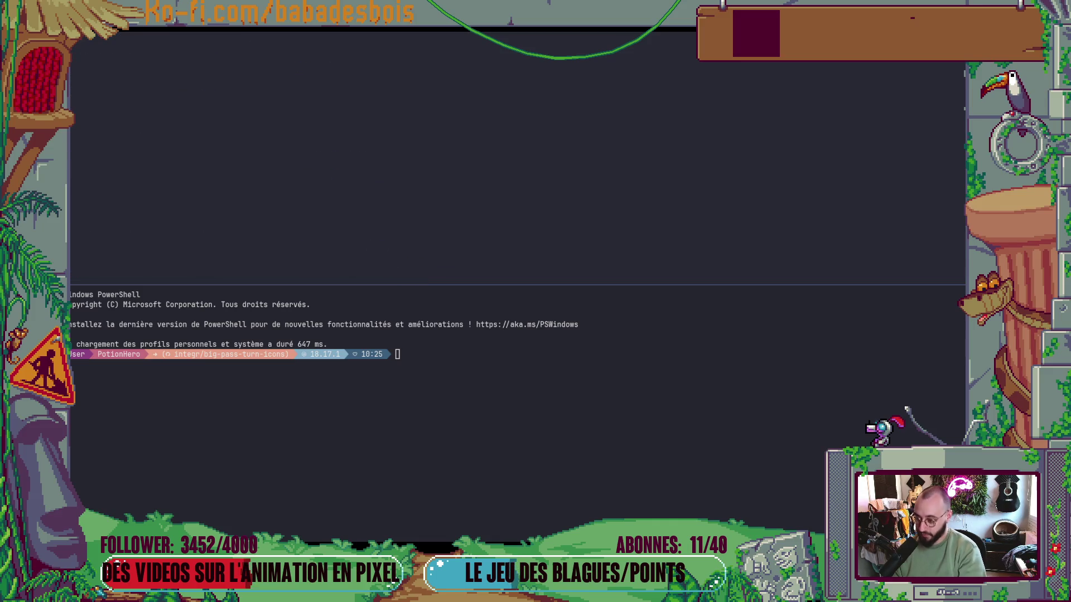
key("alt+Tab")
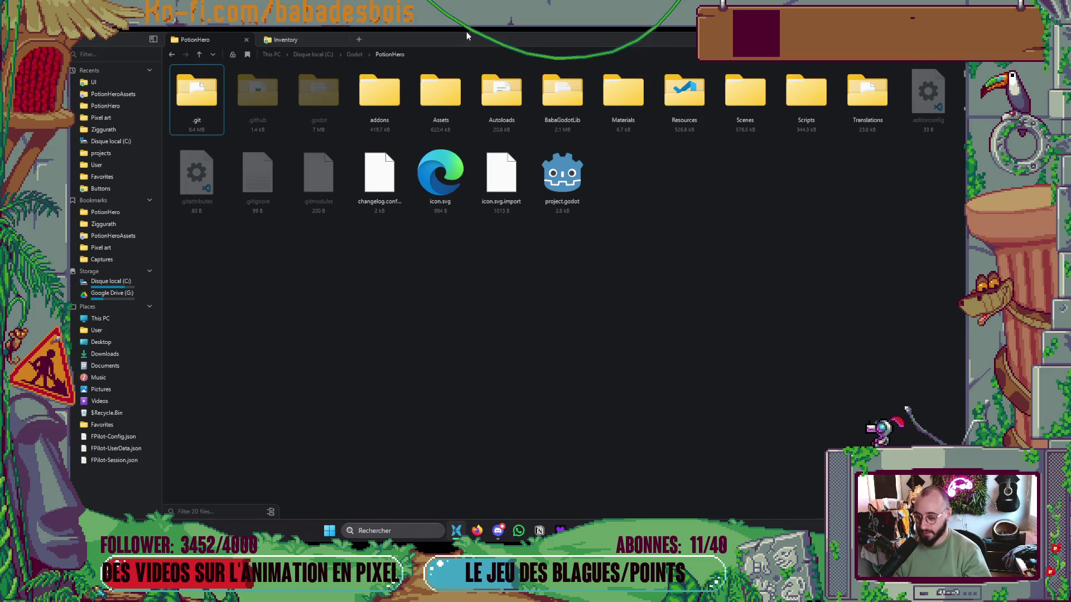
double_click(558, 179)
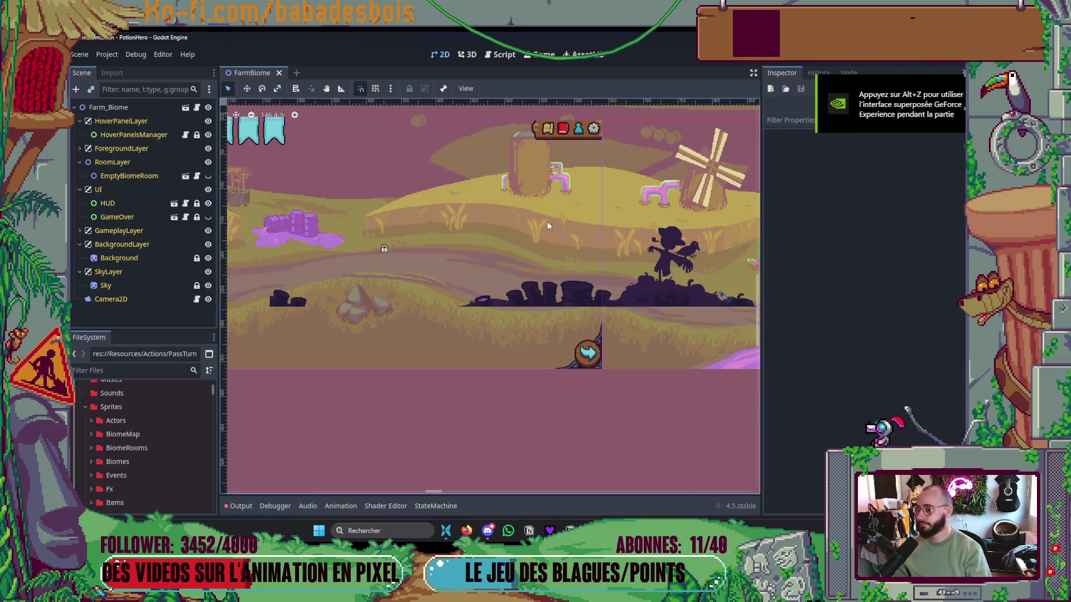
Enlarge the FileSystem dock and filter the project files for 'pass'
scroll(586, 240, "down", 2)
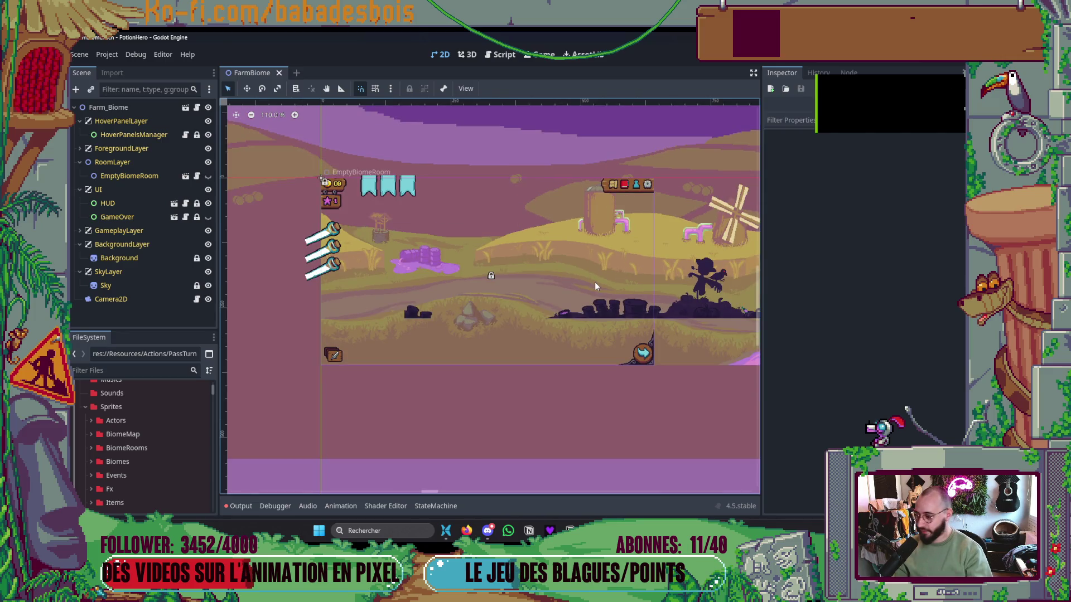
left_click_drag(137, 330, 137, 205)
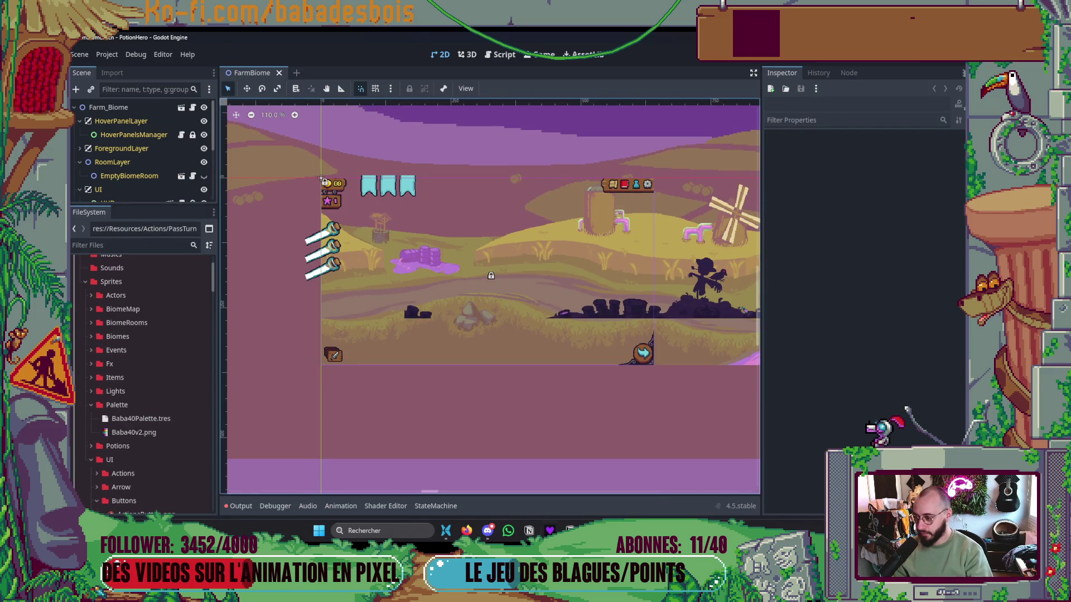
left_click(142, 245)
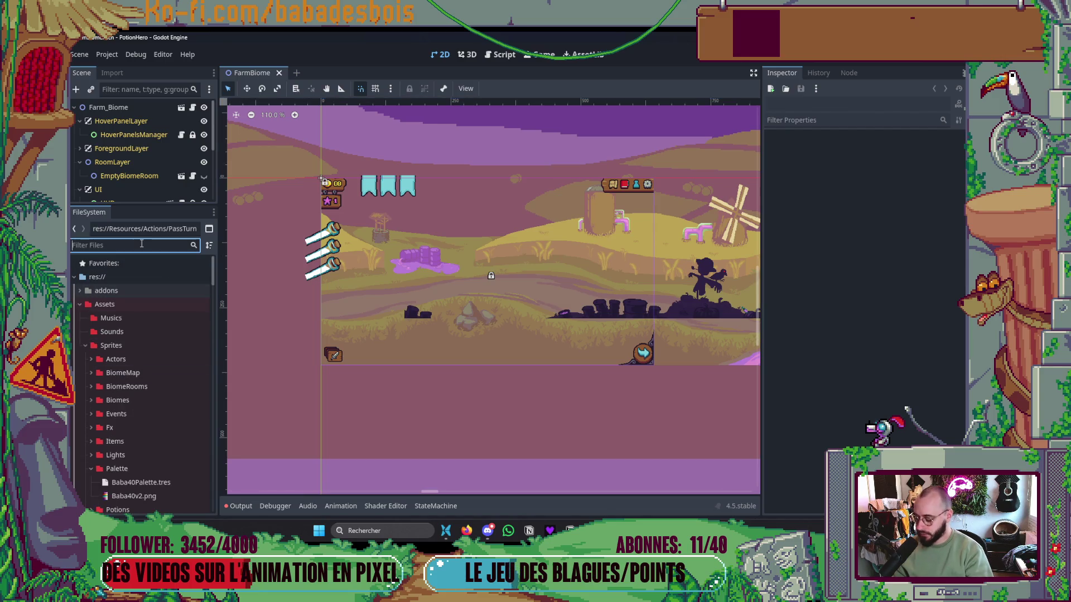
type("Pass")
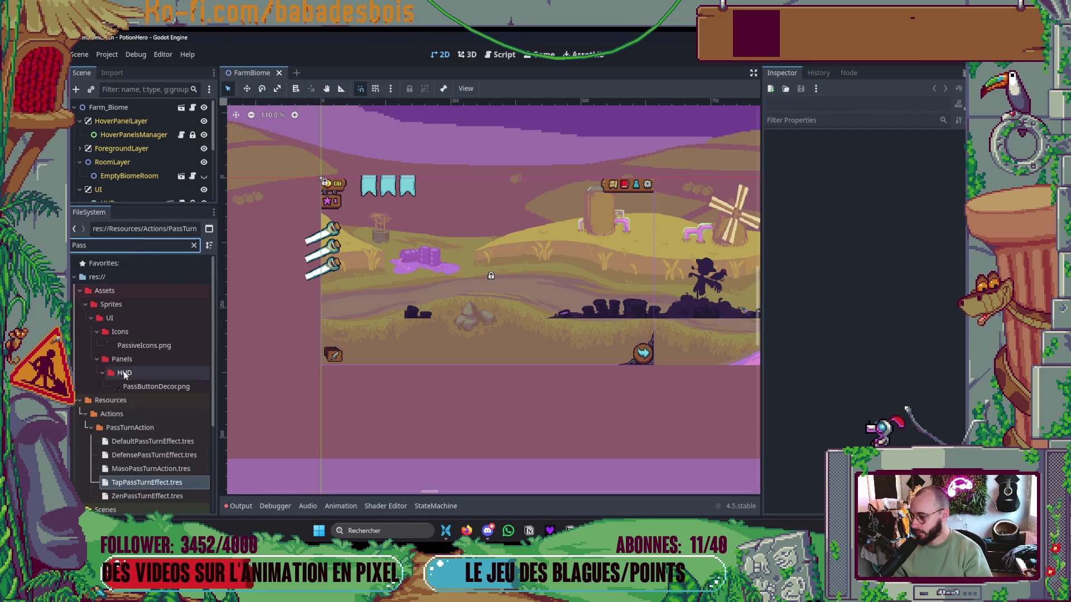
left_click(124, 372)
left_click(77, 246)
key("BackSpace")
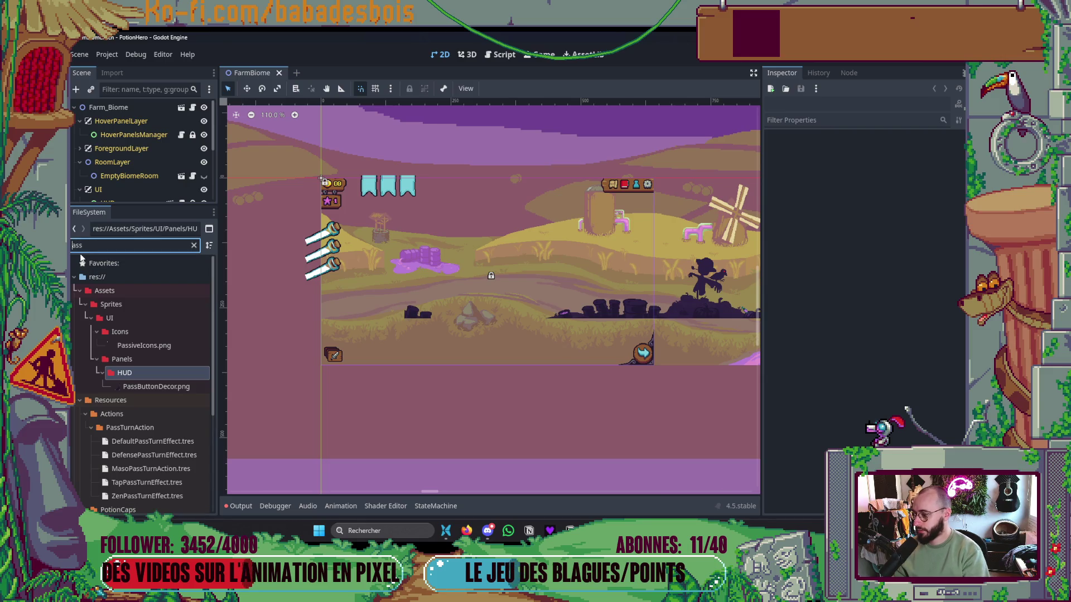
type("p")
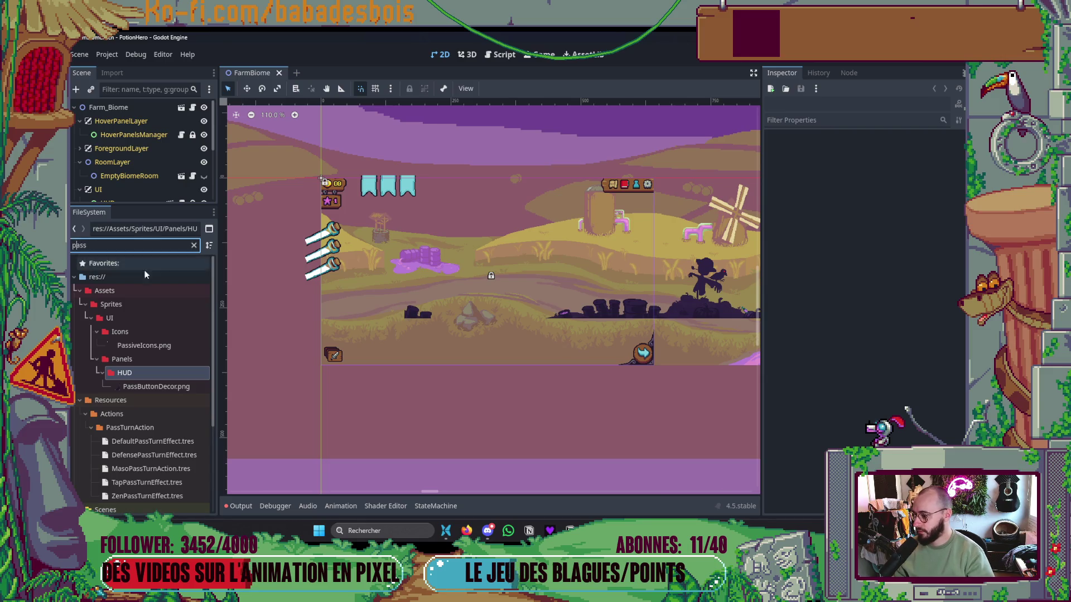
scroll(182, 391, "down", 3)
scroll(184, 396, "down", 2)
scroll(202, 426, "up", 5)
Clear the filter and select the Assets/Sprites/UI/Buttons folder
left_click(139, 332)
left_click(194, 245)
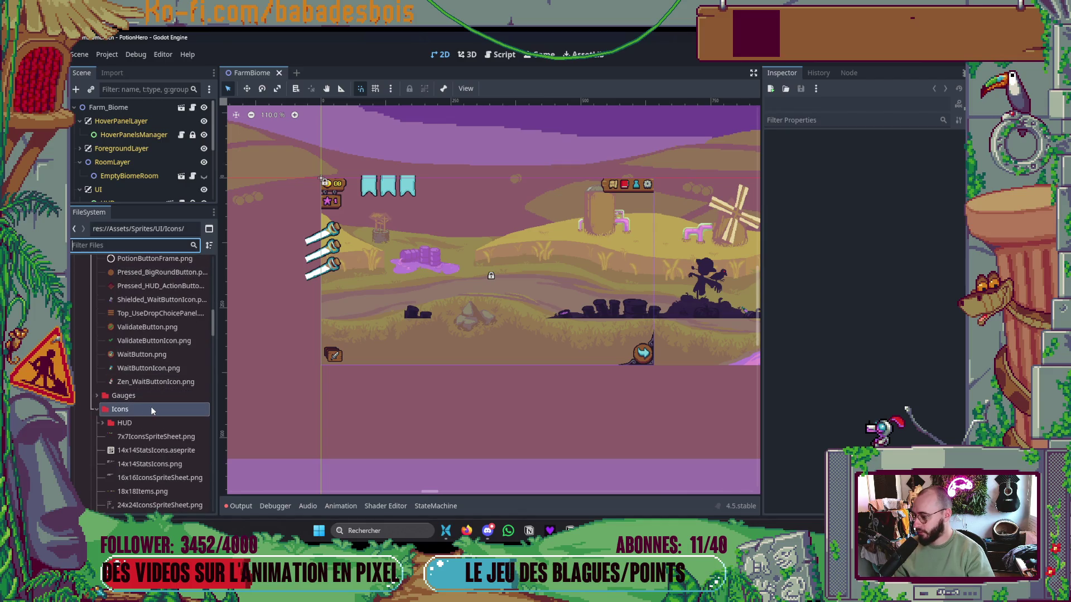
scroll(152, 407, "up", 8)
left_click(123, 385)
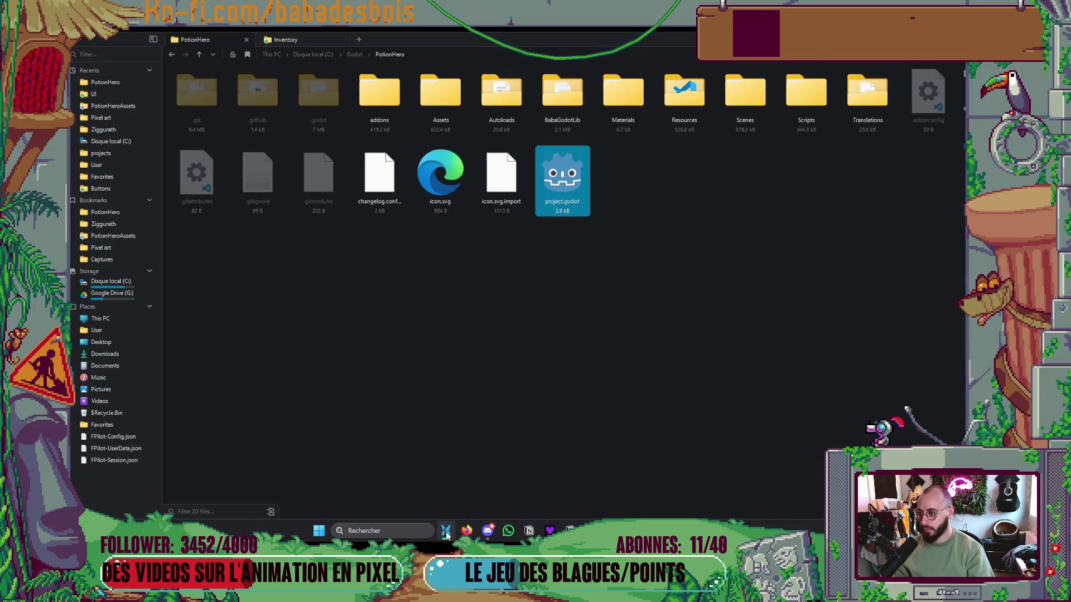
Drag the eight Bloody, Generous, Shielded and Zen WaitButtonIcon files into Godot's Buttons folder
key("alt+Tab")
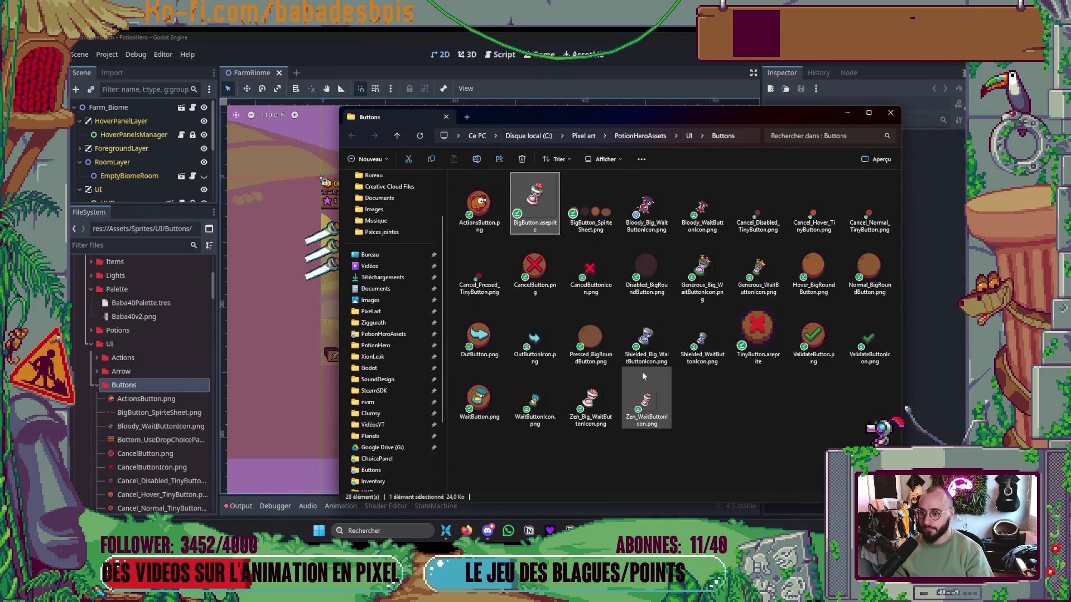
left_click(646, 225)
left_click(702, 212, "ctrl")
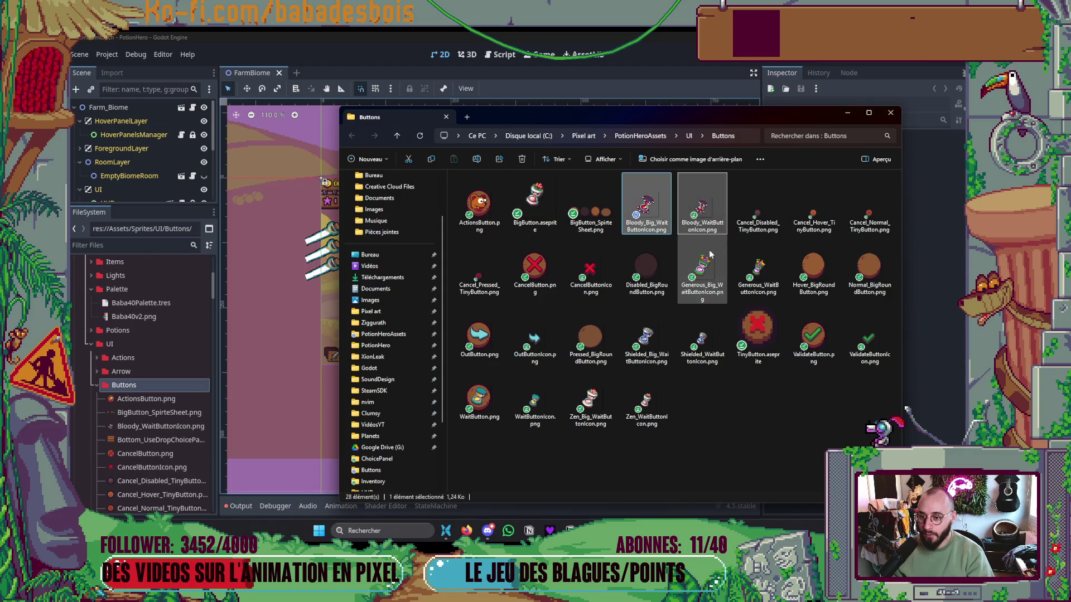
left_click(702, 273, "ctrl")
left_click(757, 268, "ctrl")
left_click(646, 340, "ctrl")
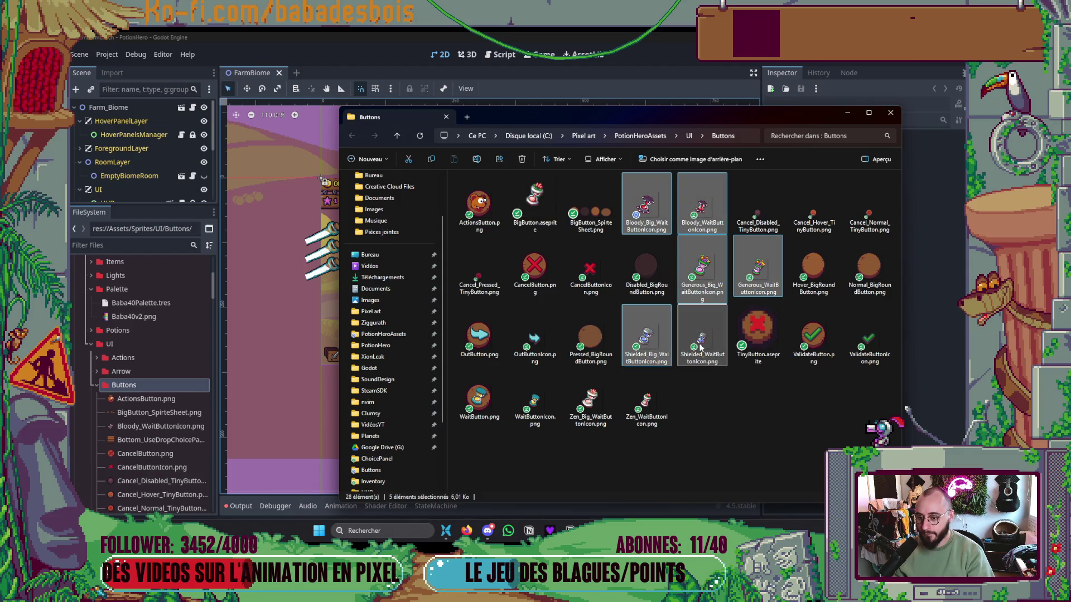
left_click(701, 340, "ctrl")
left_click(646, 402, "ctrl")
left_click(579, 422, "ctrl")
left_click_drag(190, 413, 185, 387)
Save the FarmBiome scene in Godot
key("ctrl+s")
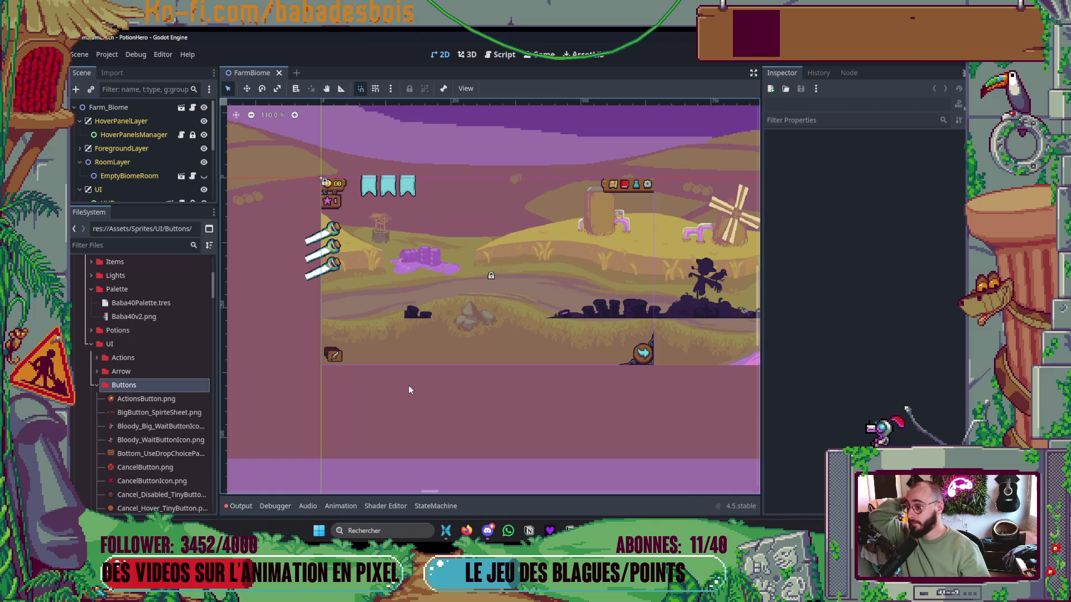
left_click_drag(438, 365, 457, 353)
key("ctrl+shift+p")
Filter the FileSystem for 'pass' and select DefaultPassTurnEffect.tres
key("Escape")
key("ctrl+shift+o")
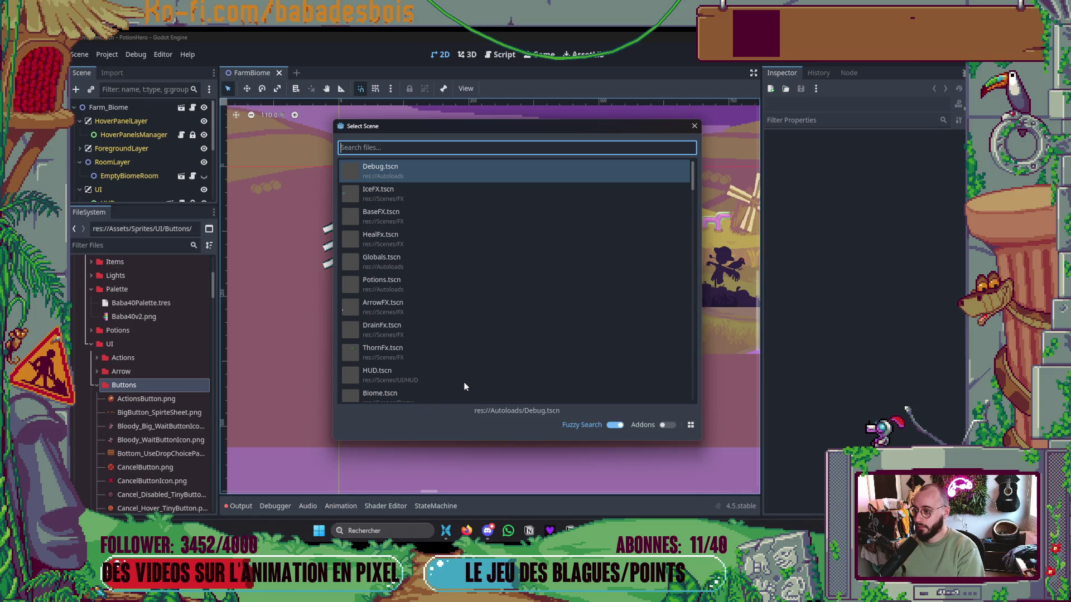
type("Pas")
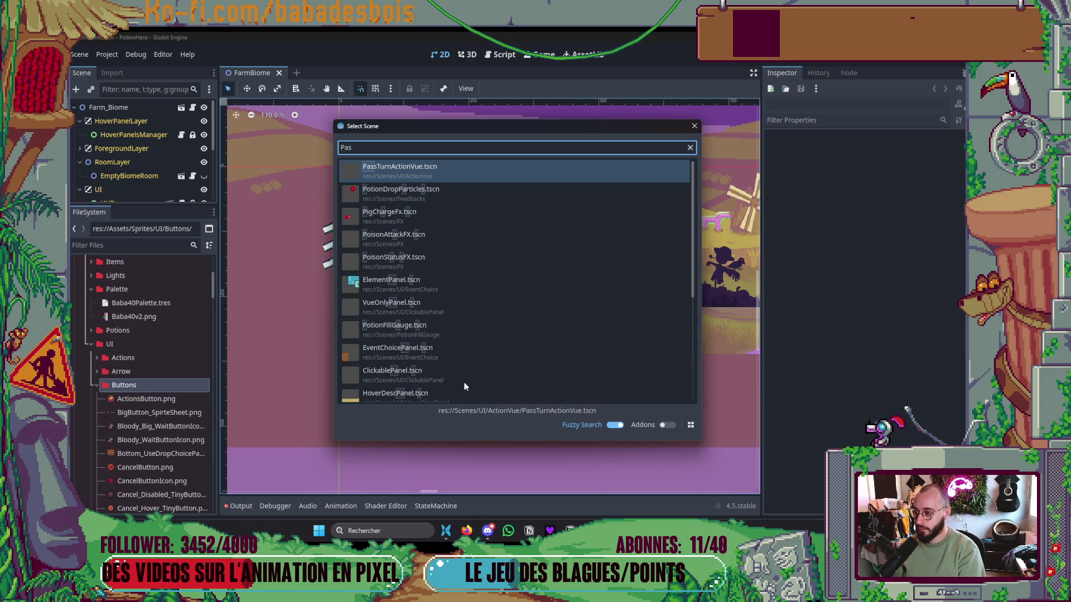
key("Escape")
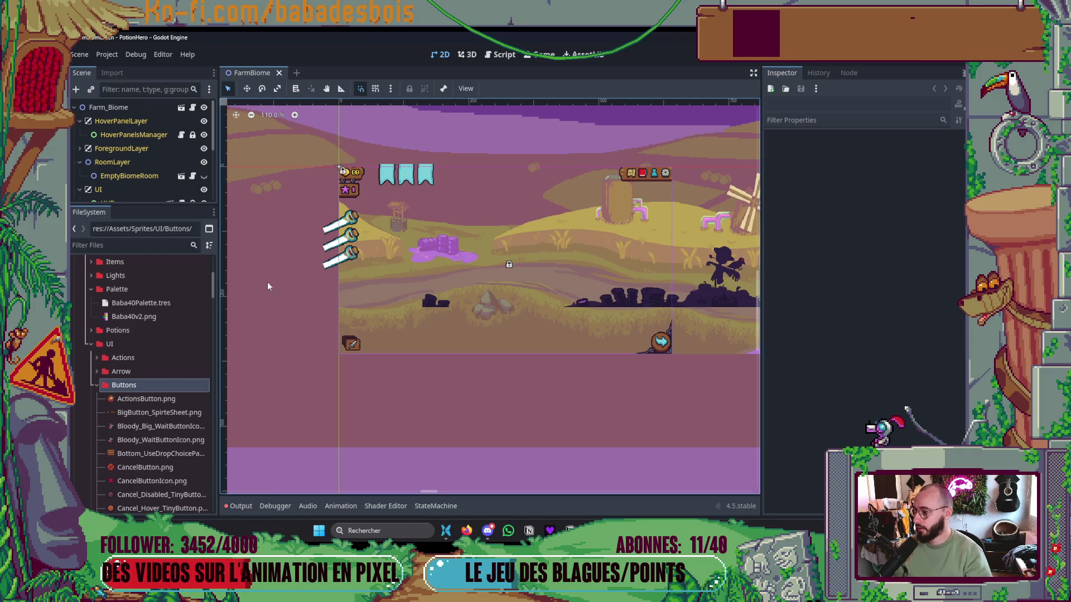
left_click(148, 250)
type("pass")
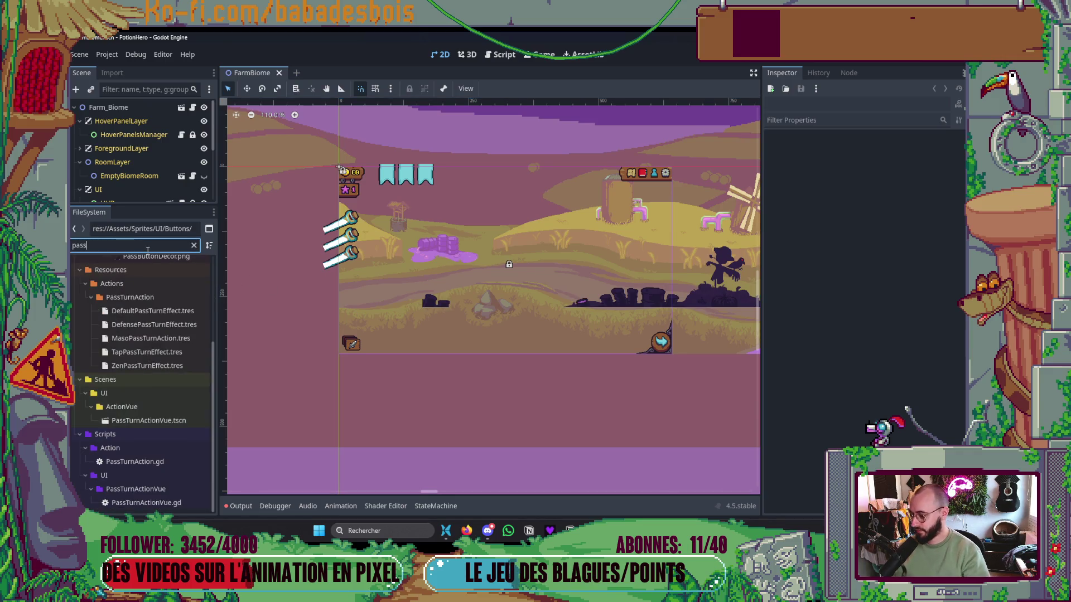
left_click(178, 312)
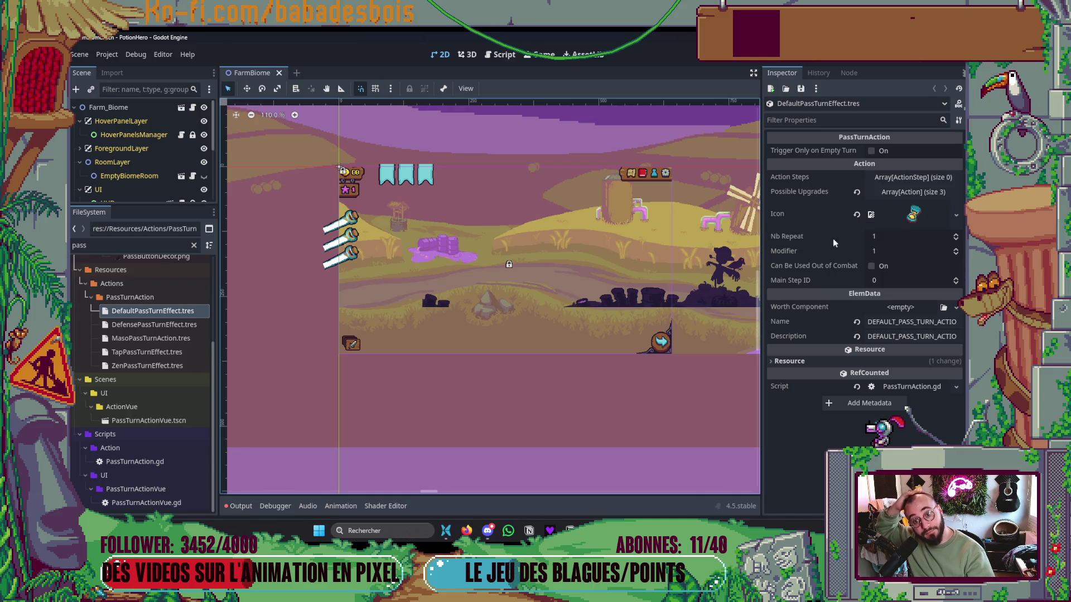
key("alt+Tab")
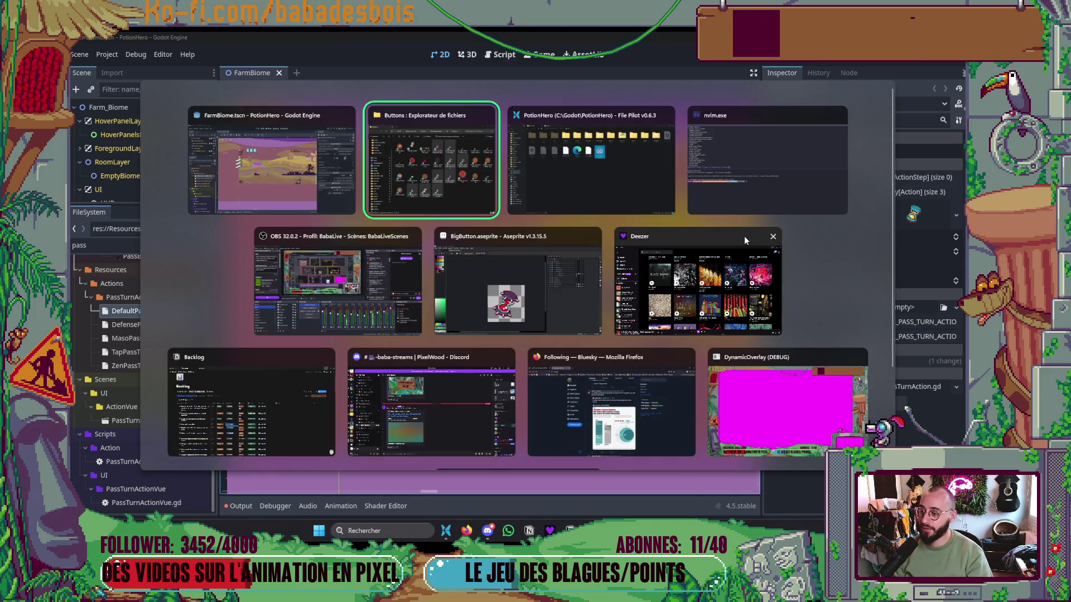
Open PassTurnAction.gd in Neovim using the file finder
key("alt+Tab")
key("alt+Tab")
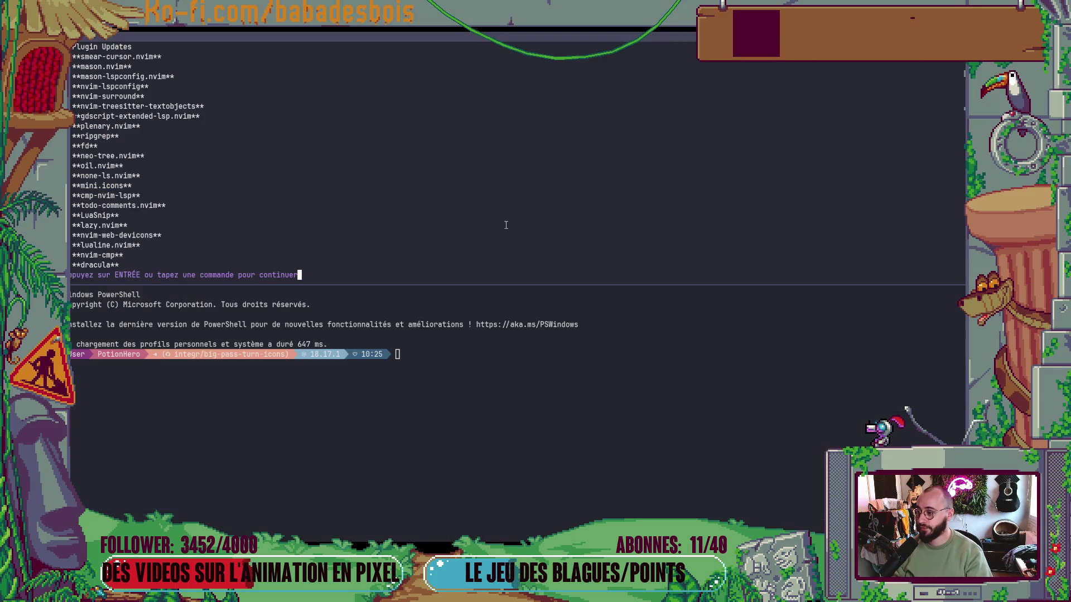
key("Return")
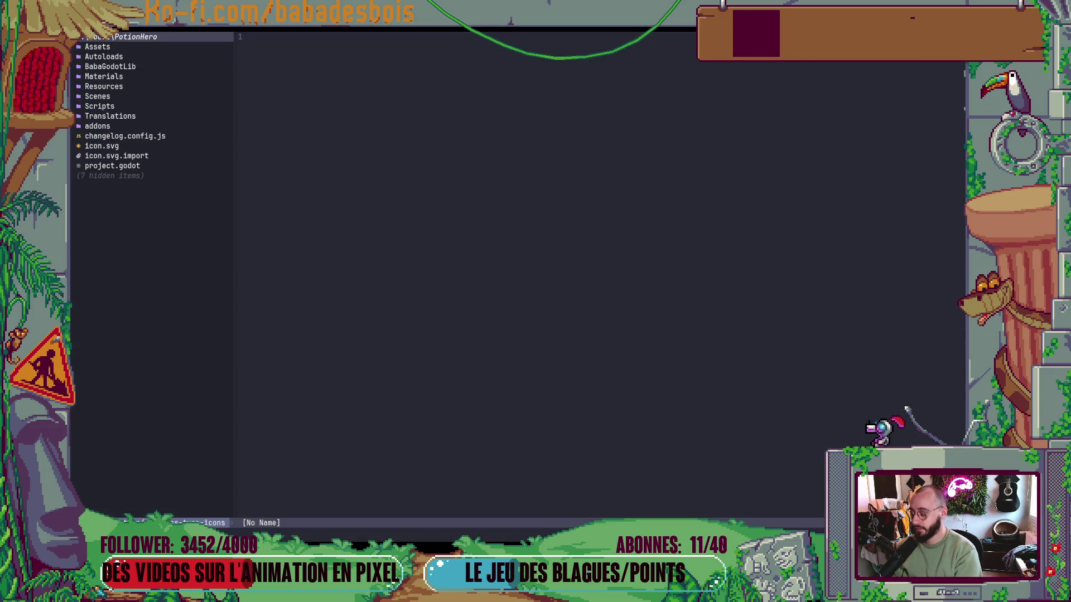
key("space")
key("f")
key("f")
type("pass")
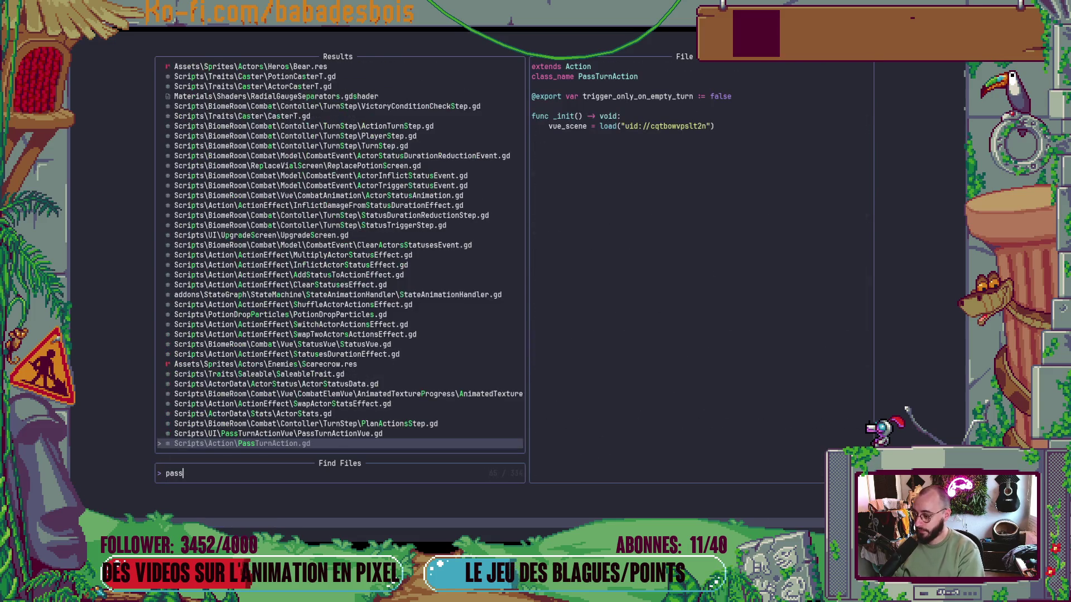
key("BackSpace")
key("BackSpace")
key("BackSpace")
type("PassTurn")
key("Return")
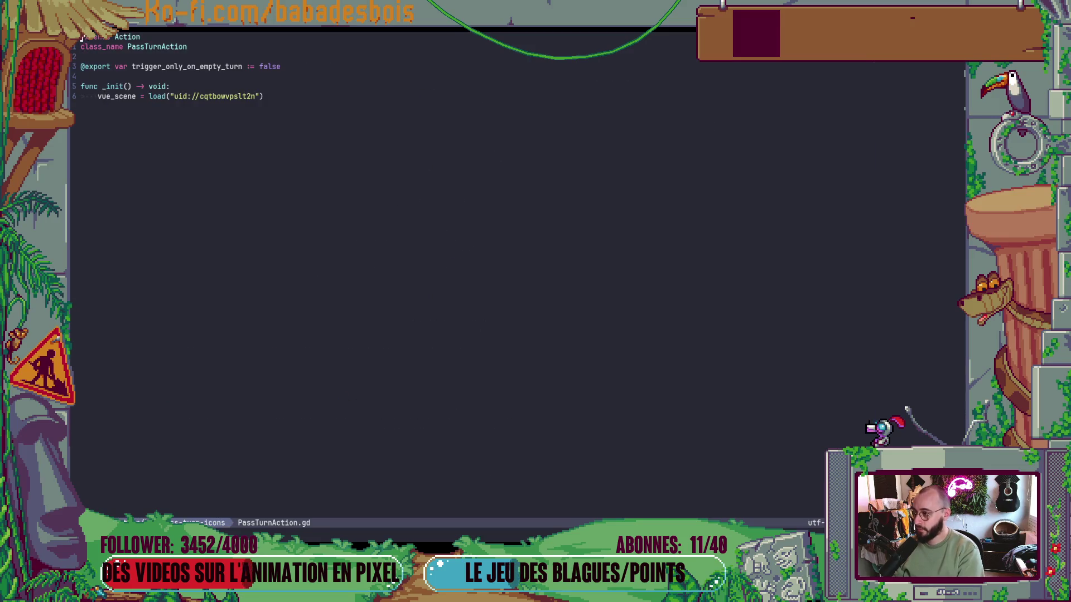
type("o")
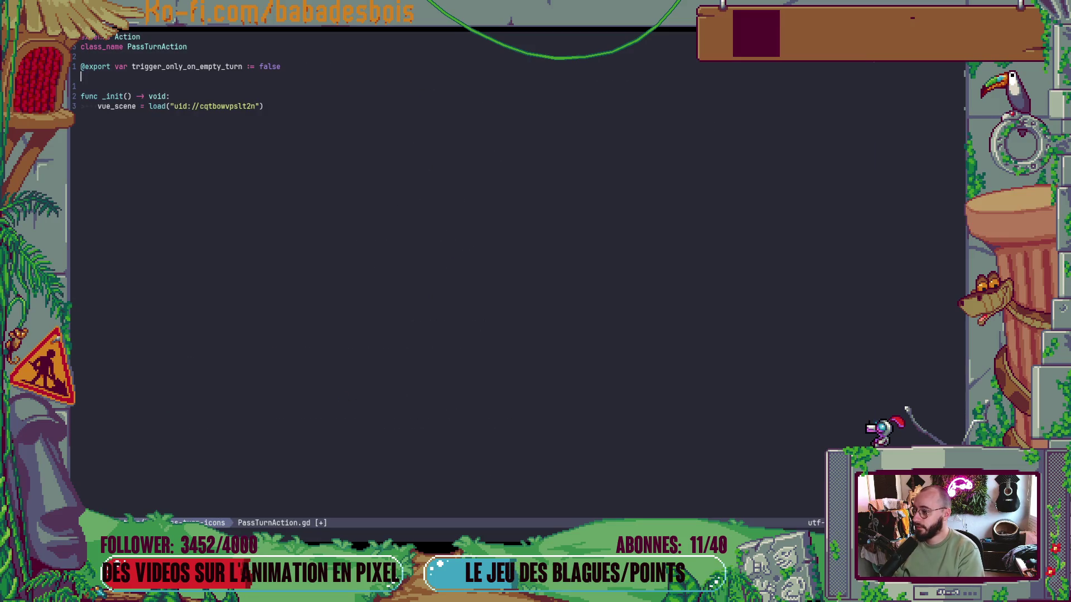
type("@export va")
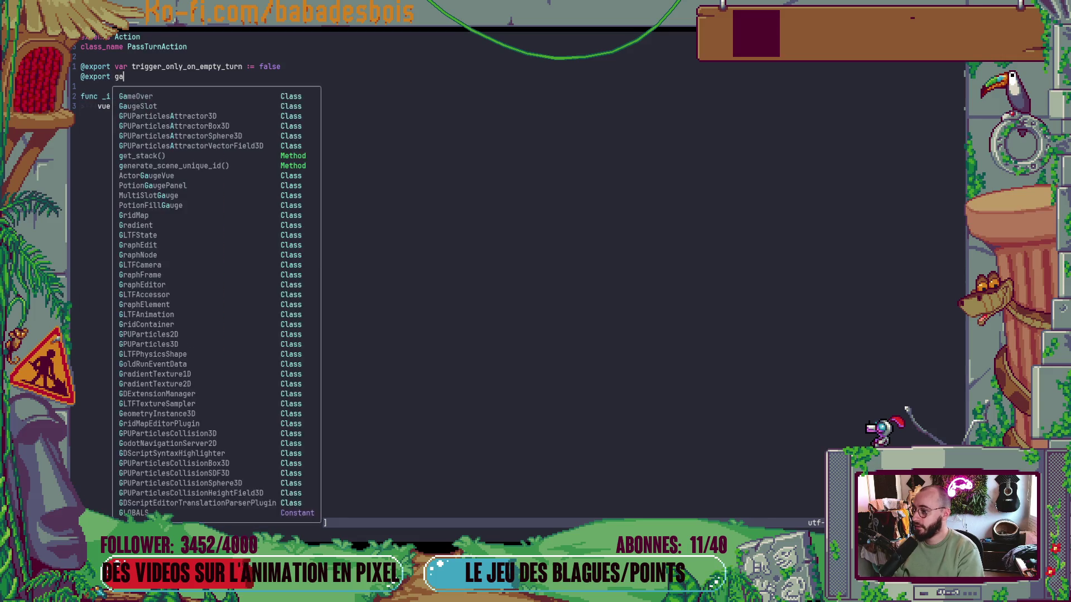
type("r big_")
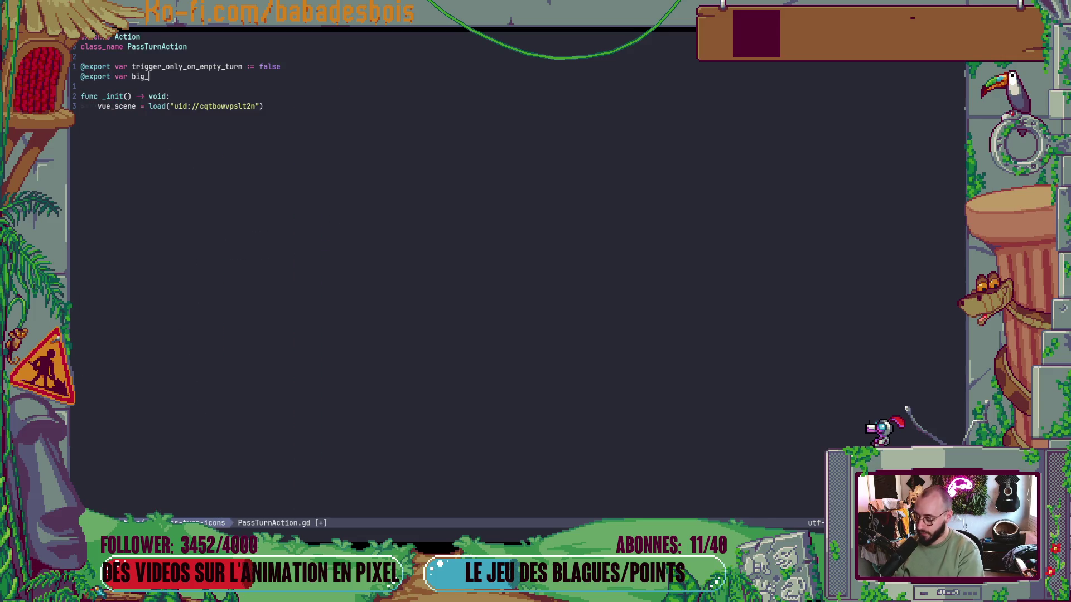
type("n : Textu")
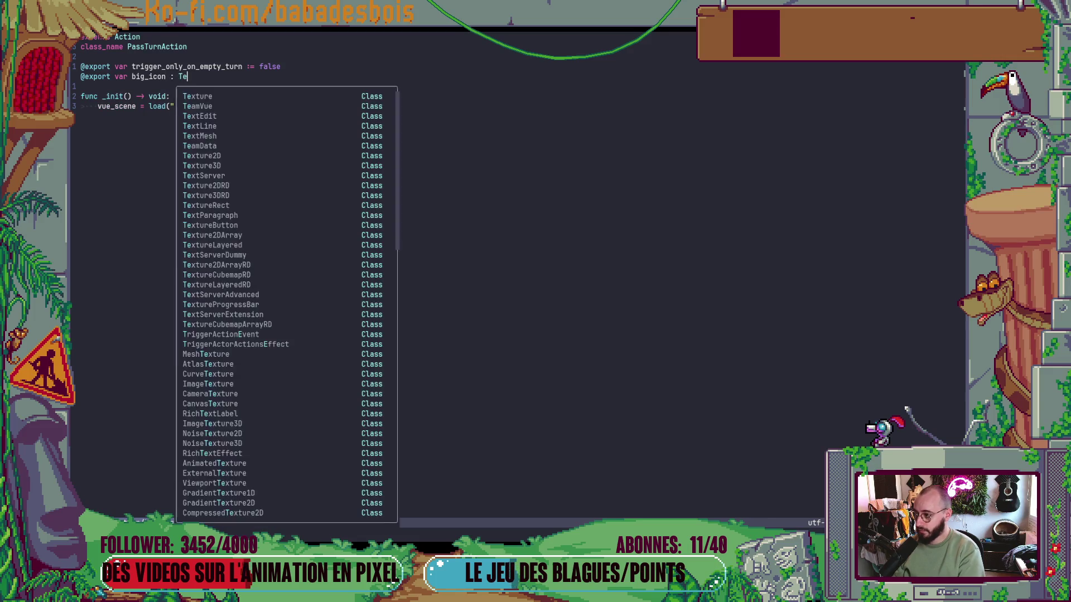
key("Return")
key("Escape")
key("j")
key("j")
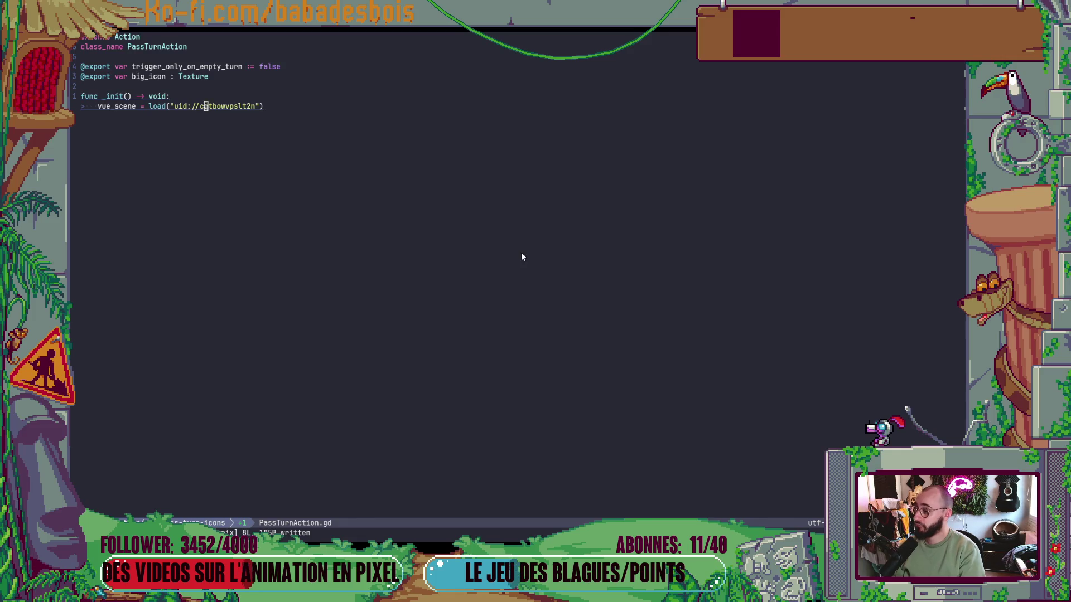
key("alt+Tab")
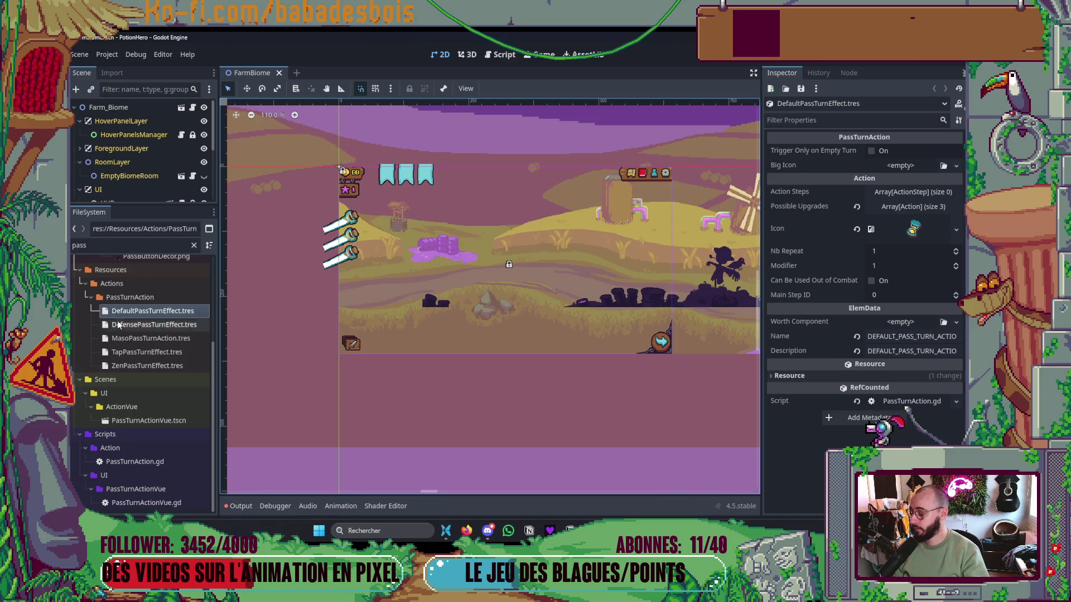
Set DefensePassTurnEffect's Big Icon to Shielded_Big_WaitButtonIcon.png
scroll(120, 317, "up", 3)
left_click(152, 389)
scroll(149, 394, "up", 3)
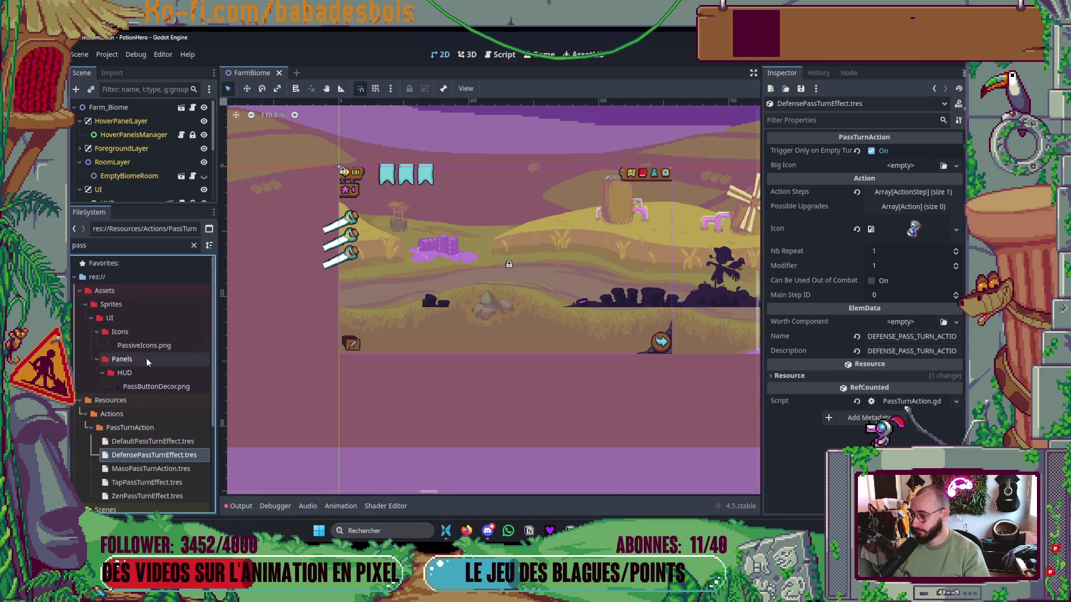
left_click(192, 246)
scroll(160, 413, "up", 5)
scroll(181, 405, "up", 10)
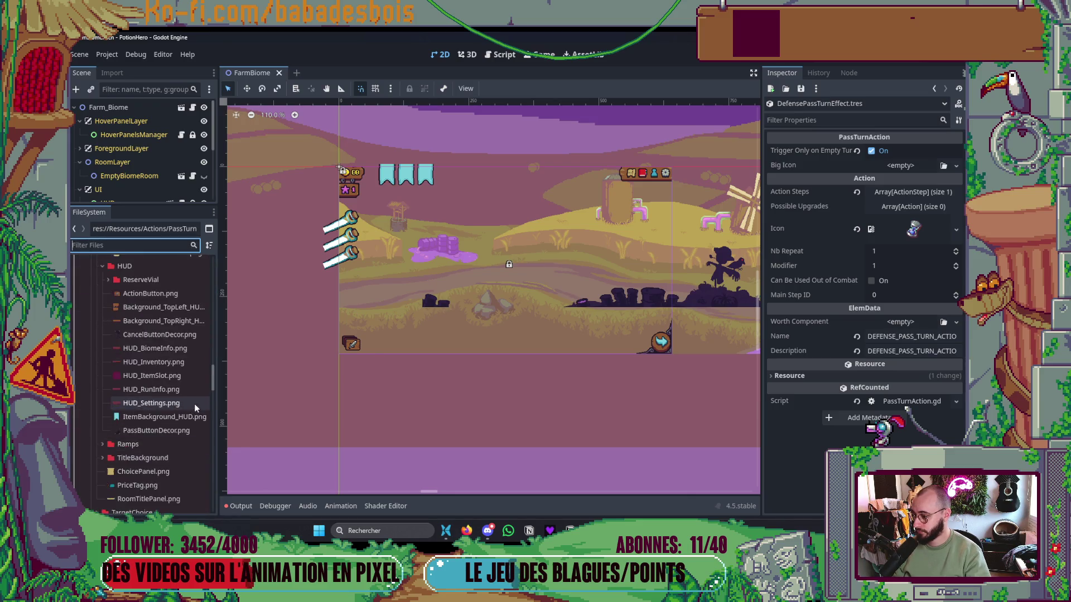
scroll(197, 407, "up", 5)
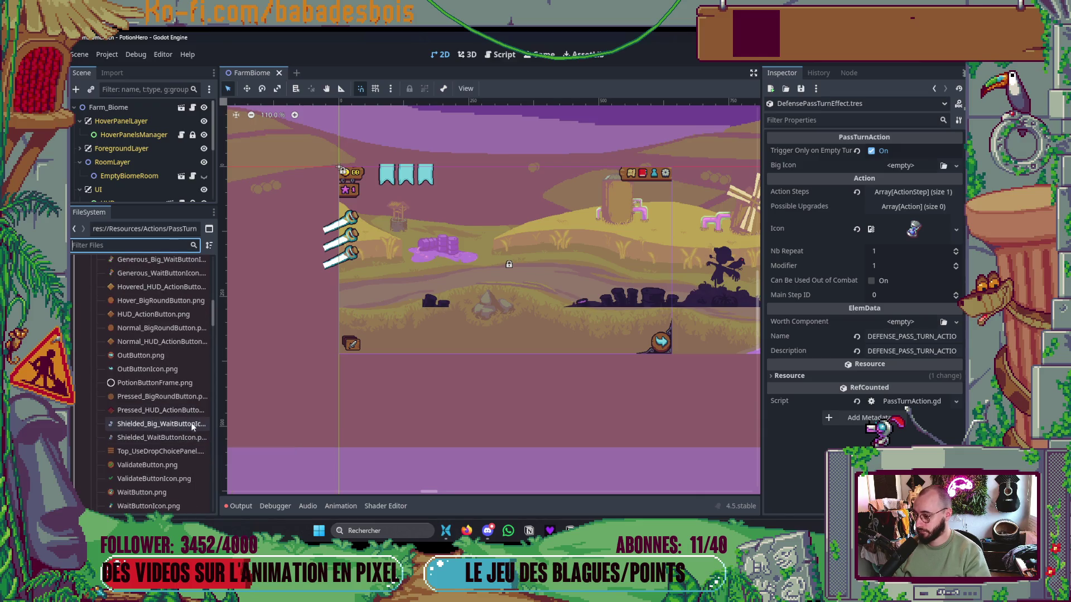
mouse_move(192, 425)
left_mouse_down()
mouse_move(606, 316)
mouse_move(883, 150)
mouse_move(885, 166)
left_mouse_up()
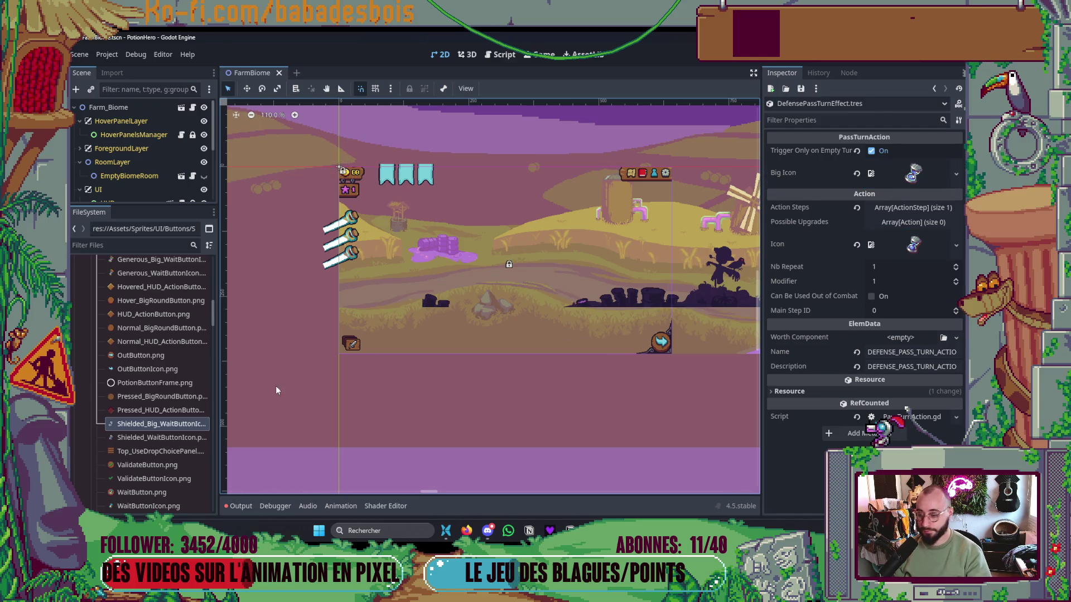
Set MasoPassTurnAction's Big Icon to Bloody_Big_WaitButtonIcon.png
scroll(198, 393, "down", 15)
scroll(199, 397, "down", 12)
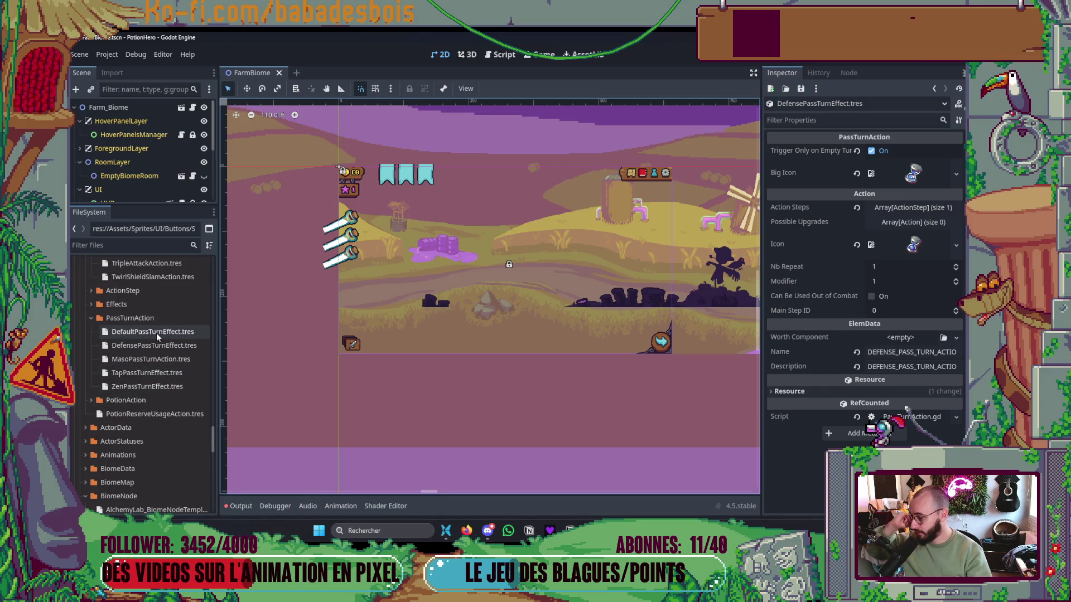
left_click(153, 359)
scroll(156, 357, "up", 3)
left_click_drag(213, 429, 213, 287)
left_click(158, 379)
mouse_move(156, 386)
left_mouse_down()
mouse_move(502, 267)
mouse_move(901, 166)
left_mouse_up()
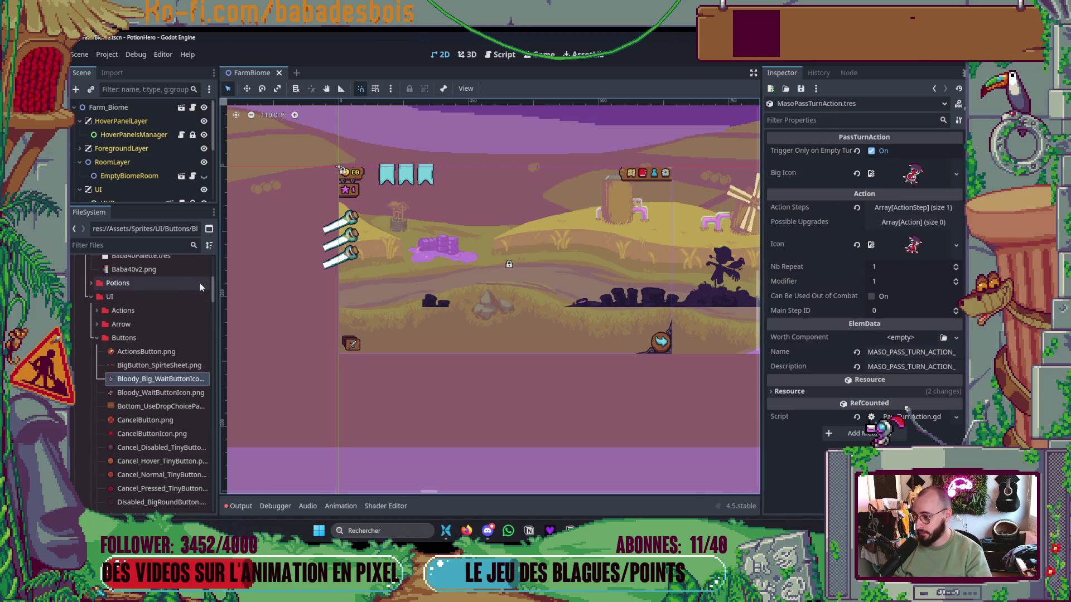
mouse_move(211, 290)
left_mouse_down()
mouse_move(212, 486)
mouse_move(229, 381)
mouse_move(230, 492)
left_mouse_up()
Select the TapPassTurnEffect resource in the FileSystem
scroll(176, 428, "up", 3)
scroll(177, 428, "up", 10)
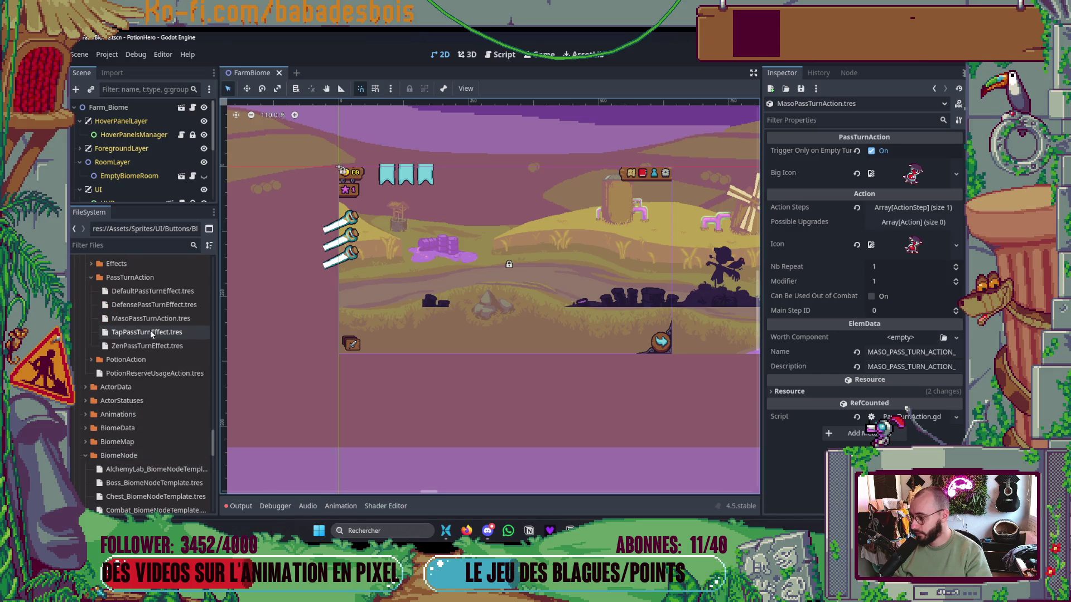
left_click(142, 331)
Assign Generous_Big_WaitButtonIcon as TapPassTurnEffect's Big Icon
mouse_move(212, 440)
left_mouse_down()
mouse_move(217, 266)
mouse_move(210, 316)
left_mouse_up()
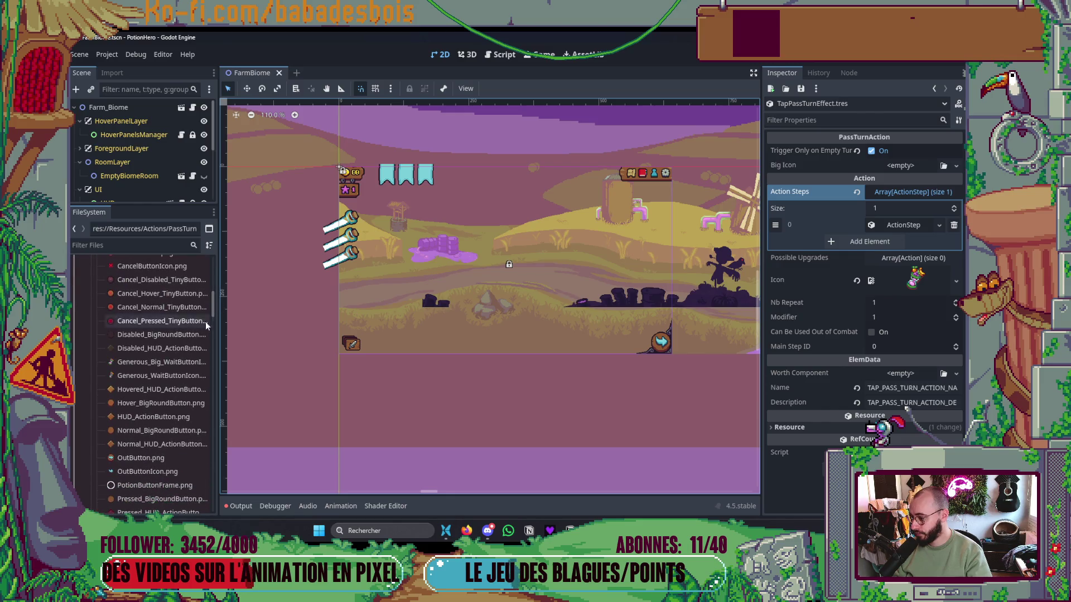
mouse_move(162, 362)
left_mouse_down()
mouse_move(184, 365)
mouse_move(915, 165)
left_mouse_up()
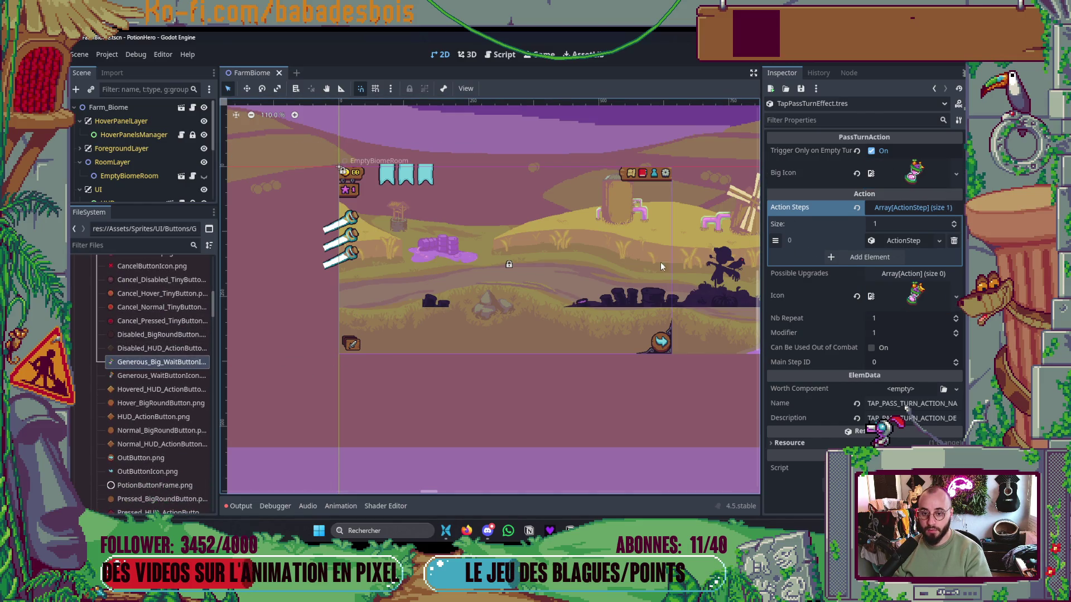
left_click_drag(211, 299, 217, 505)
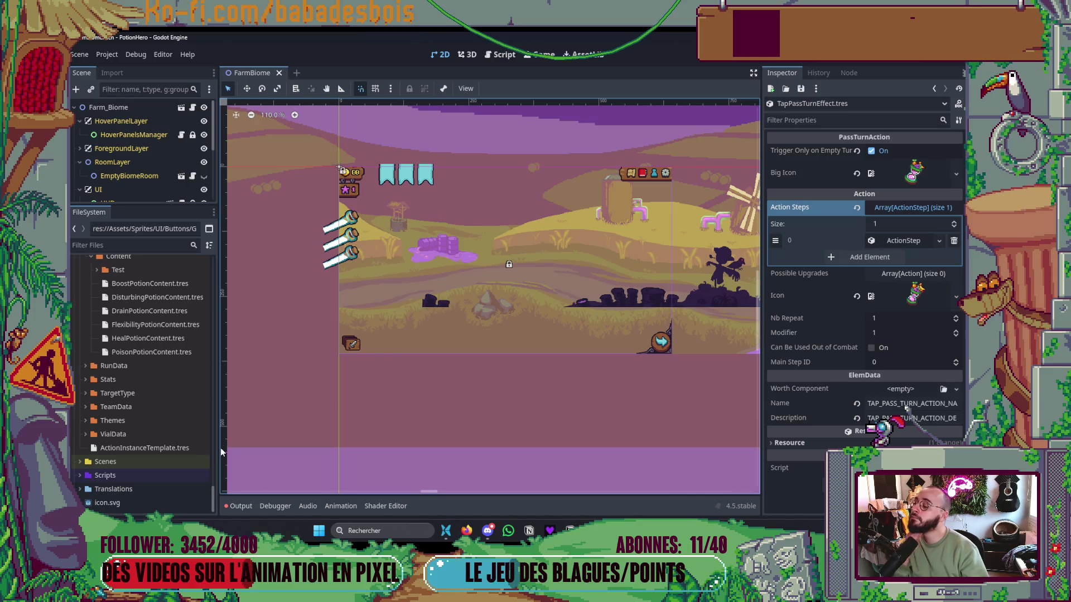
Open ZenPassTurnEffect.tres and set Zen_Big_WaitButtonIcon.png as its Big Icon
scroll(140, 395, "up", 5)
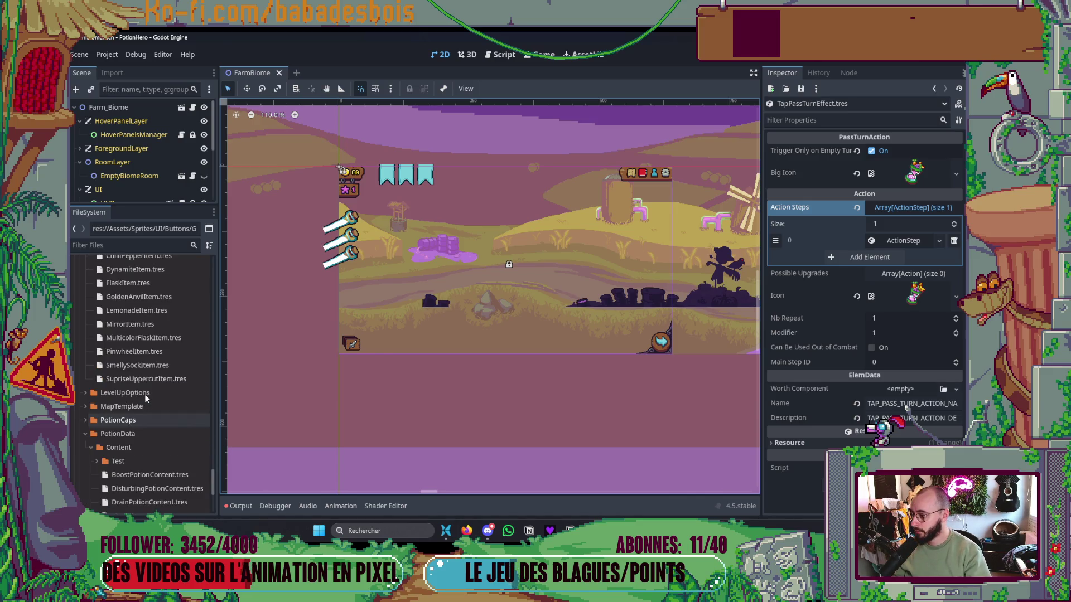
scroll(147, 396, "up", 2)
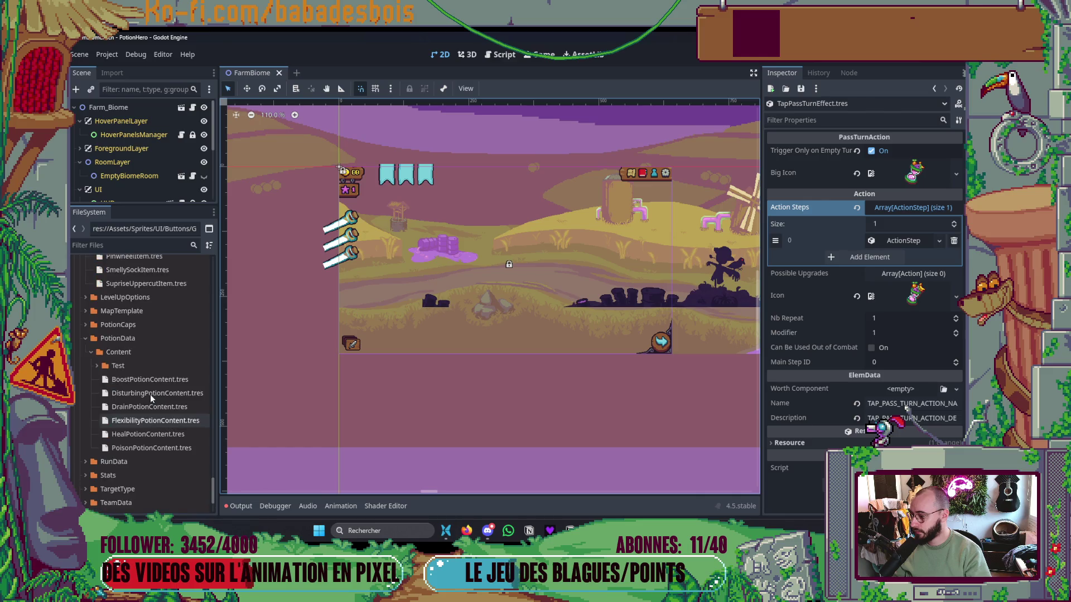
scroll(150, 394, "up", 10)
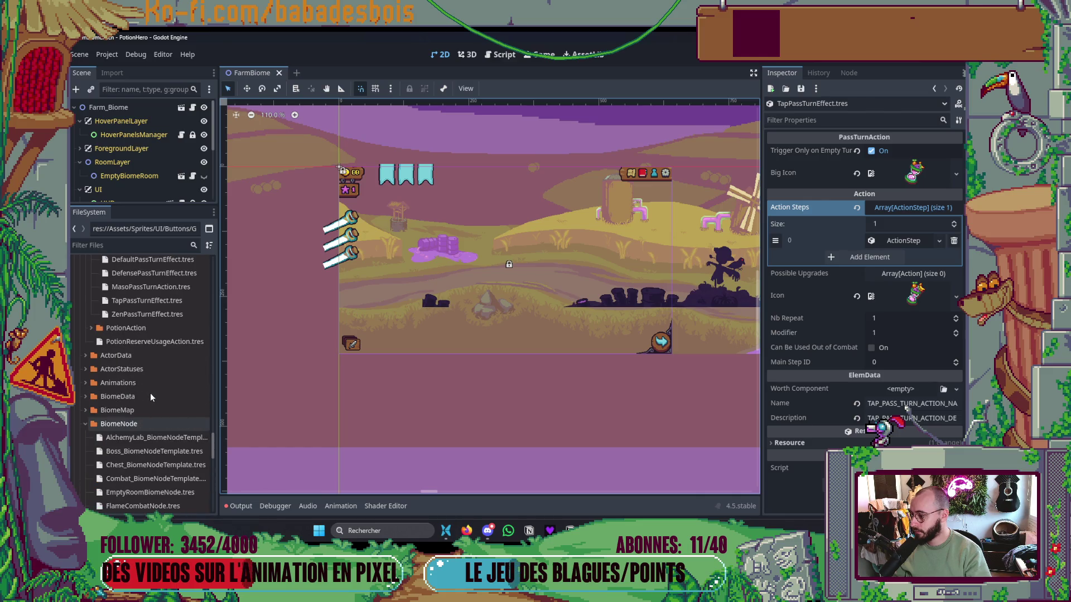
left_click(151, 410)
mouse_move(214, 439)
left_mouse_down()
mouse_move(215, 247)
mouse_move(214, 319)
left_mouse_up()
mouse_move(162, 428)
left_mouse_down()
mouse_move(218, 436)
mouse_move(915, 167)
mouse_move(901, 165)
left_mouse_up()
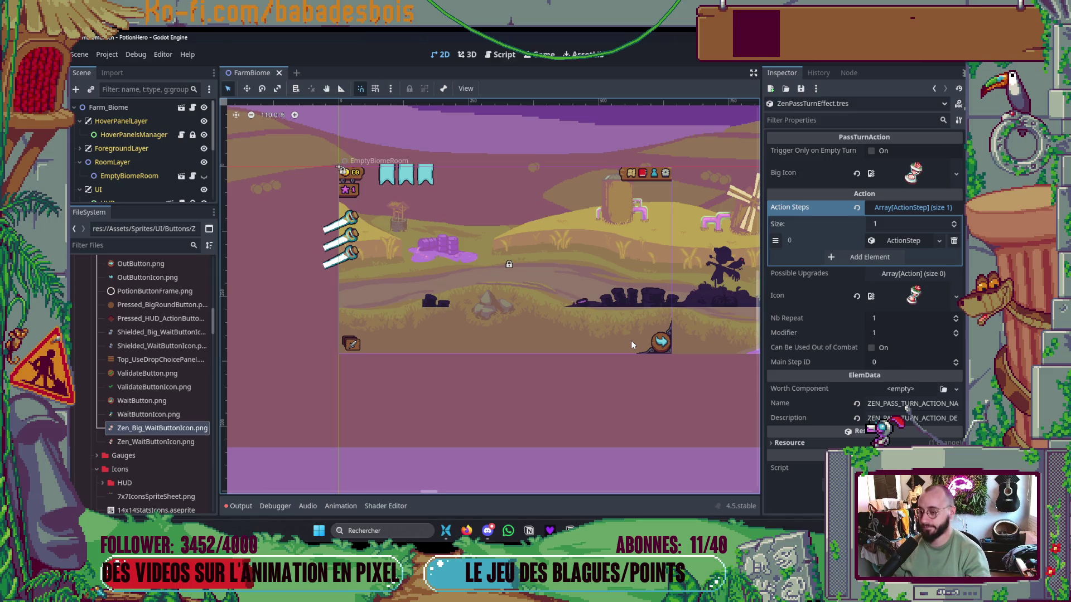
key("alt+Tab")
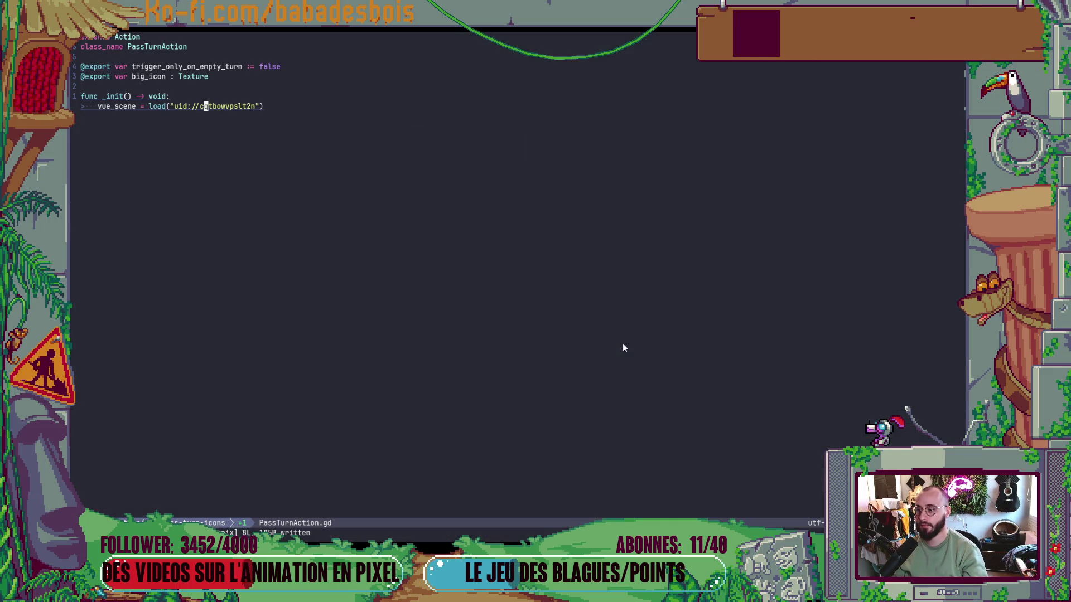
key("alt+Tab")
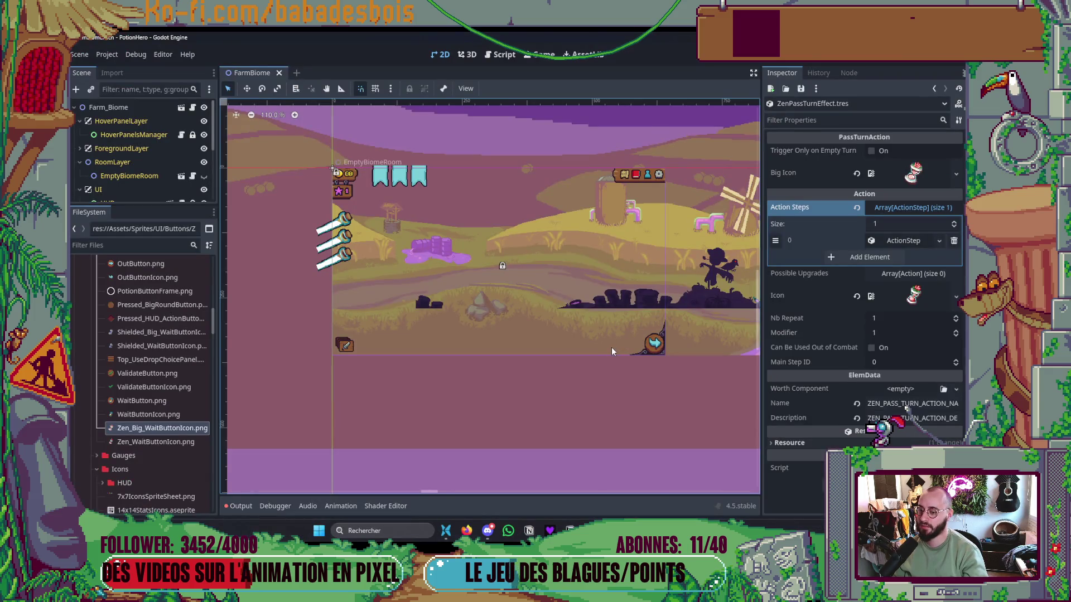
key("ctrl+shift+o")
Open LevelUpScreen.tscn and inspect the PassTurnUpgrade panel's ForgeUpgradeAction Data parameter
type("Level")
key("Return")
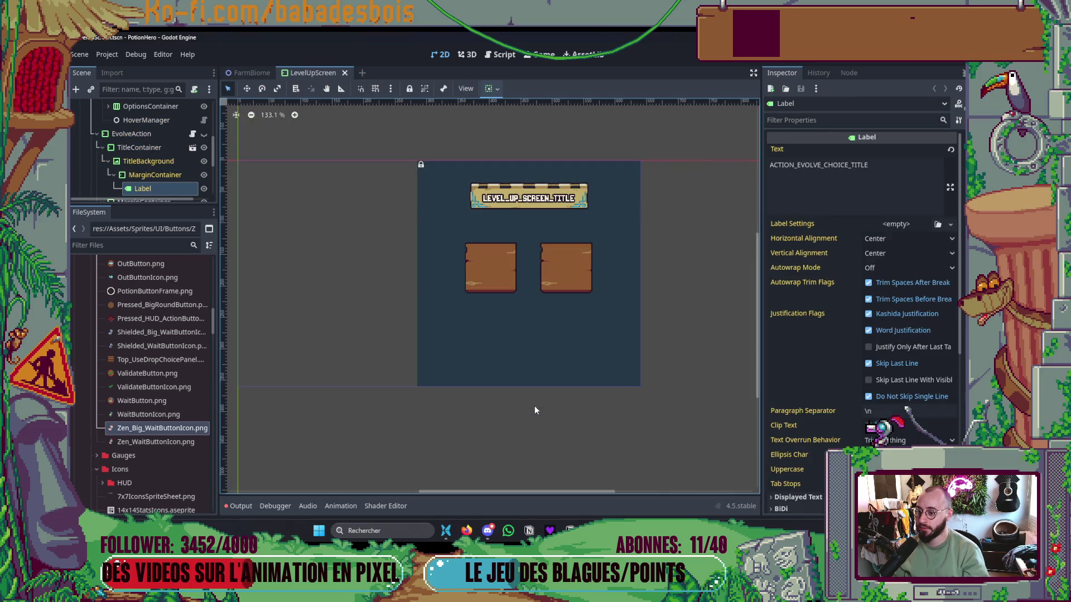
left_click_drag(165, 206, 162, 389)
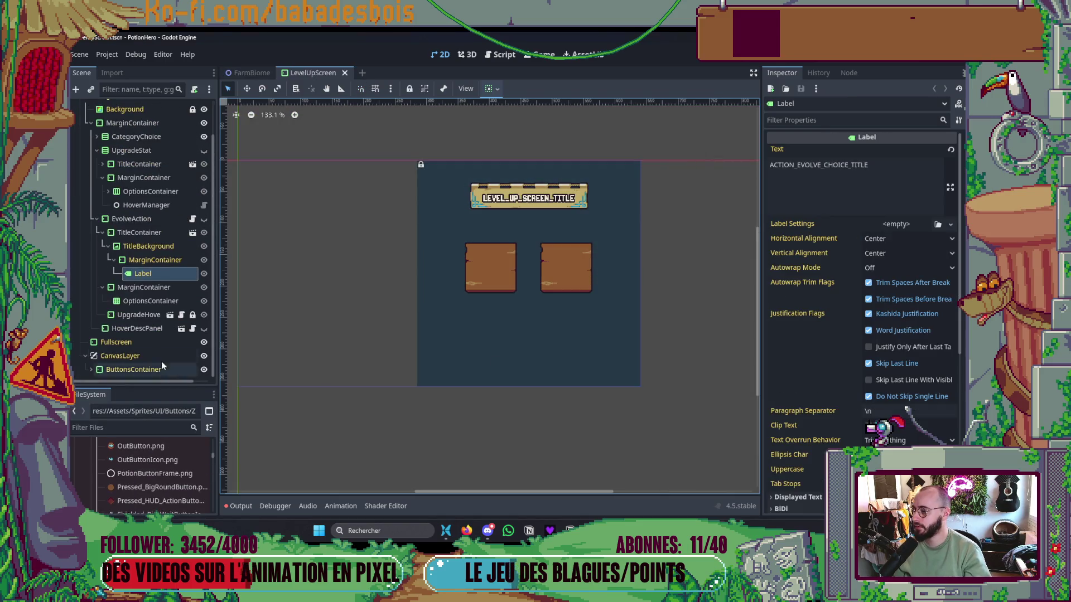
scroll(161, 358, "up", 2)
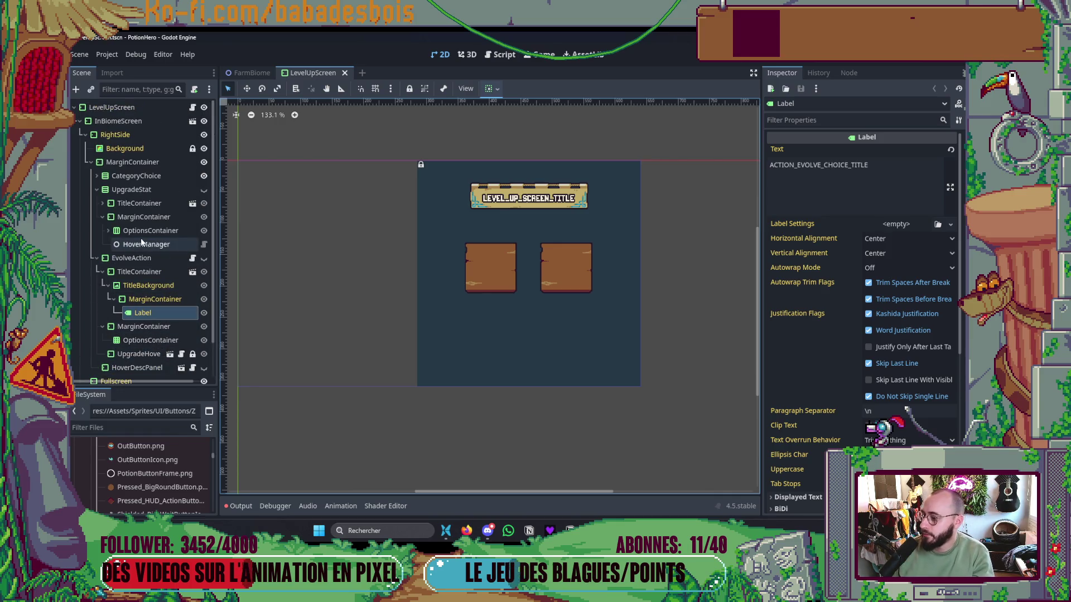
left_click(108, 230)
left_click(151, 271)
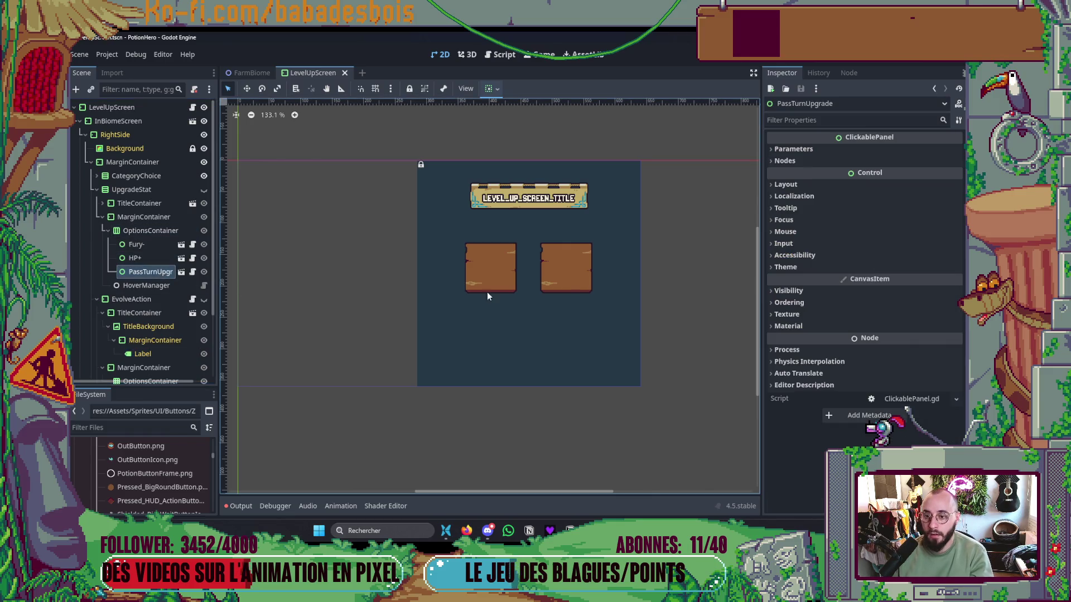
left_click(787, 149)
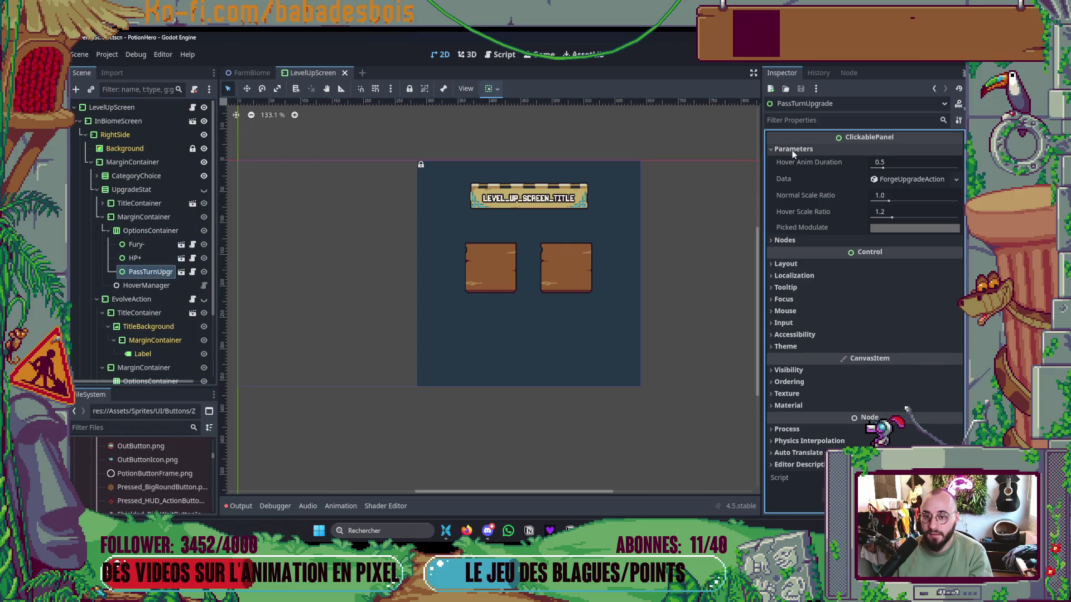
left_click(898, 180)
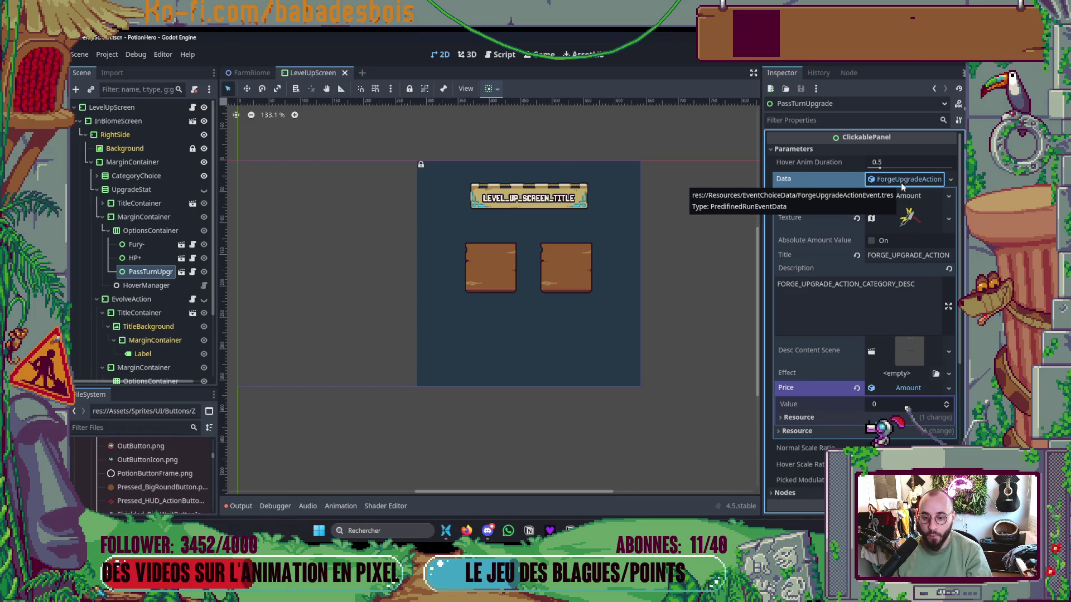
left_click(903, 179)
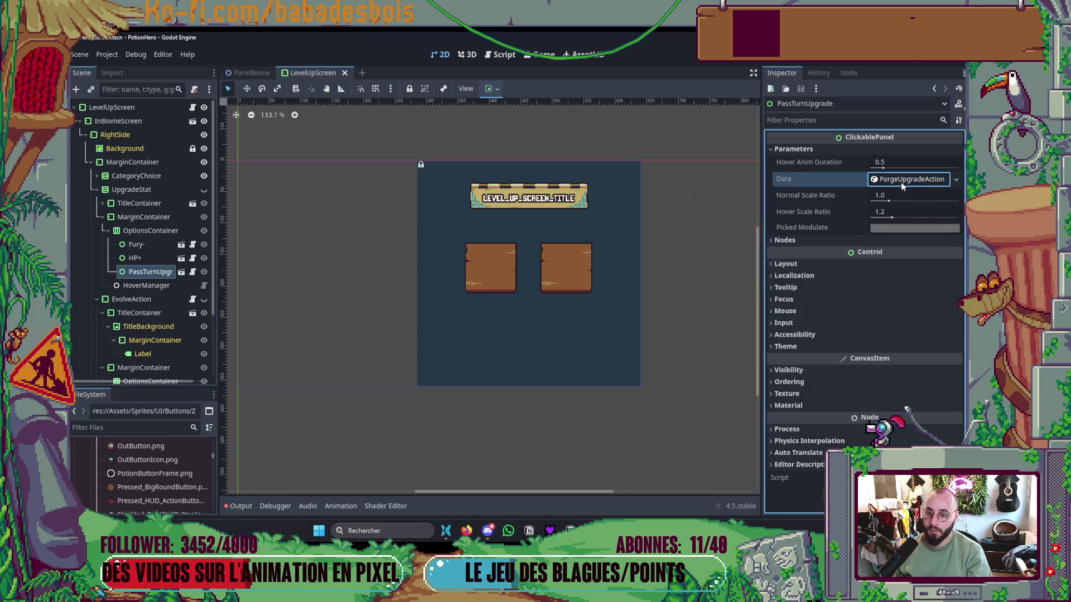
key("super+Tab")
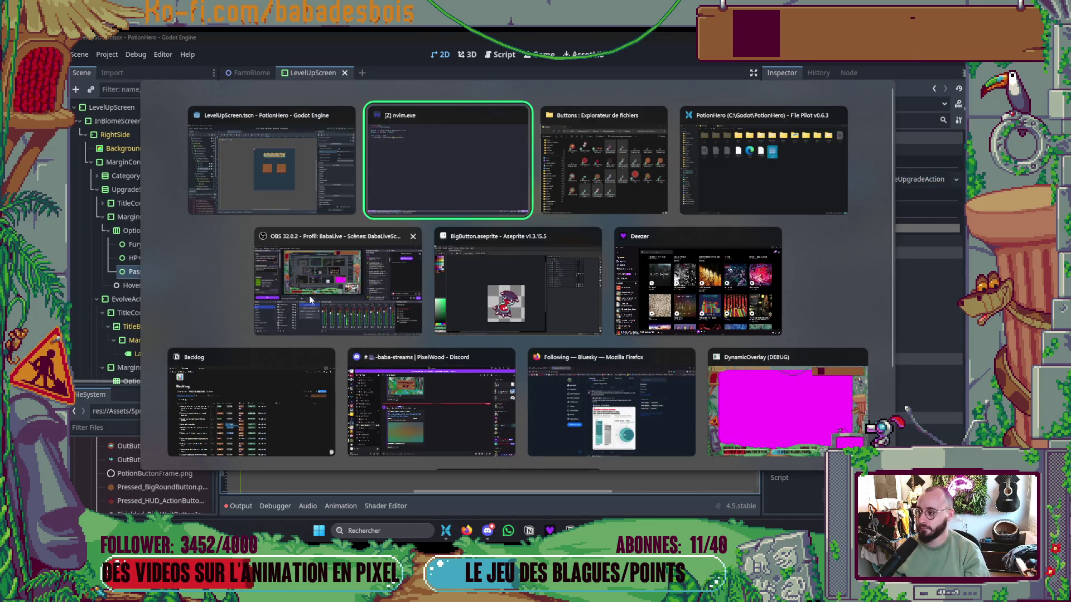
Start a Neovim file search for ForgeUp, then cancel it
left_click(500, 504)
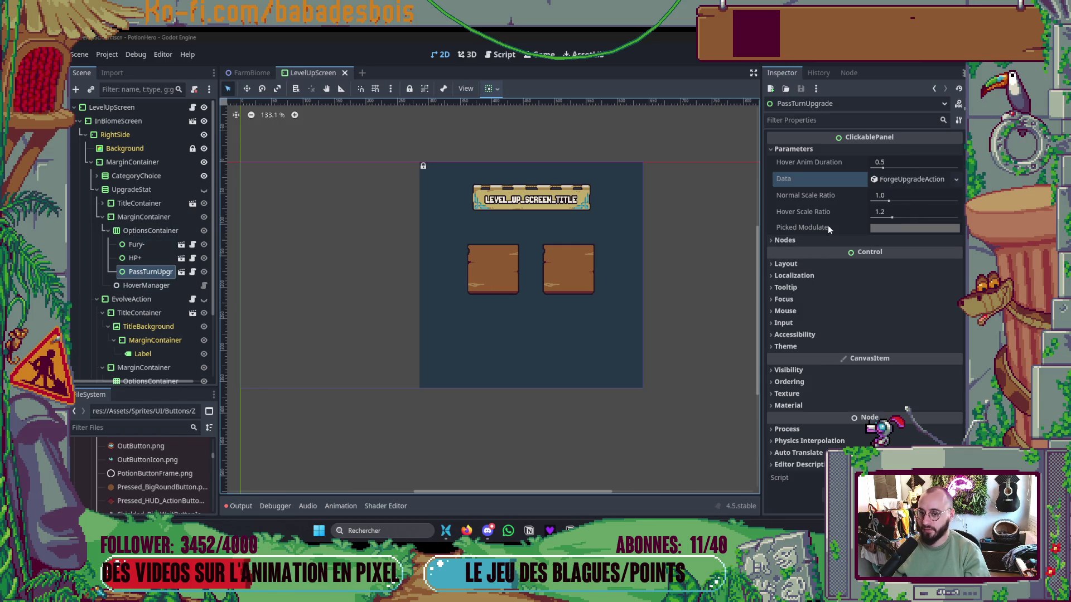
key("alt+Tab")
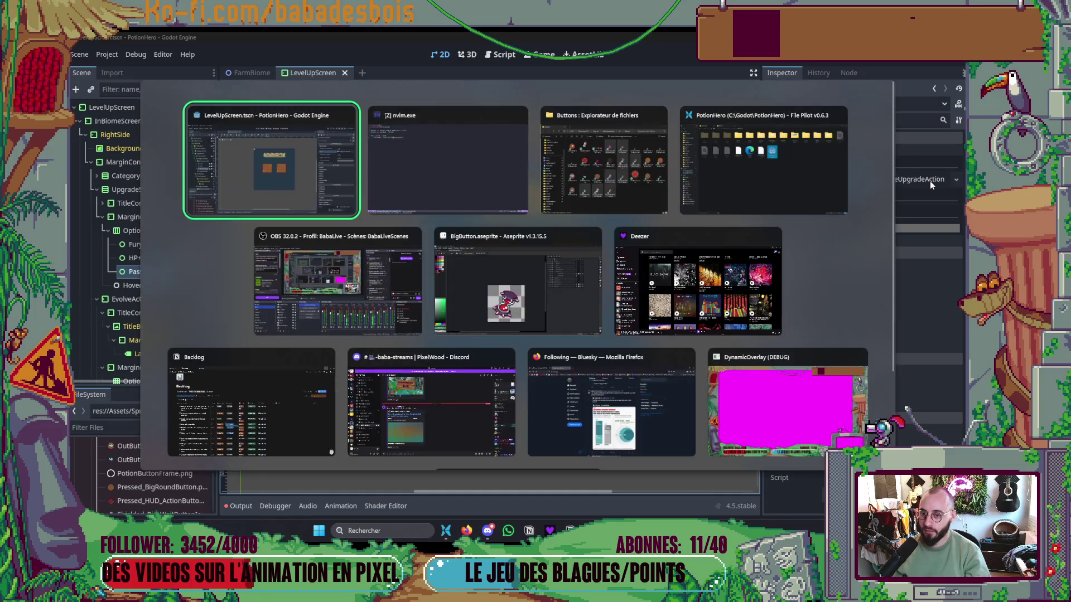
key("space")
key("f")
key("f")
type("ForgeUp")
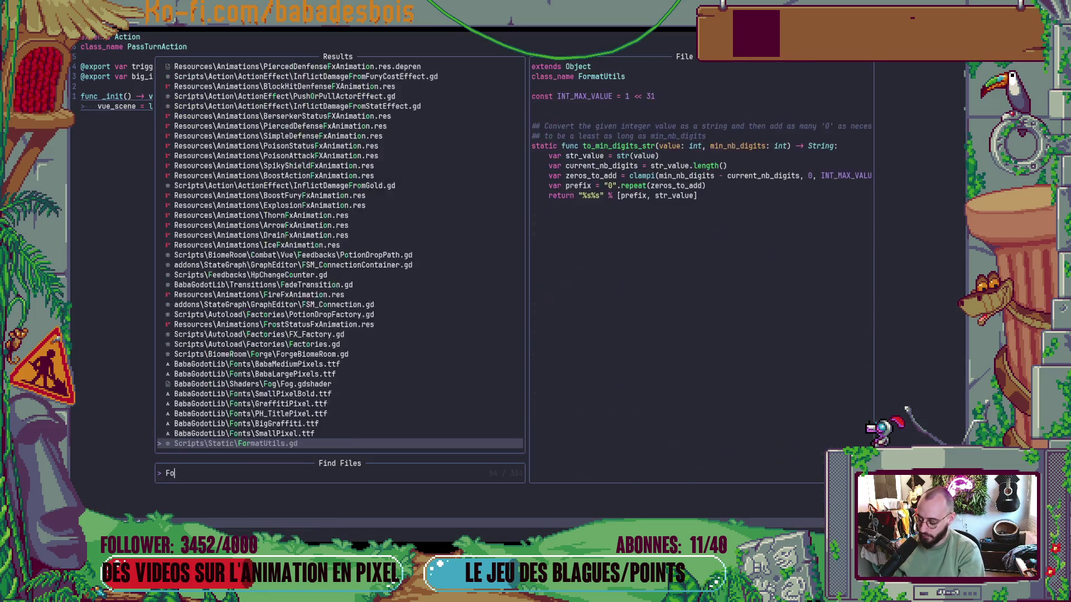
key("BackSpace")
key("BackSpace")
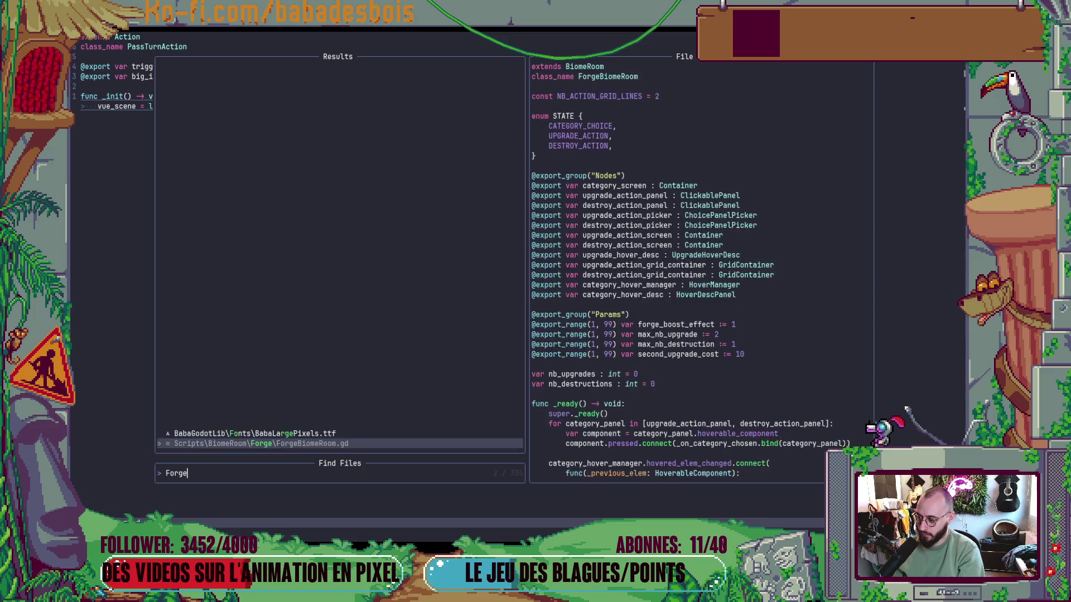
key("Escape")
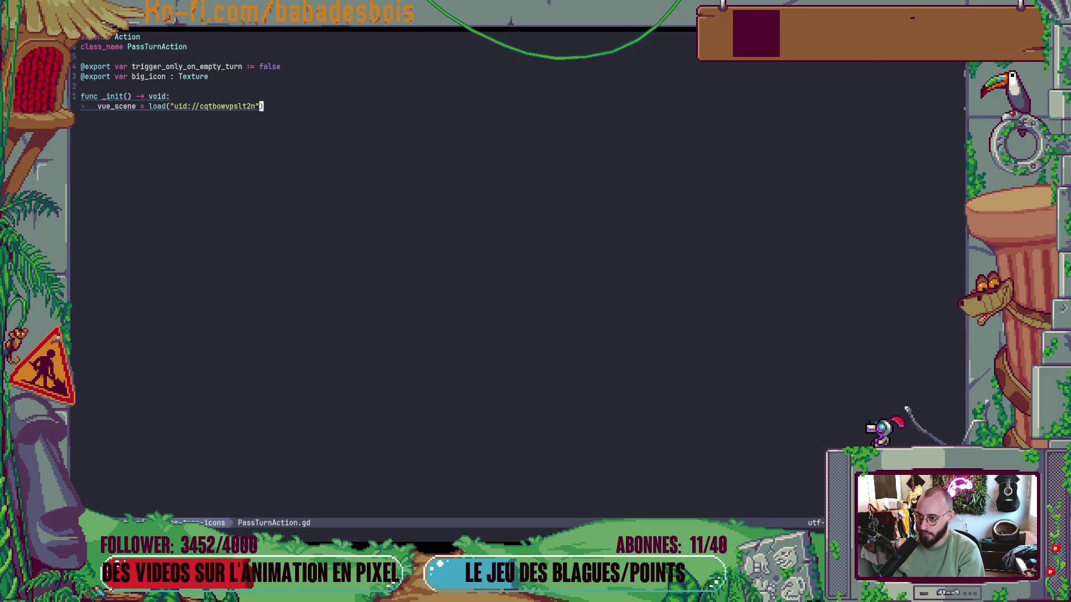
key("alt+Tab")
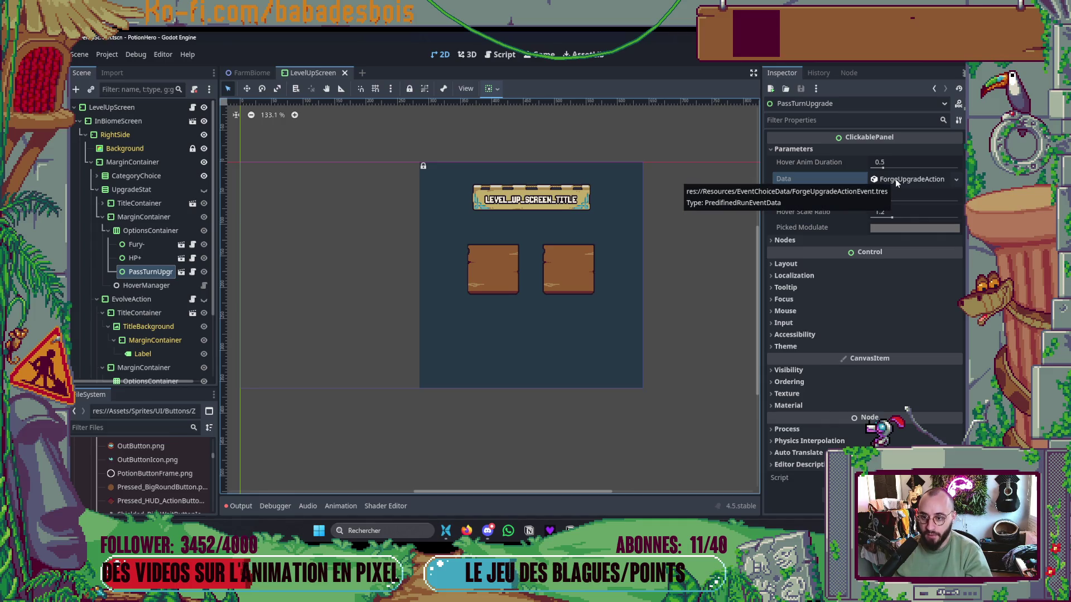
key("alt+Tab")
Open PredifinedRunEventData.gd and jump from the vue.texture line to the texture declaration
key("space")
type("f")
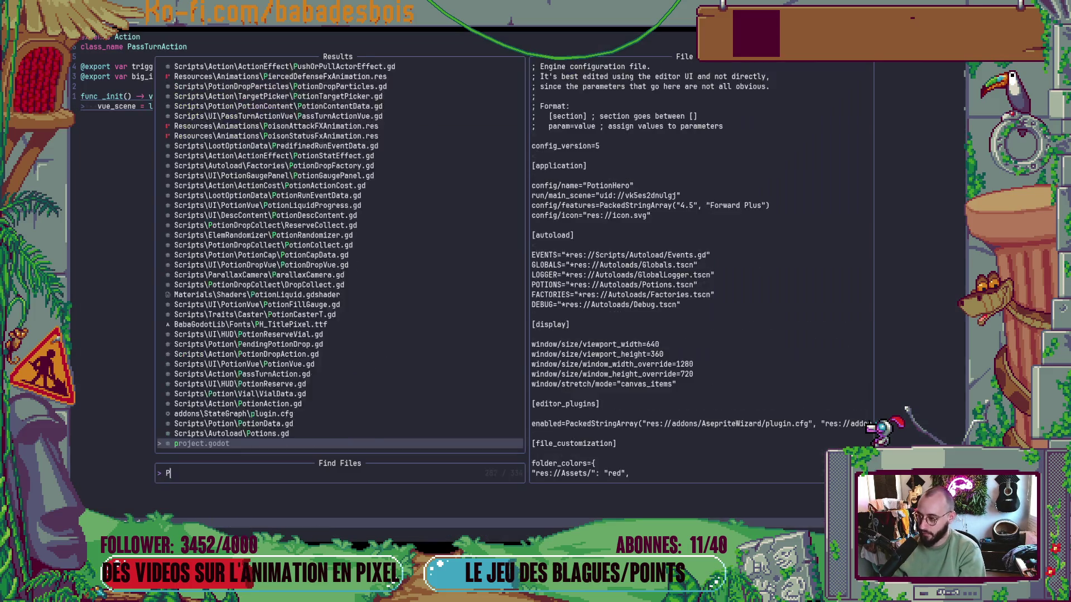
type("Predi")
key("Return")
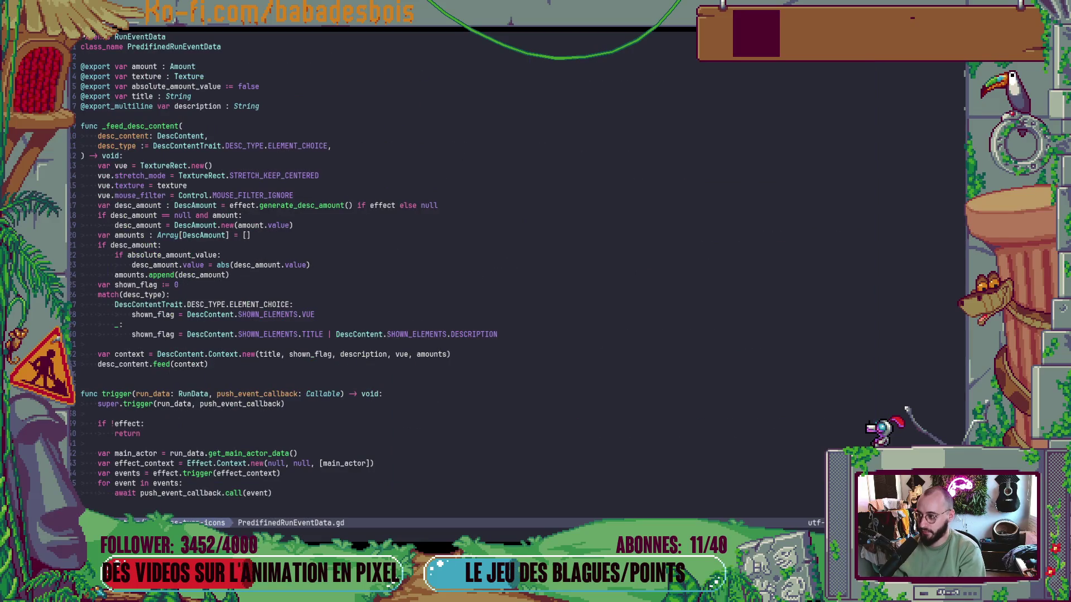
scroll(508, 232, "down", 2)
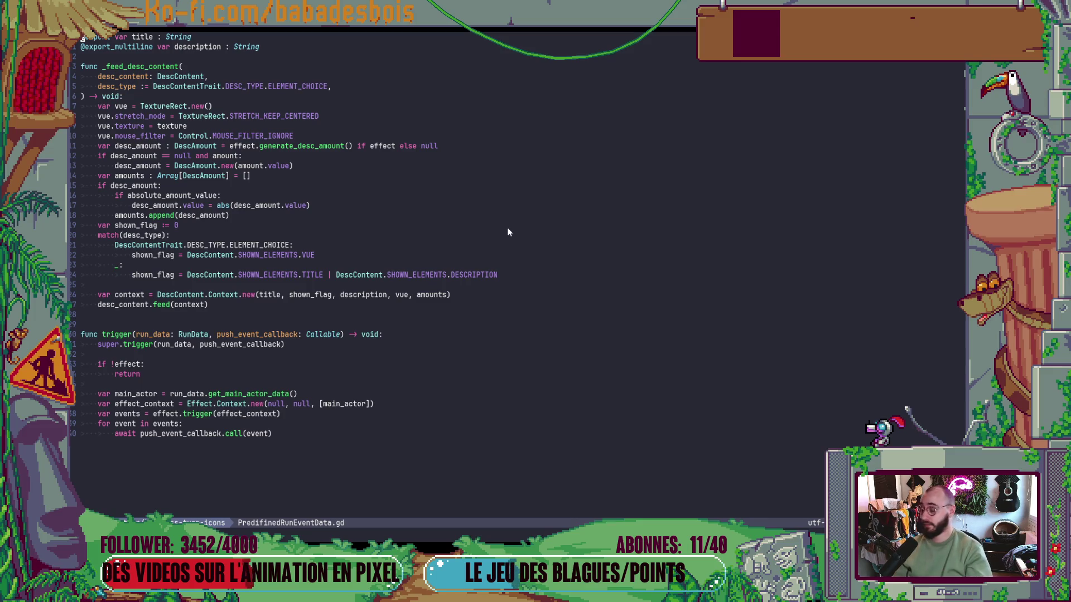
scroll(452, 215, "up", 2)
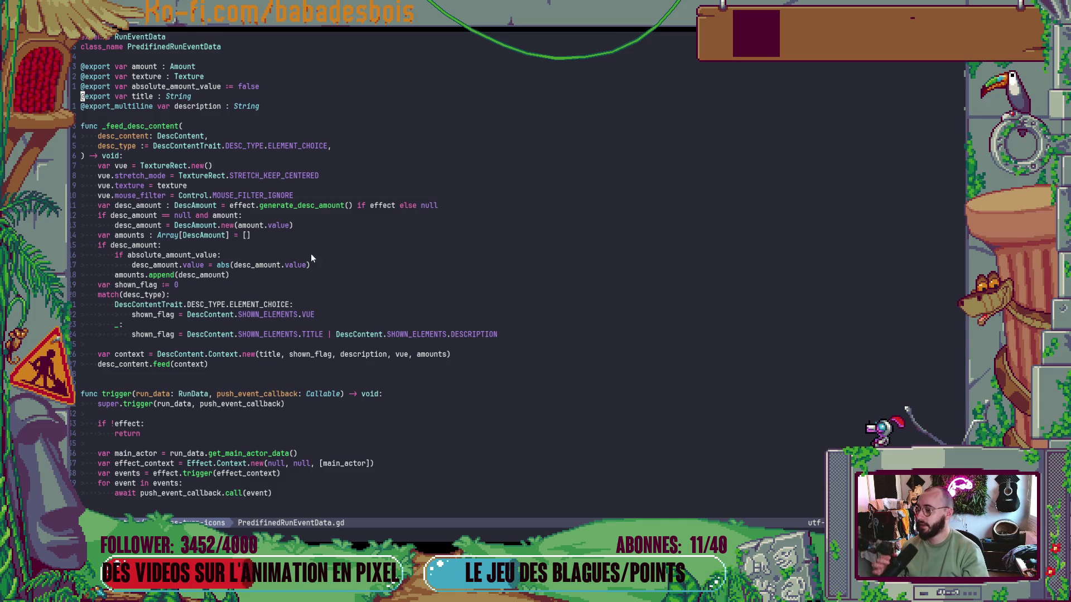
left_click(164, 187)
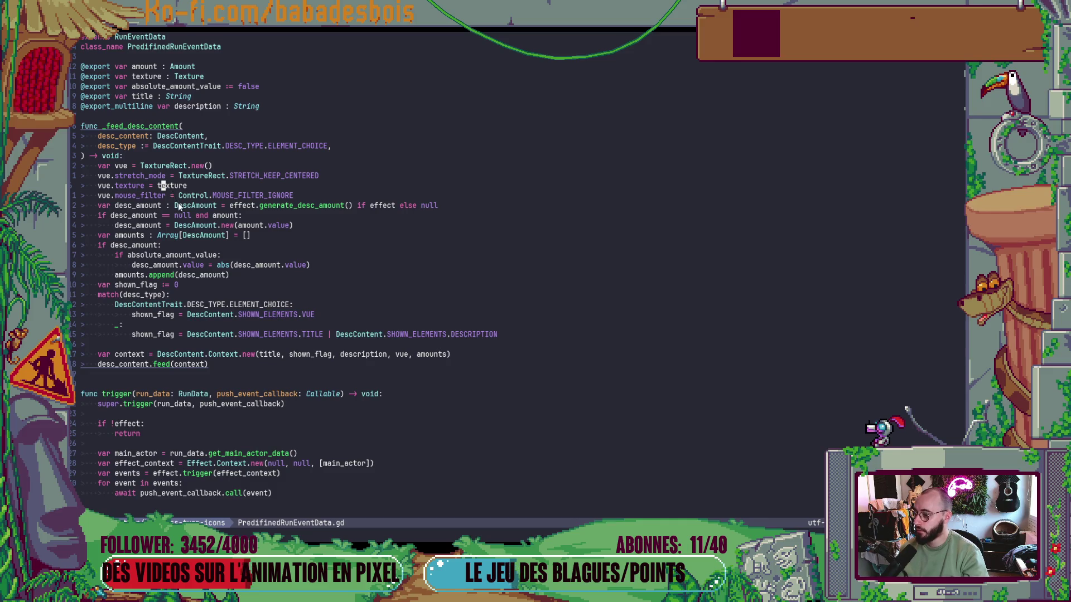
key("asterisk")
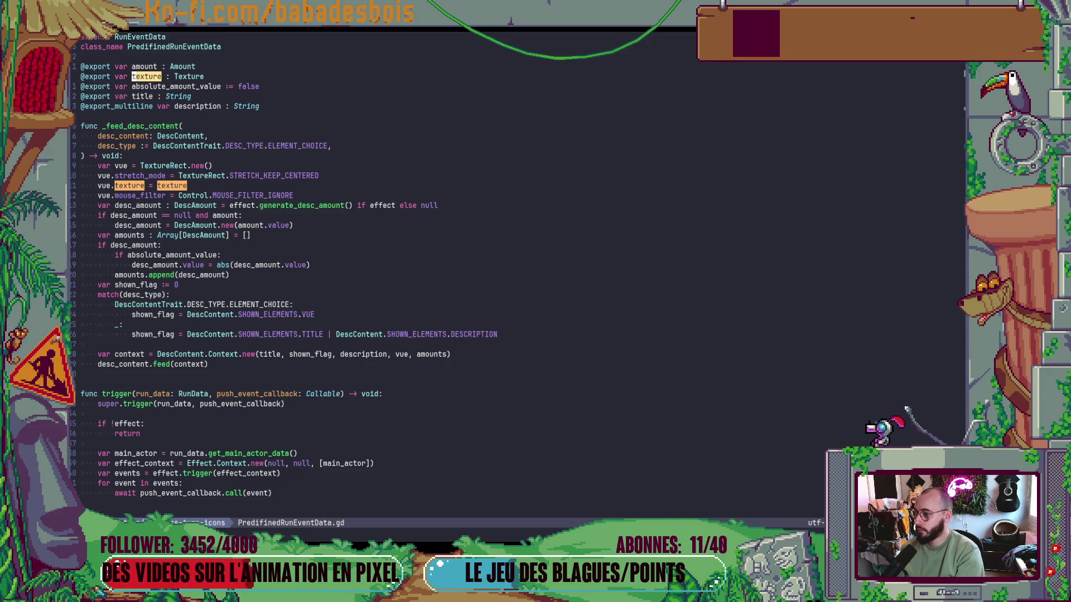
key("alt+Tab")
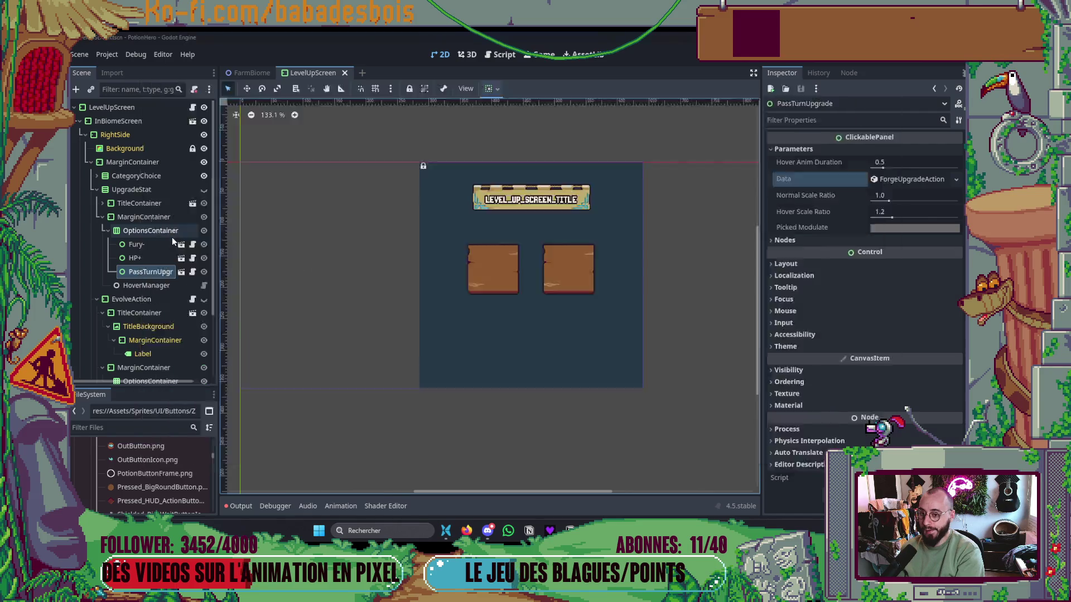
Compare PassTurnUpgrade's expanded ForgeUpgradeAction Data with the HP+ panel, then collapse it
key("alt+Tab")
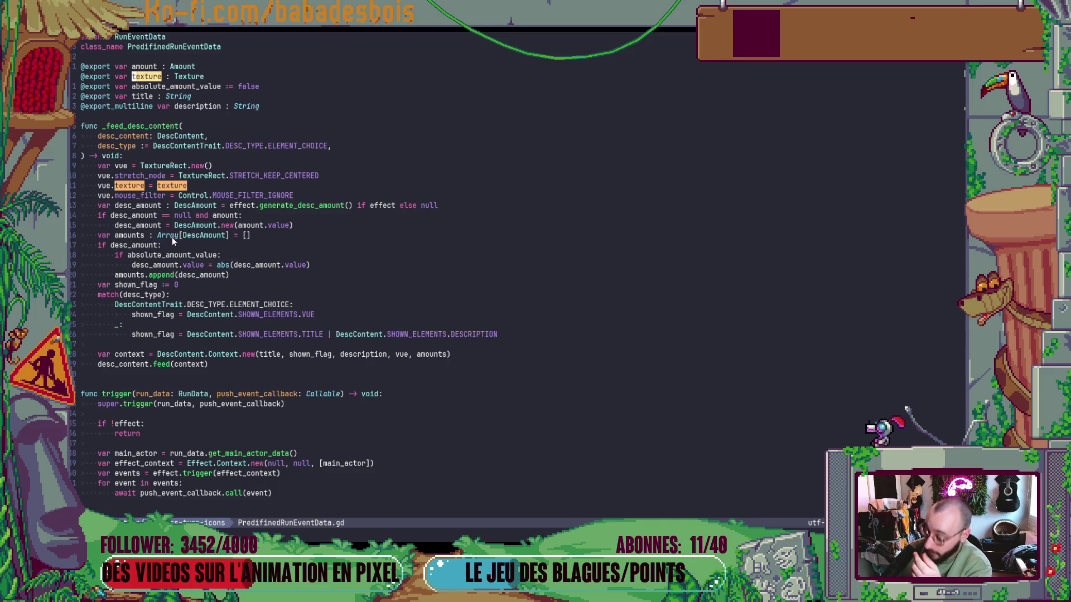
key("alt+Tab")
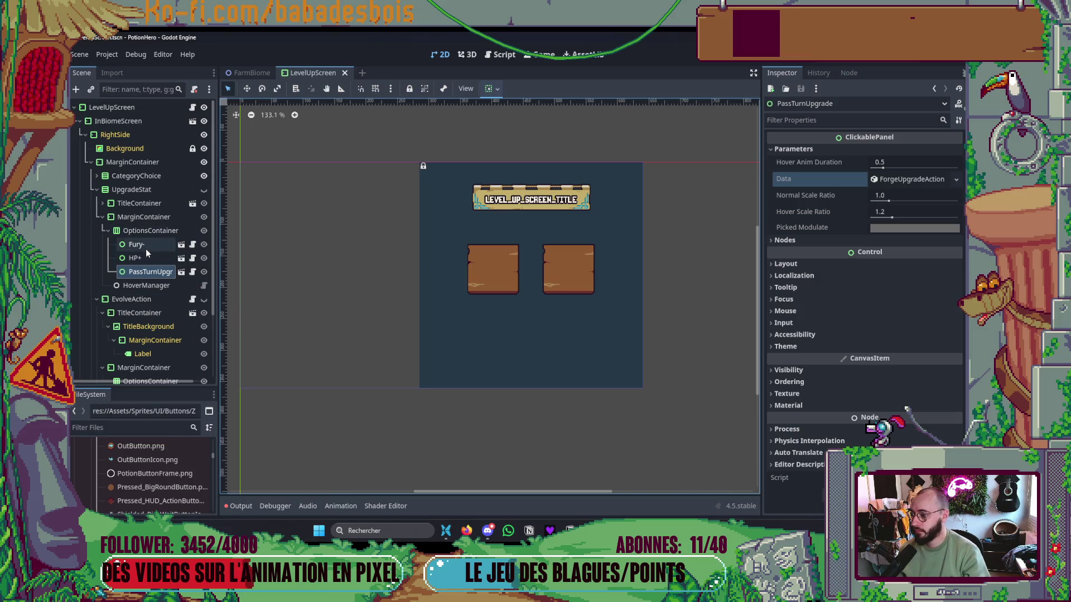
left_click(891, 180)
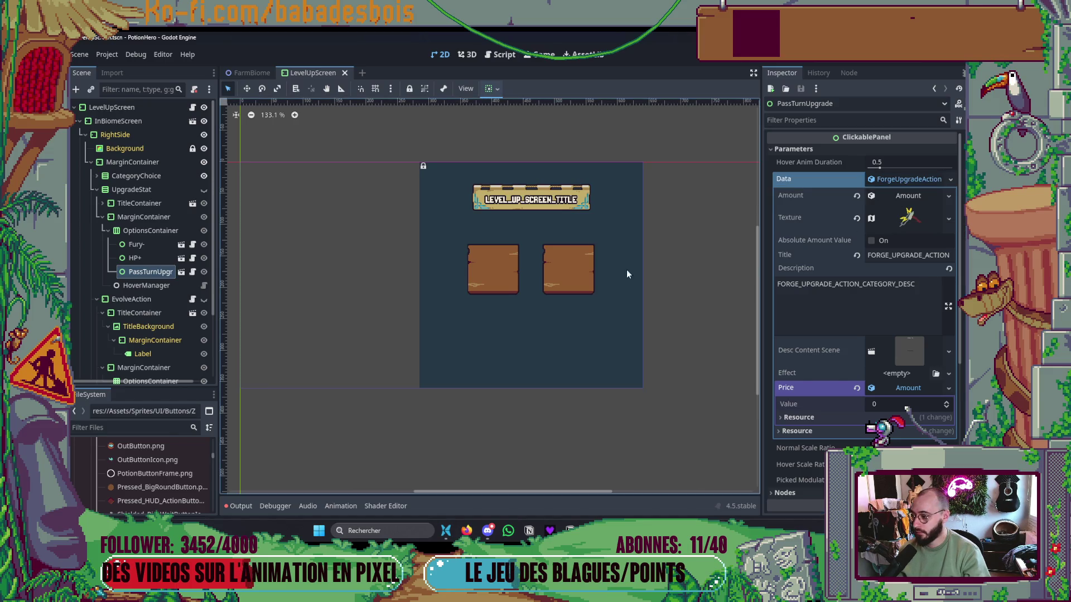
left_click(162, 261)
left_click(162, 272)
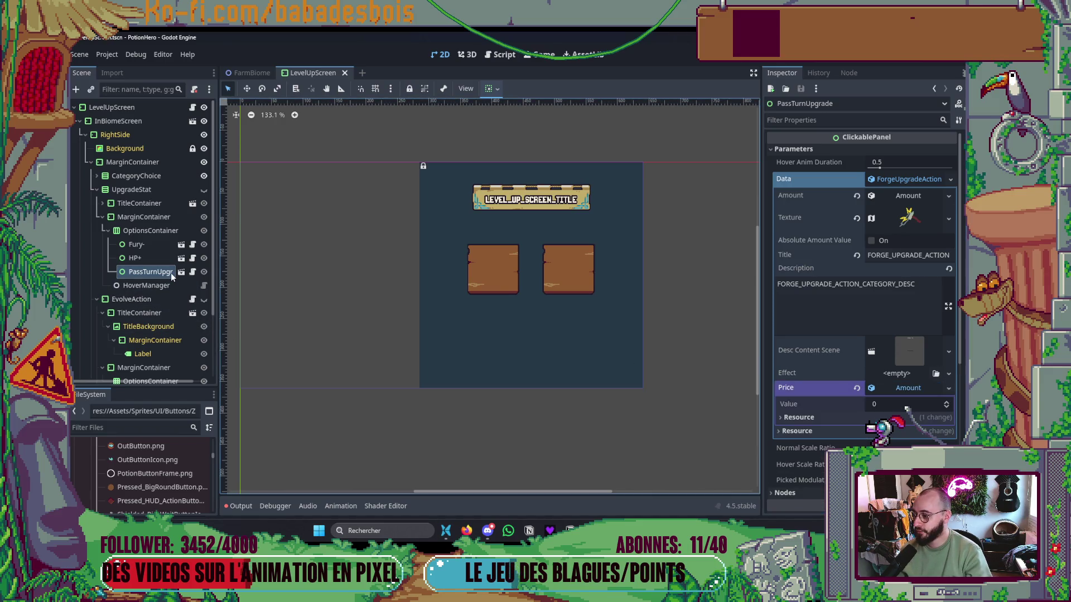
left_click(909, 179)
key("alt+Tab")
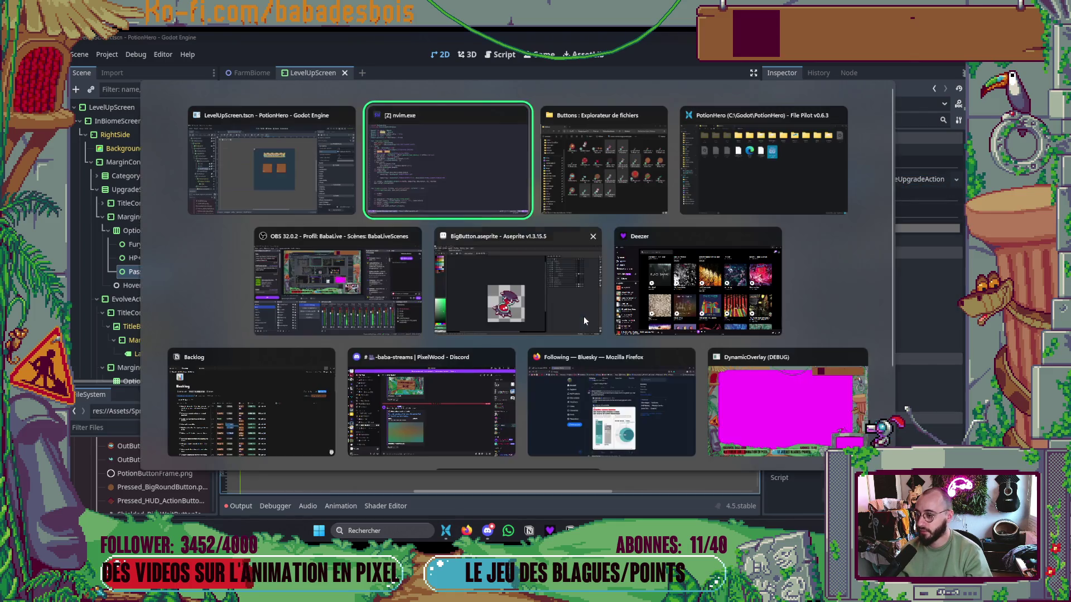
Open LevelUpScreen.gd and search for the pass-turn upgrade code with /pass
key("space")
key("f")
key("f")
type("L")
key("Escape")
key("space")
key("f")
key("f")
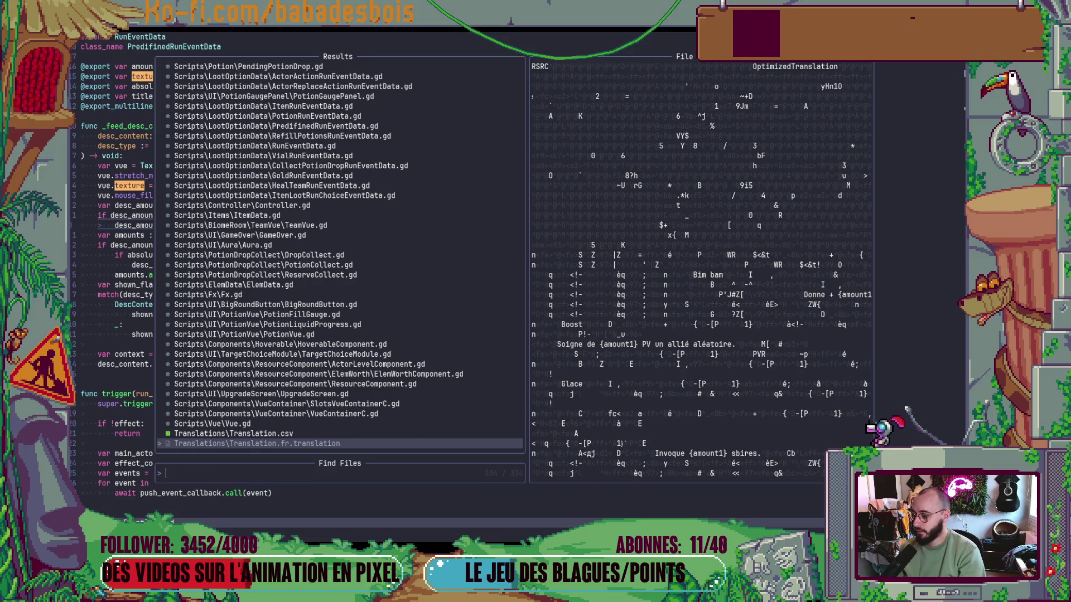
type("LevelUp")
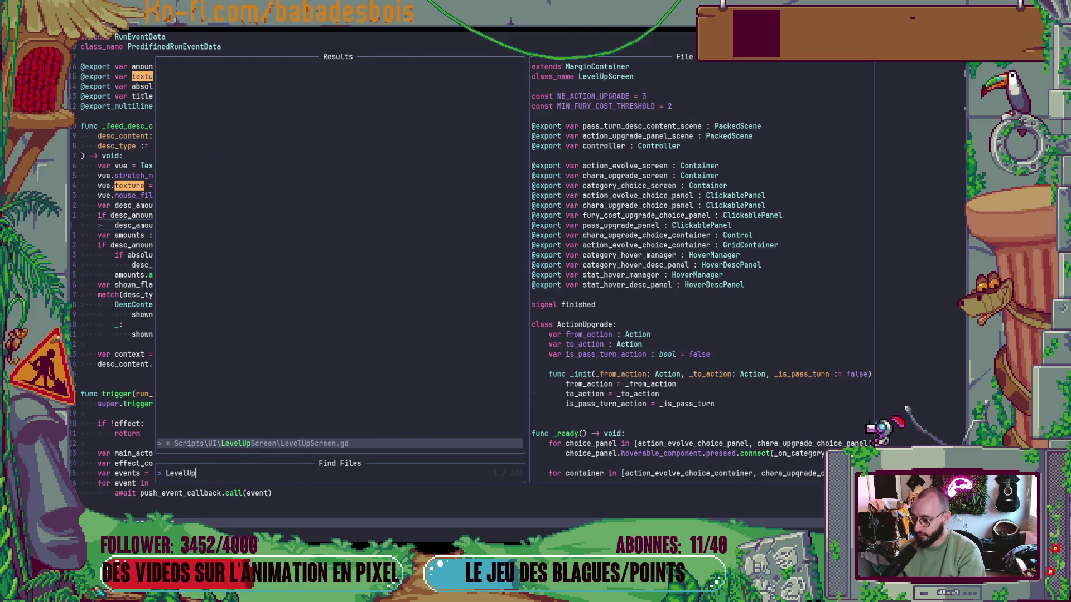
key("Return")
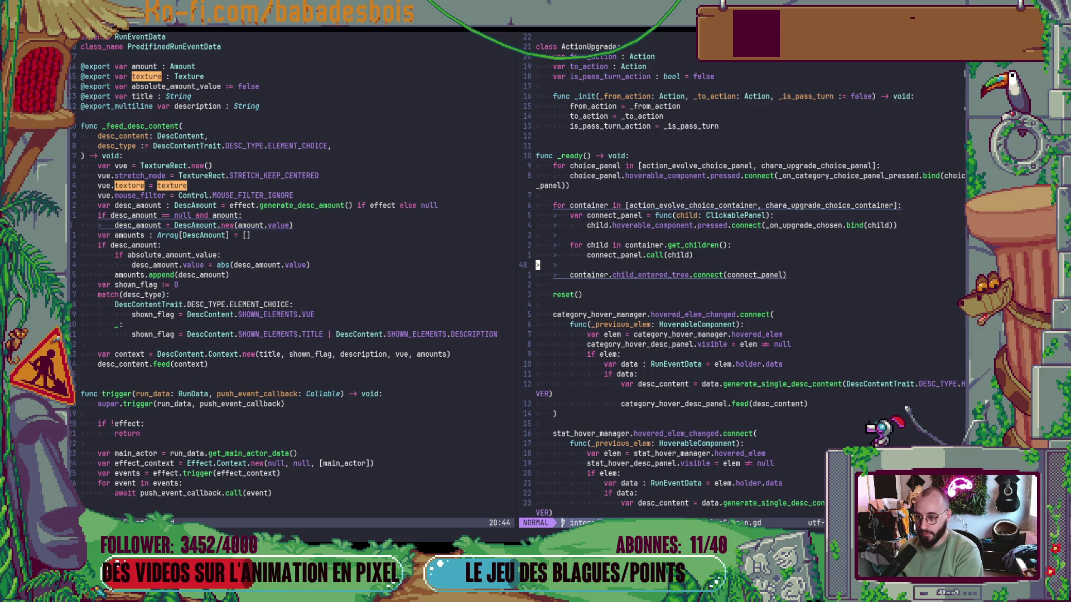
key("ctrl+d")
type("/pass")
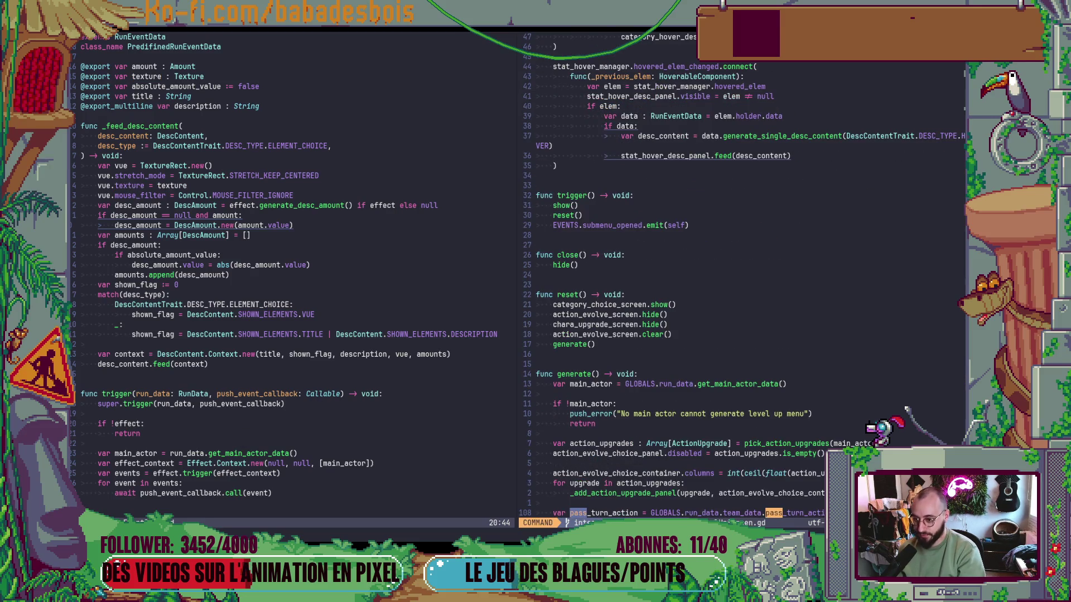
key("Return")
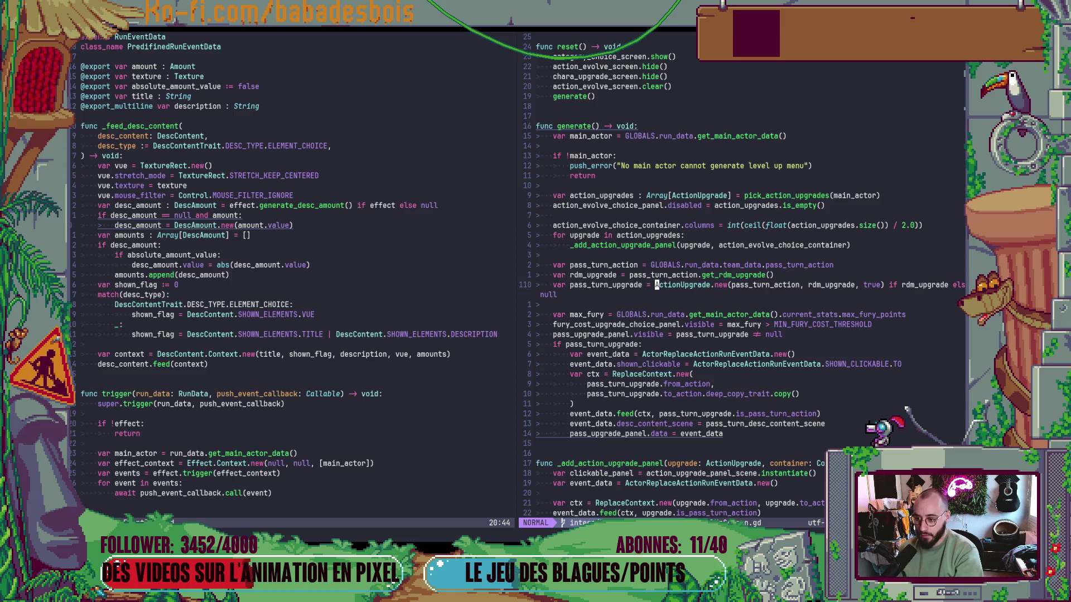
Go to the ActorReplaceActionRunEventData definition and read down to its generate_vue() call
scroll(658, 336, "down", 1)
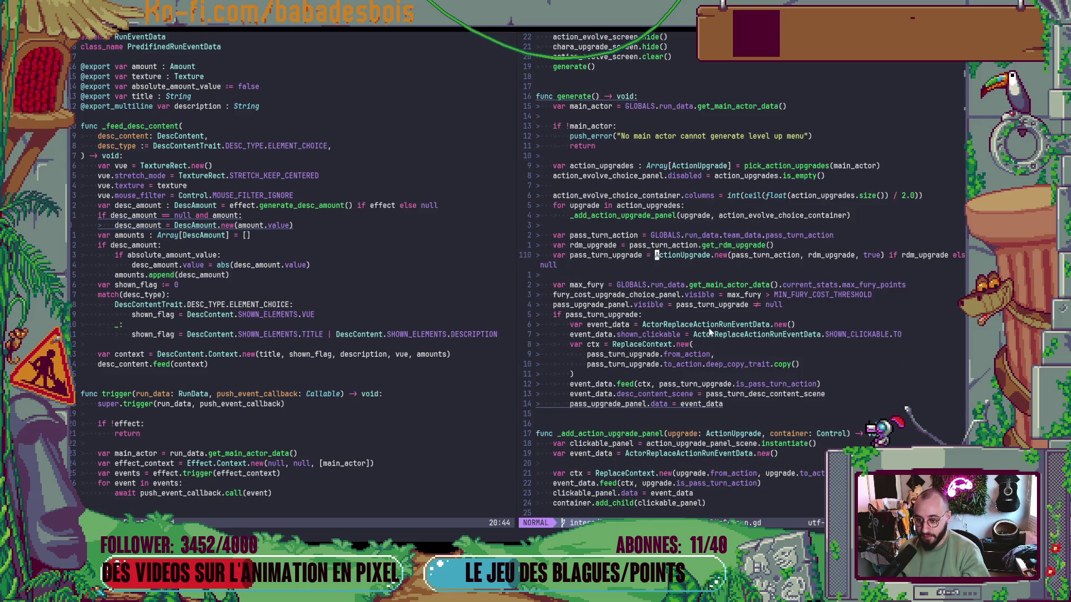
left_click(709, 324)
key("v")
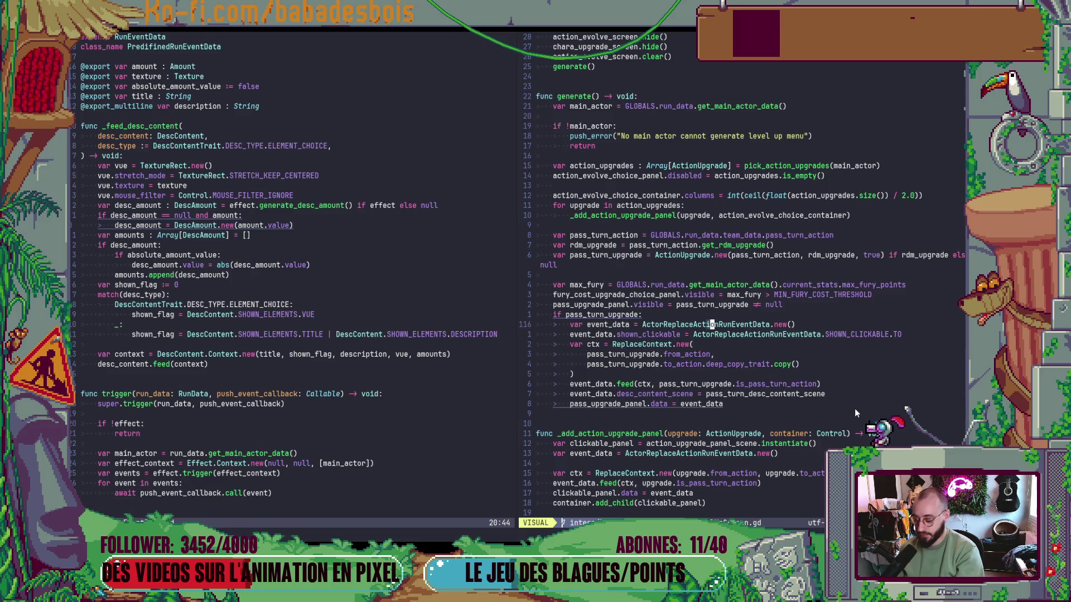
key("Escape")
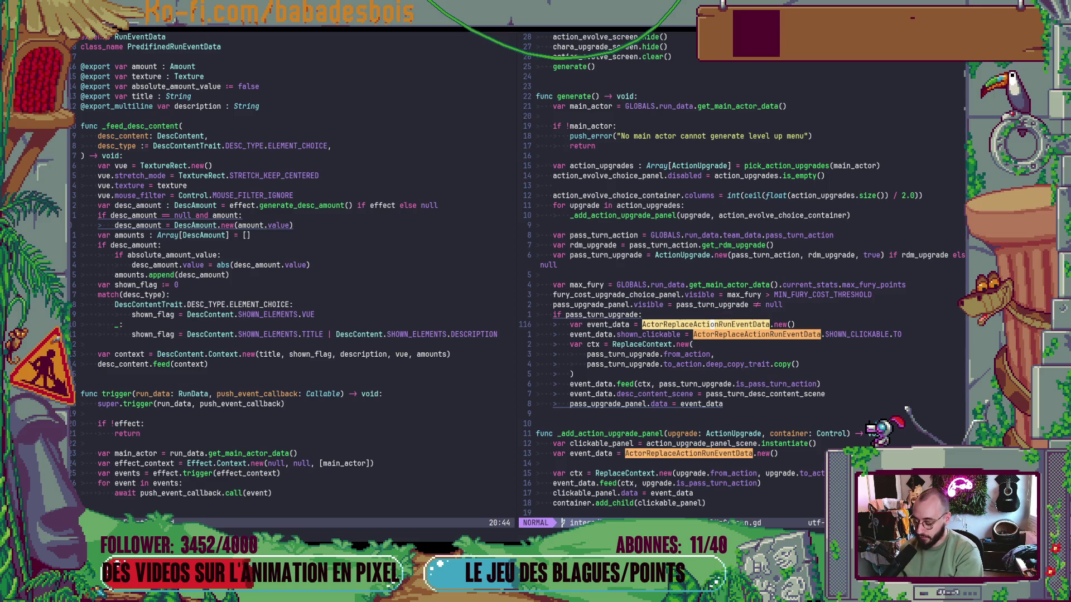
key("g")
key("d")
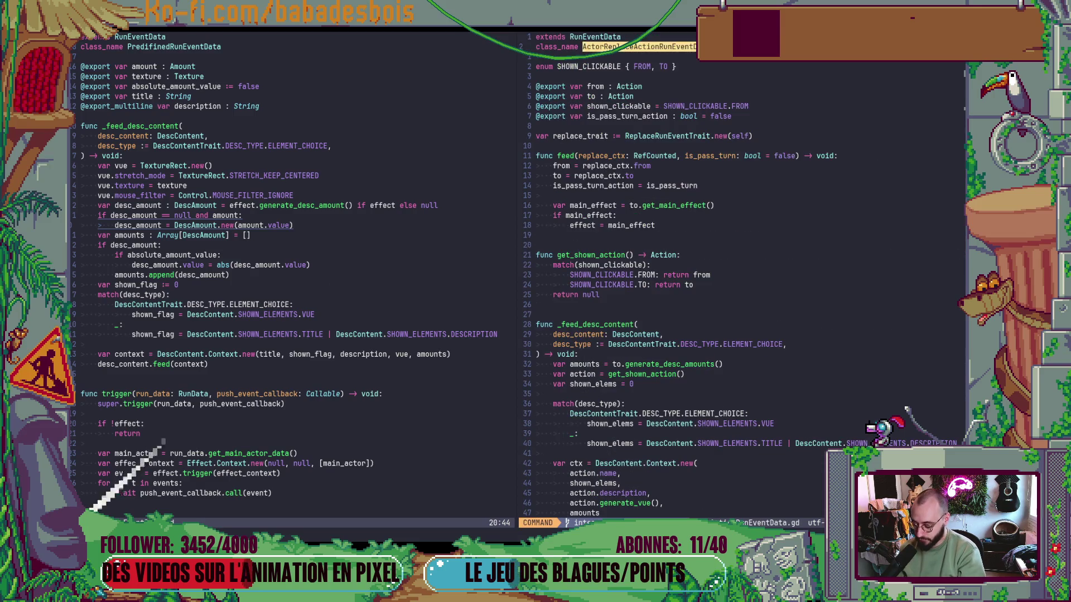
key("j")
key("j")
key("j")
key("j")
key("j")
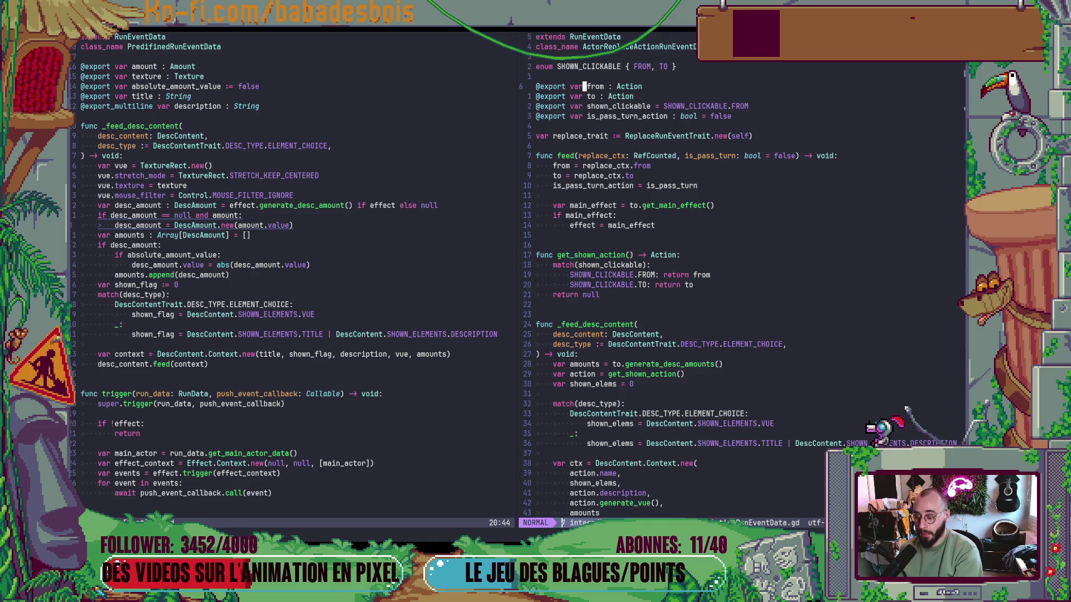
key("j")
key("j")
key("j")
key("w")
key("w")
key("w")
key("j")
key("j")
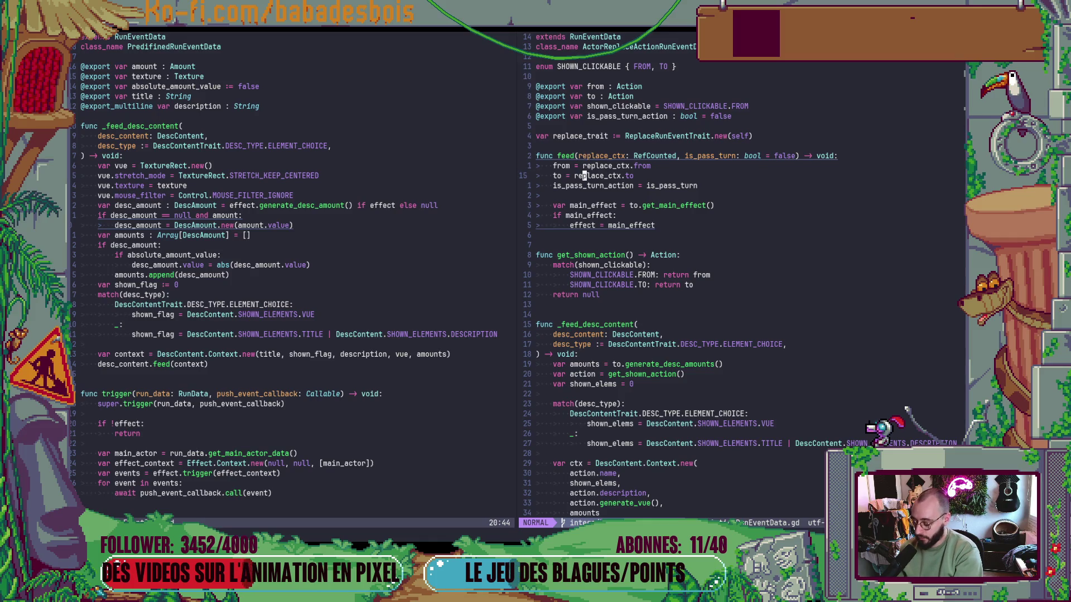
key("ctrl+d")
key("j")
key("j")
key("j")
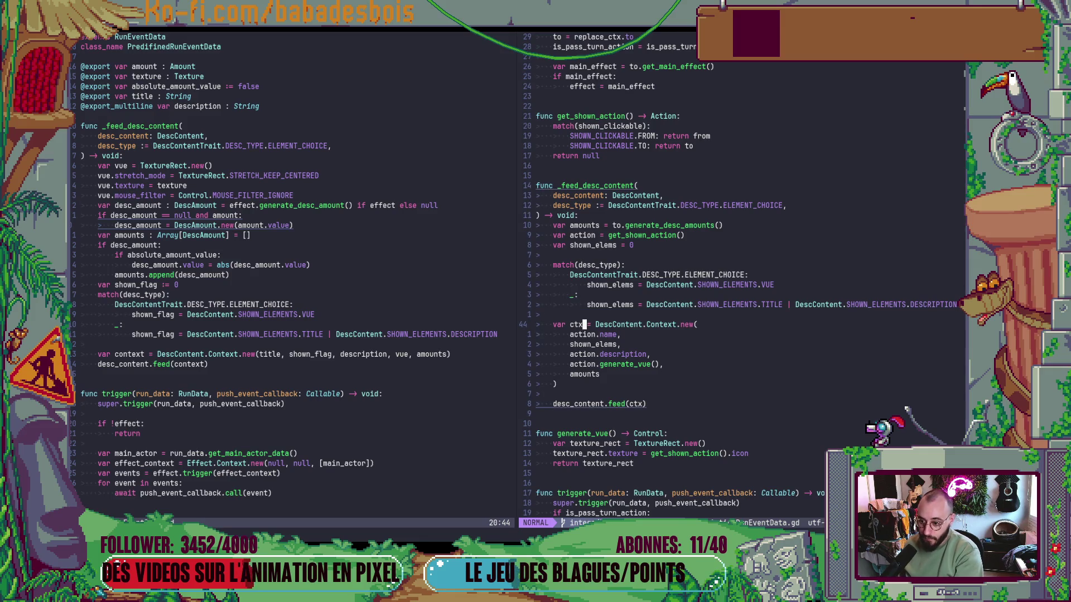
key("j")
key("j")
key("j")
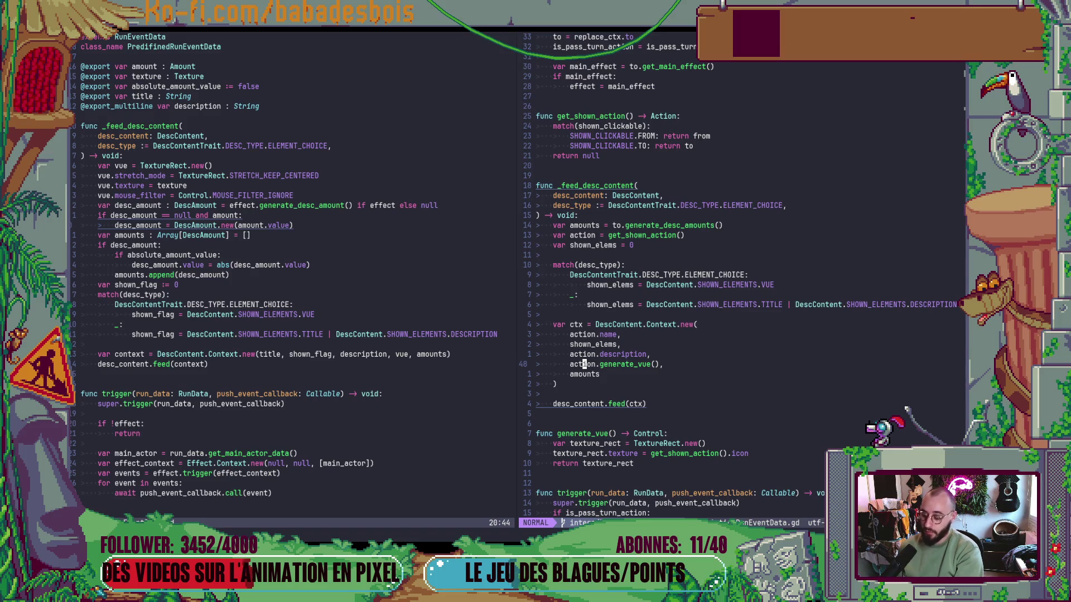
Return to LevelUpScreen.gd and open PassTurnAction.gd beside it
key("ctrl+o")
key("ctrl+p")
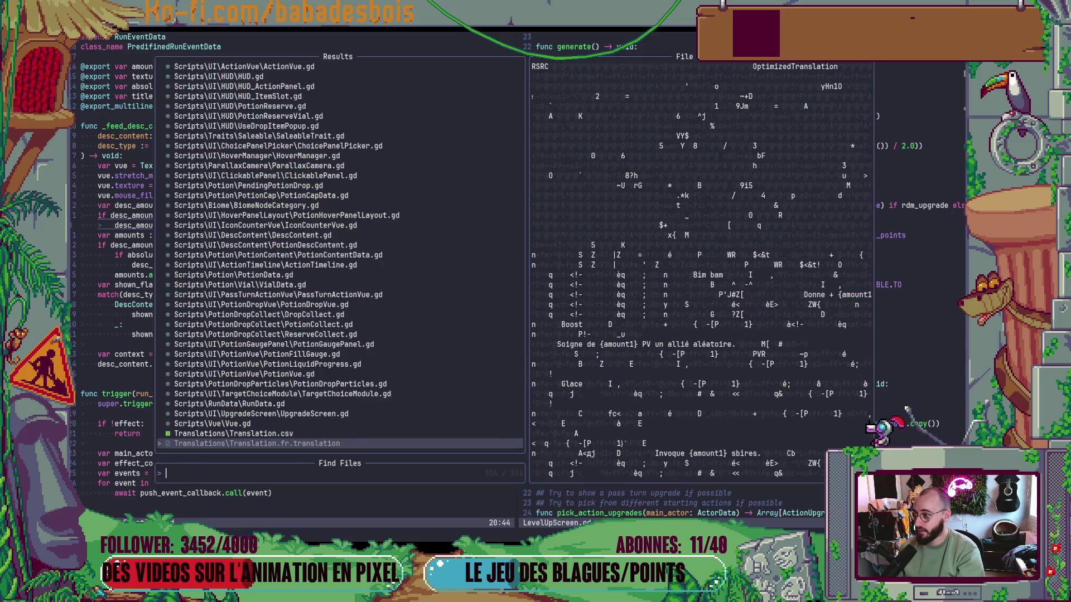
key("Escape")
key("ctrl+p")
type("PassTu")
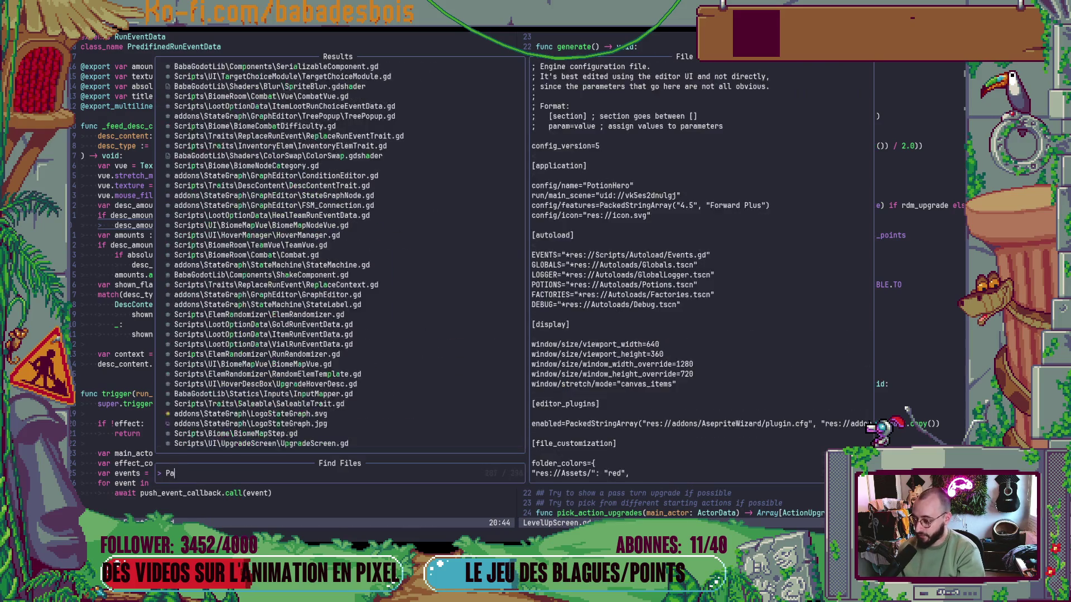
key("Return")
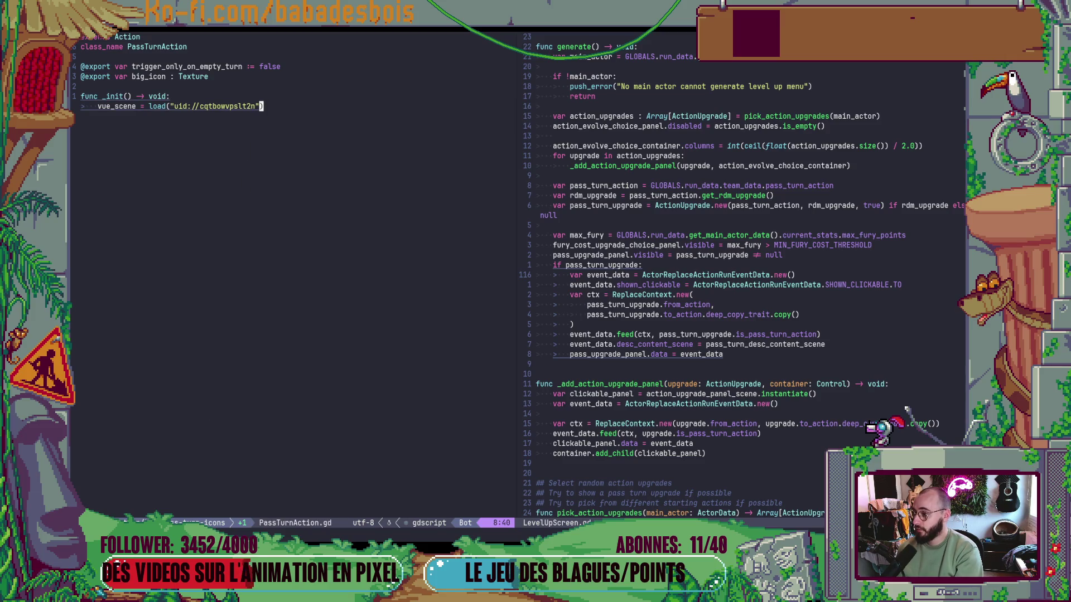
Add a generate_vue() -> Control function calling super.generate_vue() after _init
key("o")
key("Return")
key("Return")
type("func gene")
key("Tab")
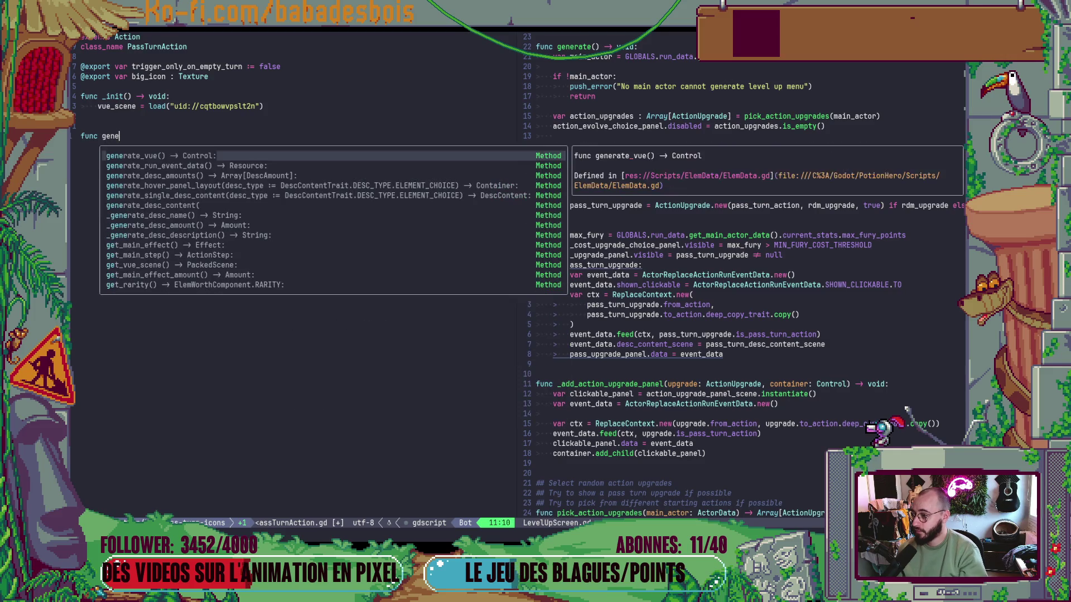
key("Return")
key("Return")
type("super.gen")
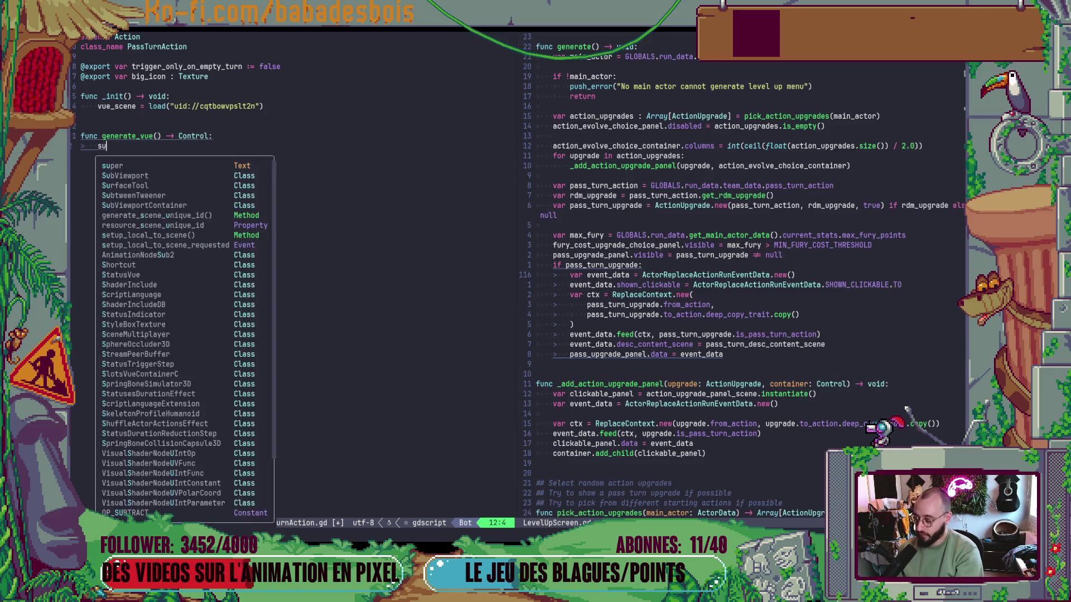
key("Tab")
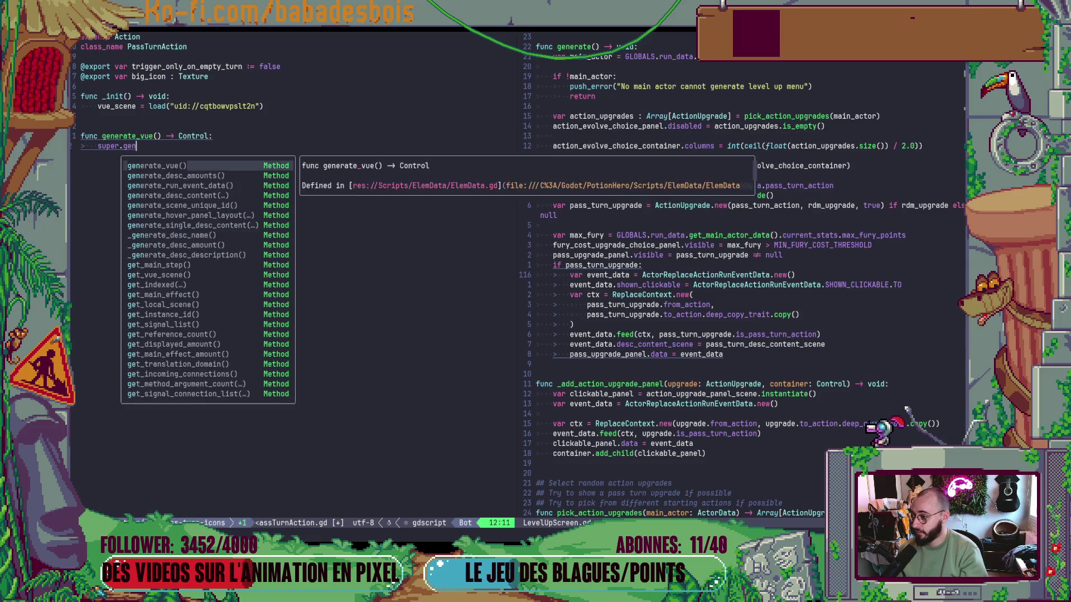
key("Return")
key("Return")
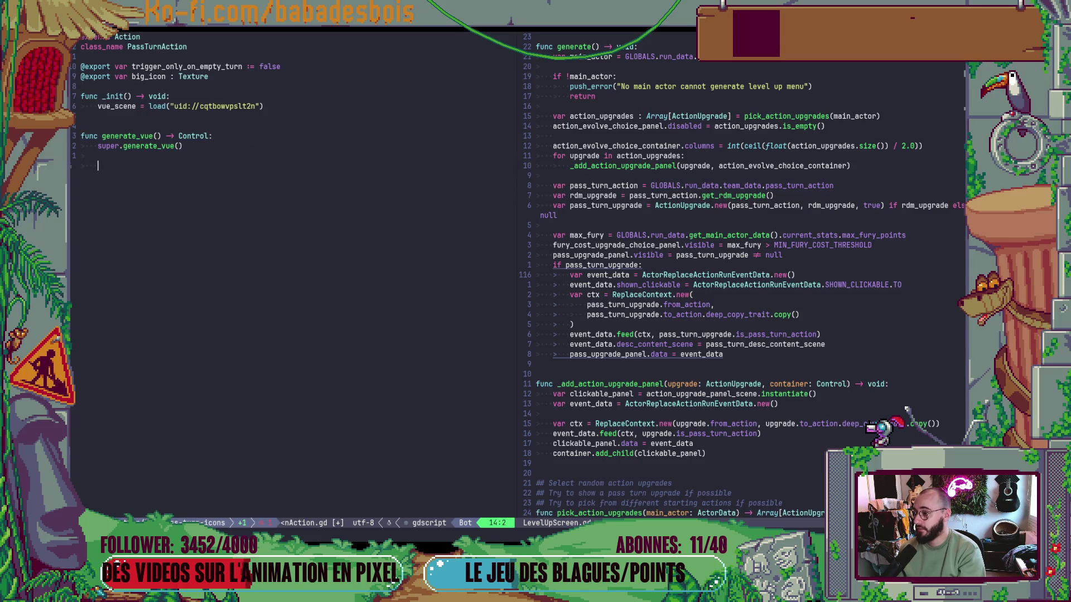
key("BackSpace")
key("BackSpace")
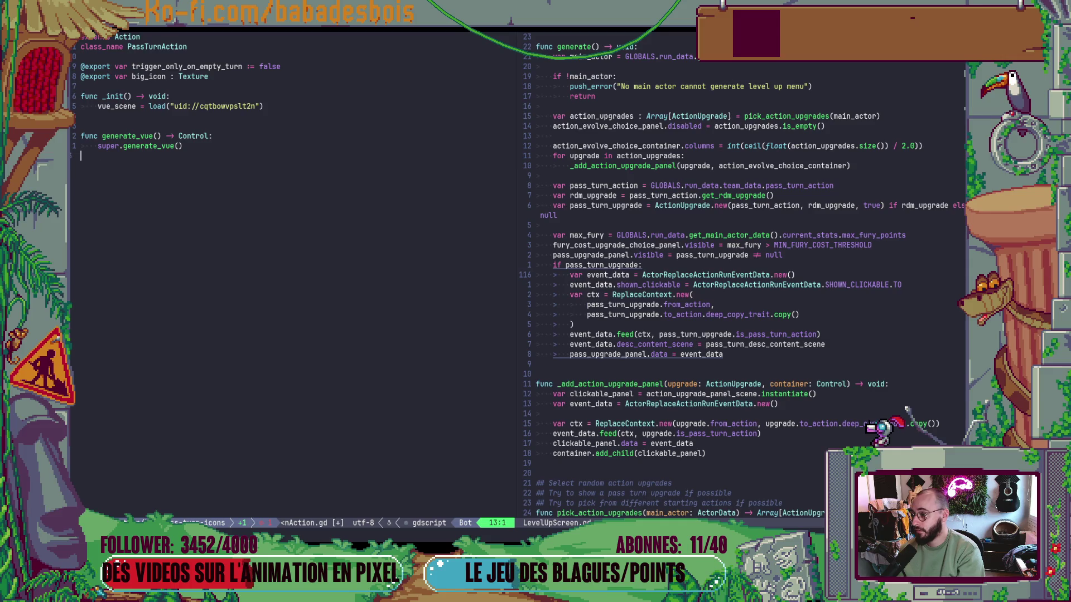
Store the super call in var vue, then rewrite the line as var texture_rect = Texture.new()
key("Escape")
type("k")
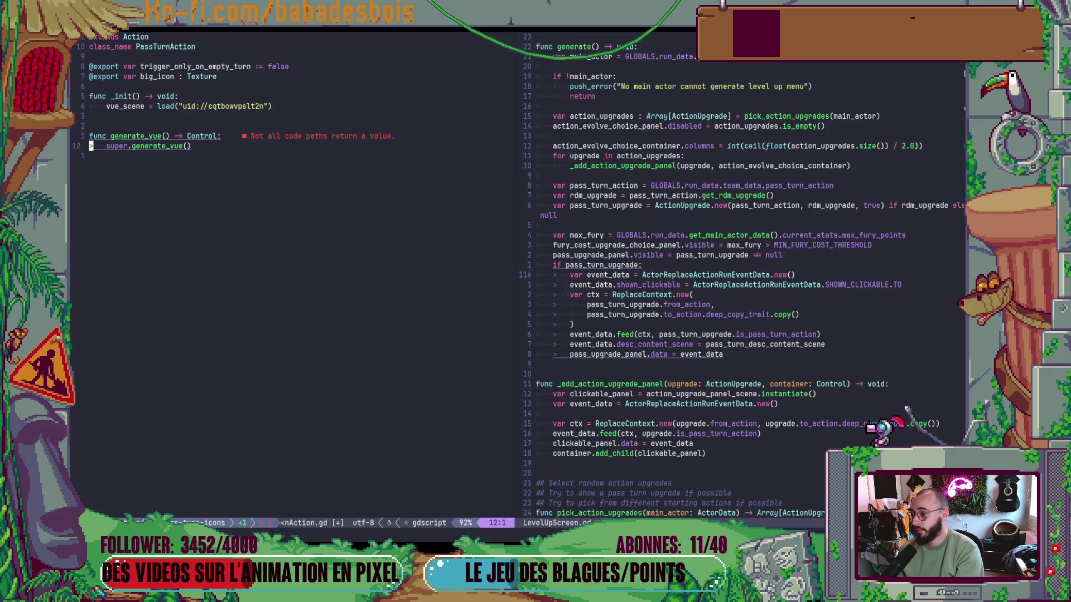
type("var vue =")
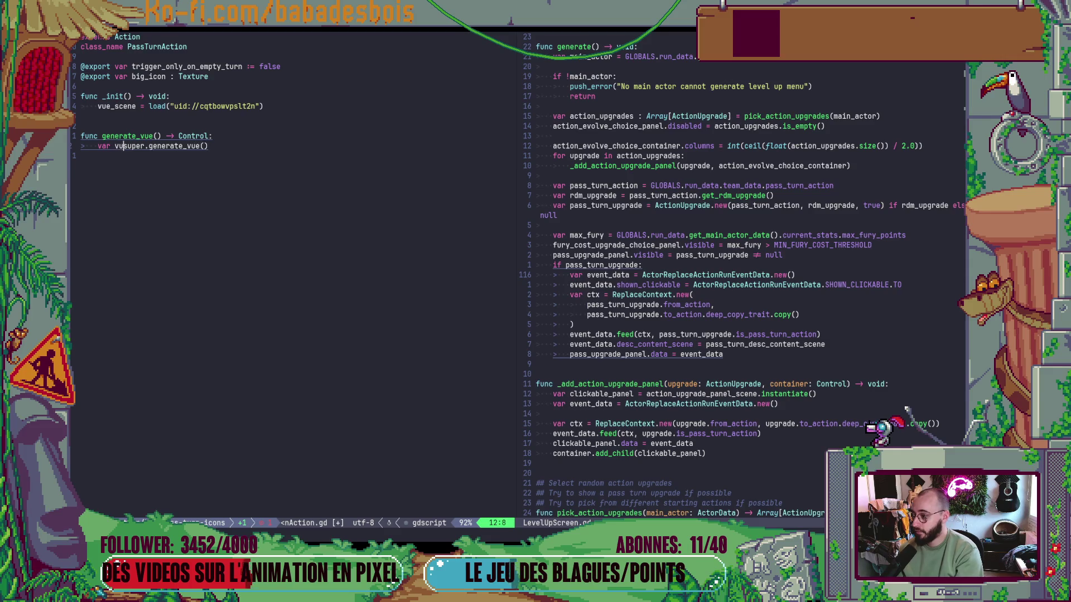
key("Escape")
key("j")
key("o")
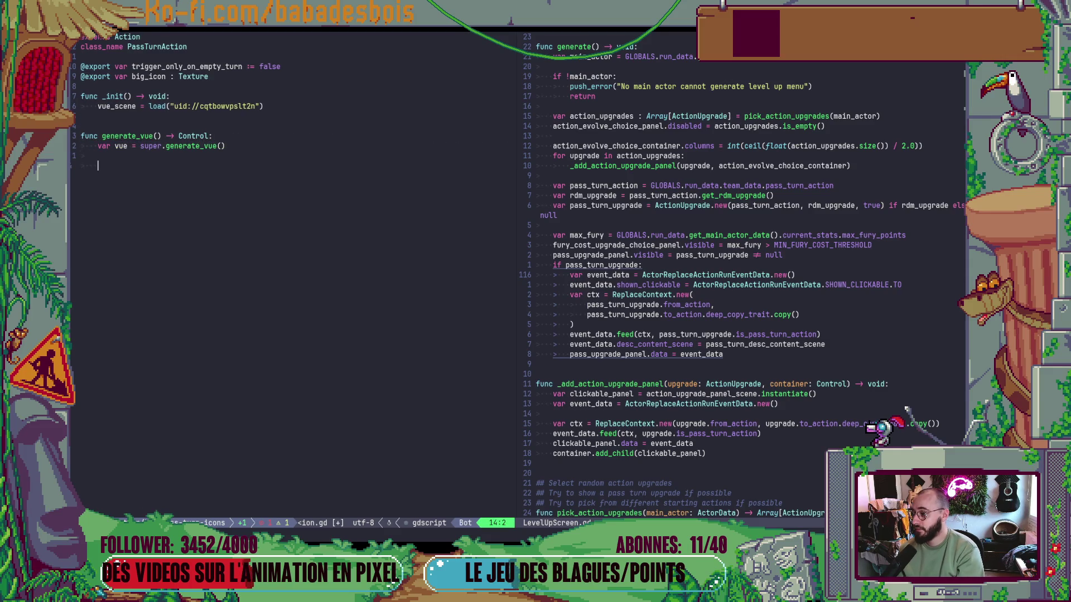
key("Escape")
key("d")
key("k")
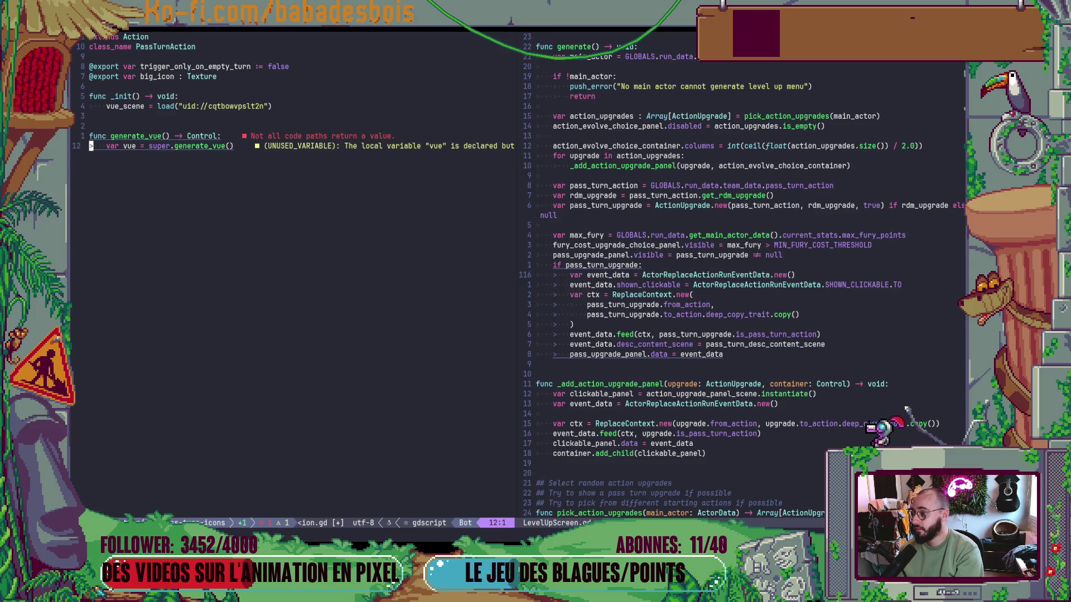
key("o")
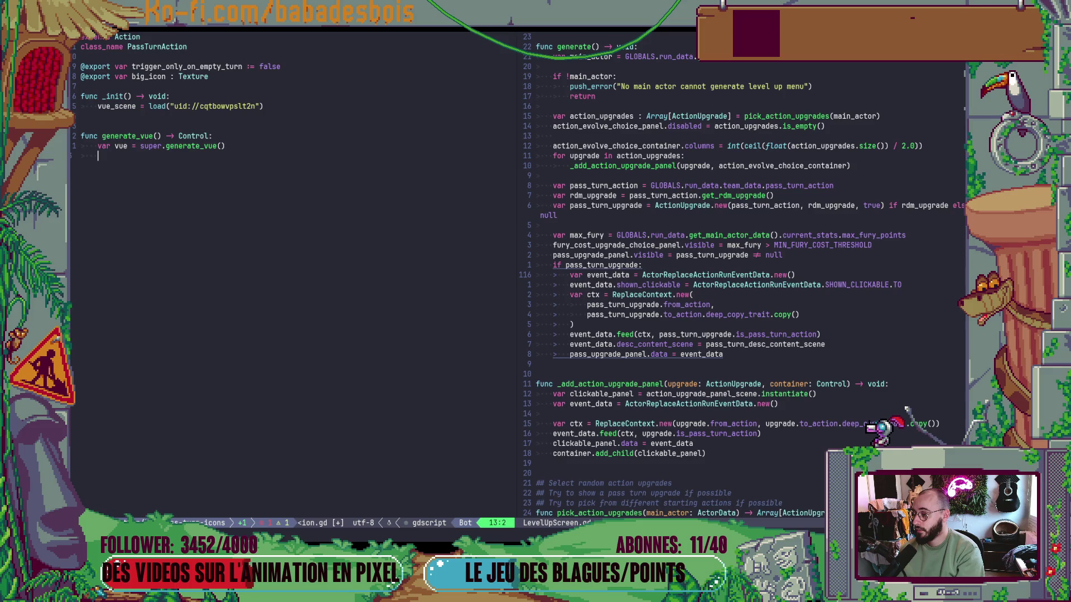
key("Escape")
key("k")
key("h")
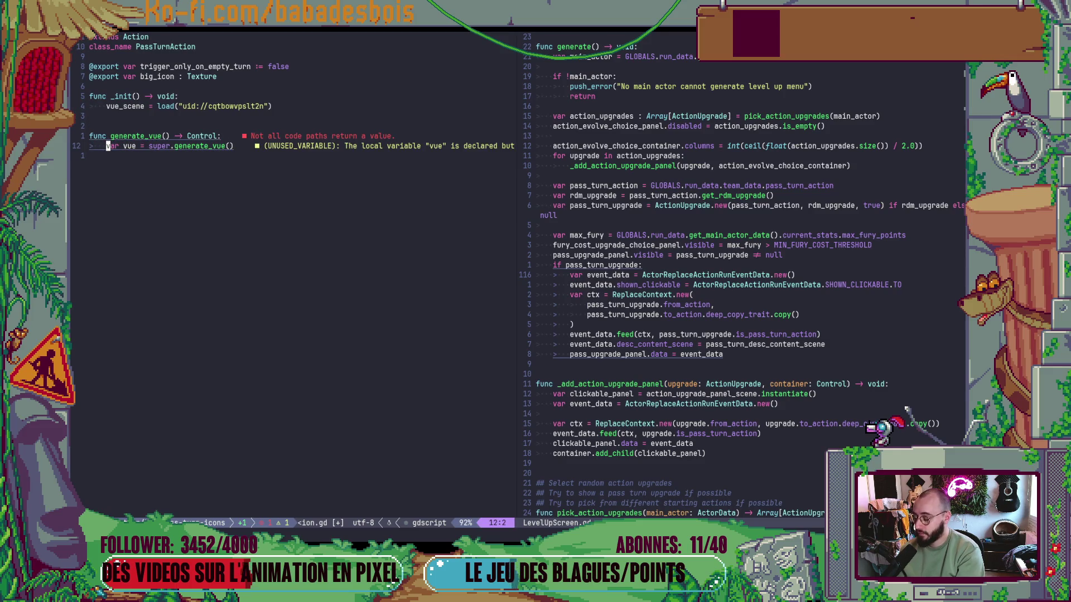
key("c")
key("c")
type("var ")
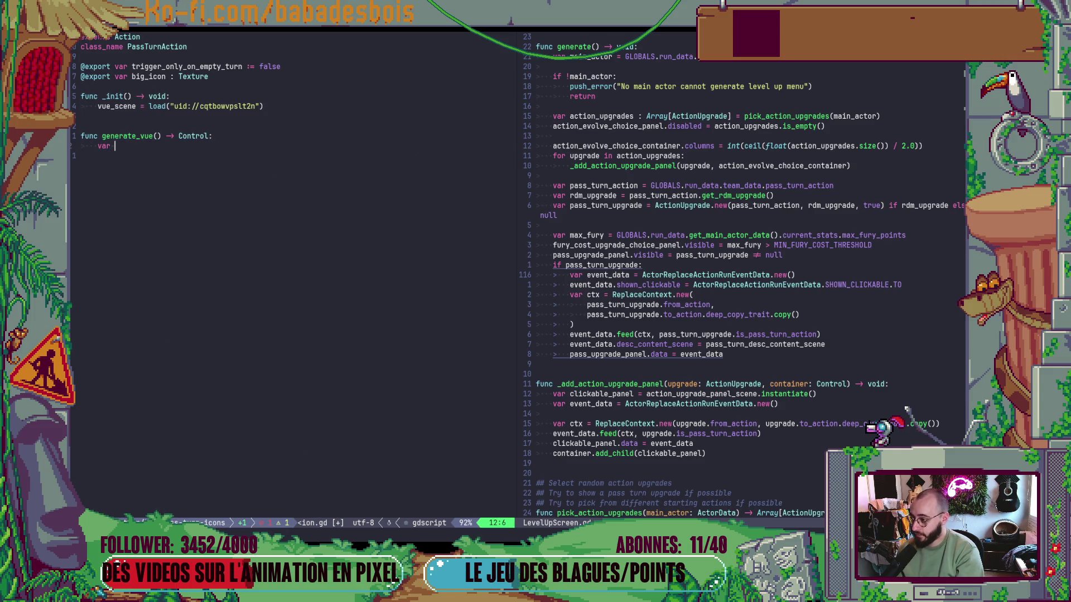
type("texture_re")
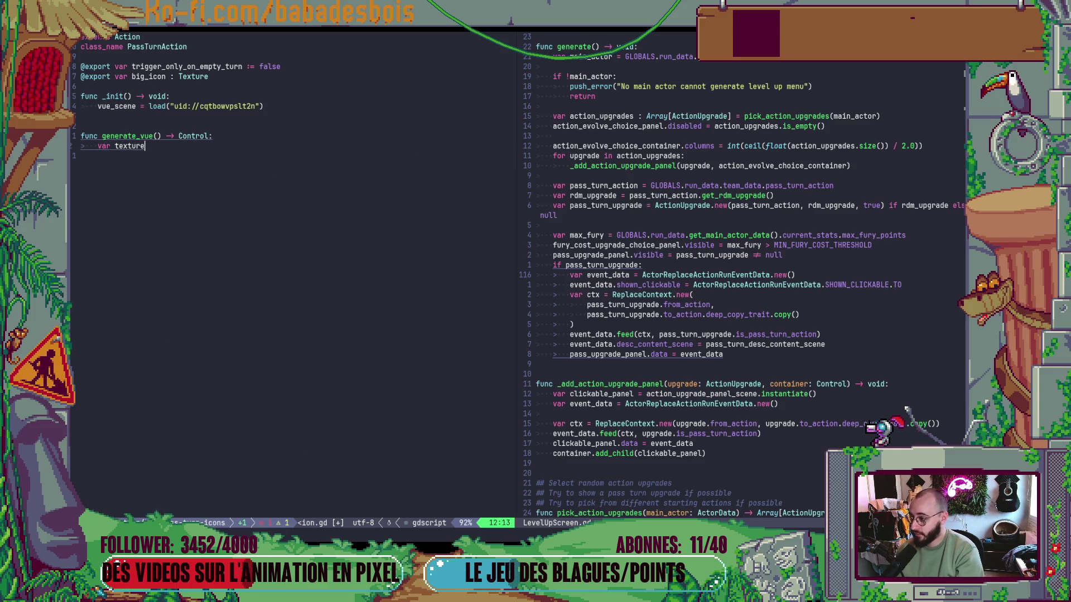
type("ct = ")
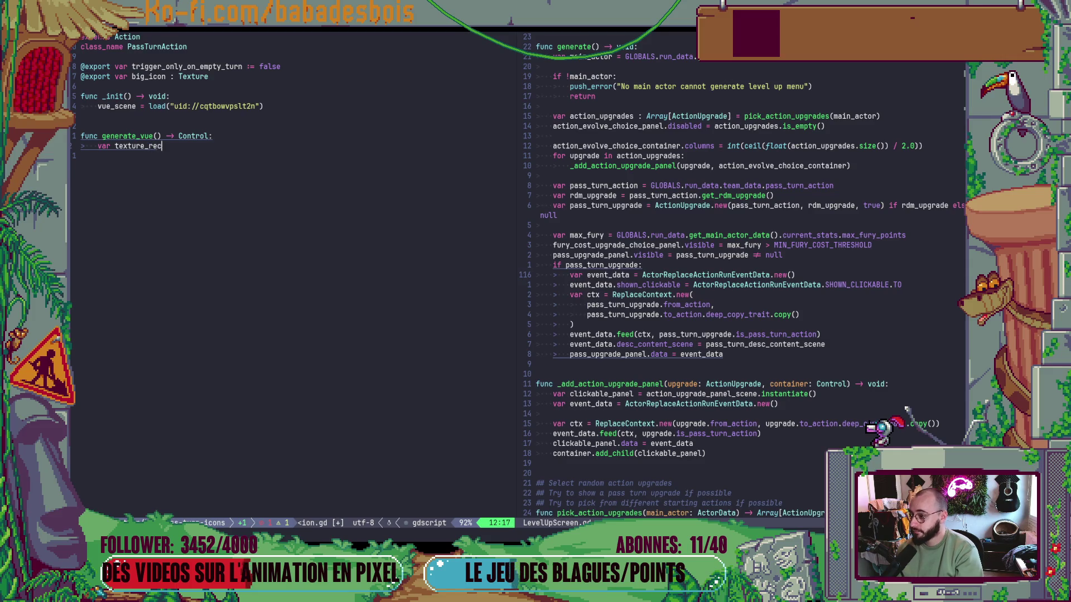
type("Texture.")
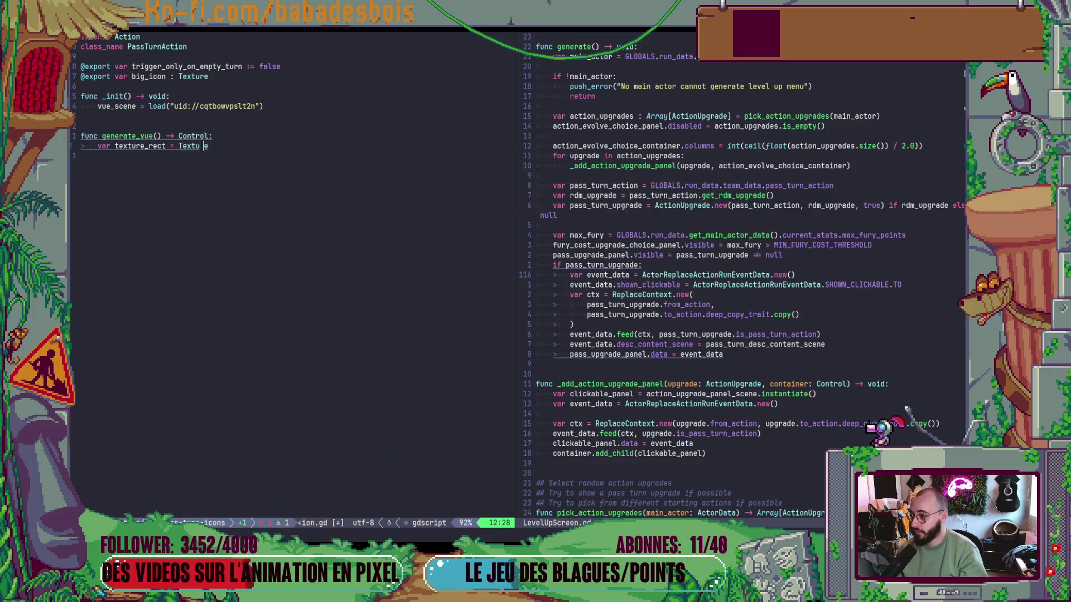
type("new(")
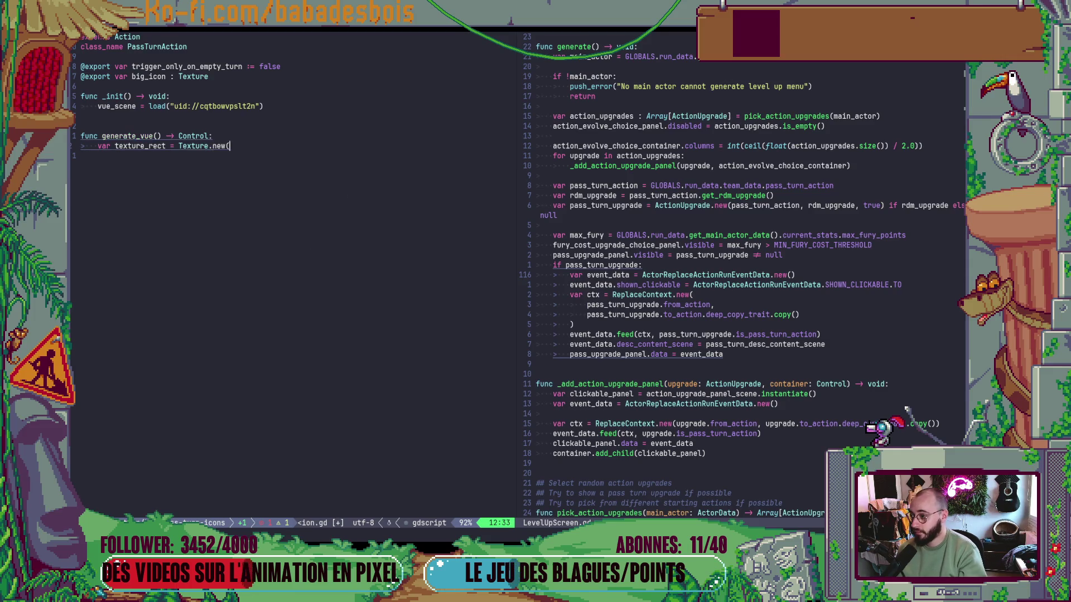
Change the constructor so texture_rect is created with TextureRect.new()
key("Escape")
key("b")
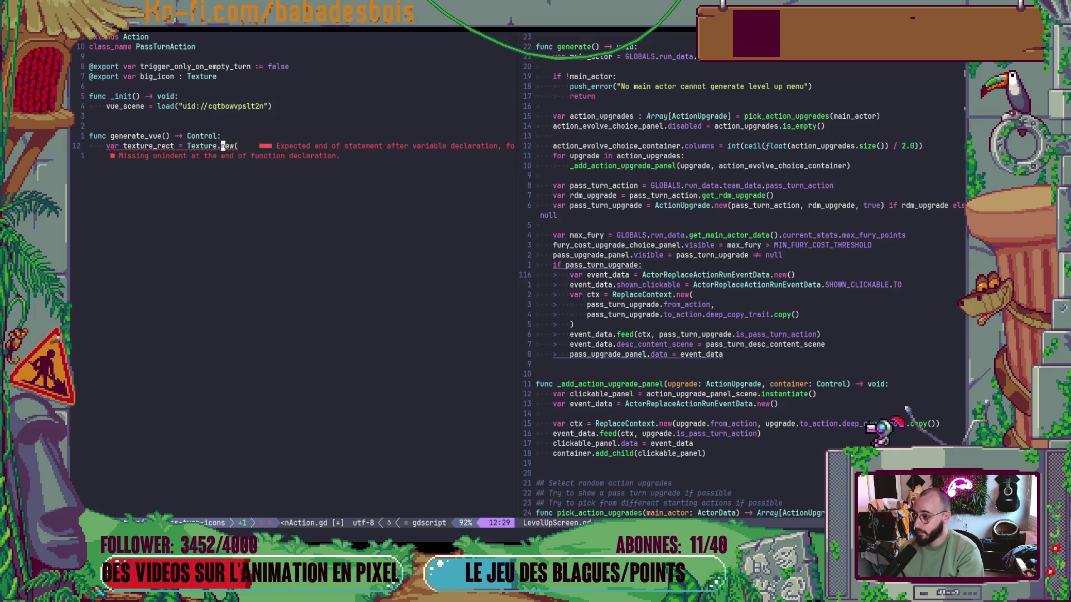
type("hi_r")
key("BackSpace")
key("BackSpace")
type("Rect")
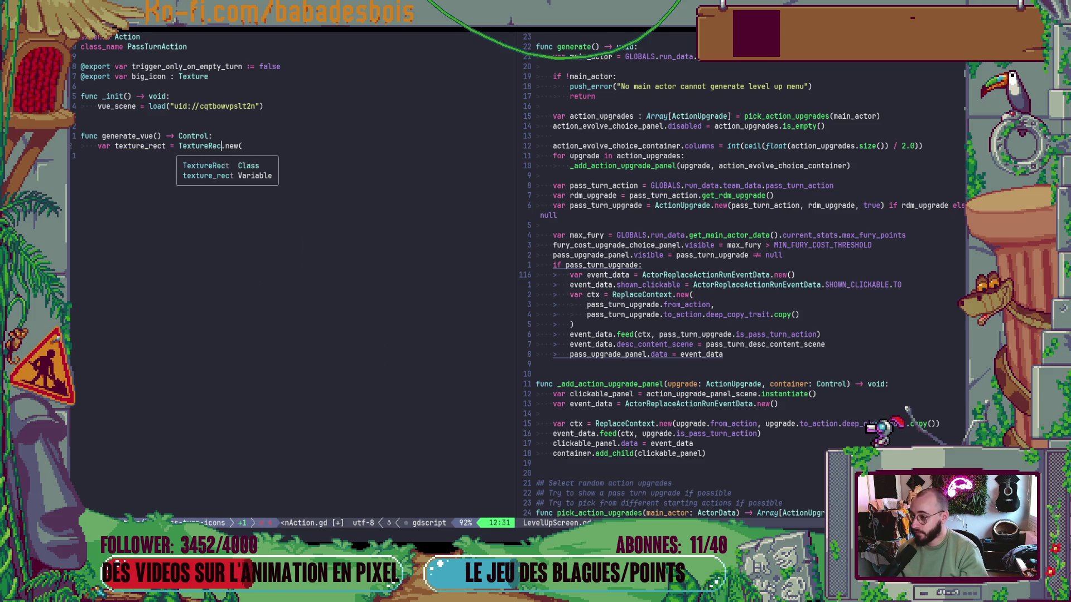
key("Return")
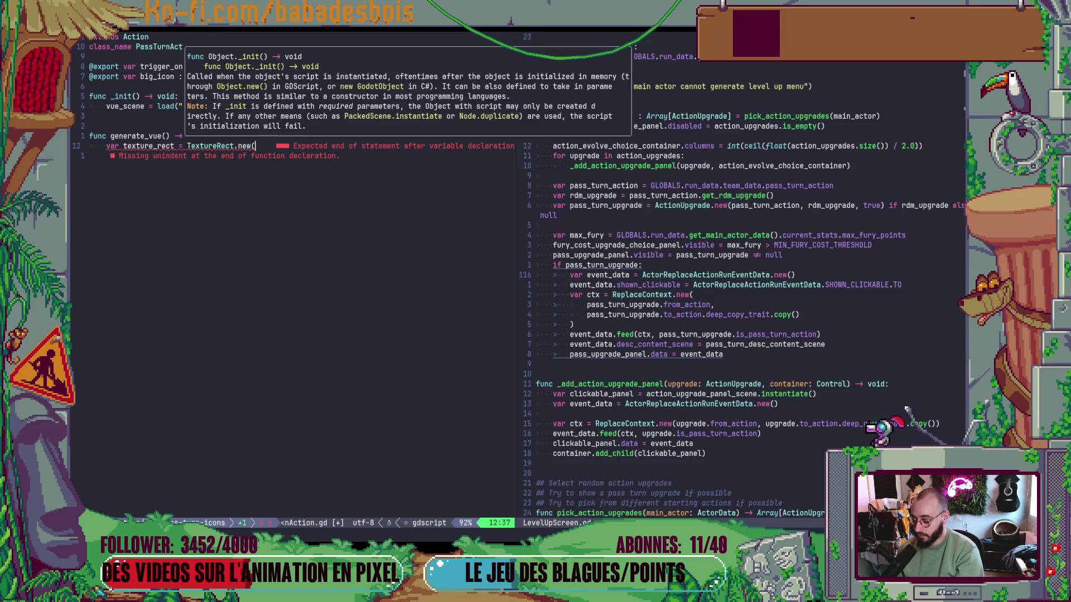
key("Escape")
type("a)")
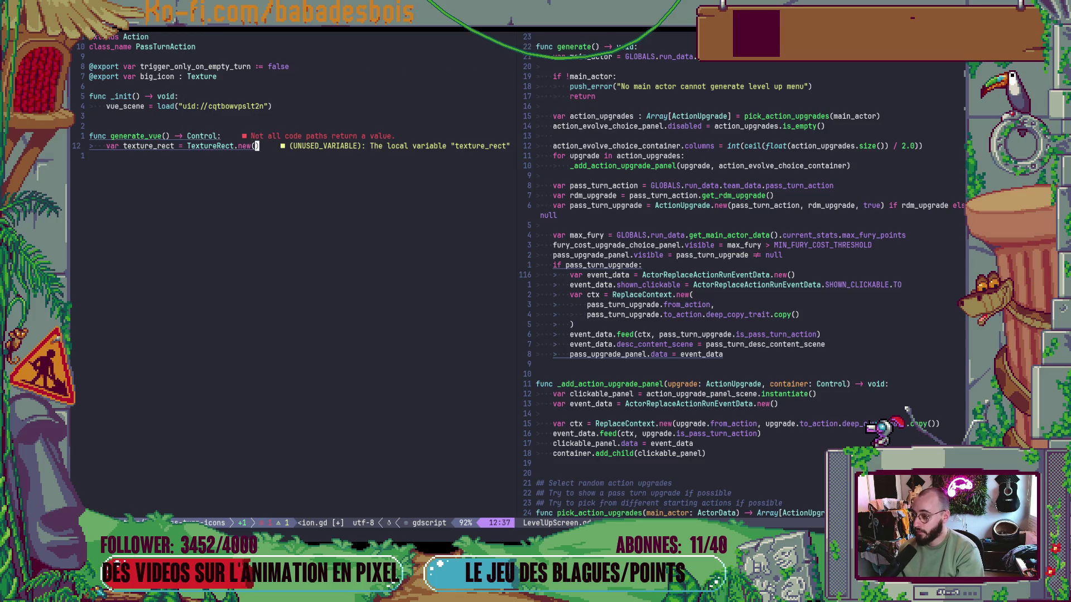
key("Return")
Set texture_rect.texture = big_icon, return texture_rect, and run the game with F5
type("texture_rect.te")
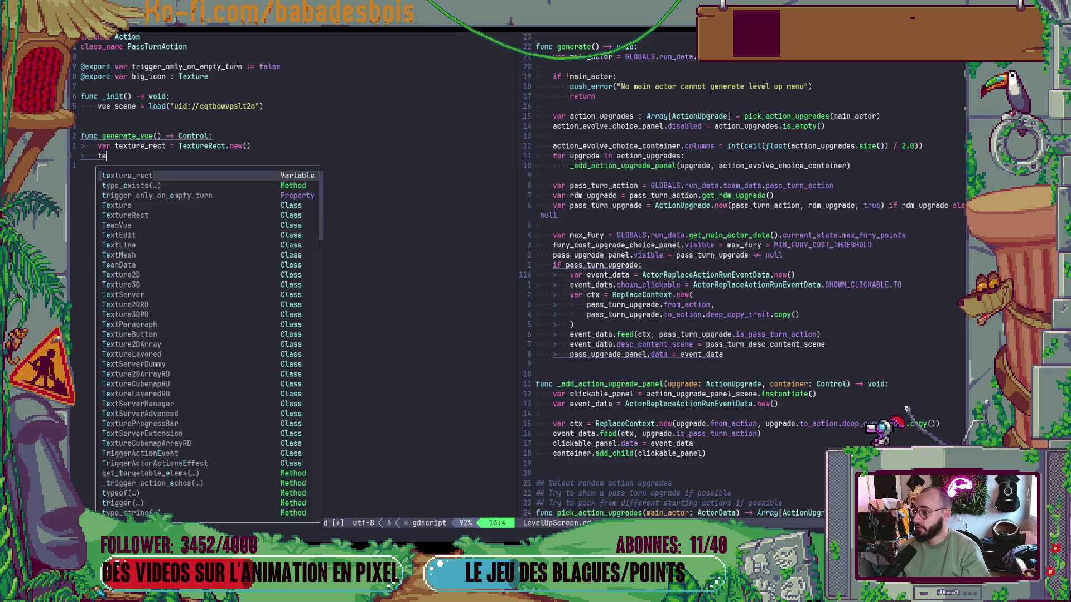
key("Return")
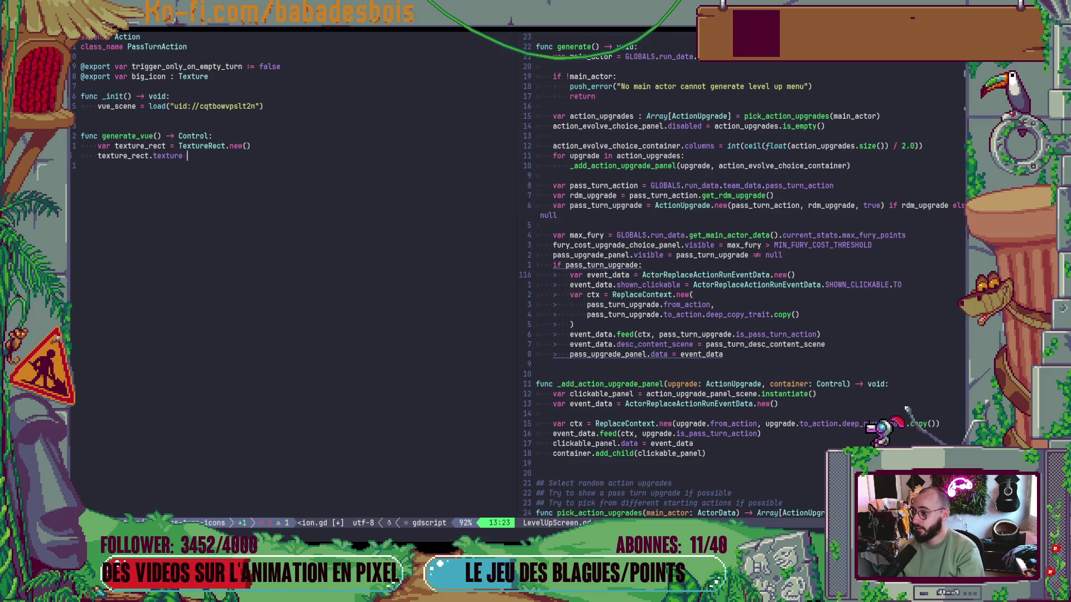
type("= bi")
key("Return")
key("Return")
type("return t")
key("Return")
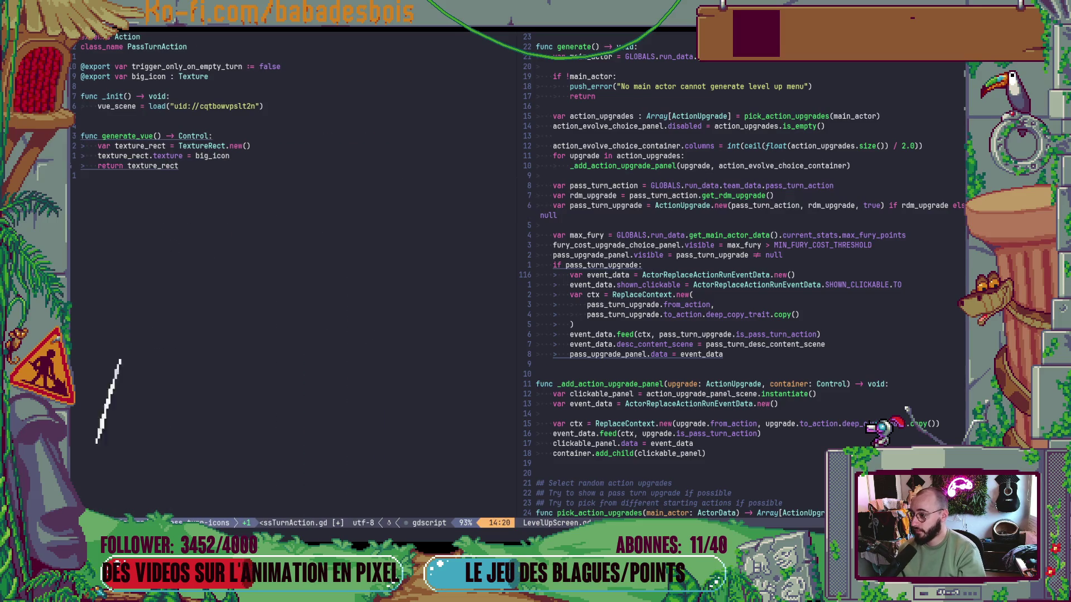
key("alt+Tab")
key("F5")
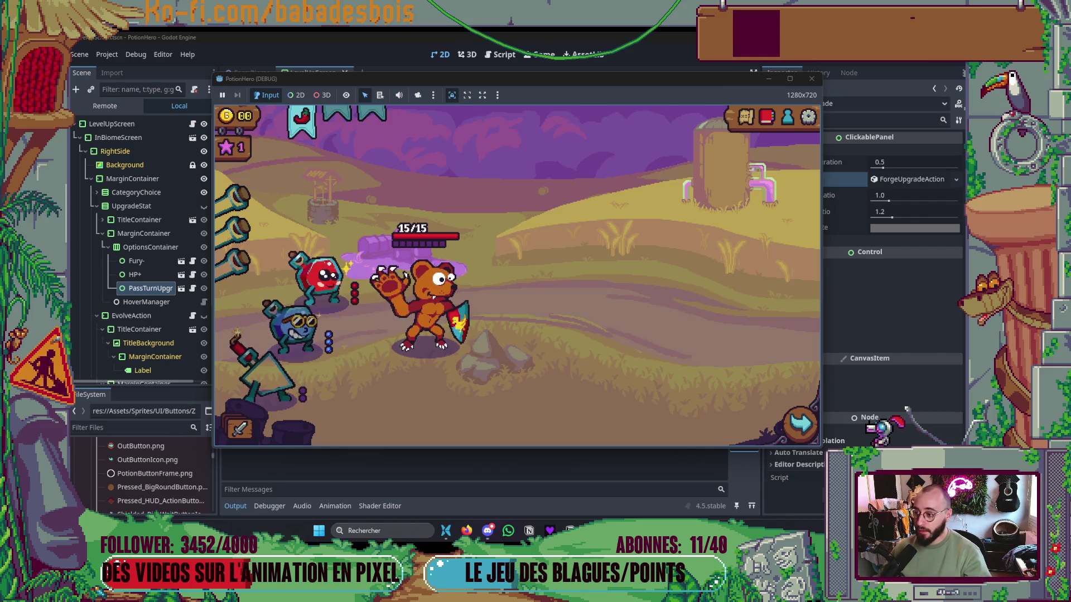
Open and close the in-game map, then stop the test run with F8
left_click(800, 424)
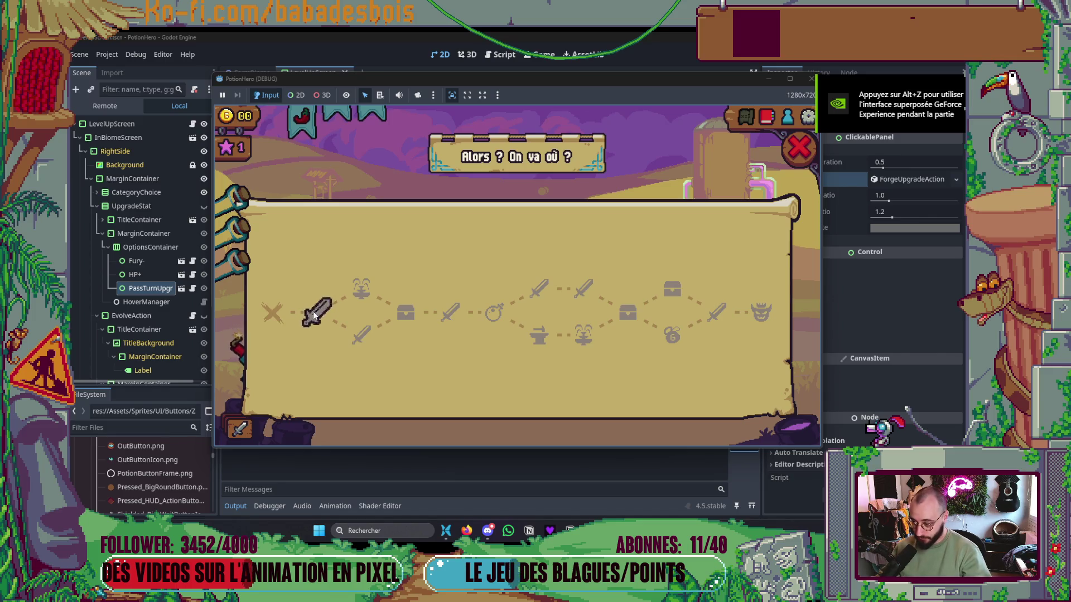
left_click(803, 148)
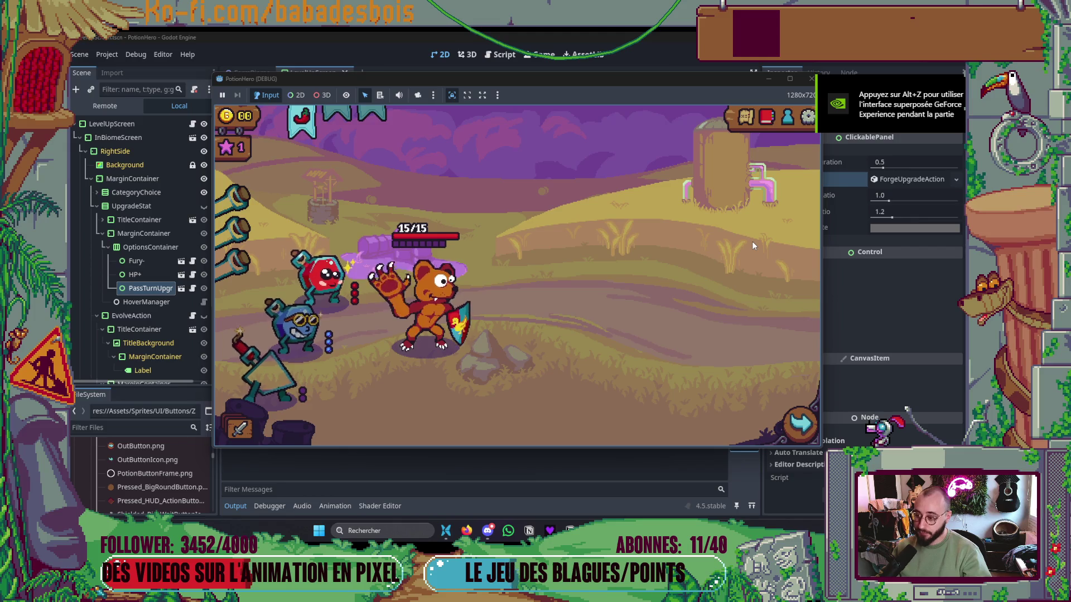
key("F8")
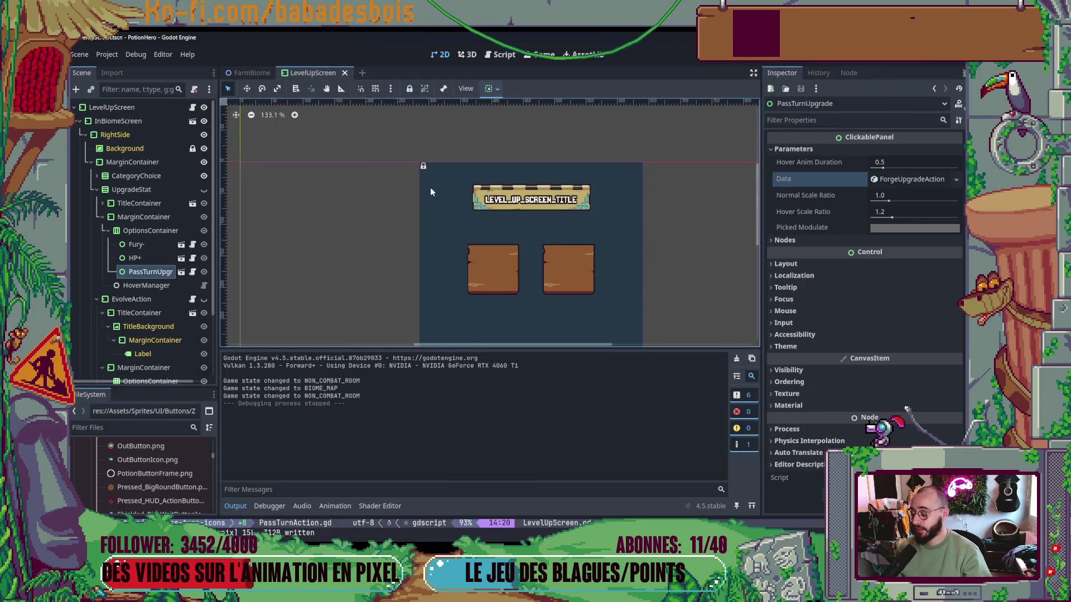
Open the Globals scene and expand Team Data > Actors > ProtoHeroDat in the Inspector
key("ctrl+shift+o")
type("glo")
key("Return")
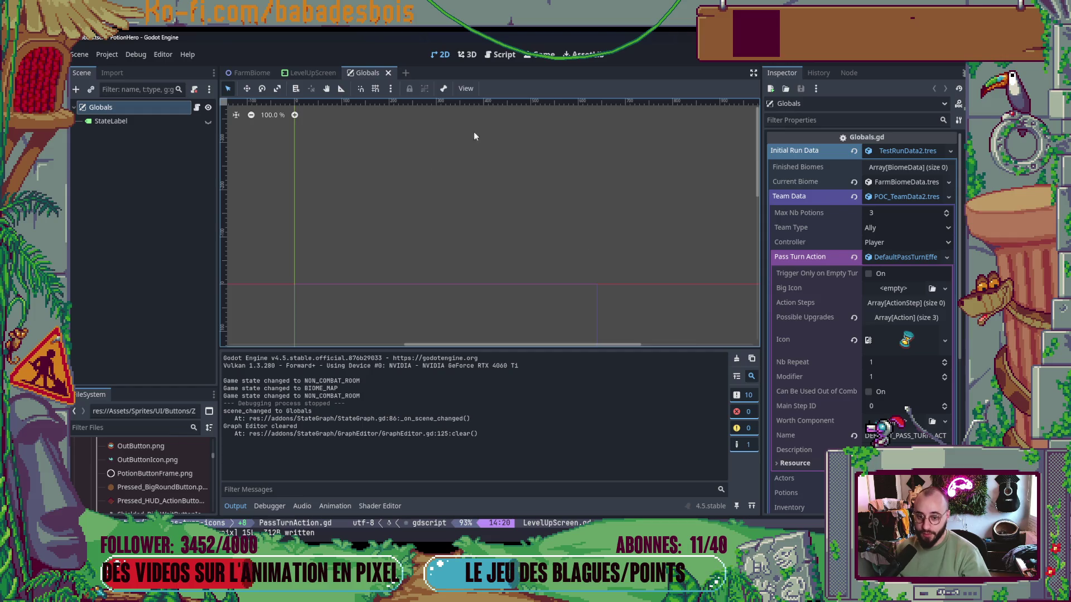
scroll(857, 378, "down", 2)
left_click(889, 209)
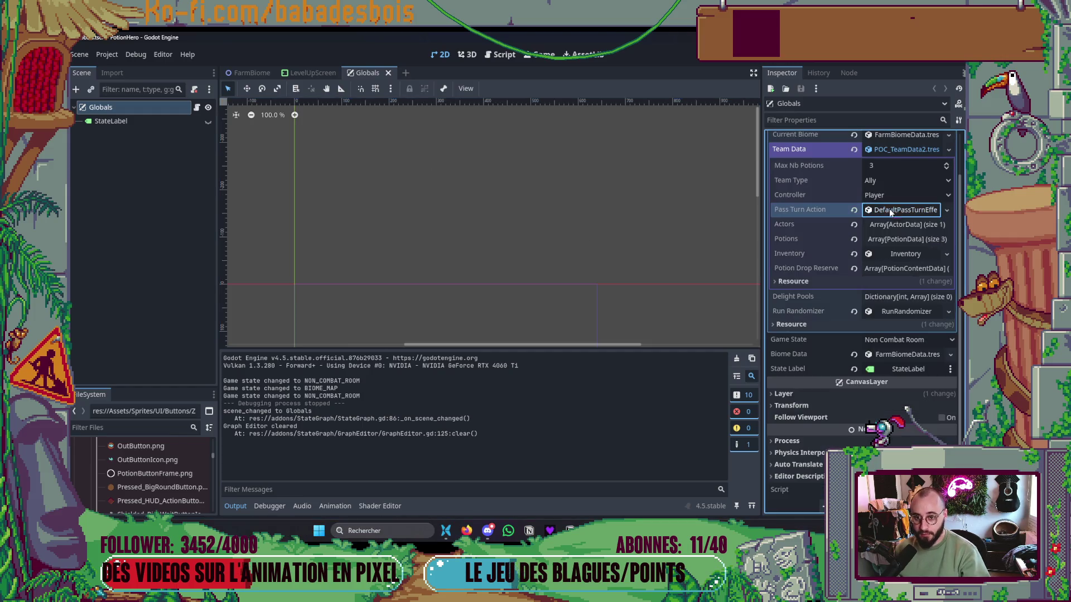
left_click(898, 151)
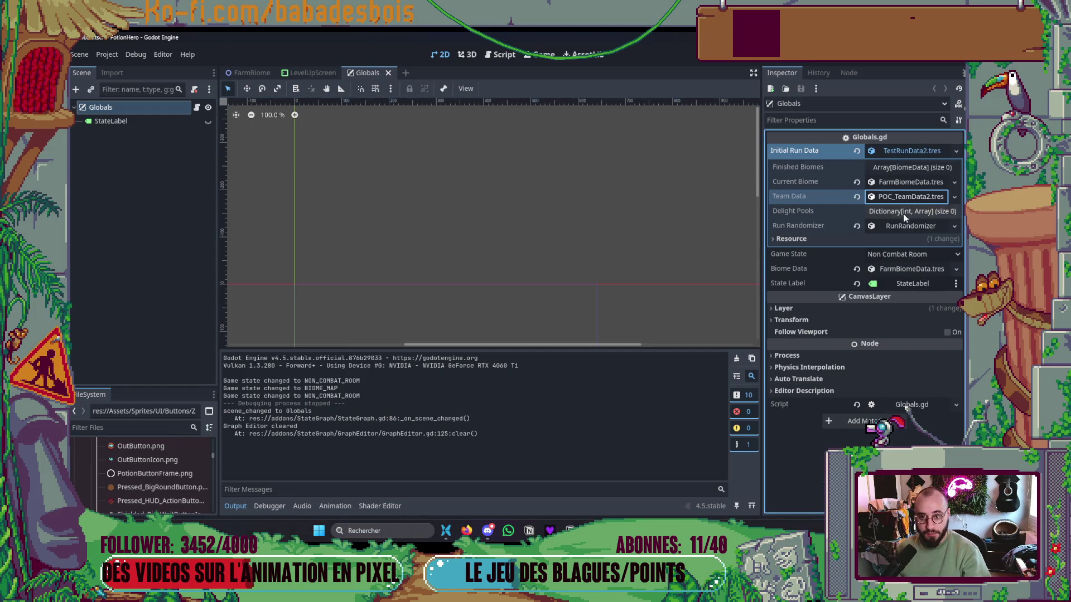
left_click(889, 198)
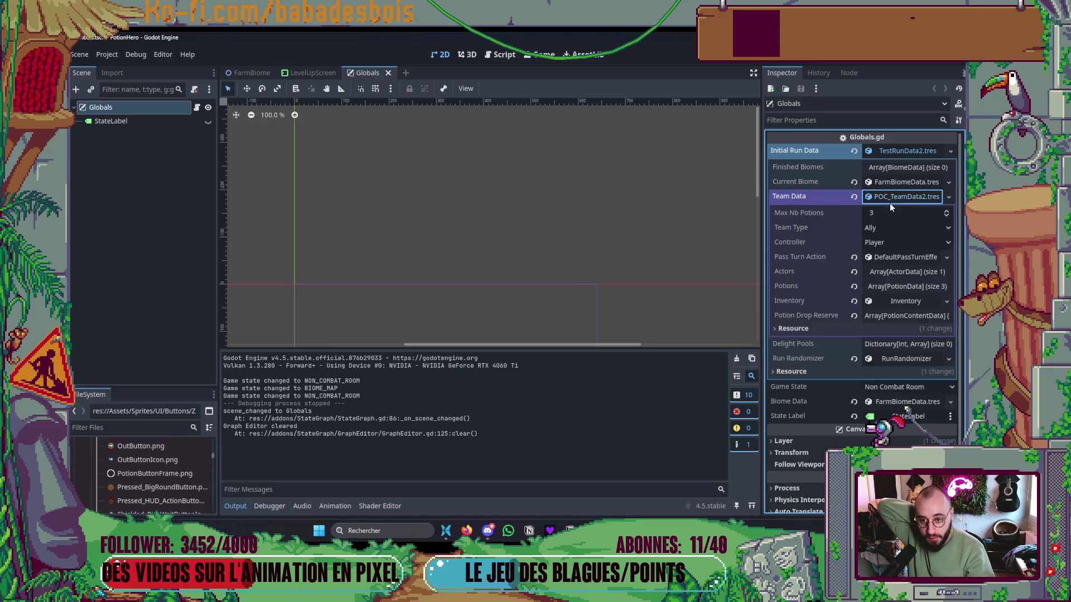
left_click(898, 273)
left_click(896, 306)
Set the experience curve's second point Y to 1.0, then run the game and travel to the next combat
scroll(909, 343, "down", 1)
left_click(897, 333)
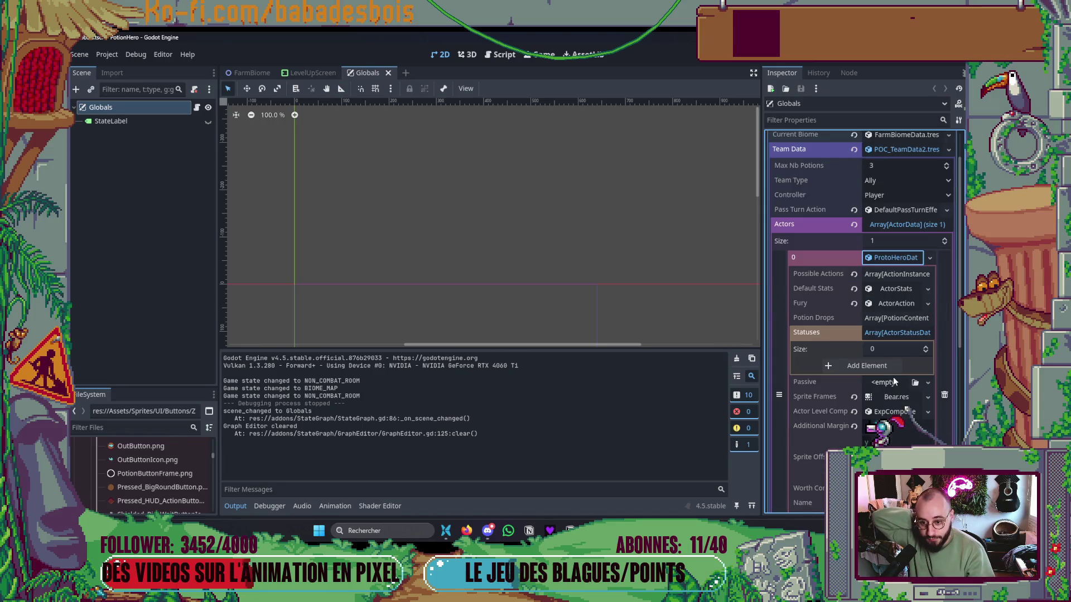
left_click(902, 335)
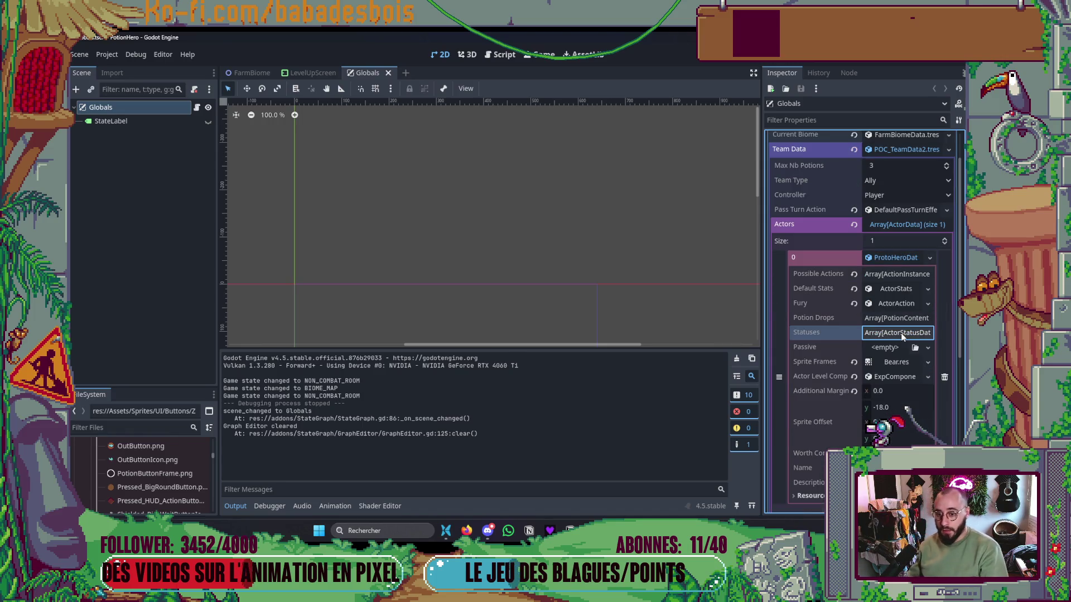
left_click(899, 378)
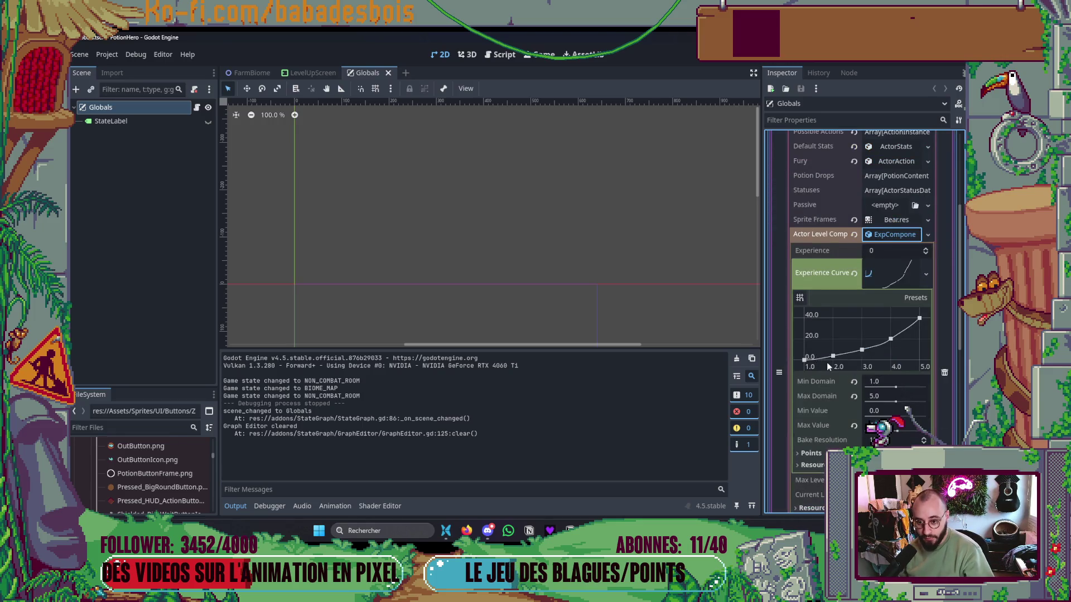
scroll(830, 380, "down", 2)
left_click(812, 358)
scroll(842, 396, "down", 3)
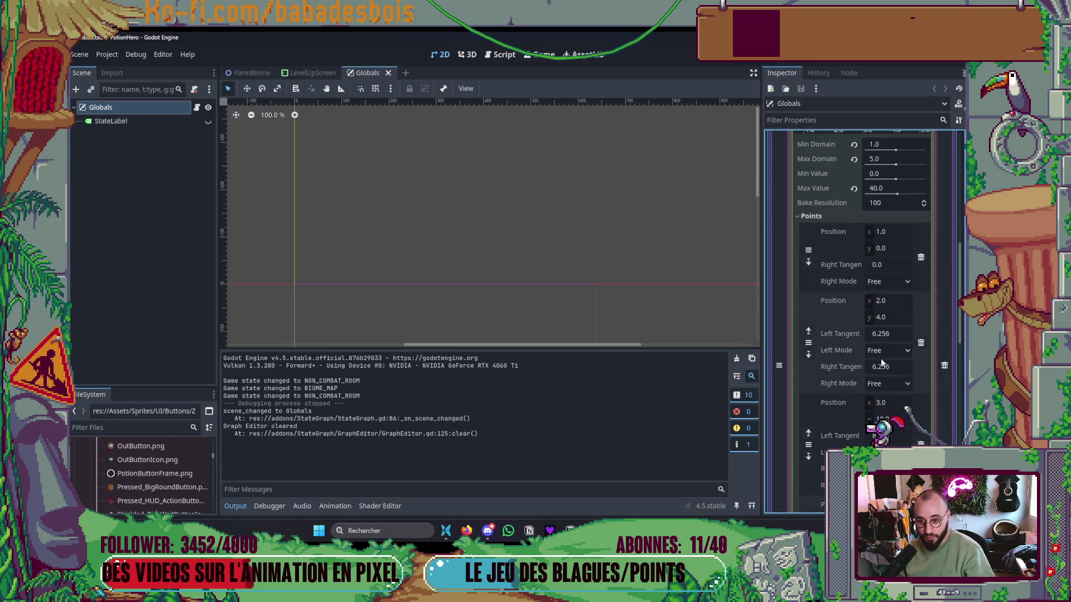
type("1")
key("F5")
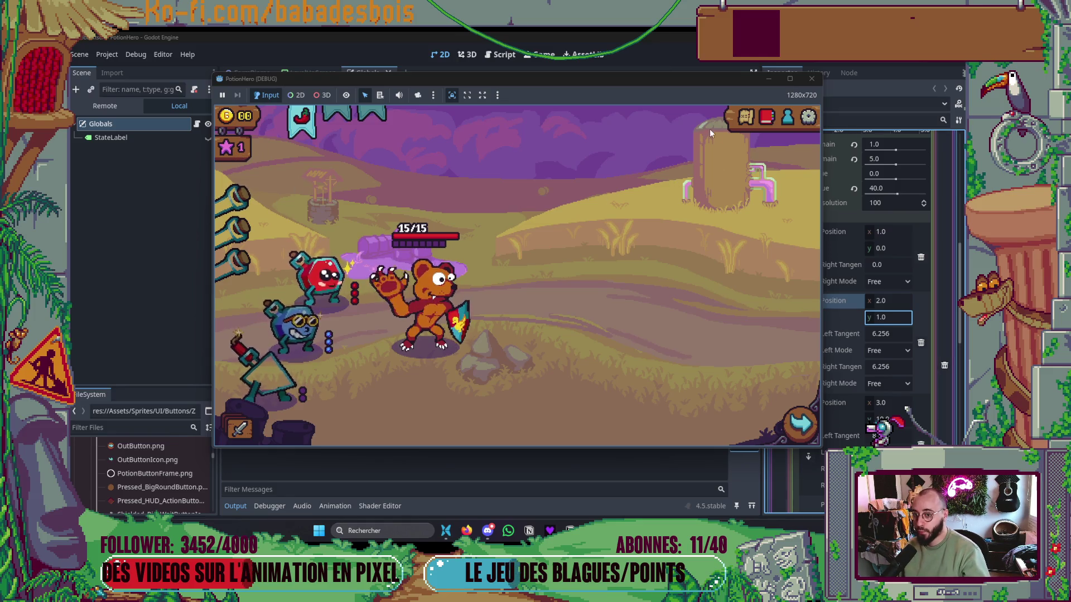
key("m")
left_click(312, 311)
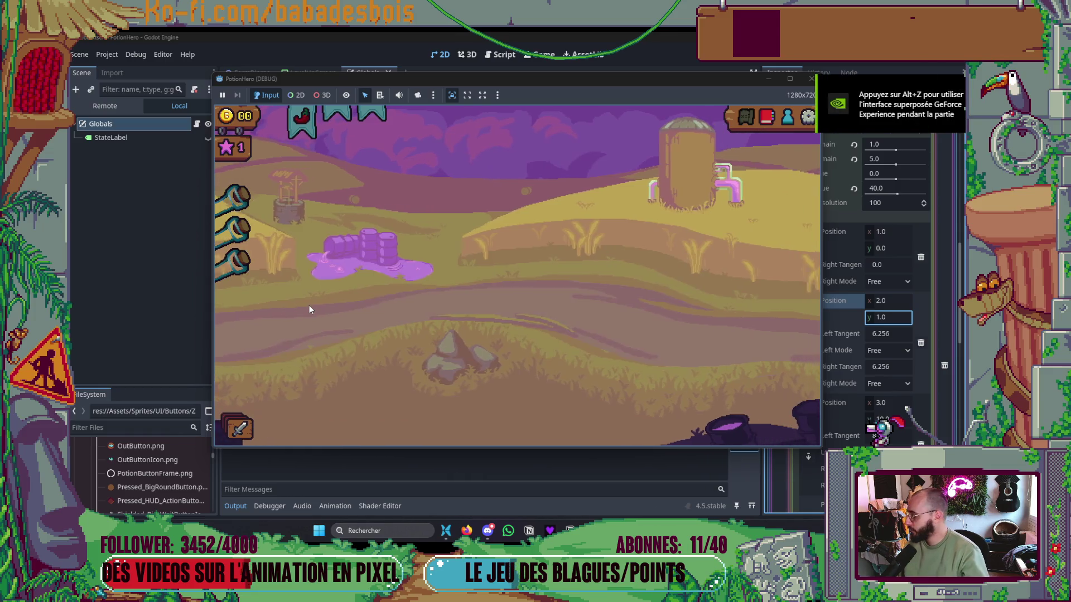
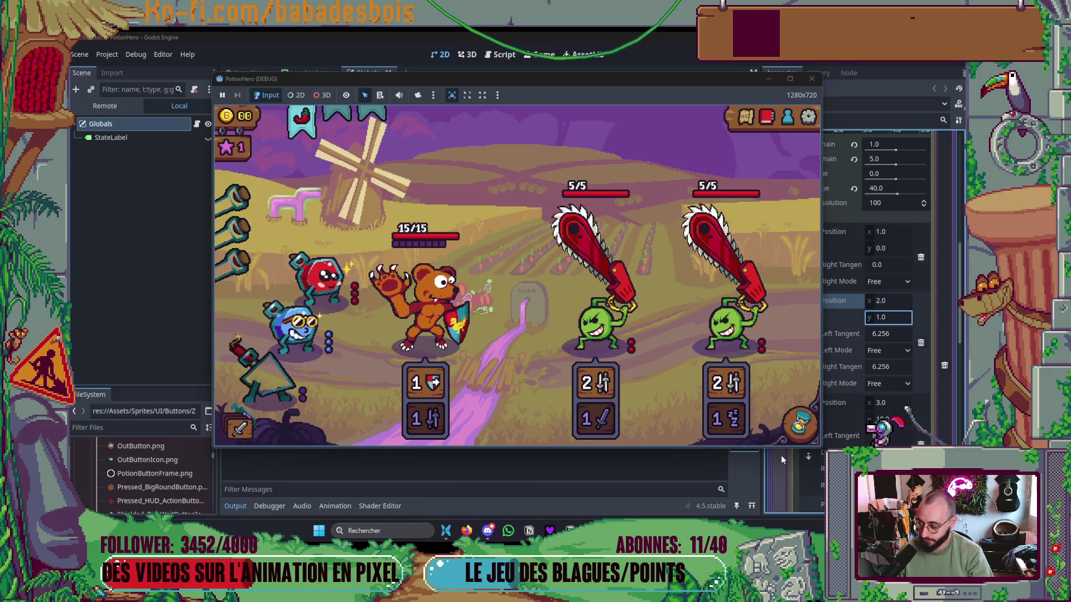
Pass the first turn, then throw the blue potion at the bear and end the turn
left_click(800, 423)
mouse_move(612, 413)
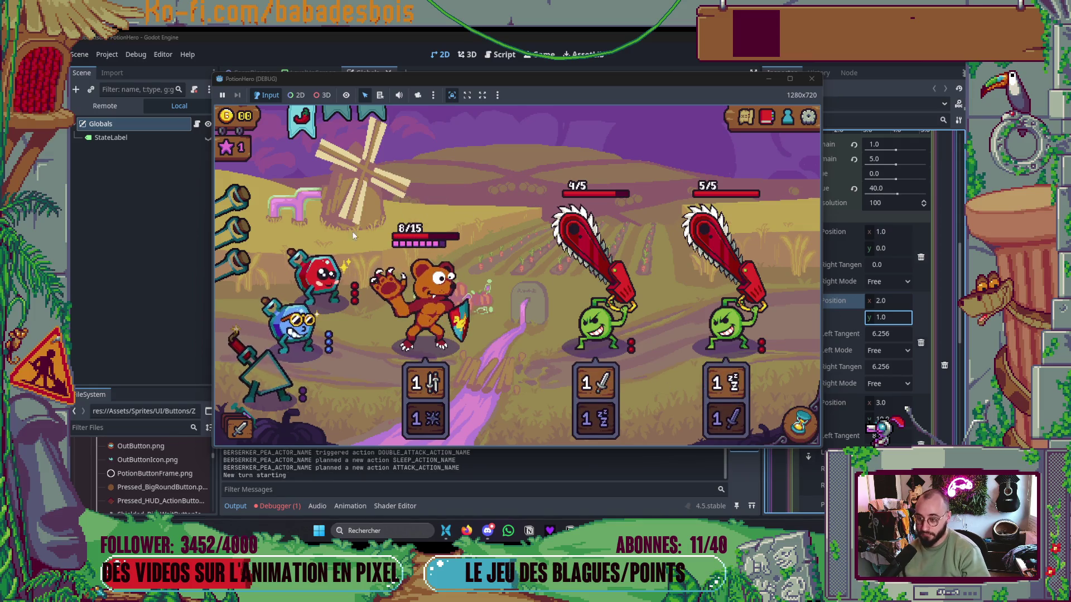
left_click(294, 321)
left_click(434, 303)
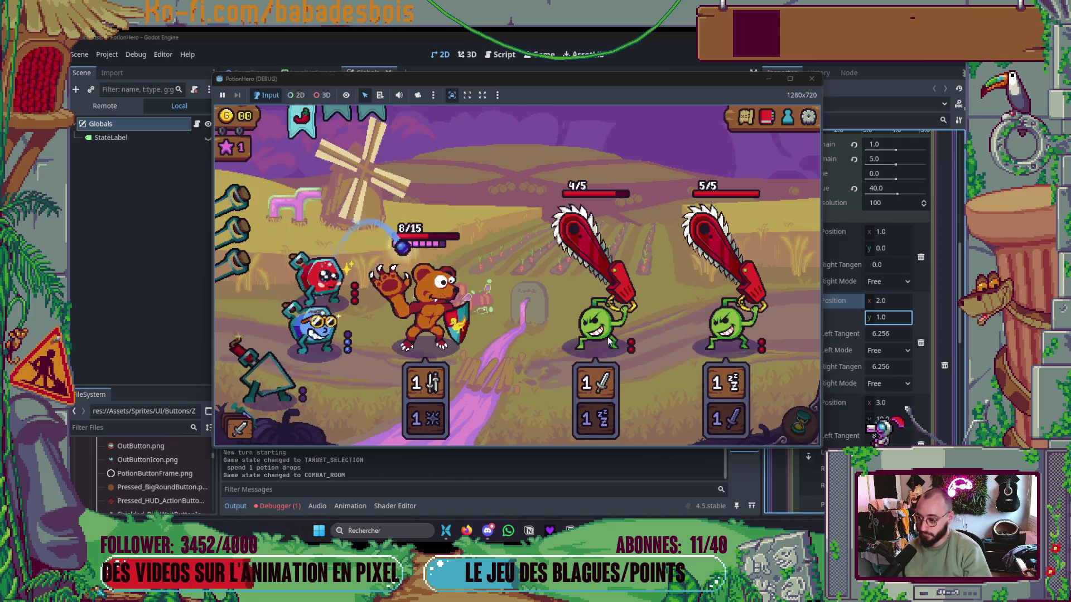
left_click(787, 412)
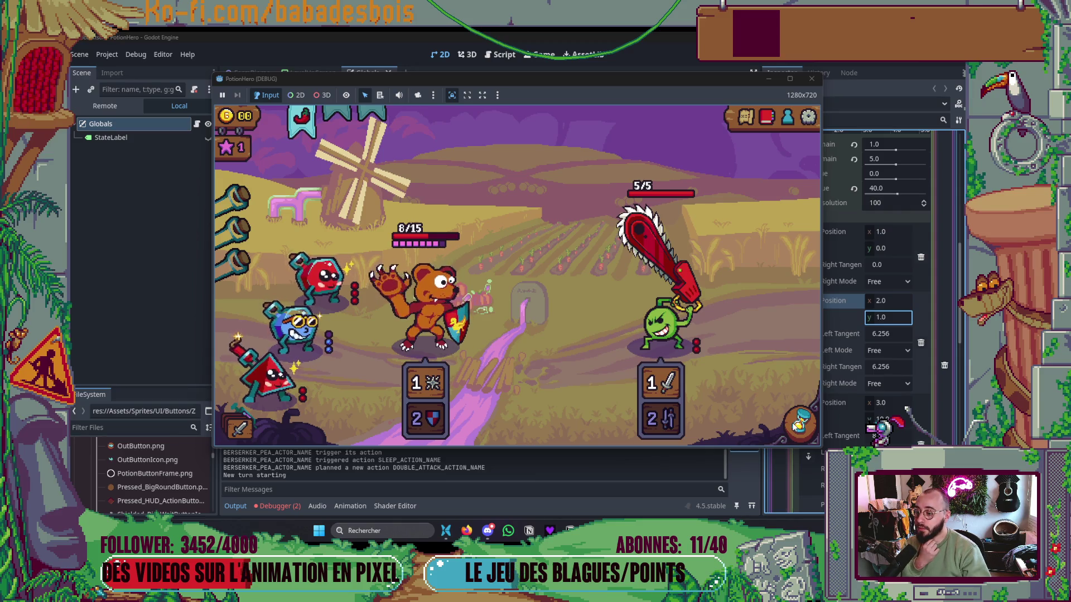
Aim a potion at the bear, detonate the explosive potion on everyone, and collect the battle rewards
left_click(298, 371)
left_click(397, 351)
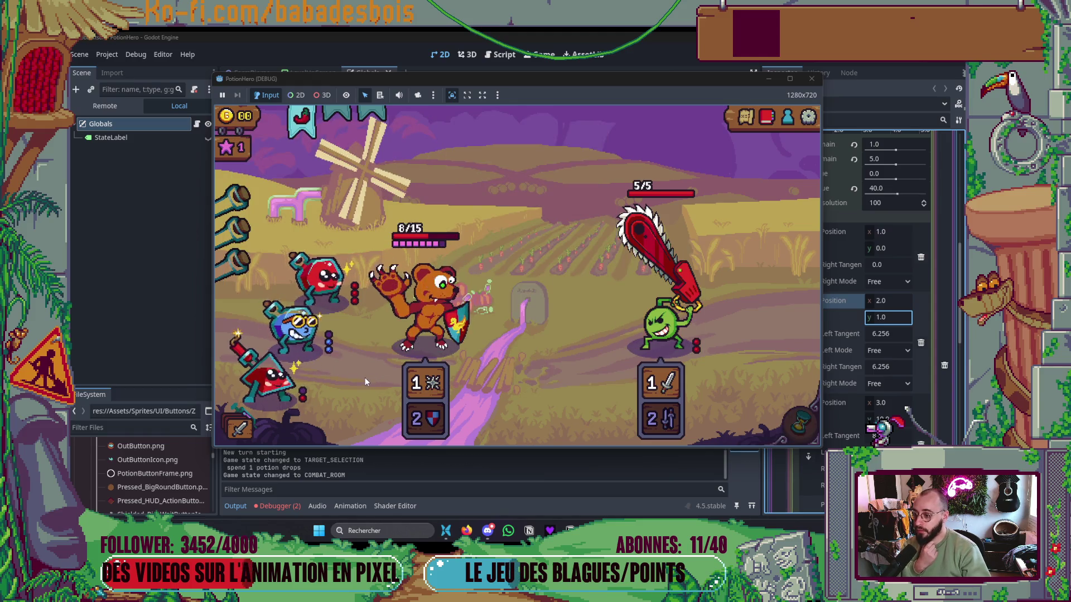
left_click(289, 387)
left_click(374, 349)
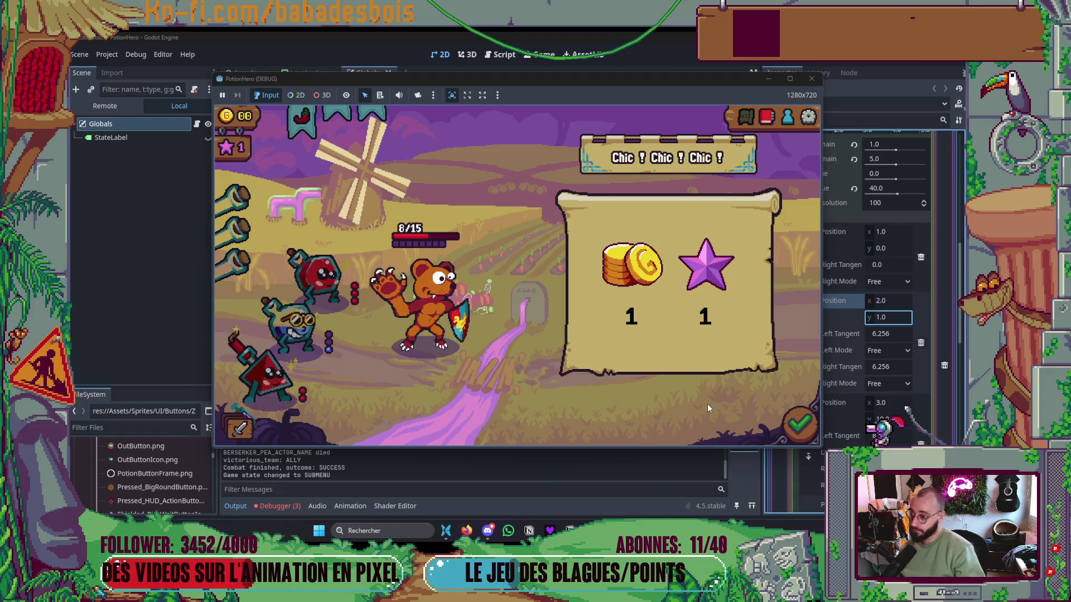
left_click(792, 426)
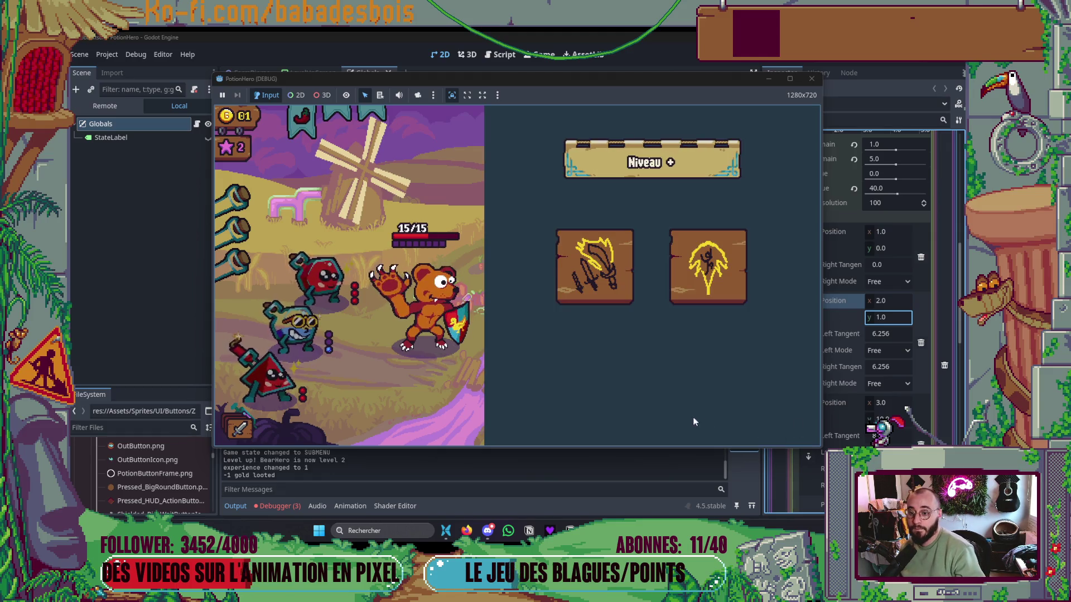
Pick the hero-upgrade card and read the Sablier d'abondance hourglass and heart card descriptions
left_click(725, 266)
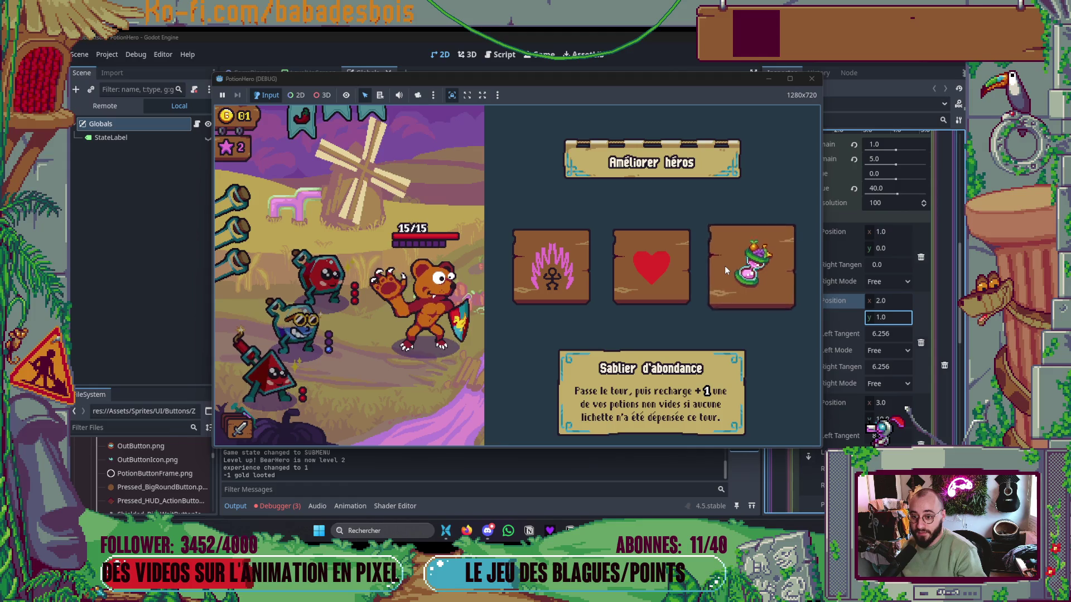
mouse_move(770, 299)
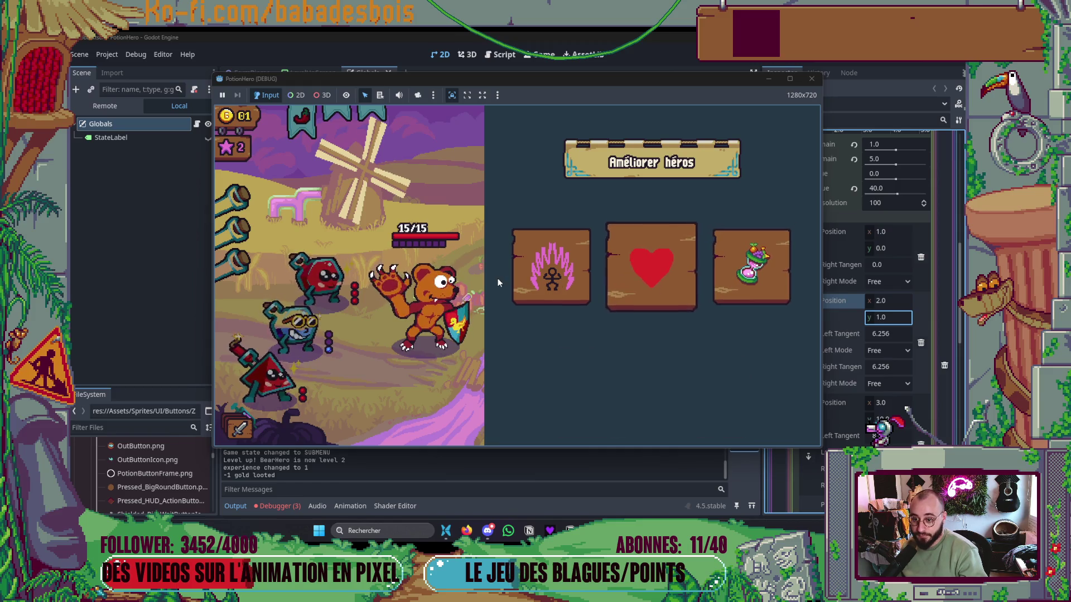
mouse_move(654, 279)
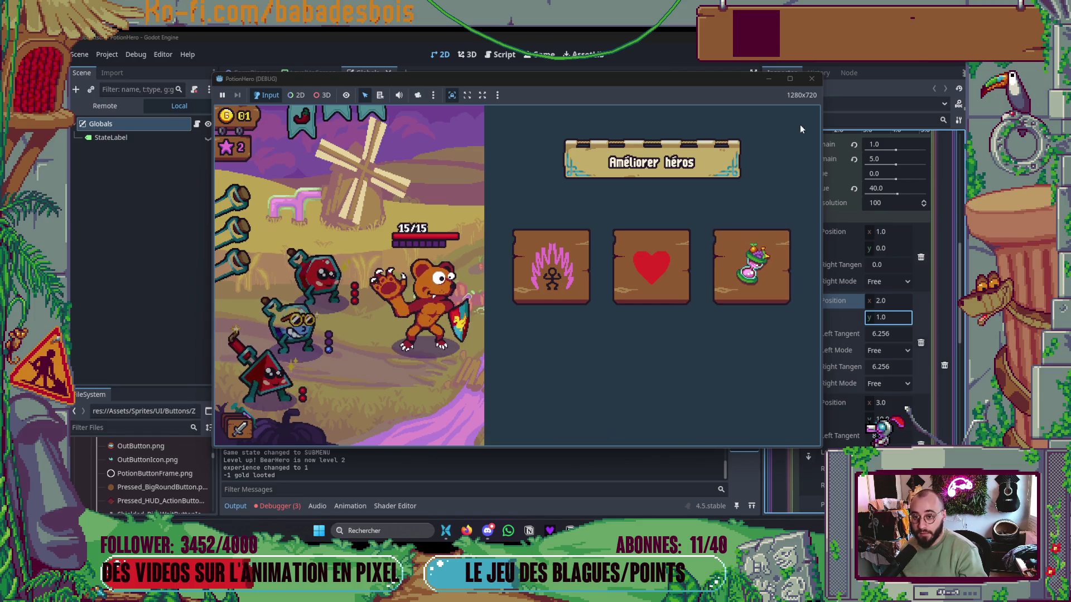
key("alt+Tab")
key("alt+Tab")
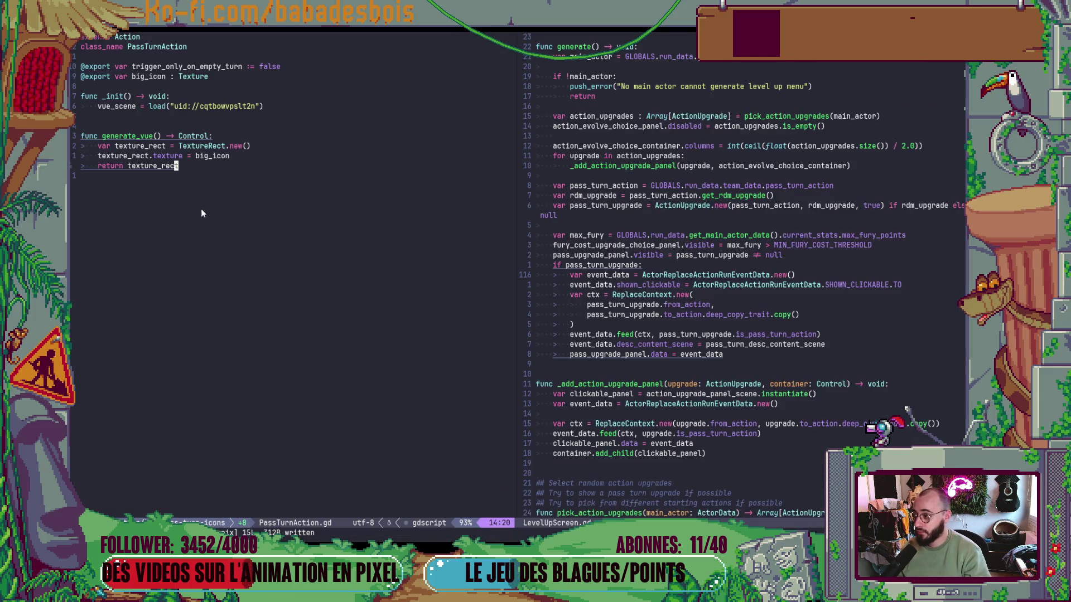
Add texture_rect.mouse_filter = Control.MOUSE_FILTER_IGNORE in generate_vue(), save, and close the game
type("Otexture_rect.")
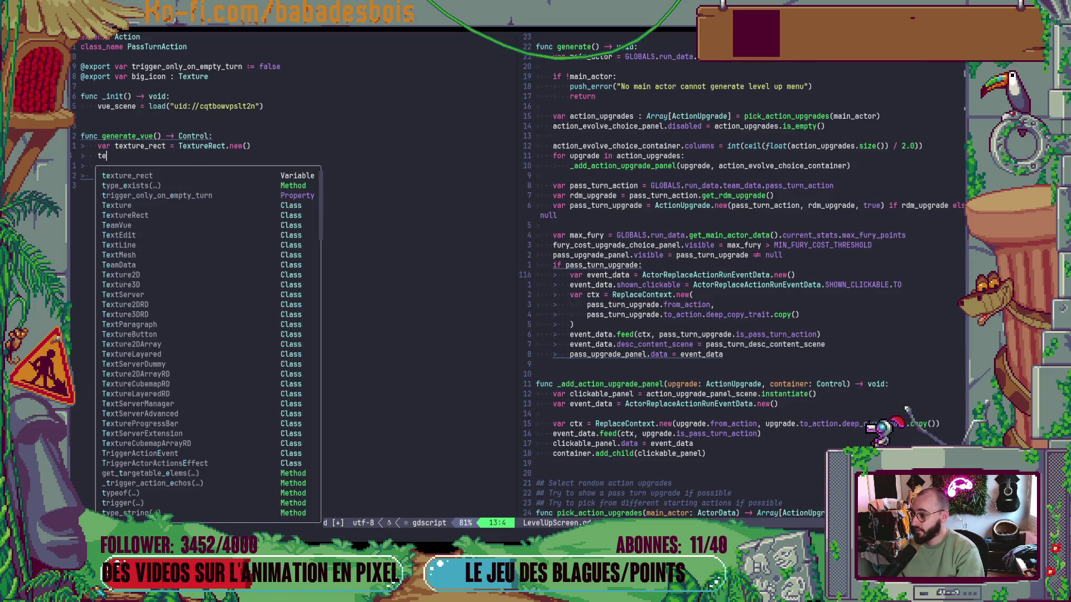
type("m")
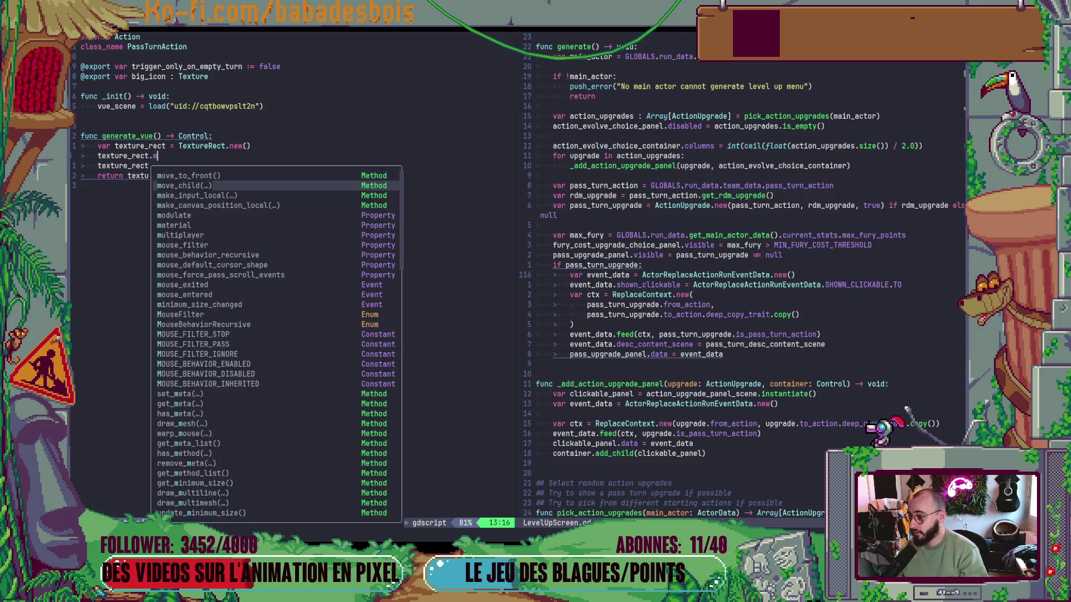
type("ouse_filter = Control.MOUSE_FILTER_IGNORE")
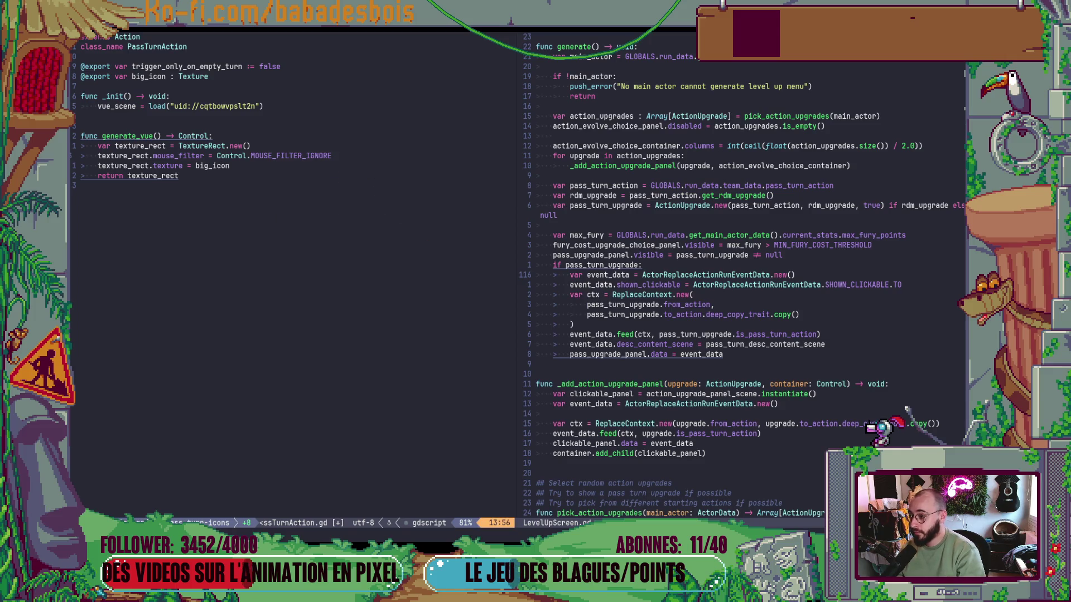
key("F5")
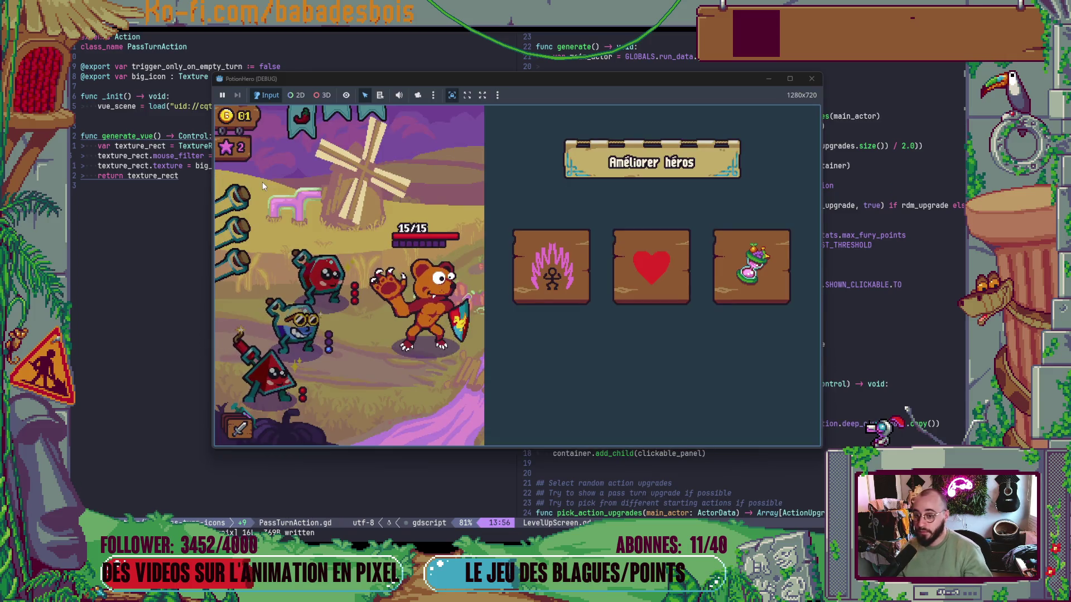
left_click(812, 79)
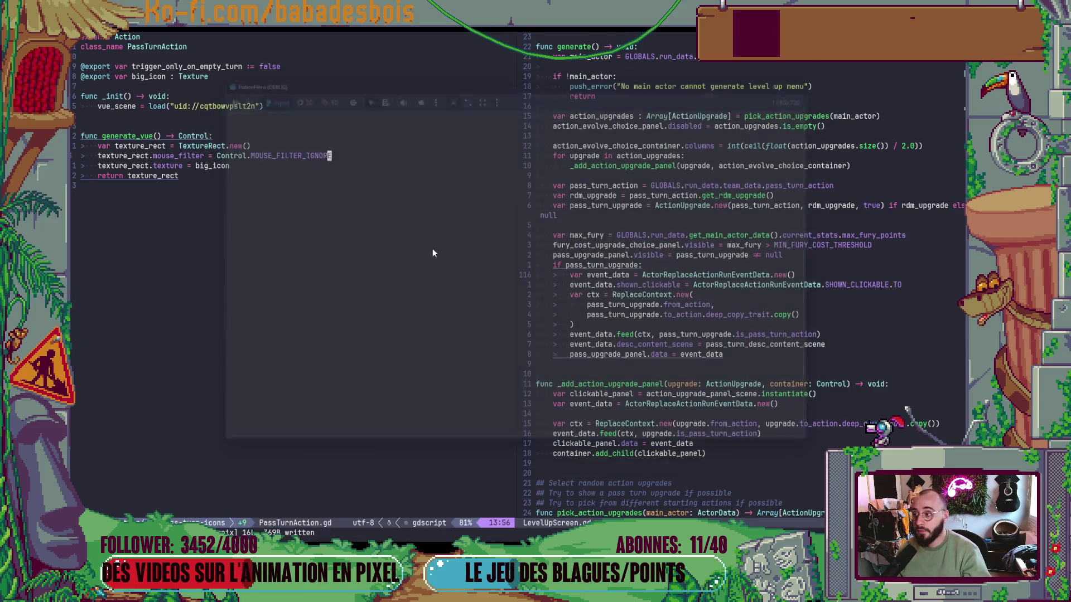
key("alt+Tab")
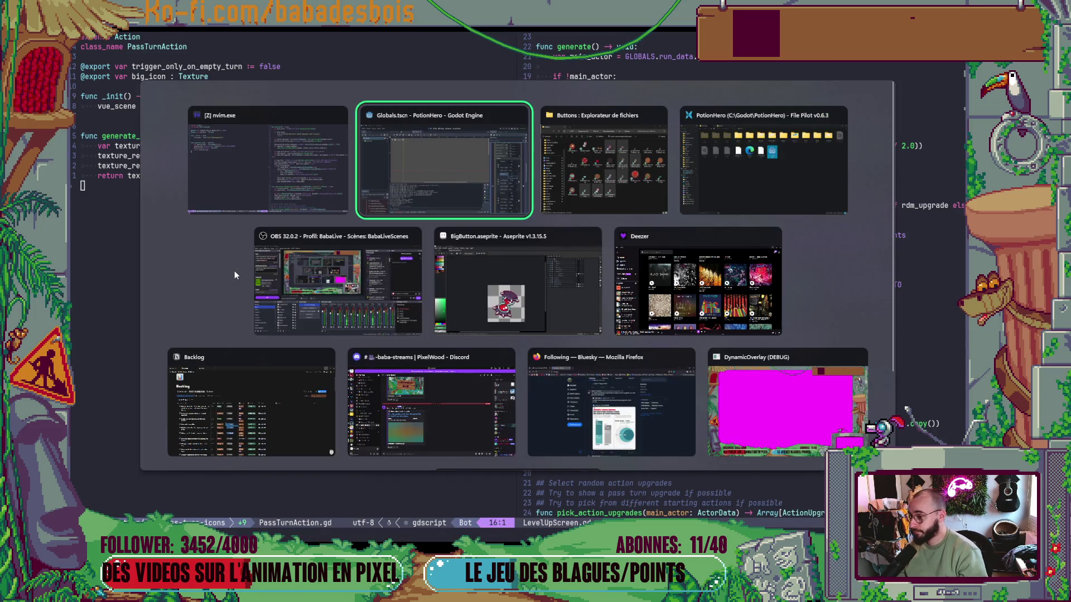
Relaunch the game with F5 and glance at the route map before returning to battle
key("F5")
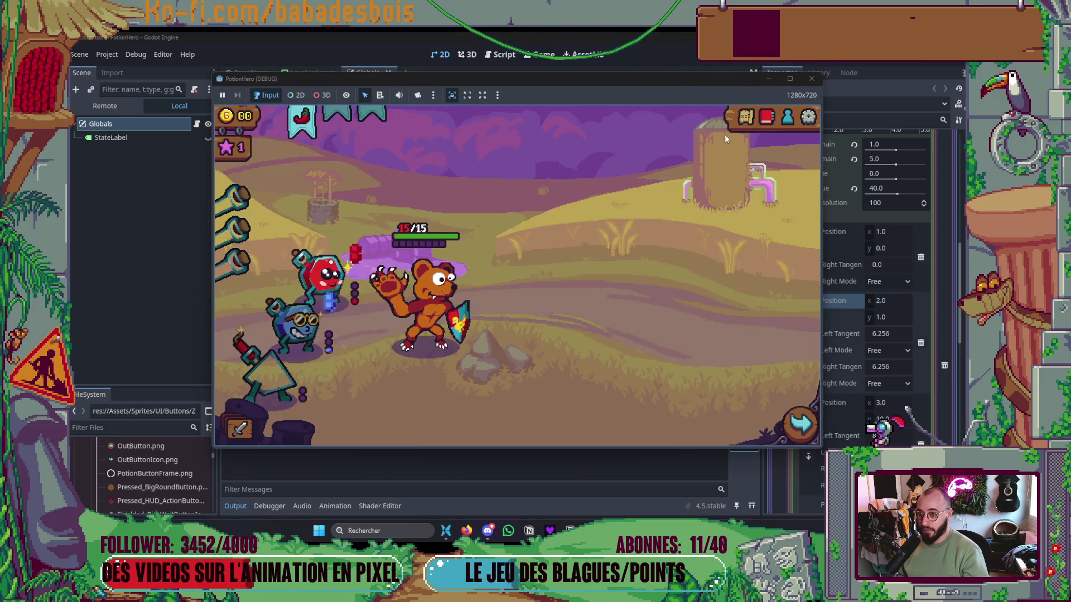
left_click(745, 118)
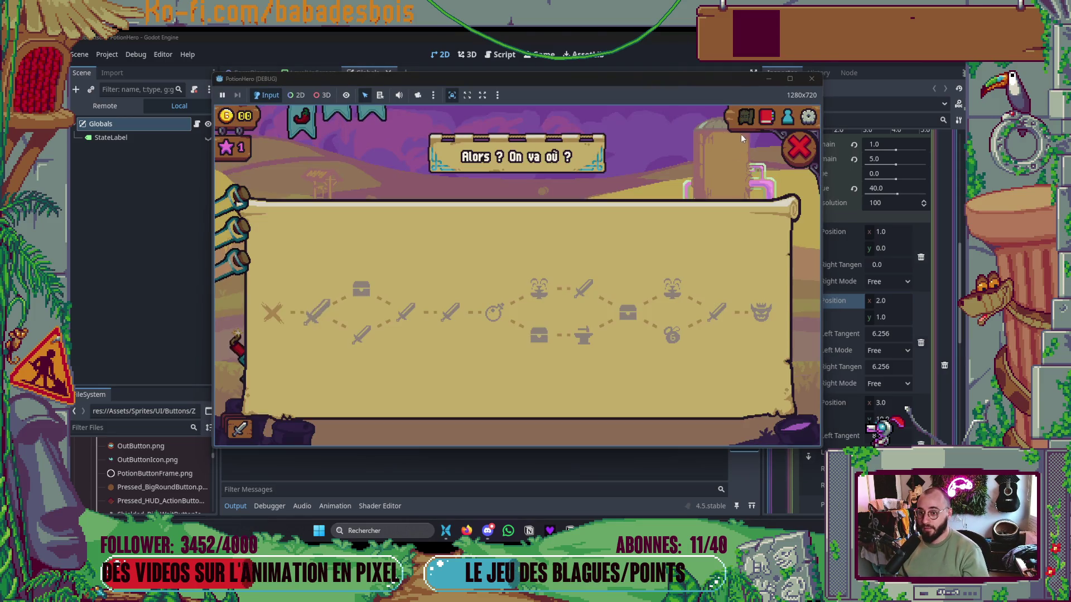
left_click(314, 327)
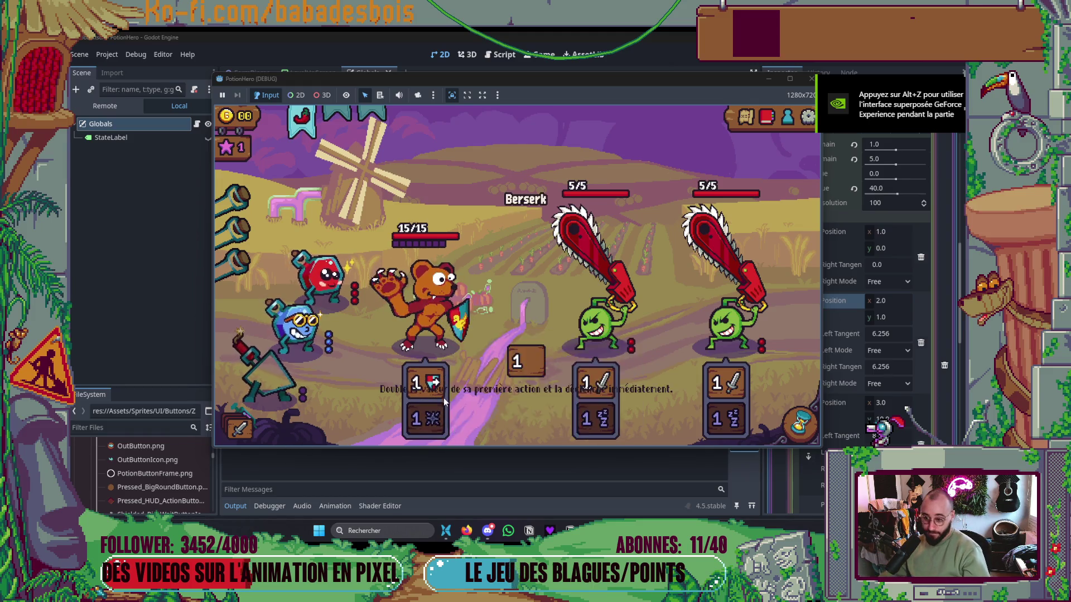
Use the chili potion on the bear, aim the blue potion, end turns, and collect the victory rewards
mouse_move(529, 531)
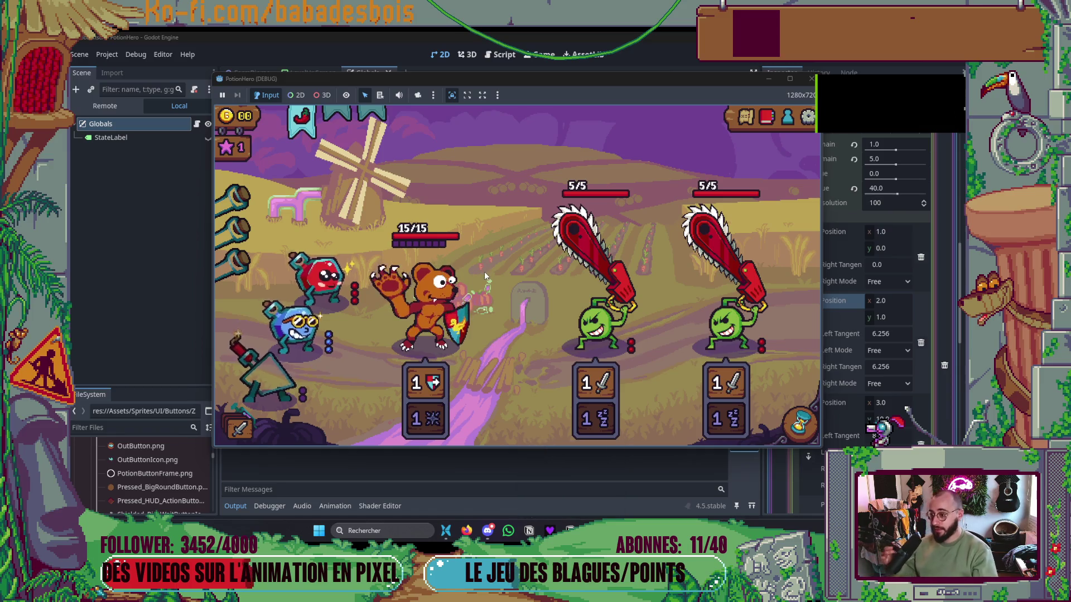
mouse_move(293, 335)
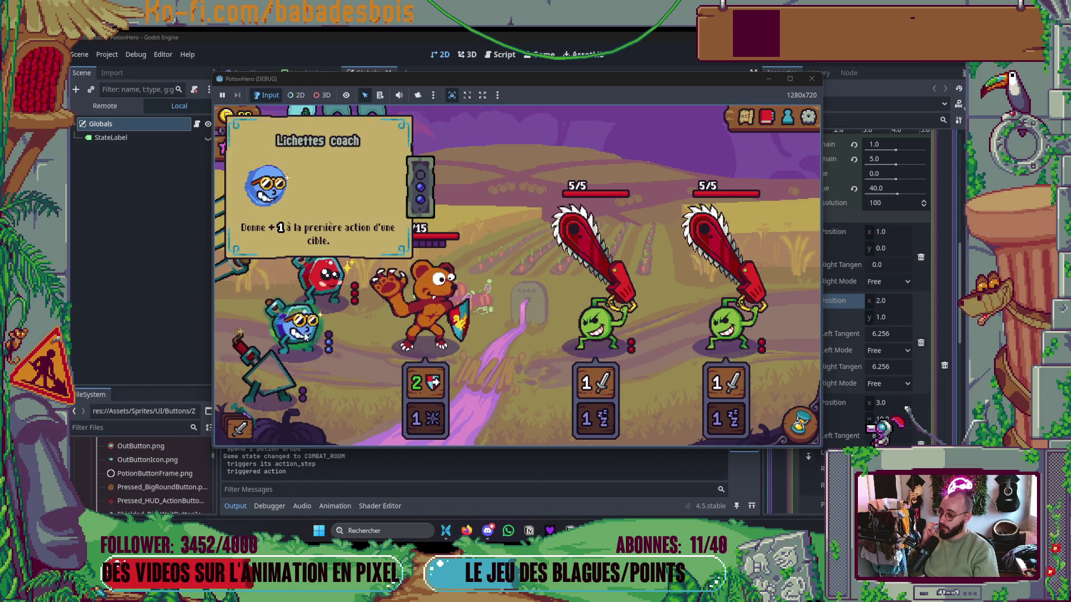
left_click(304, 117)
left_click(336, 165)
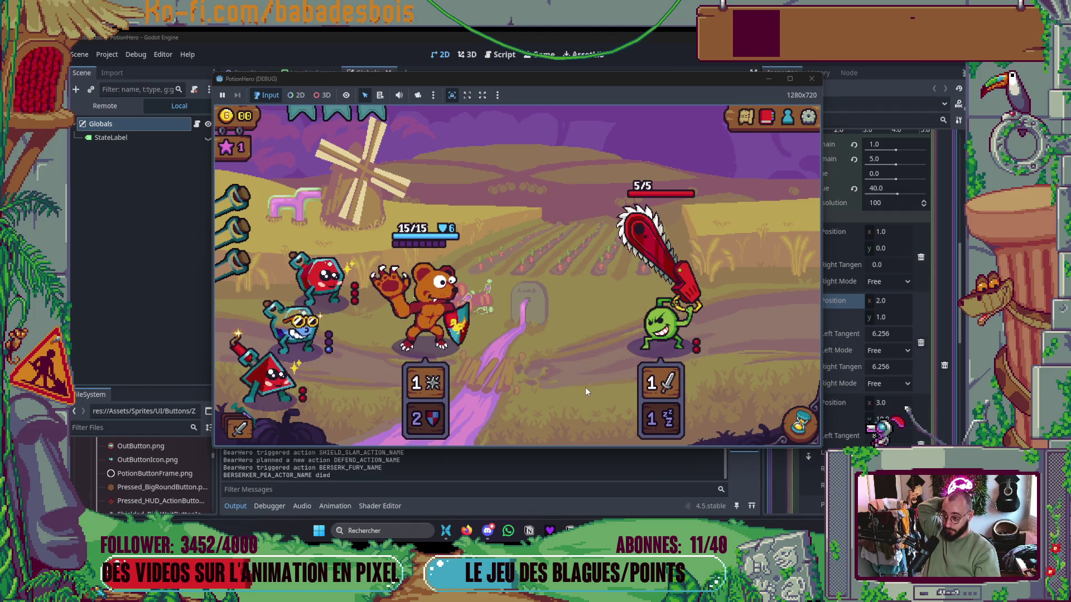
left_click(809, 435)
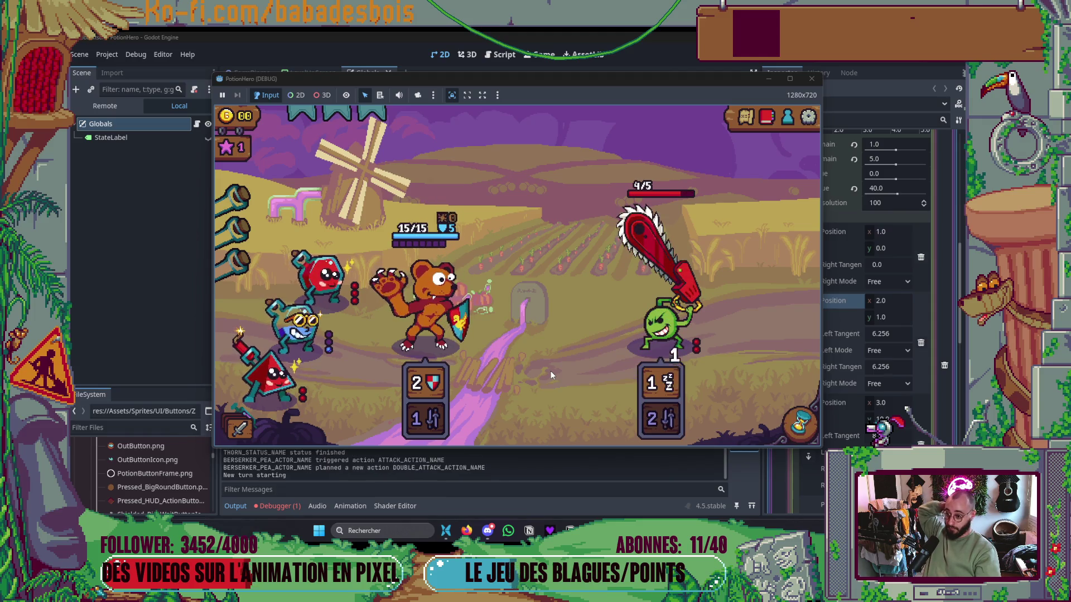
mouse_move(623, 426)
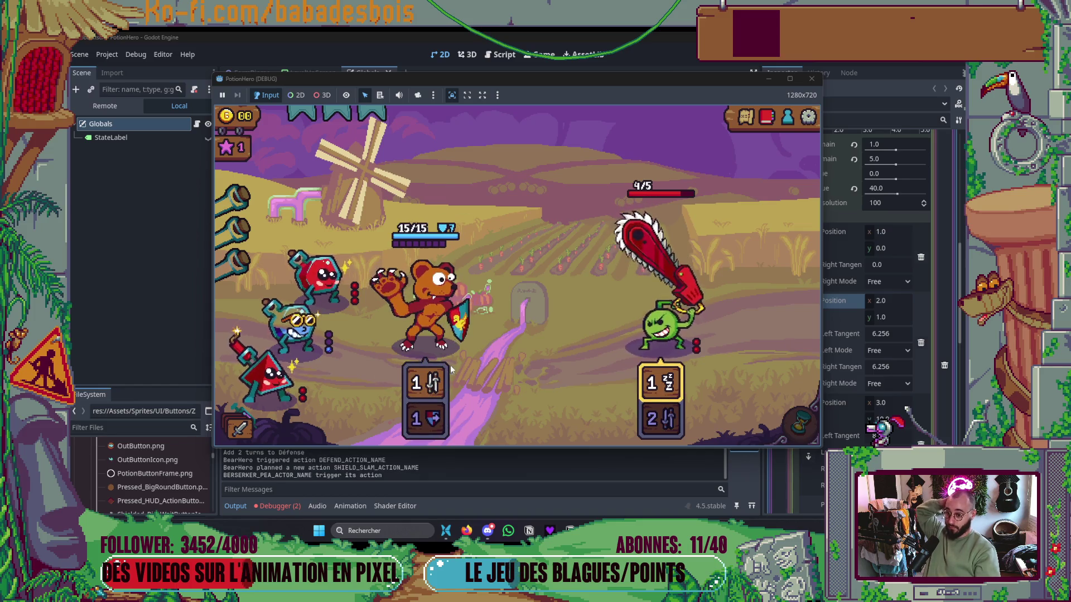
left_click_drag(294, 321, 410, 320)
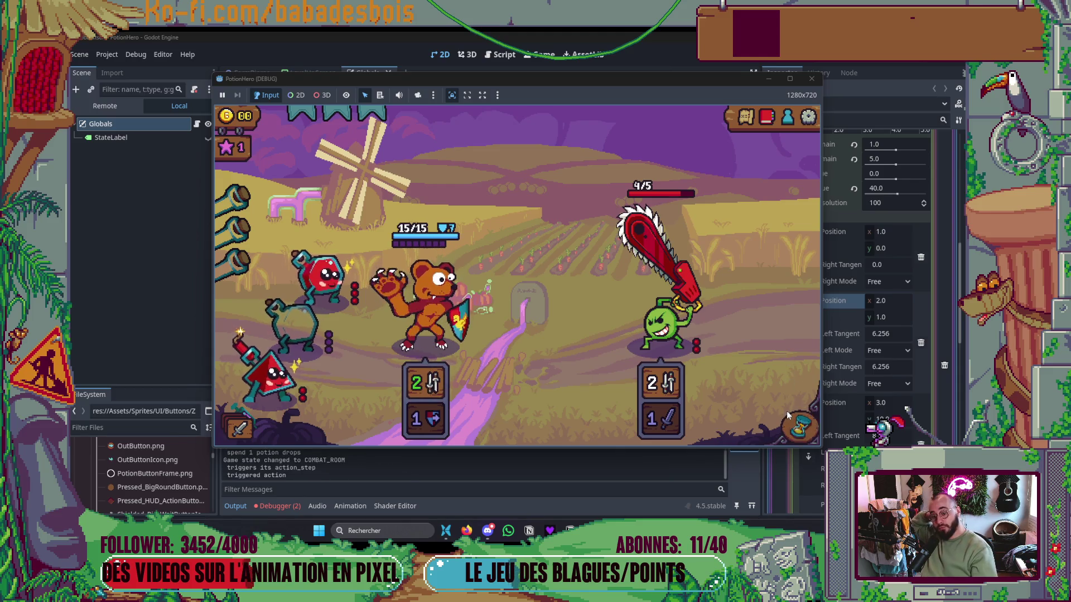
left_click(788, 415)
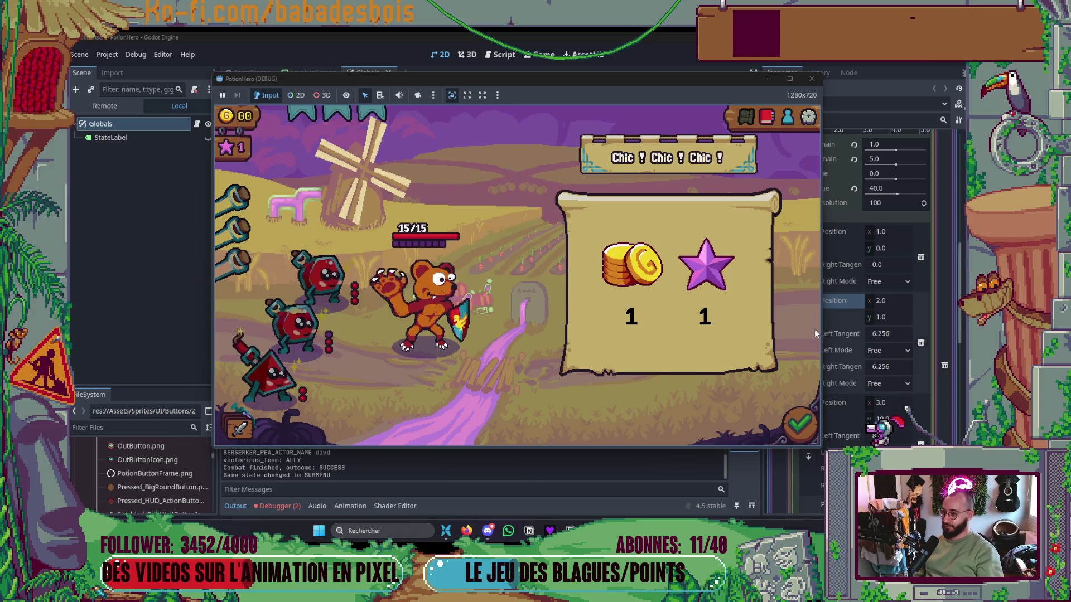
left_click(810, 424)
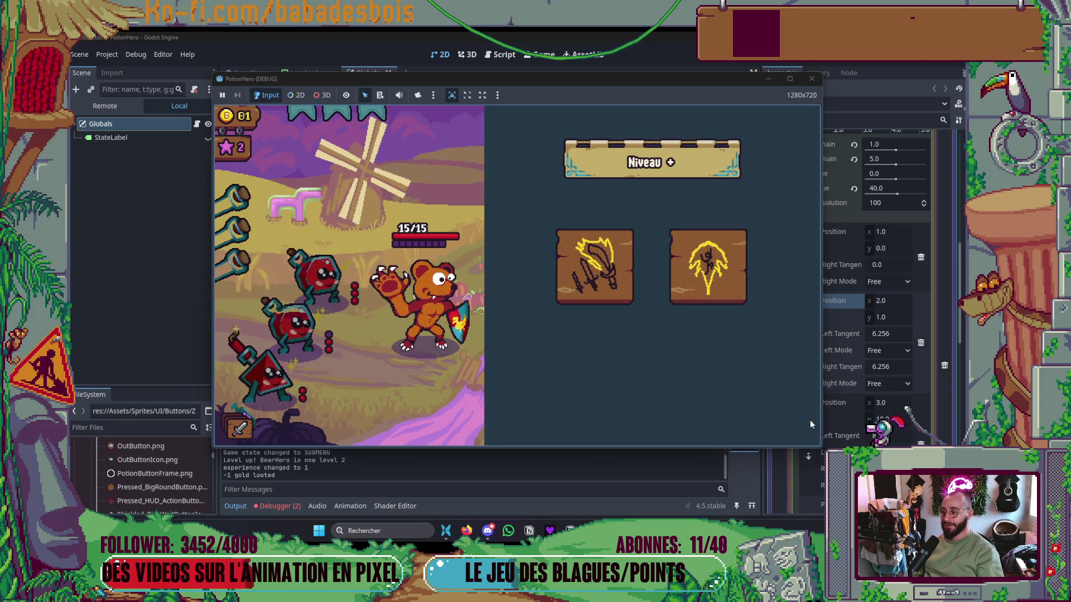
Pick the hero-upgrade card to recheck the Sablier d'abondance offer, then stop the game
left_click(715, 270)
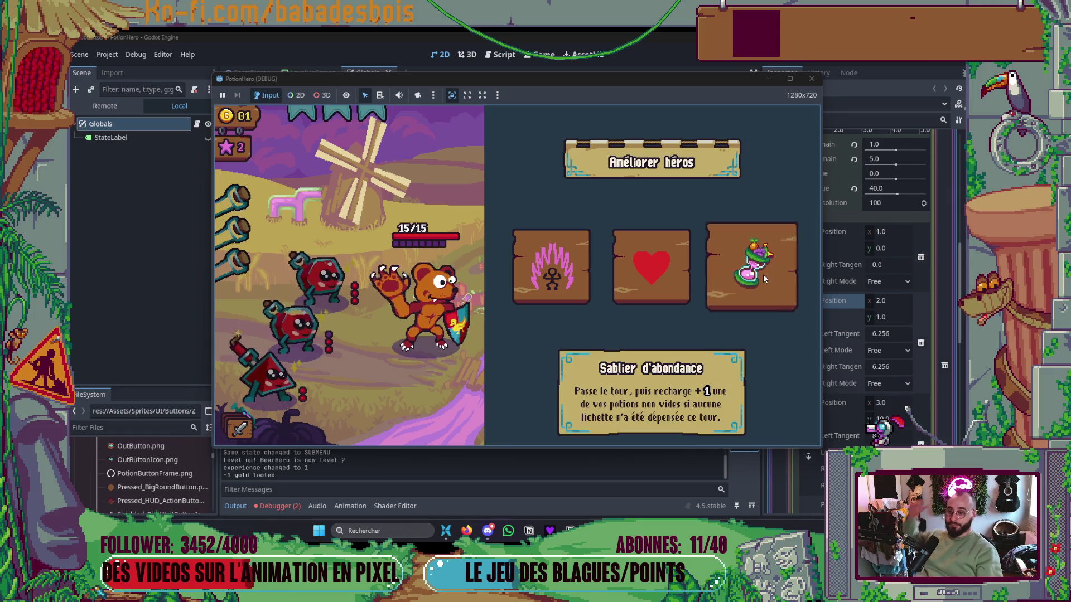
left_click(812, 79)
key("ctrl+s")
key("alt+Tab")
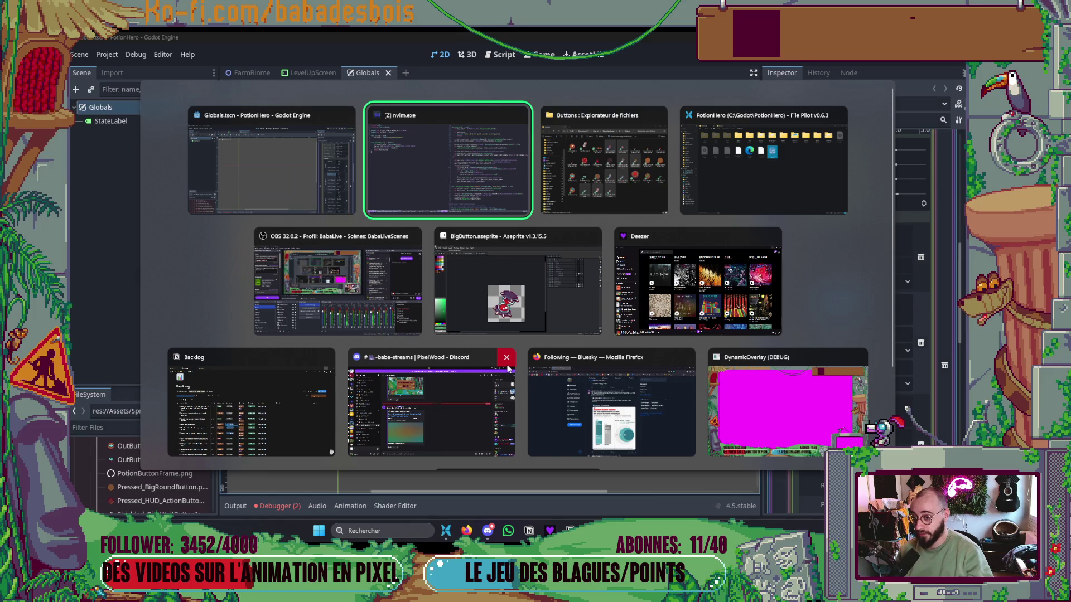
Open a terminal under Neovim, run git status, and maximize it to read the changes
left_click(407, 190)
key("ctrl+backslash")
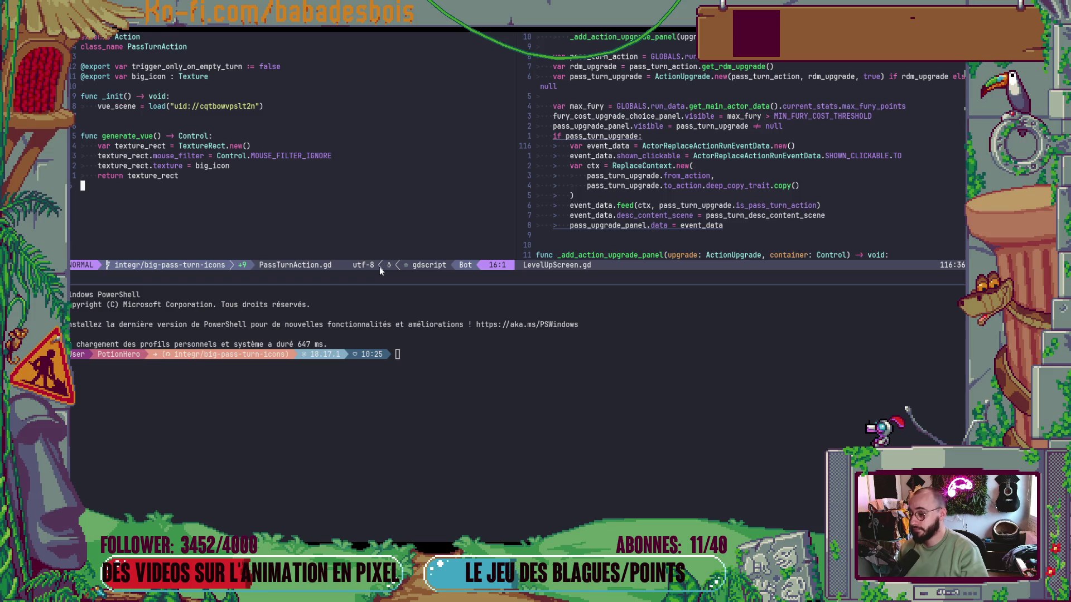
type("git ")
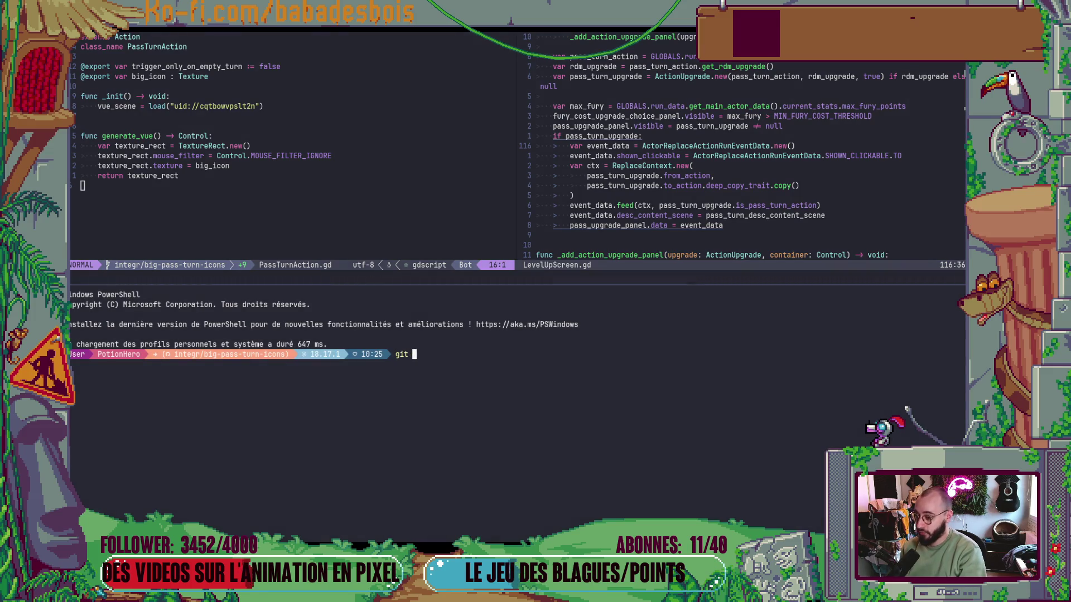
type("status")
key("Return")
type("g")
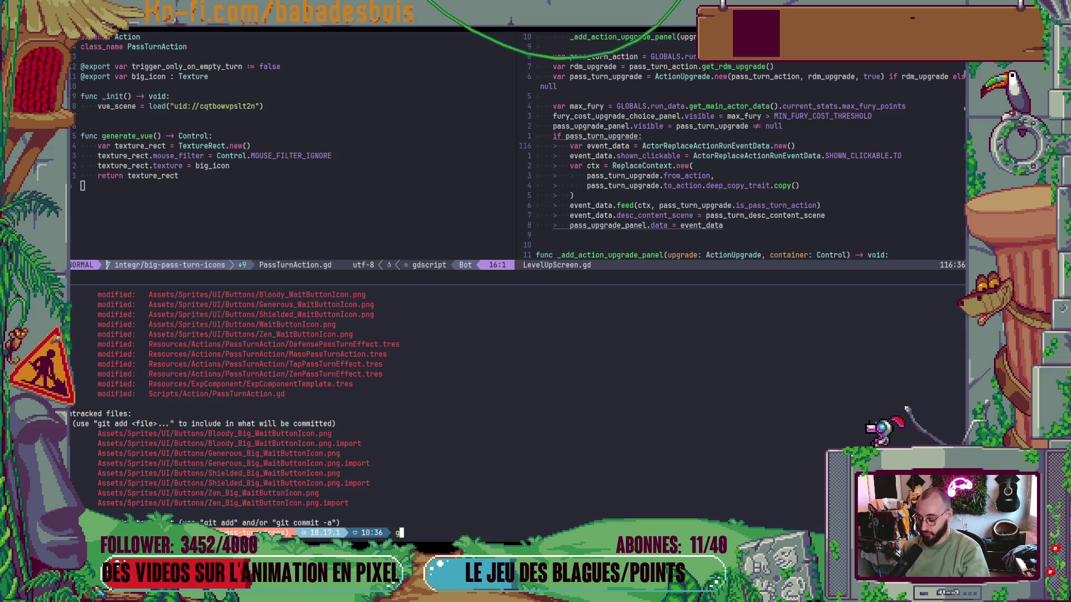
key("BackSpace")
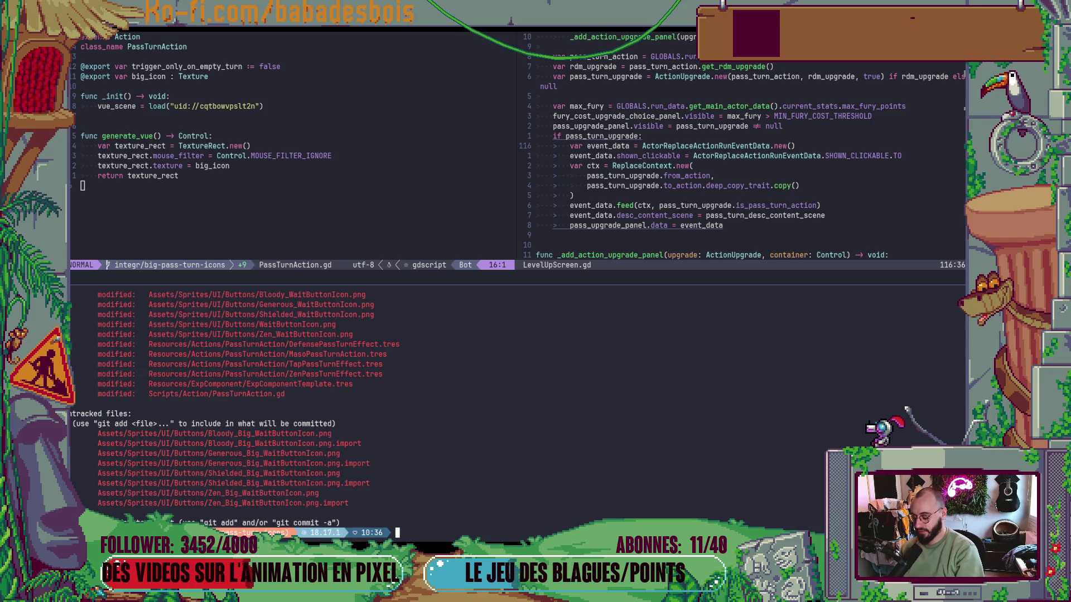
key("ctrl+shift+z")
scroll(549, 260, "up", 4)
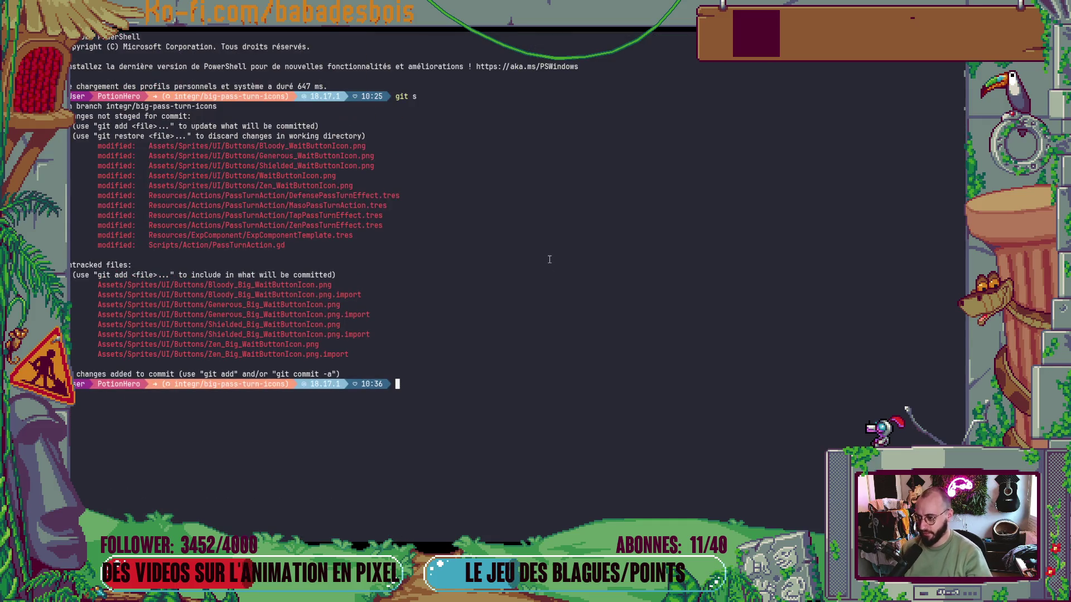
scroll(427, 346, "down", 4)
Stage the Assets/Sprites/ folder with git add
type("git")
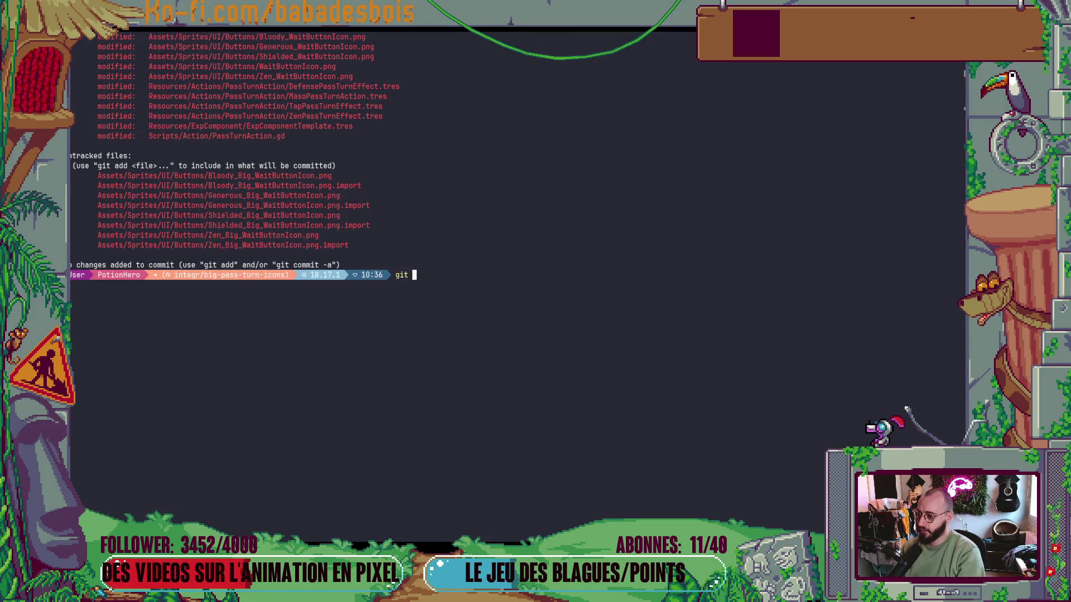
scroll(443, 297, "up", 4)
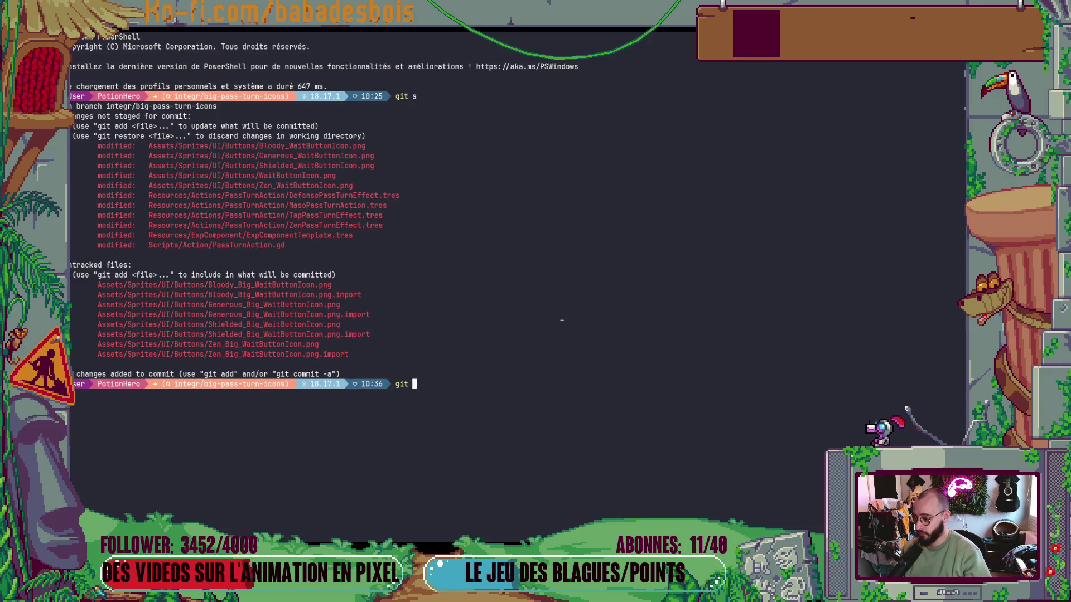
type("add")
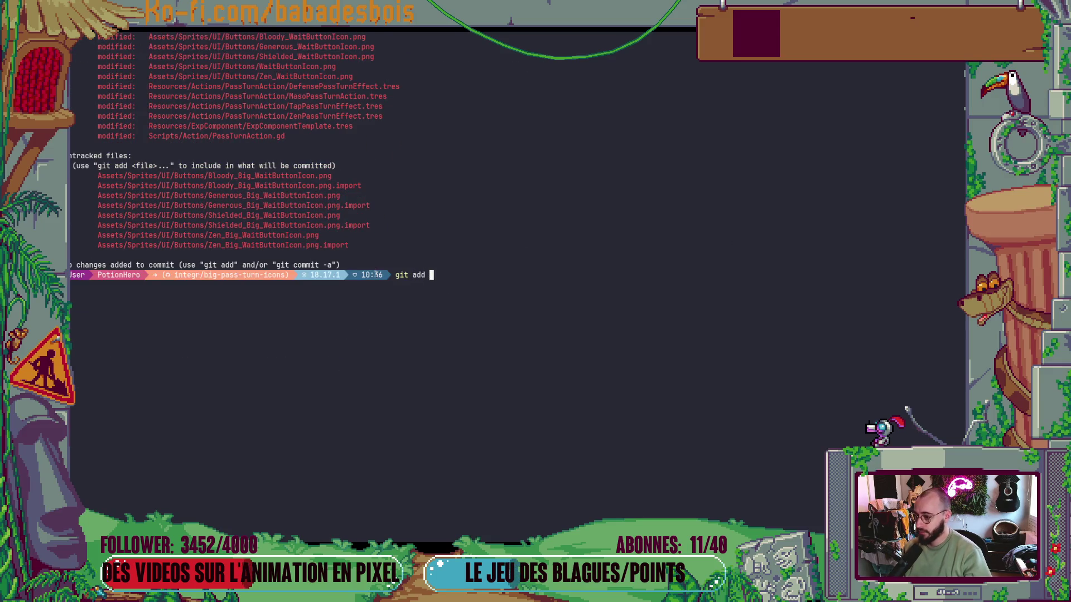
left_click_drag(100, 176, 161, 176)
key("ctrl+c")
key("ctrl+v")
key("Return")
Stage the Resources/ folder and check the result with git s
type("git ")
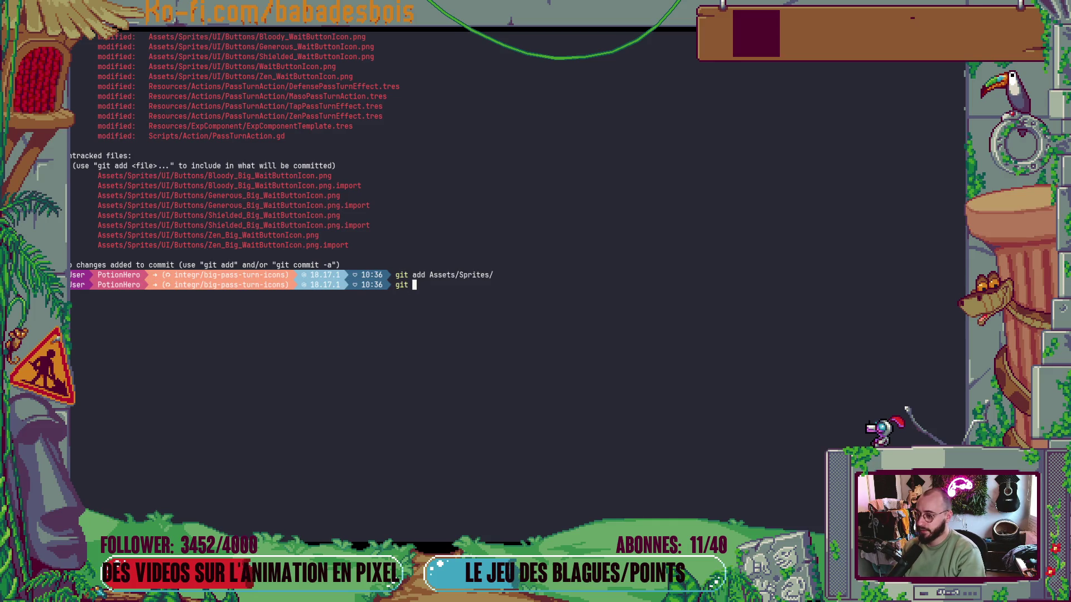
type("add")
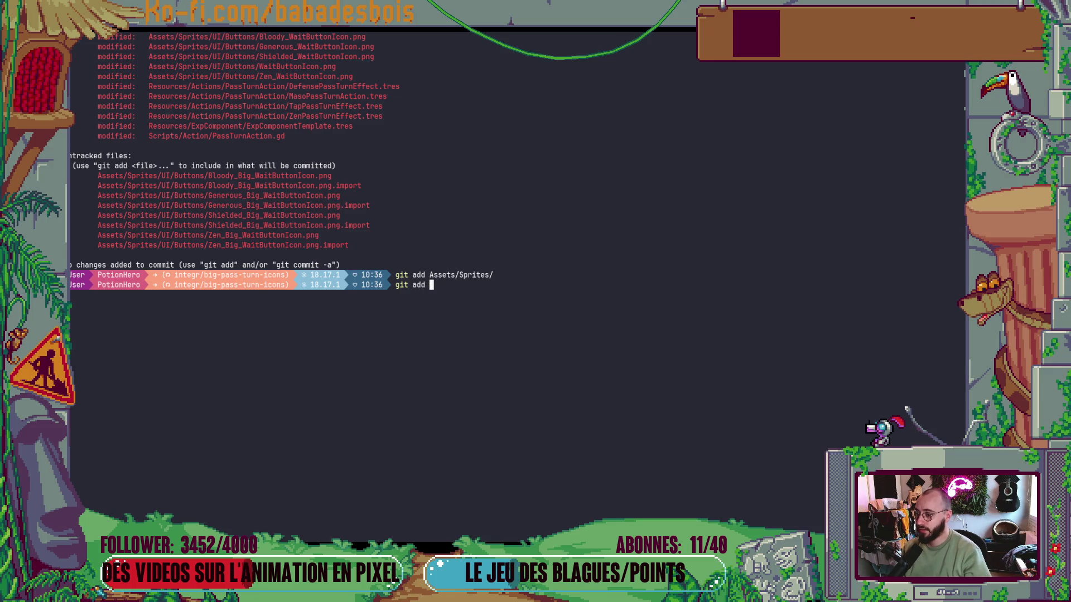
scroll(157, 100, "up", 2)
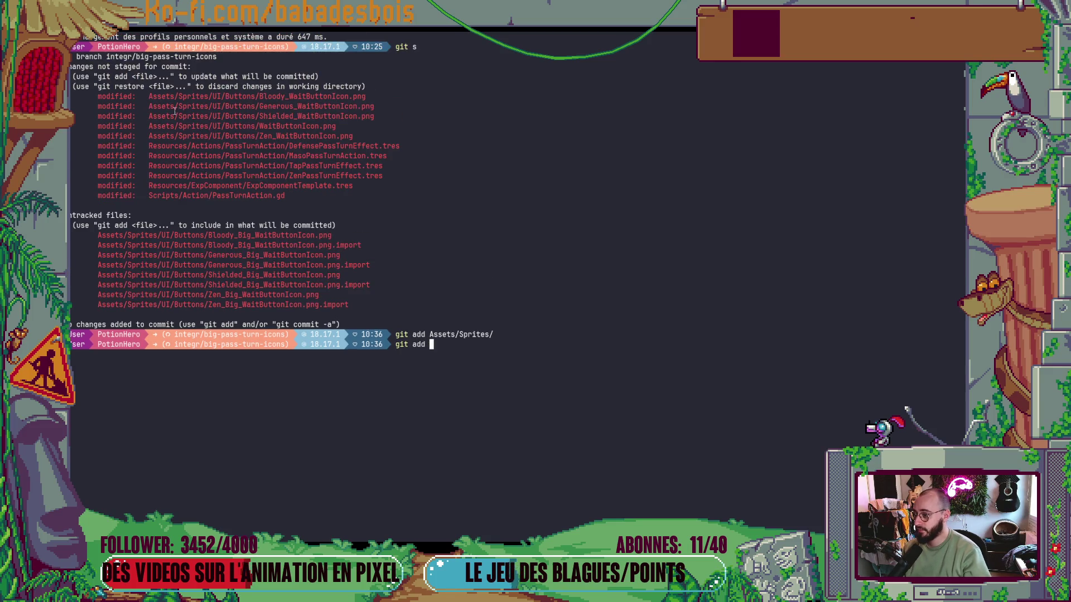
left_click_drag(148, 146, 189, 145)
type("Resources/")
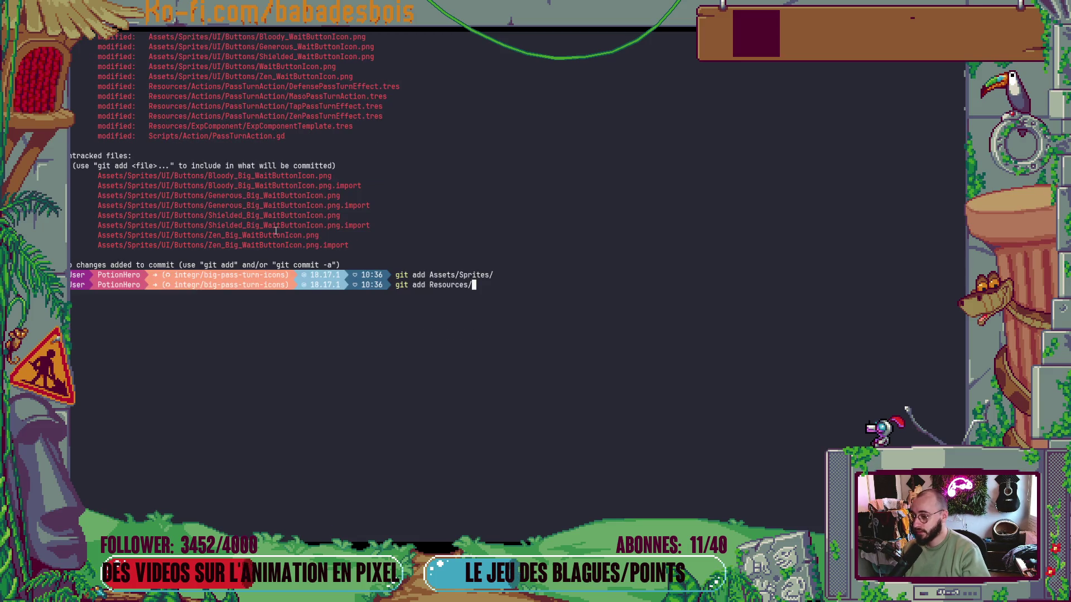
key("Return")
type("git s")
key("Return")
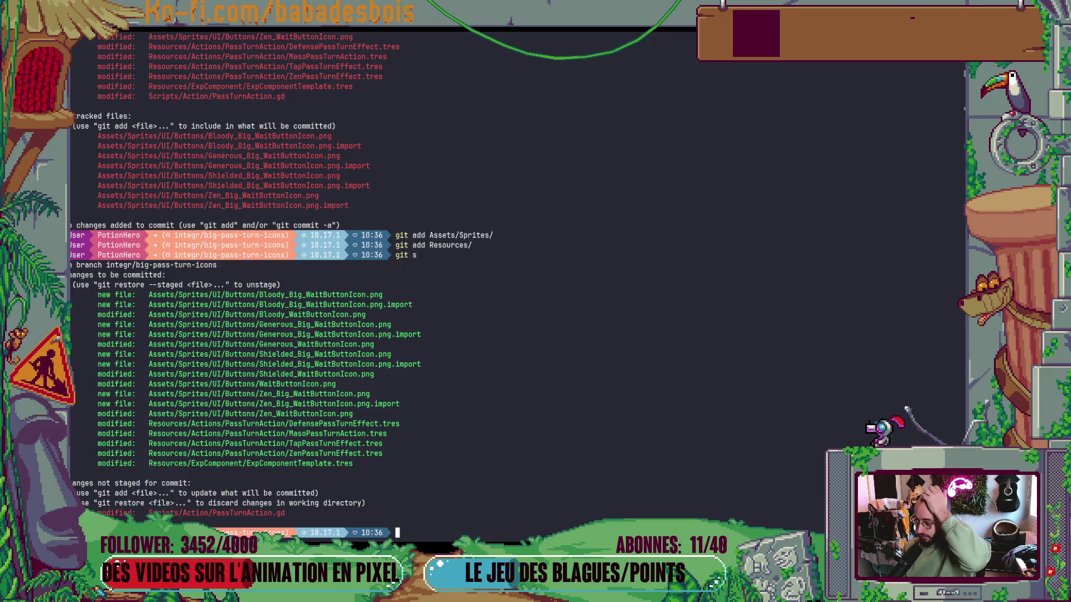
Unstage ExpComponentTemplate.tres with git r --staged
type("git r")
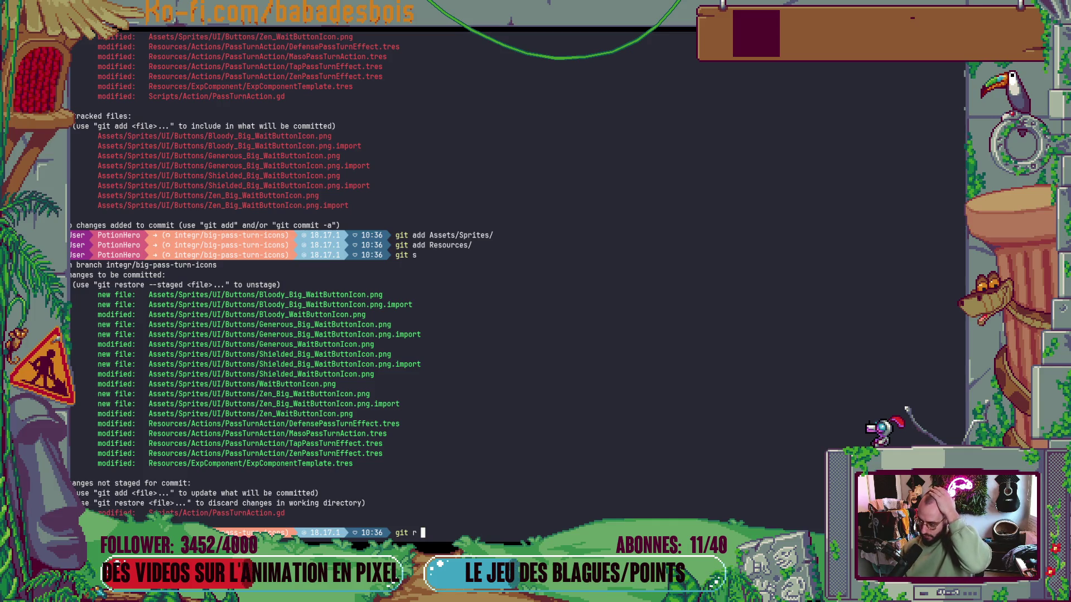
type("--ste")
key("BackSpace")
type("aged")
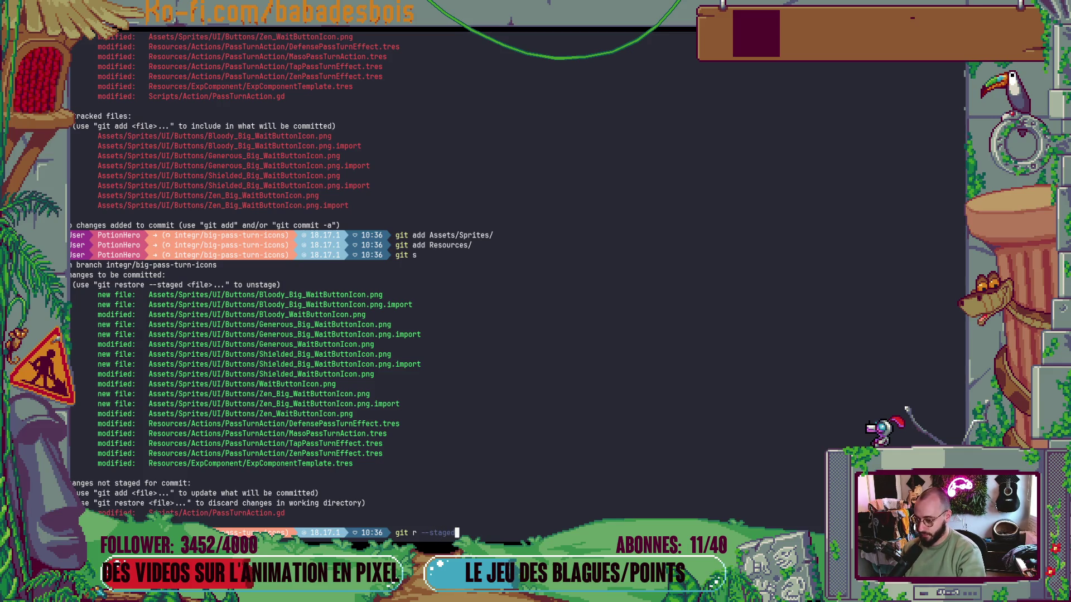
double_click(313, 466)
right_click(313, 466)
key("Return")
Discard the ExpComponentTemplate.tres changes with git r and check the status
key("Up")
key("ctrl+Left")
key("ctrl+Left")
key("ctrl+Left")
key("ctrl+w")
key("ctrl+w")
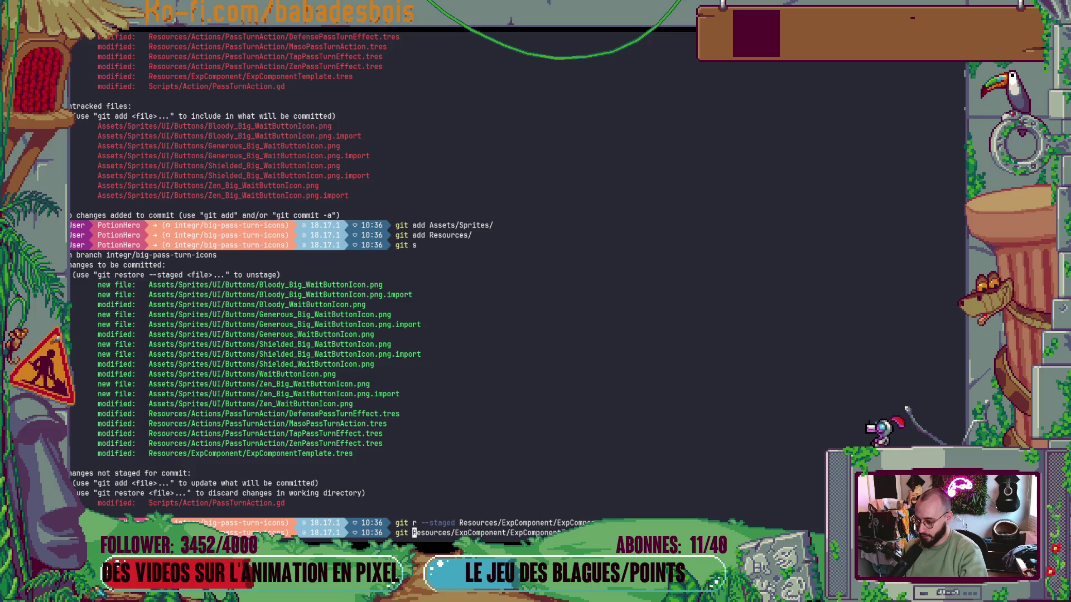
type("r")
key("Return")
type("git s")
key("Return")
Stage all remaining changes with git add . and start git cz
type("git add .")
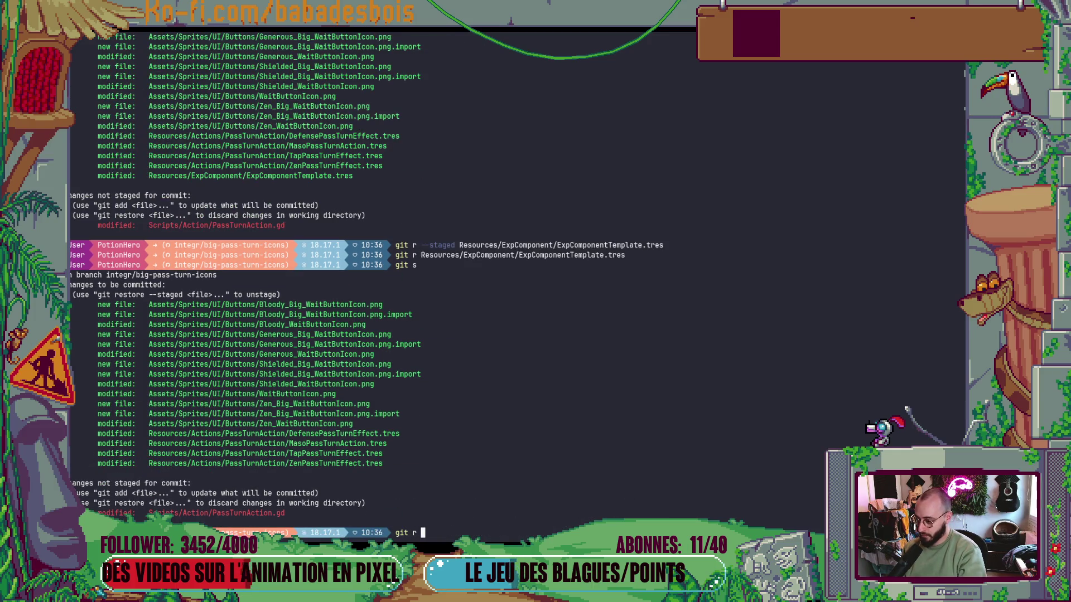
key("Return")
type("git")
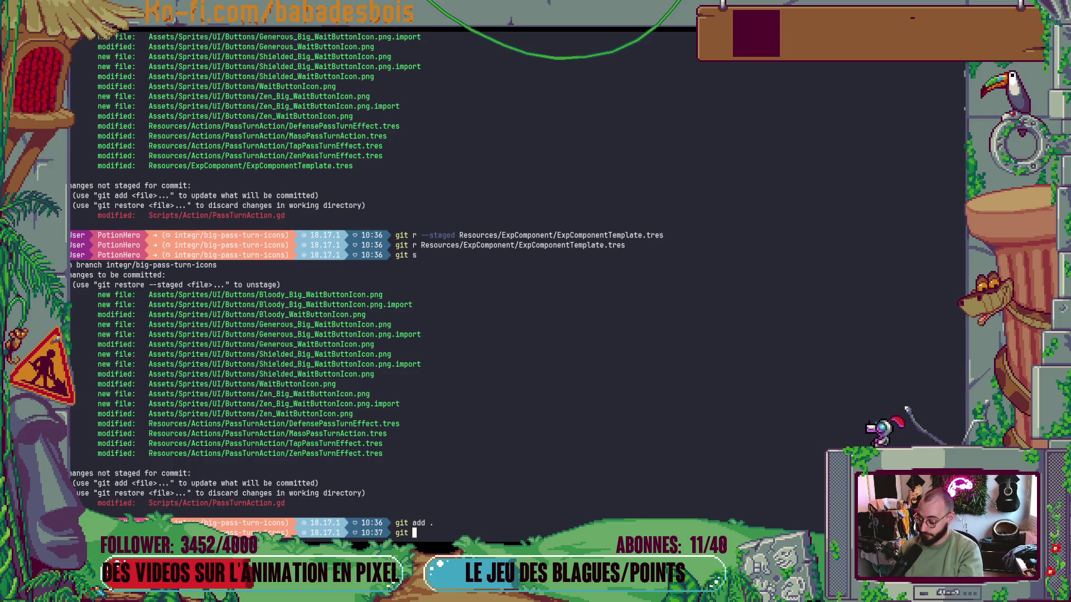
type("cz")
key("Return")
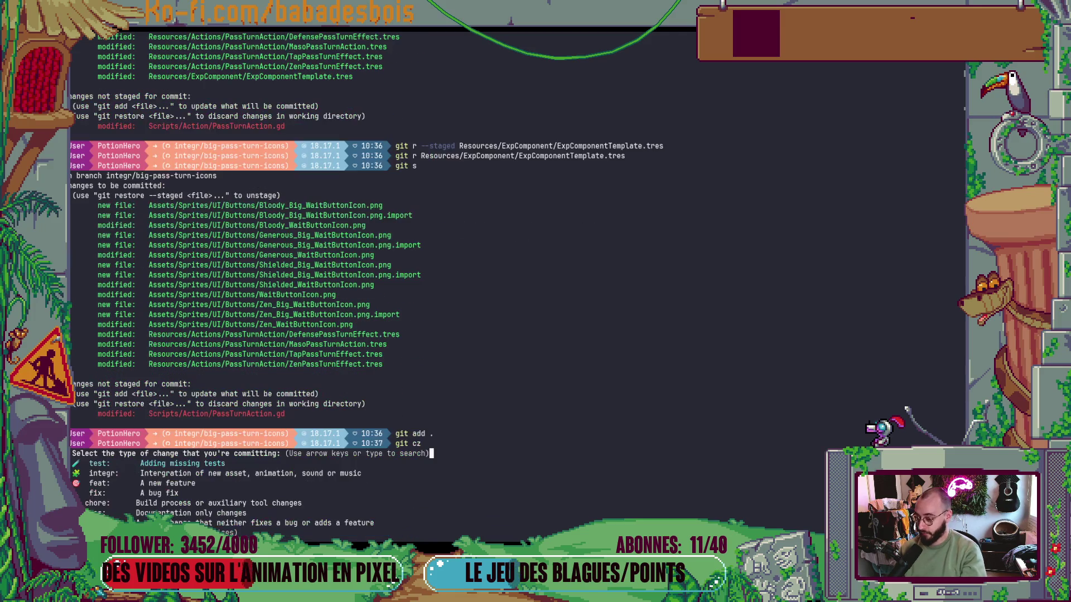
Choose commit type integr, scope Assets, and description 'Big pass turn action icons'
key("Up")
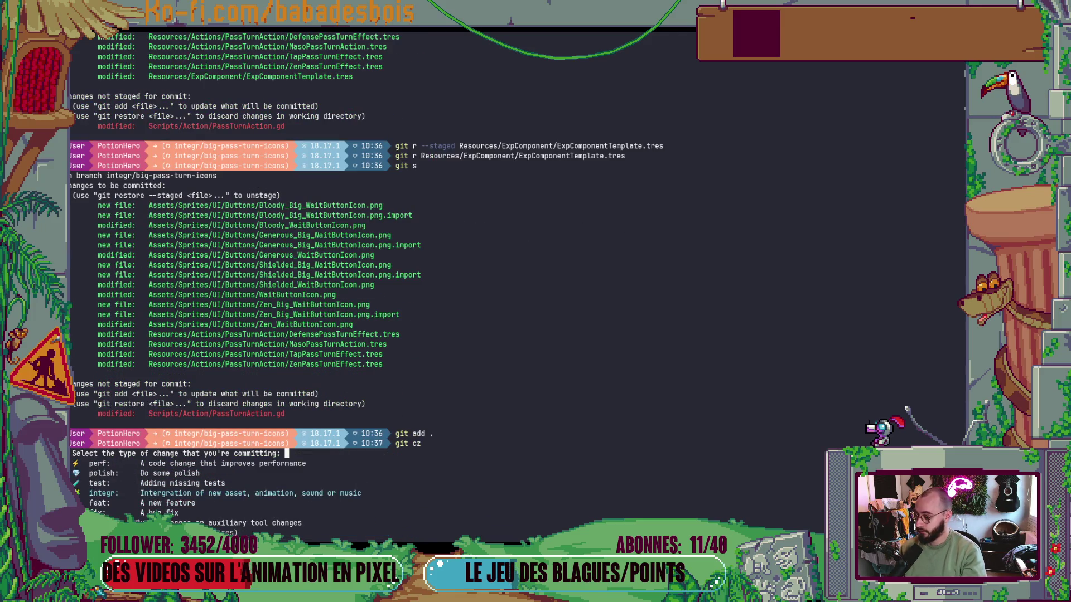
key("Return")
key("Down")
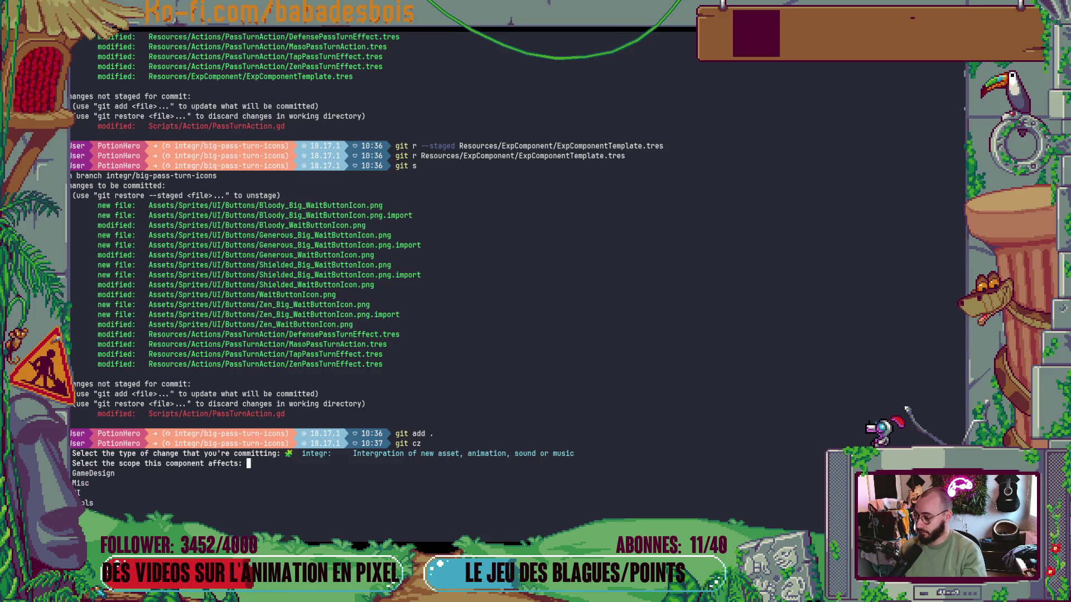
key("Return")
type("N")
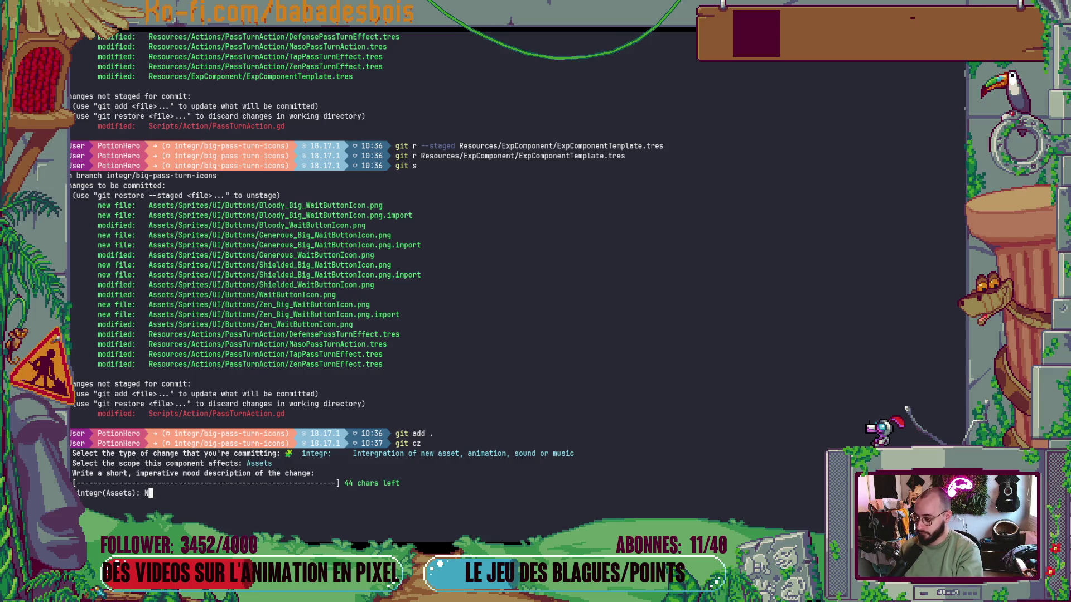
key("BackSpace")
type("Big pass turn action icons")
key("Return")
Skip the long description to create the commit, then push it with git push
key("Return")
type("git push")
key("Return")
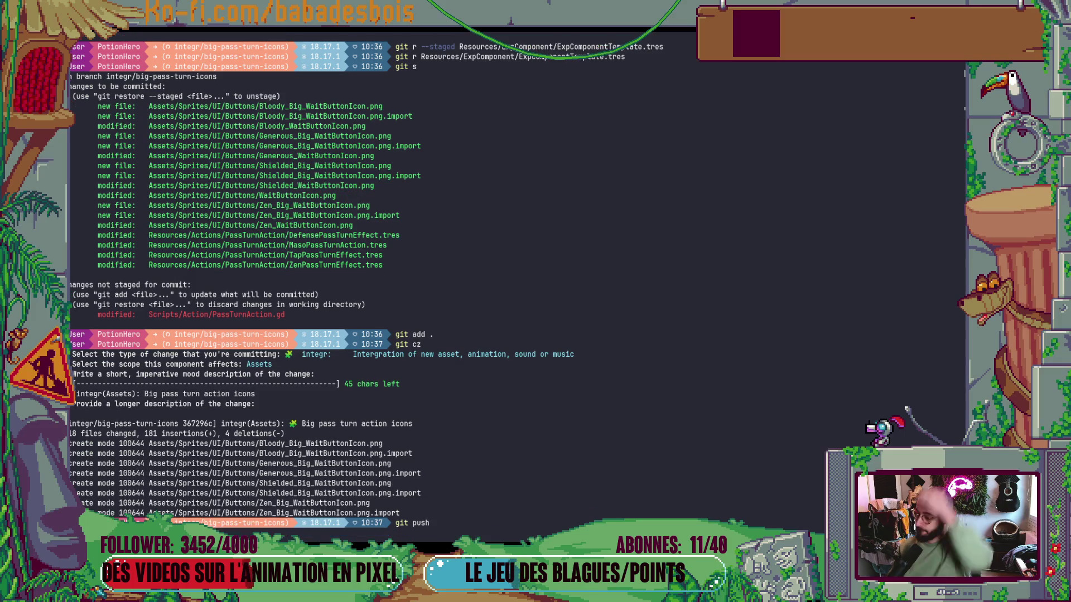
key("alt+Tab")
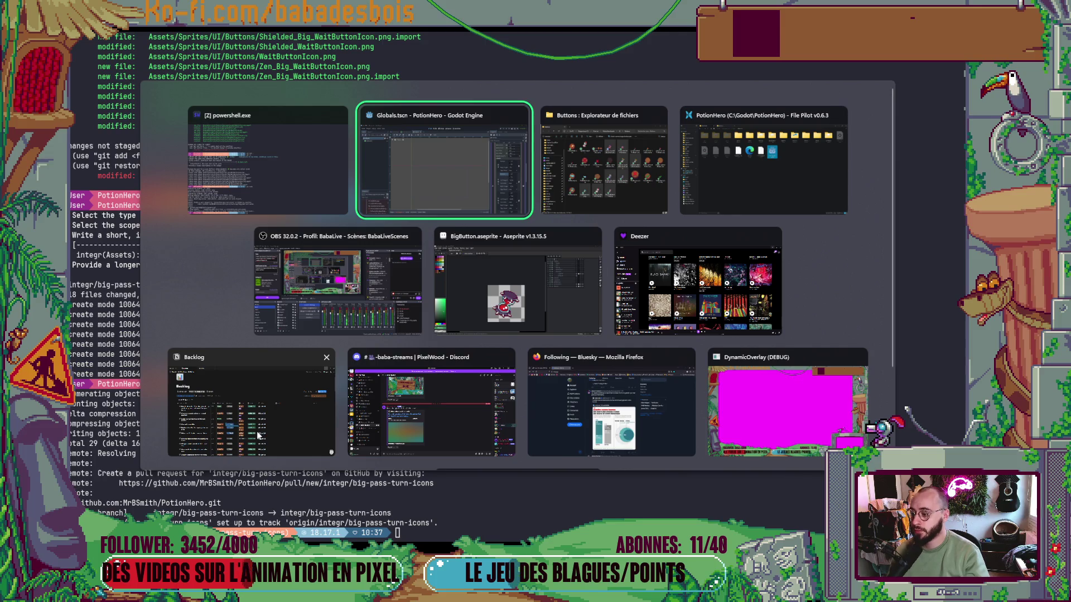
left_click(611, 405)
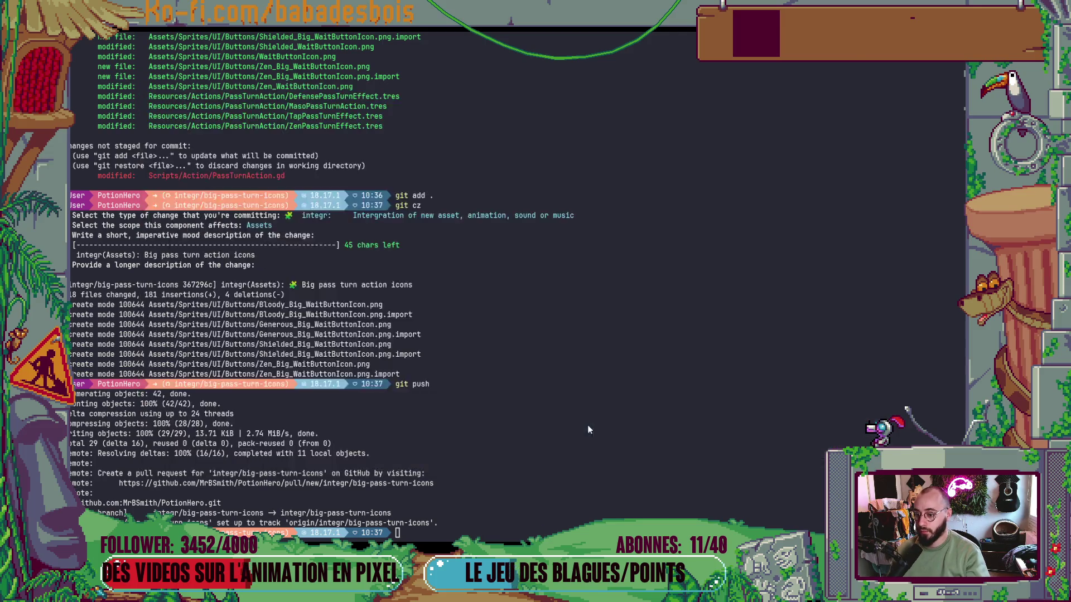
Start a pull request for the pushed branch in PotionHero and request a teammate's review
key("ctrl+t")
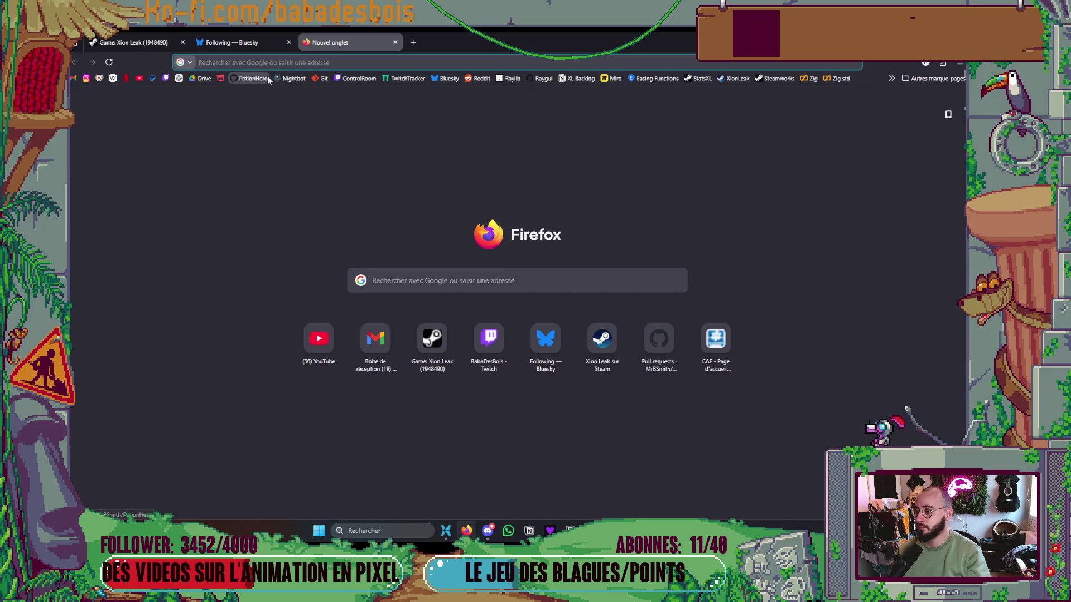
left_click(265, 79)
left_click(146, 43)
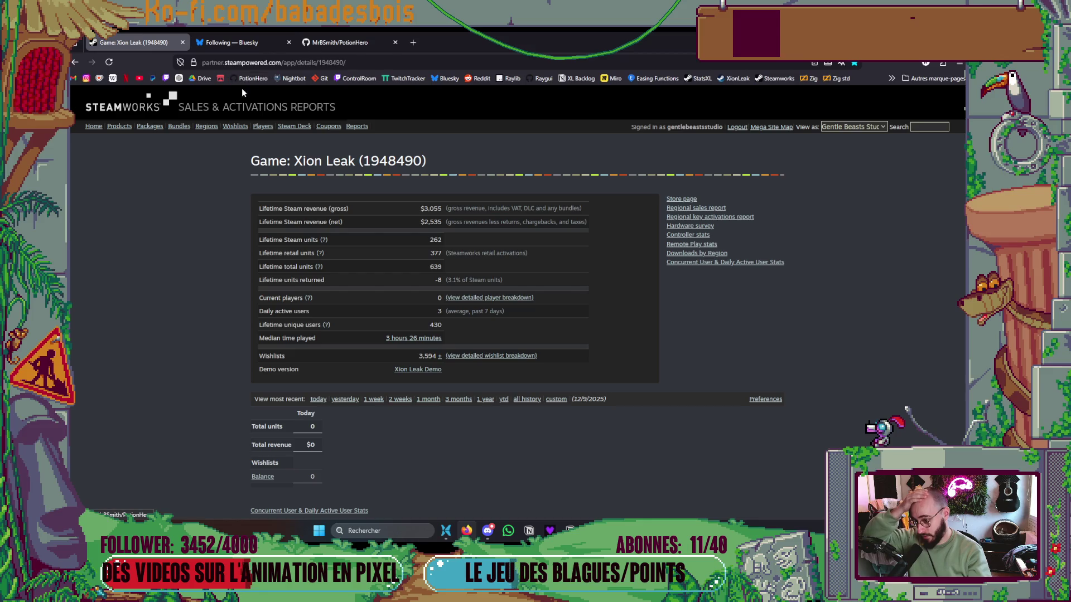
left_click(337, 43)
left_click(574, 189)
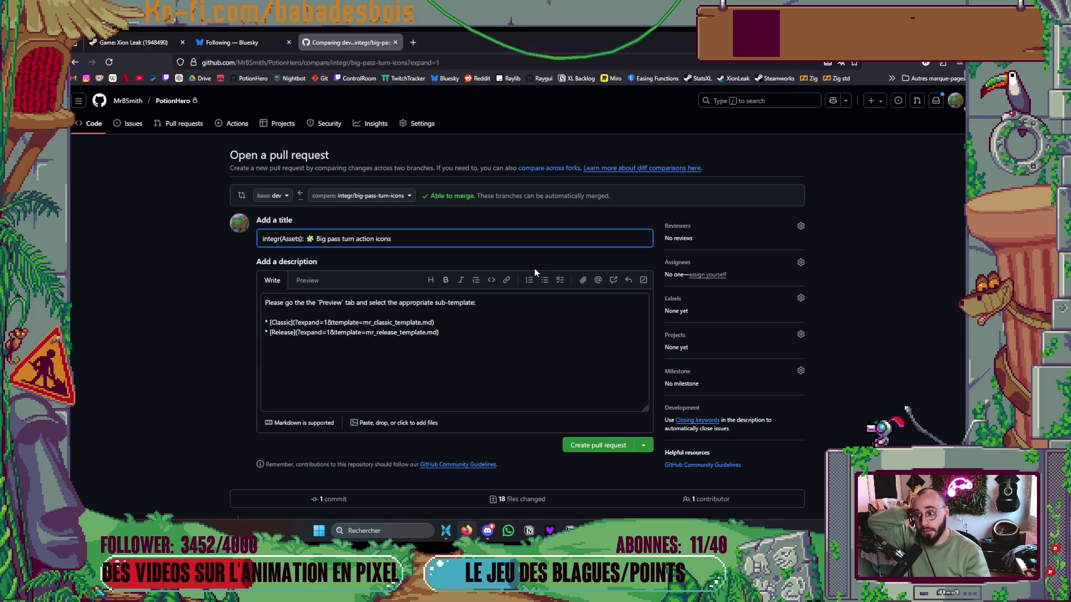
left_click(733, 221)
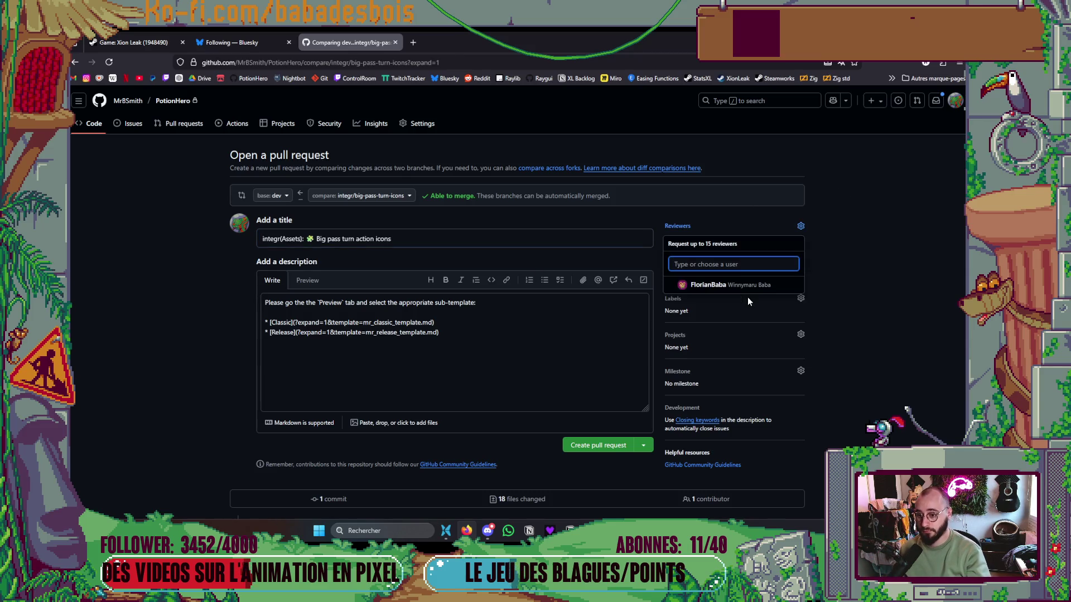
left_click(730, 285)
left_click(96, 341)
Review the form and load the Classic description template from the Preview
scroll(313, 317, "down", 7)
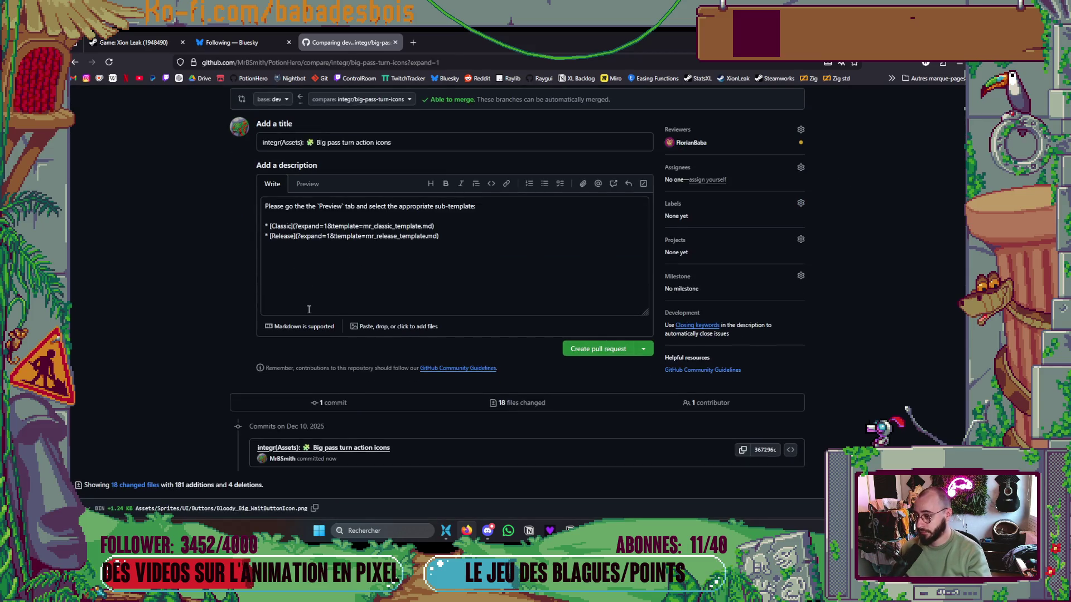
scroll(317, 320, "down", 10)
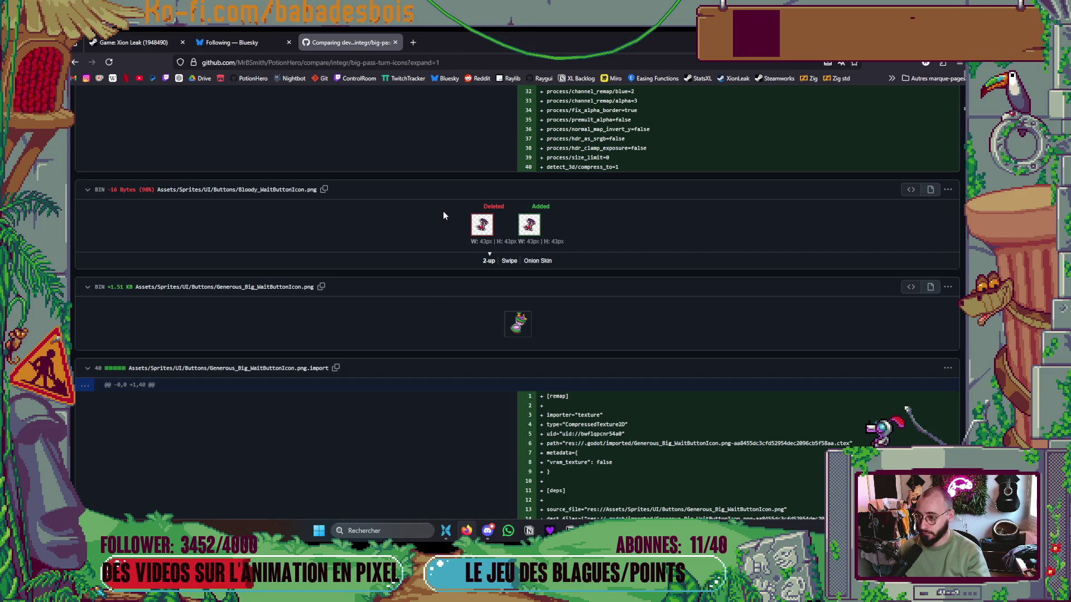
scroll(443, 215, "down", 9)
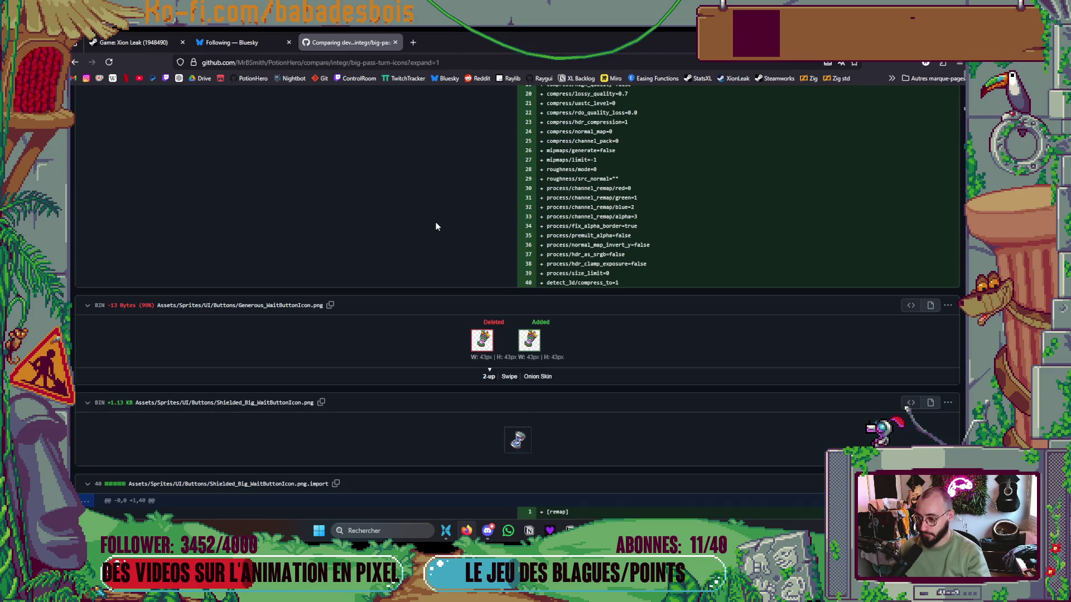
scroll(436, 222, "down", 4)
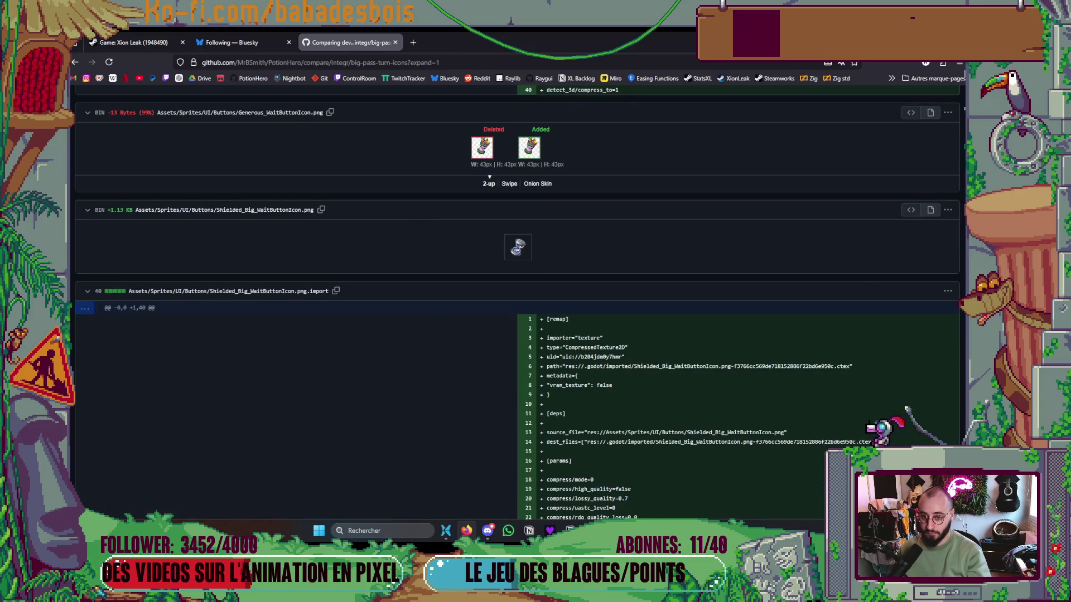
key("Home")
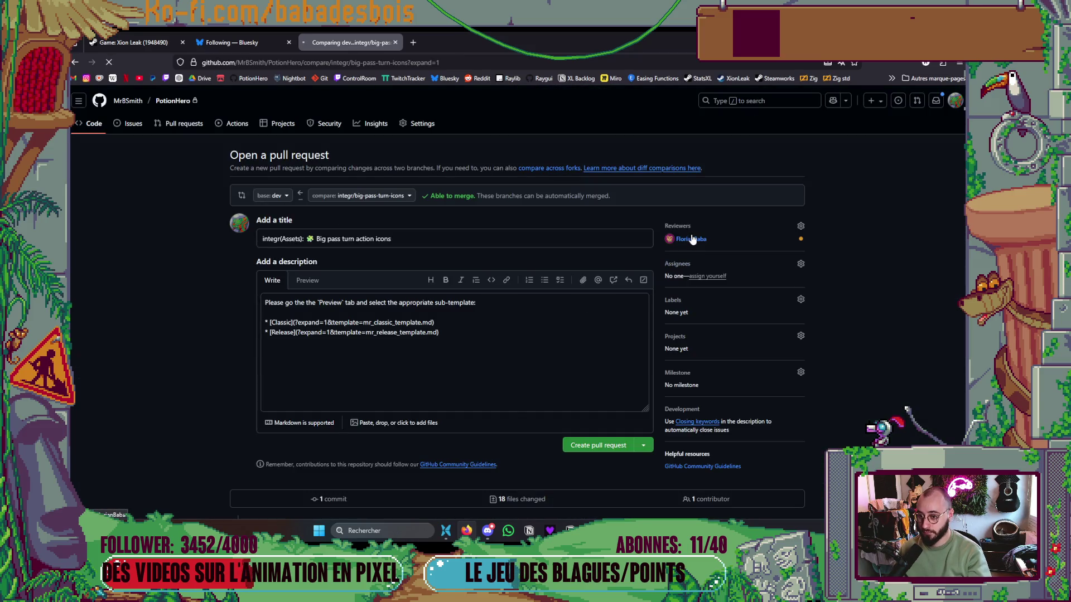
key("alt+Left")
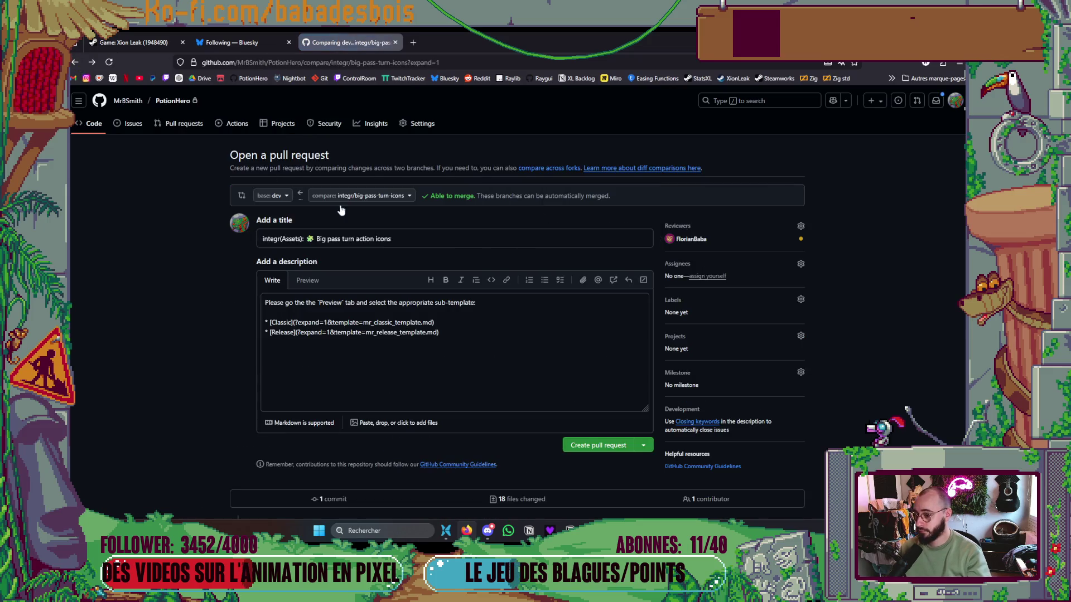
left_click(307, 280)
left_click(288, 321)
key("ctrl+shift+Left")
key("ctrl+shift+Left")
key("ctrl+shift+Left")
key("ctrl+c")
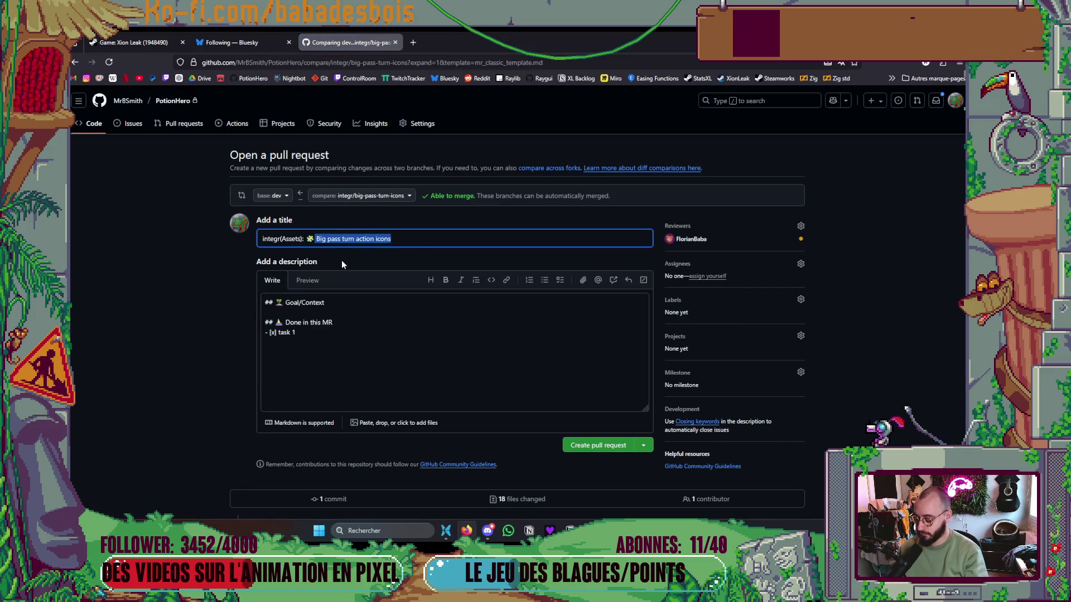
Replace the 'task 1' placeholder with 'Big pass turn action icons & integration'
left_click(311, 346)
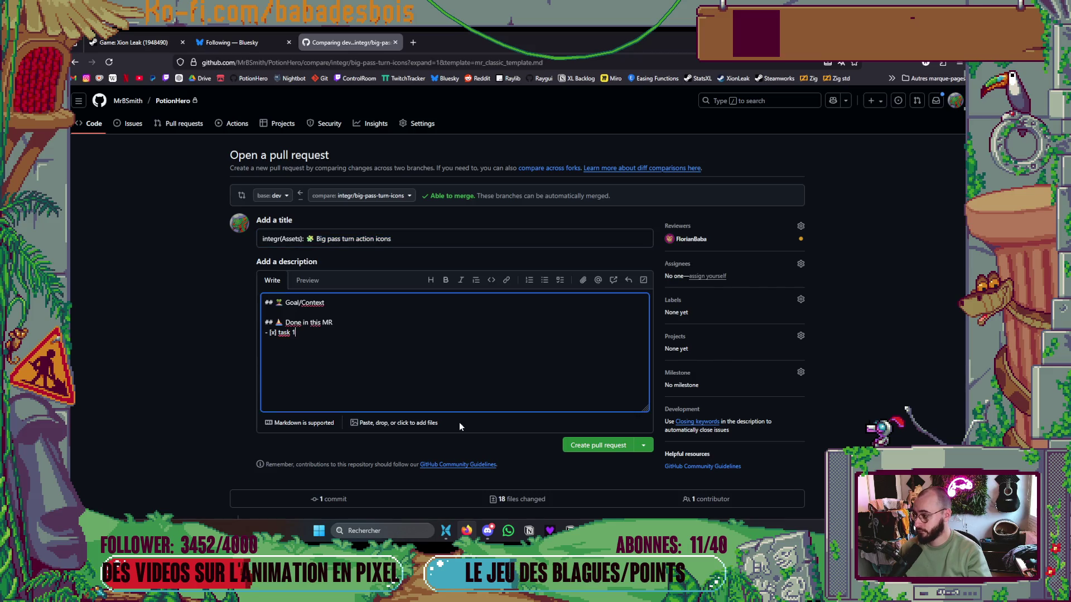
key("shift+Left")
key("ctrl+shift+Left")
key("ctrl+v")
key("ctrl+Left")
key("ctrl+Left")
key("ctrl+Left")
key("ctrl+Left")
key("ctrl+Left")
key("BackSpace")
key("ctrl+Right")
key("ctrl+Right")
key("ctrl+Right")
type("& integration")
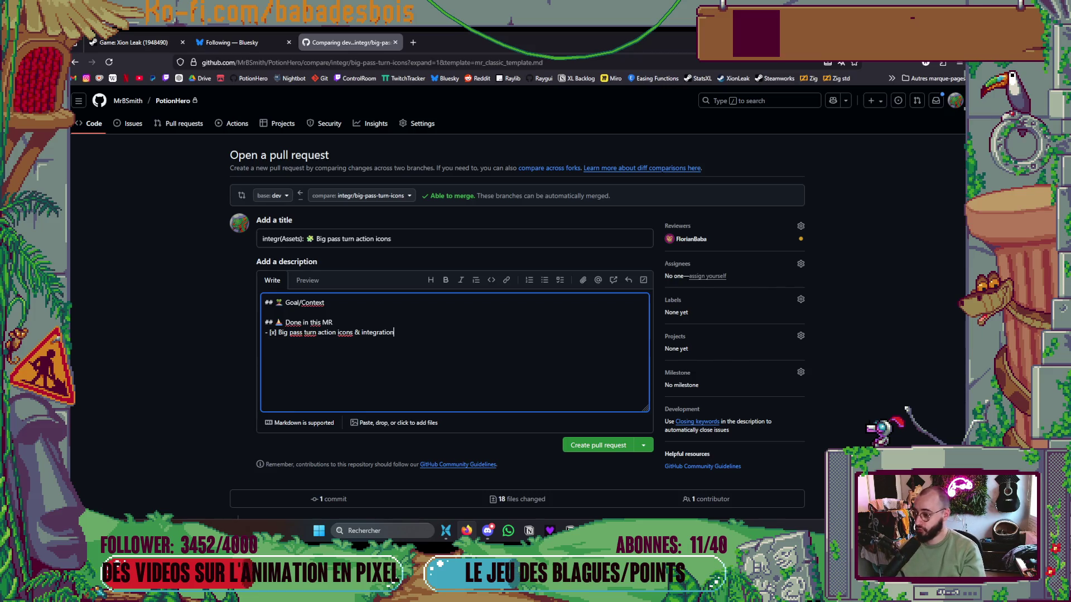
Delete the Goal/Context heading and create the pull request
left_click(265, 313)
key("shift+Up")
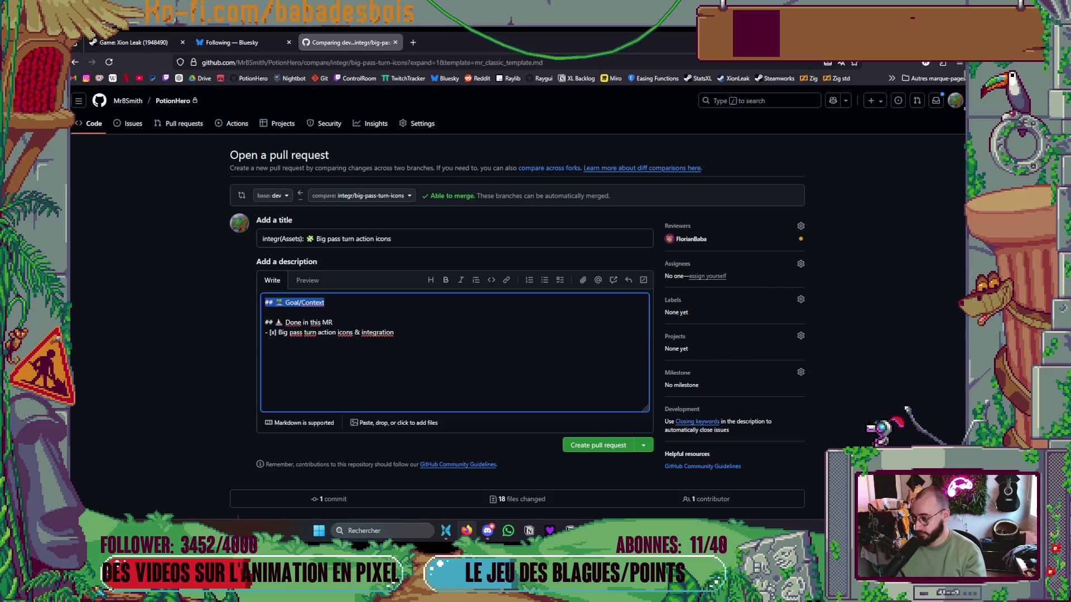
key("BackSpace")
key("BackSpace")
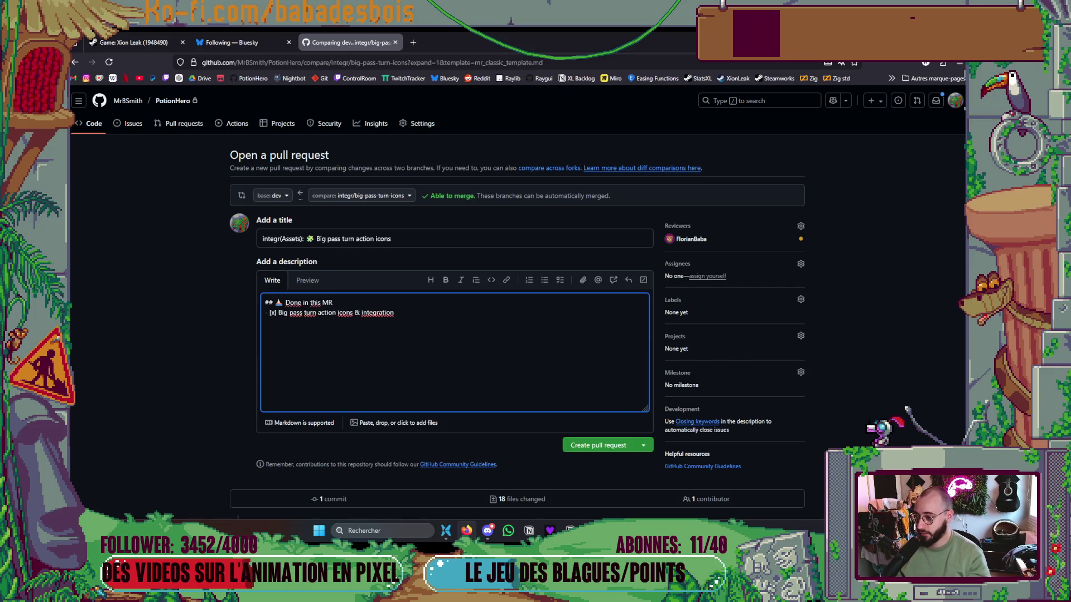
scroll(559, 427, "down", 3)
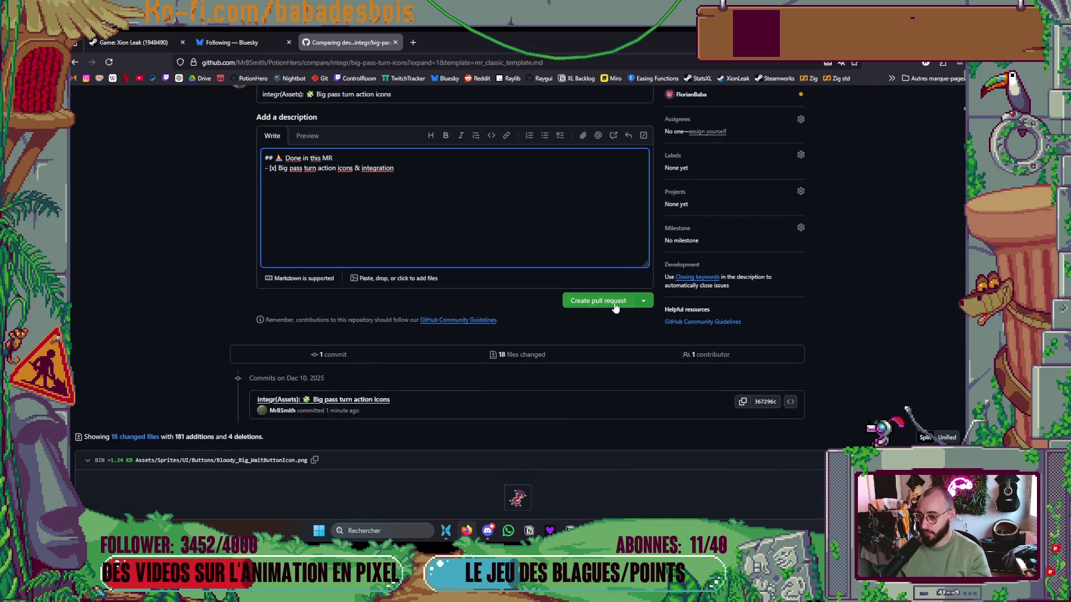
left_click(615, 309)
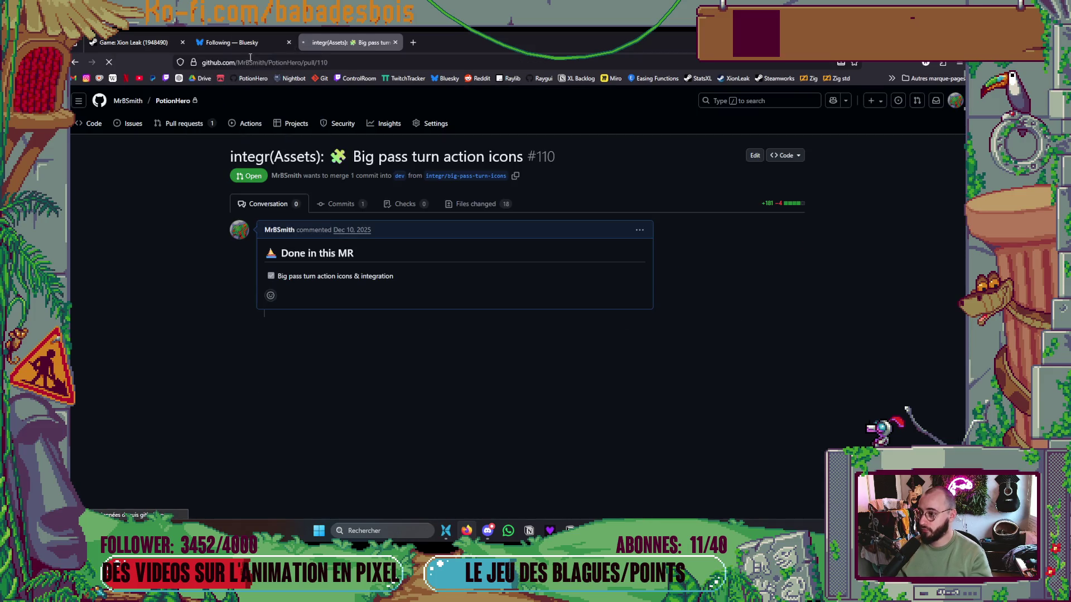
Copy pull request #110's URL and scroll to the bottom of the PR page
left_click(250, 59)
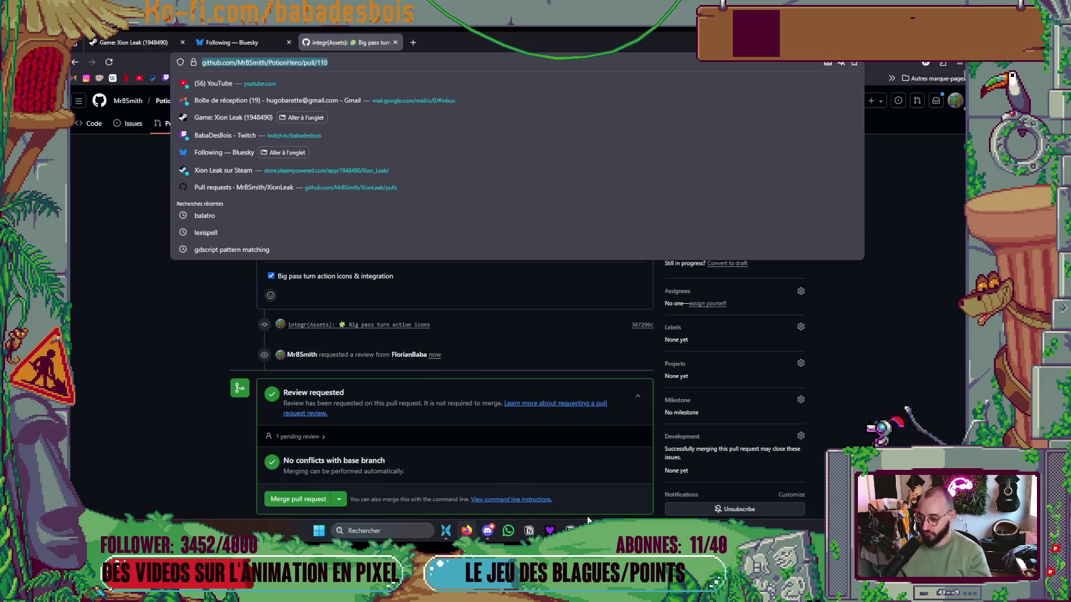
key("Escape")
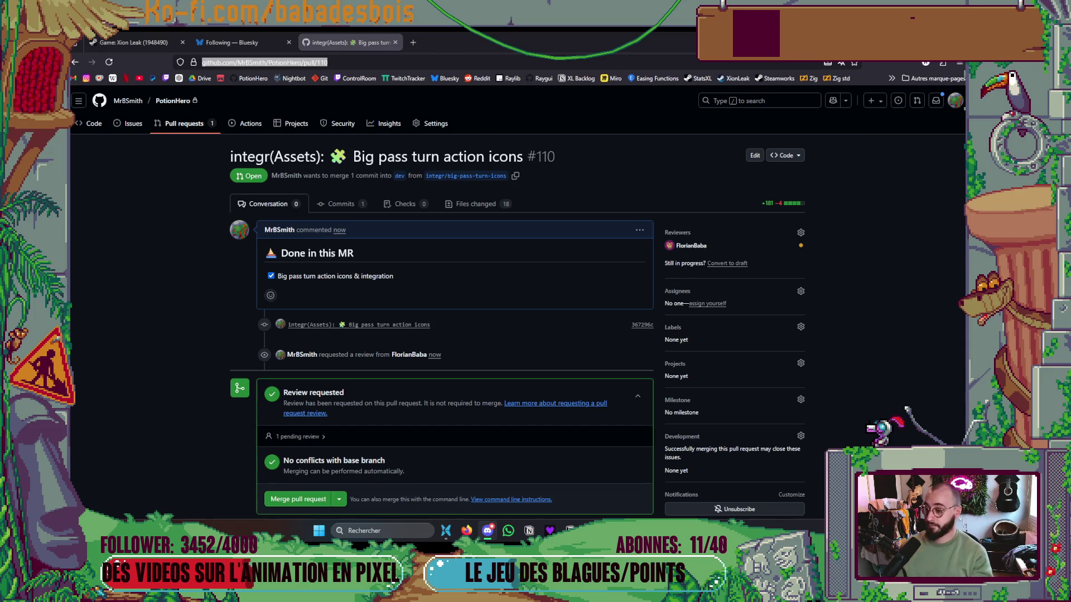
scroll(678, 426, "down", 3)
scroll(678, 426, "down", 2)
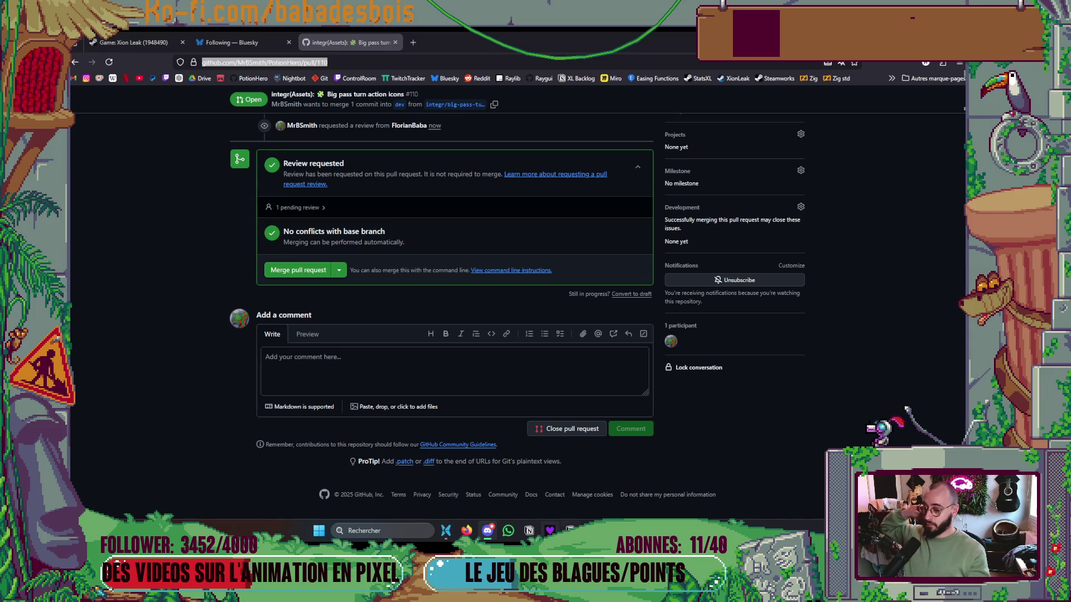
Browse the Sprint 14 backlog board in Notion, then return to the Godot editor
left_click(529, 530)
scroll(301, 398, "down", 1)
scroll(291, 403, "down", 1)
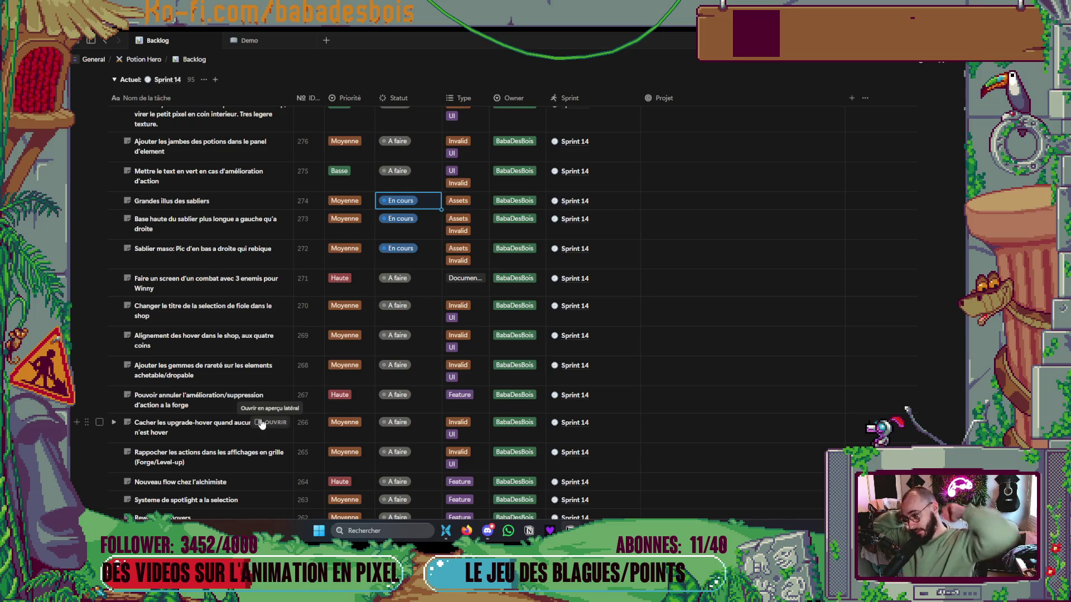
scroll(259, 421, "down", 1)
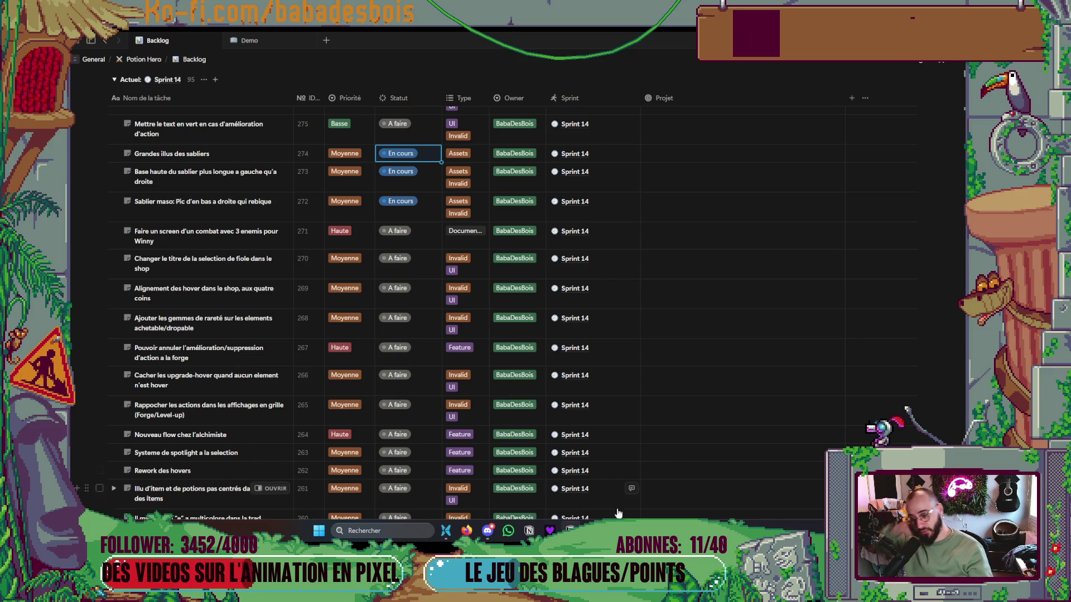
key("alt+Tab")
Save the scene and collapse the experience curve, hero data, Actors list and team data
key("ctrl+s")
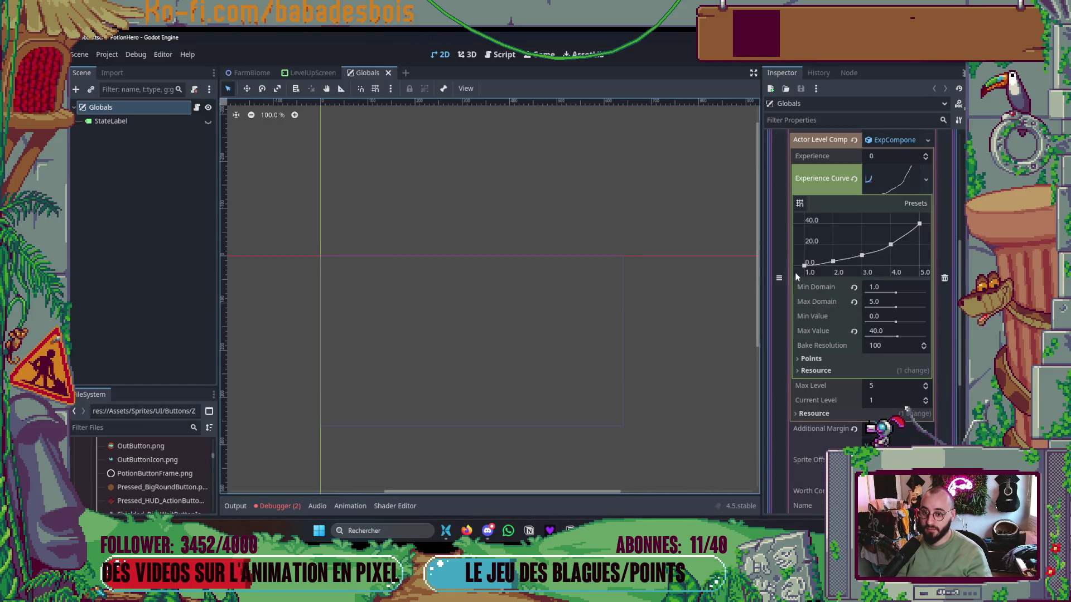
left_click(889, 283)
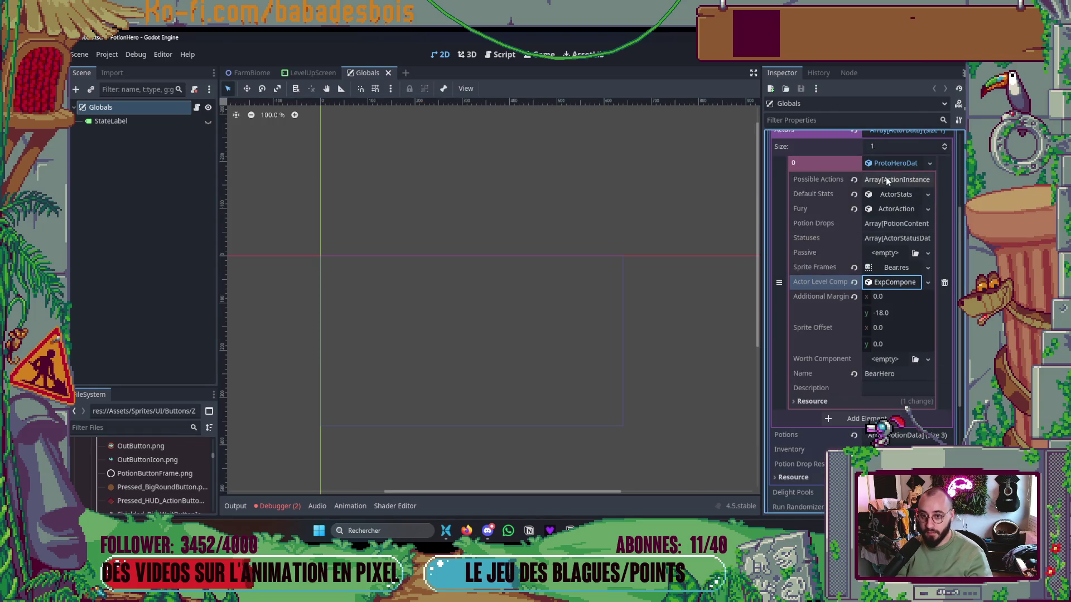
left_click(894, 164)
left_click(888, 273)
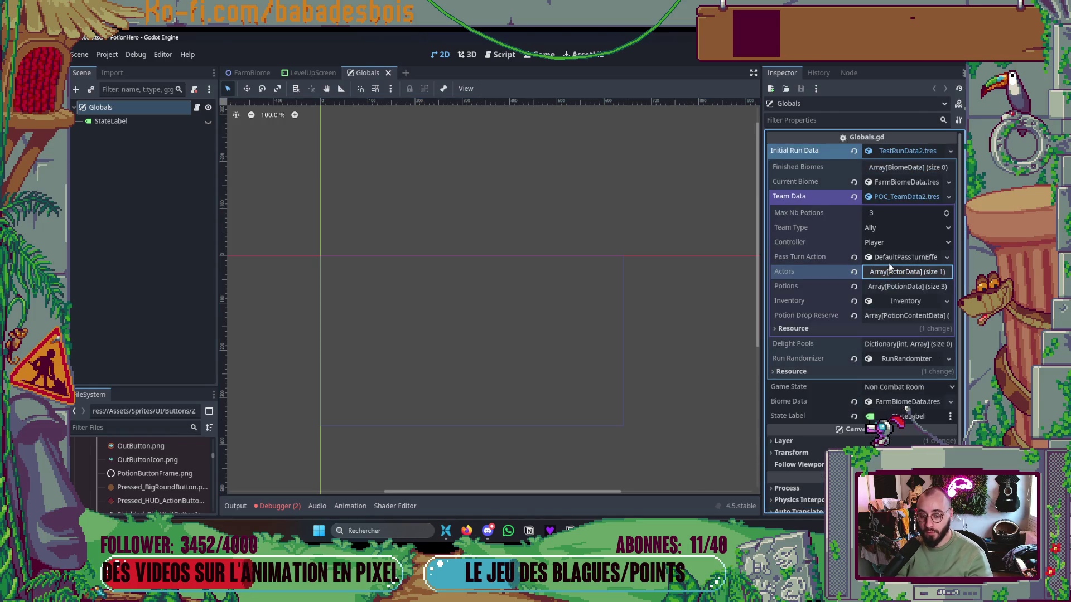
left_click(898, 197)
Expand Current Biome > Settings, browse the farm Map Template, and open Enemies Pools Template
left_click(901, 186)
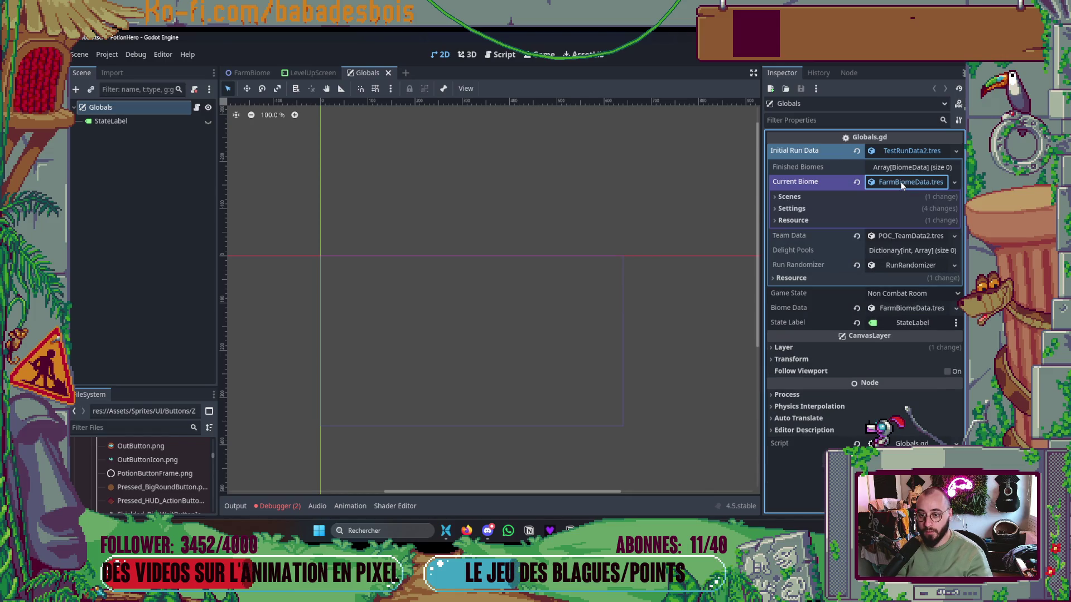
left_click(839, 209)
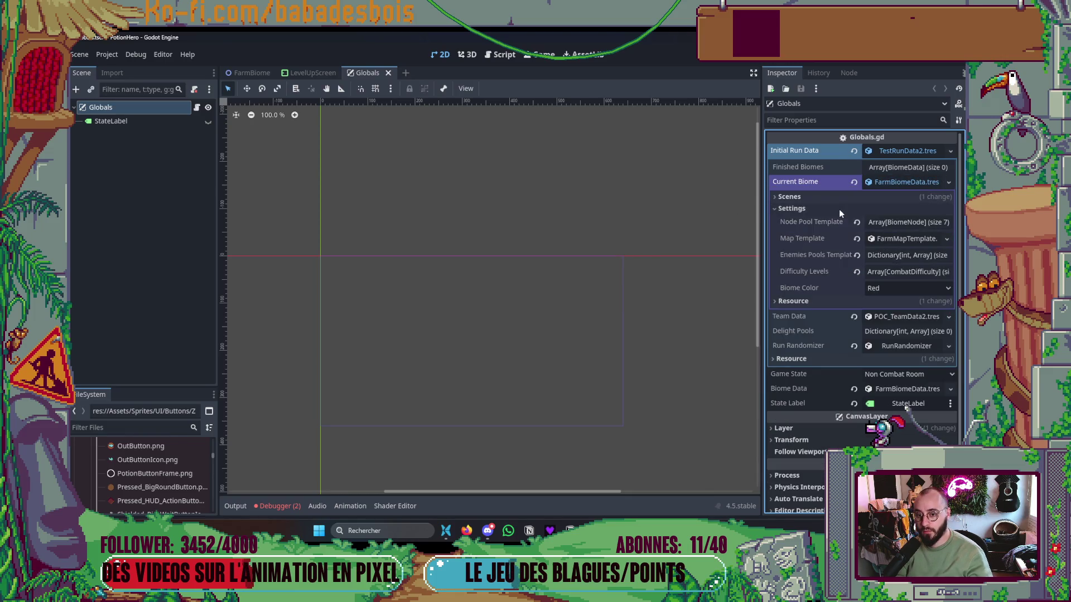
left_click(895, 241)
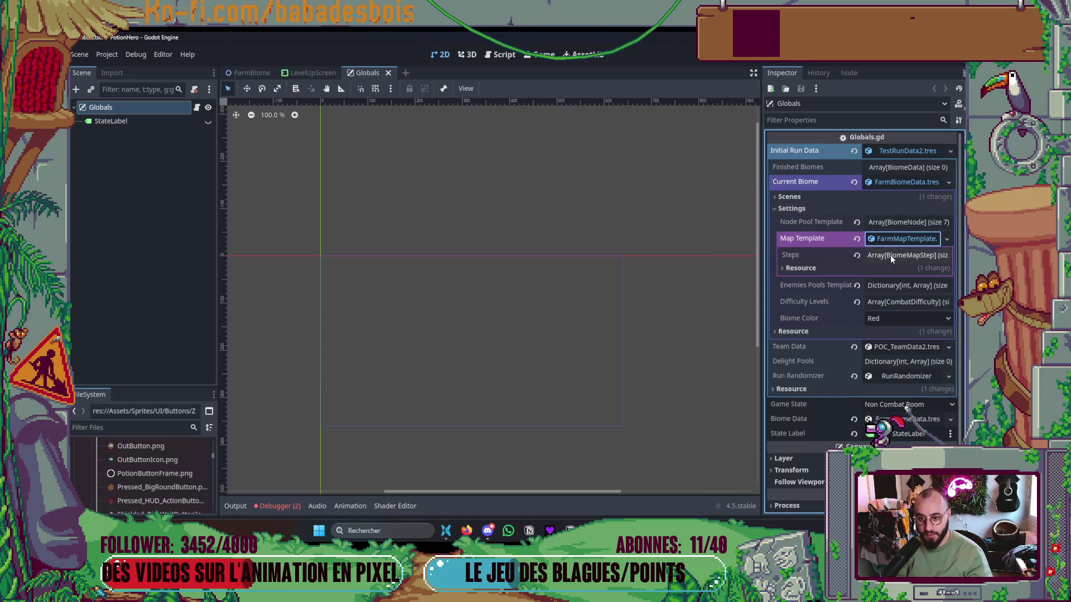
left_click(890, 255)
left_click(890, 255)
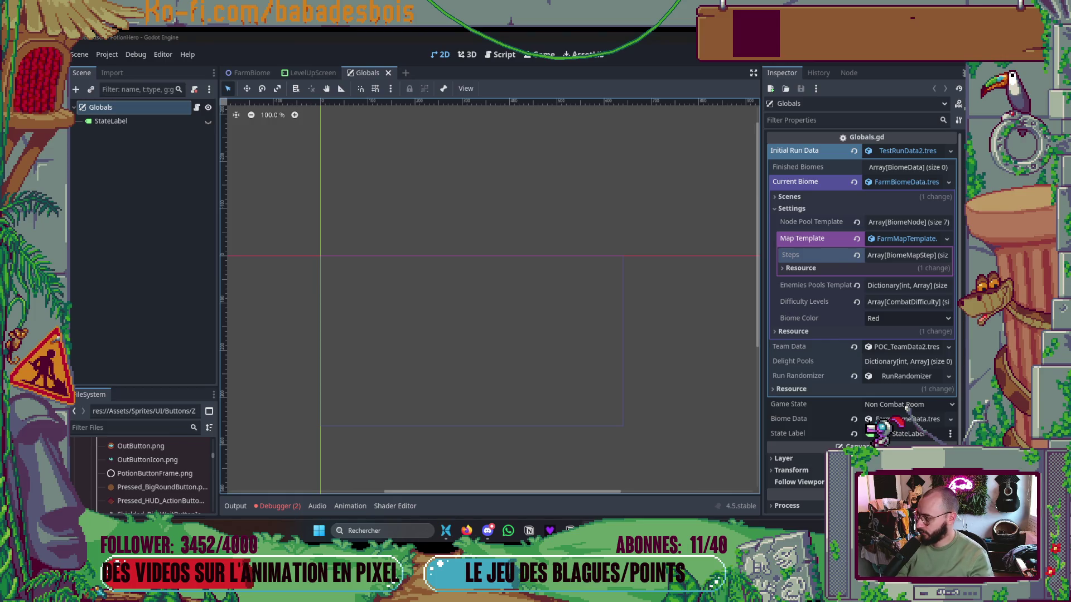
left_click(882, 220)
left_click(882, 220)
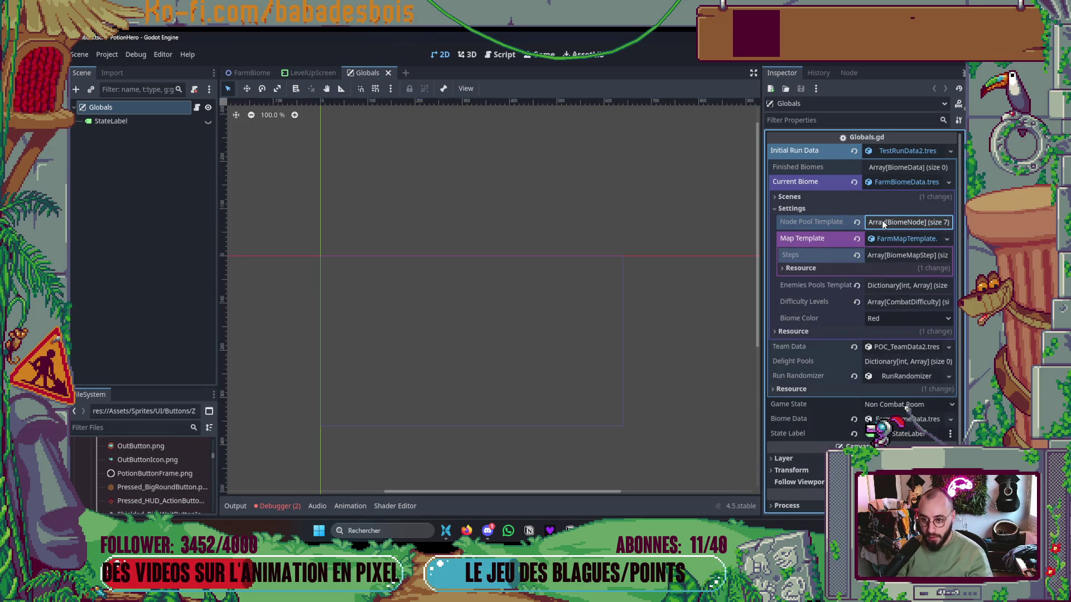
left_click(887, 237)
left_click(895, 256)
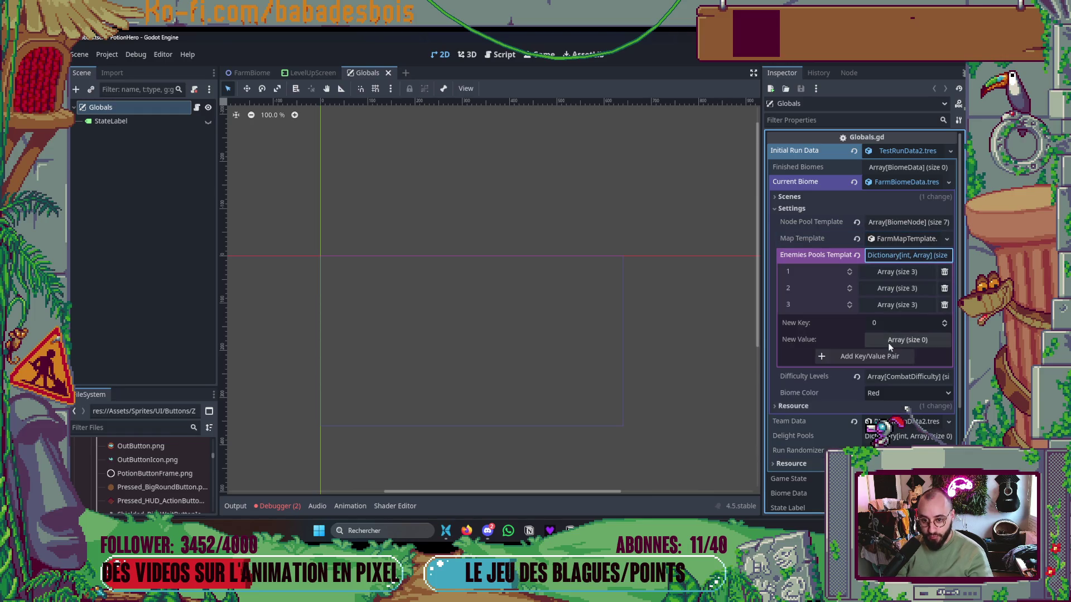
Widen the Inspector to read pool 1's enemy groups and grow entry 2 to three enemies
left_click(889, 272)
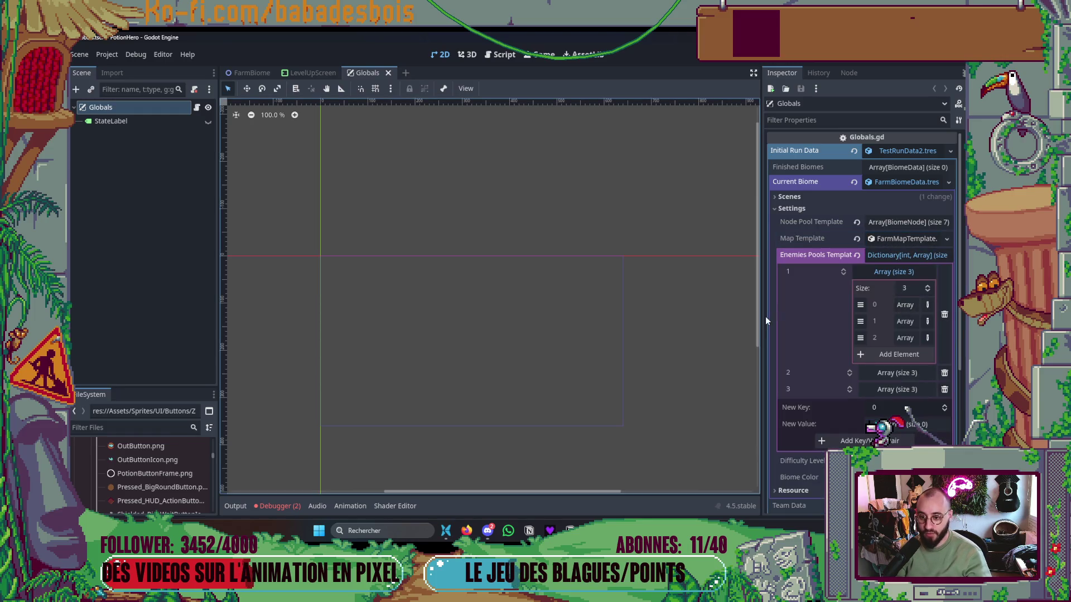
left_click_drag(765, 323, 655, 321)
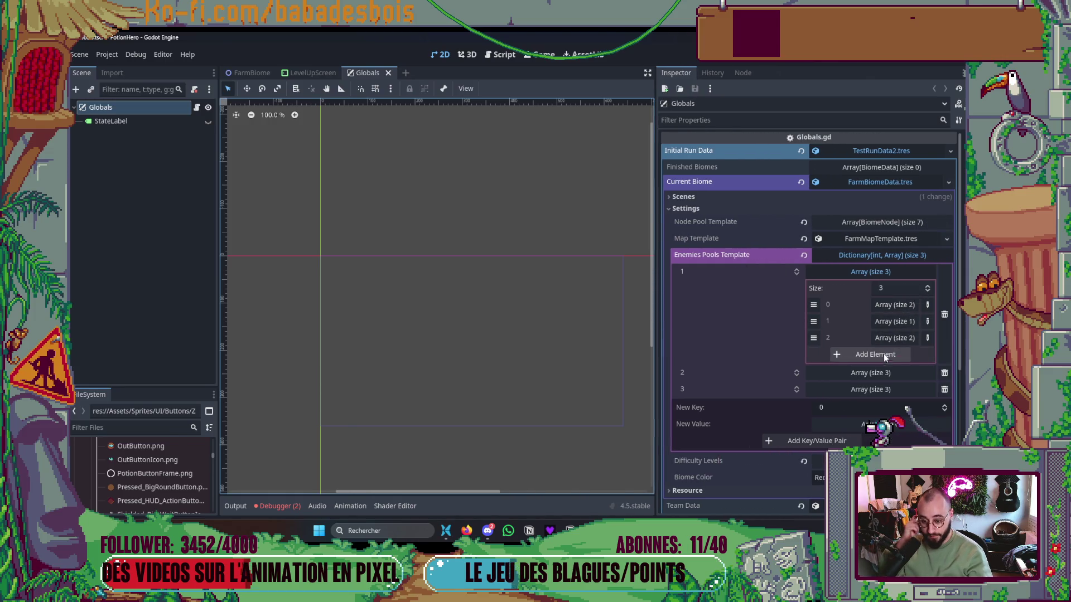
left_click(897, 304)
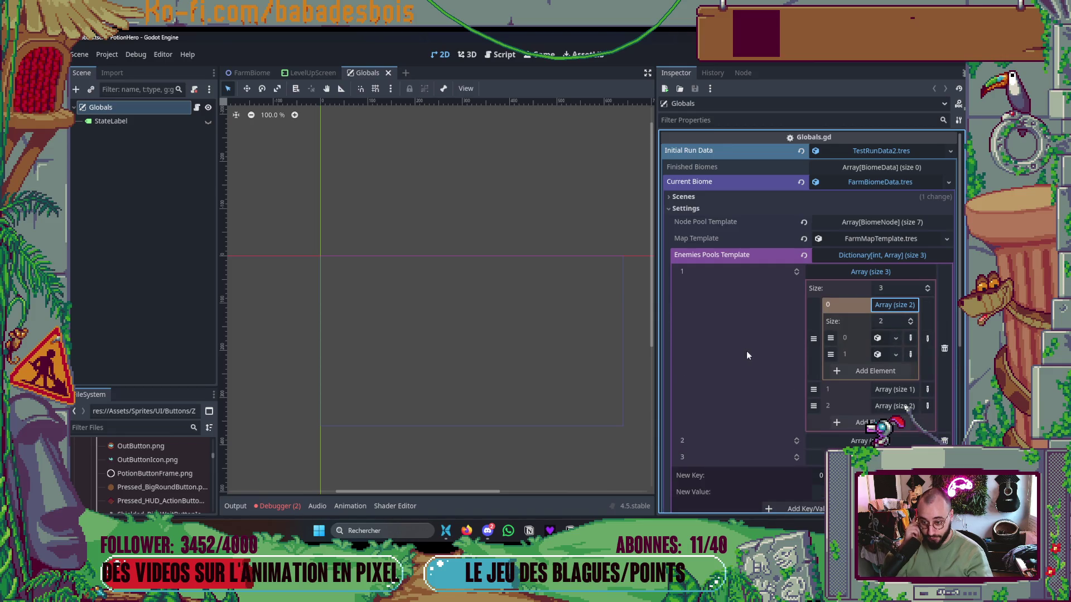
left_click_drag(653, 353, 517, 355)
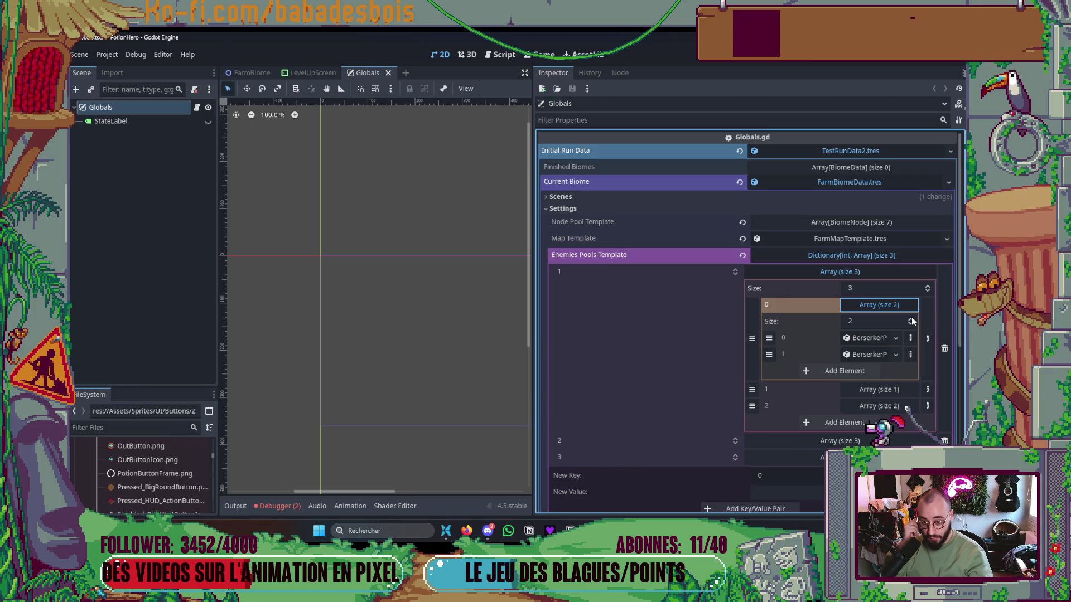
left_click(887, 305)
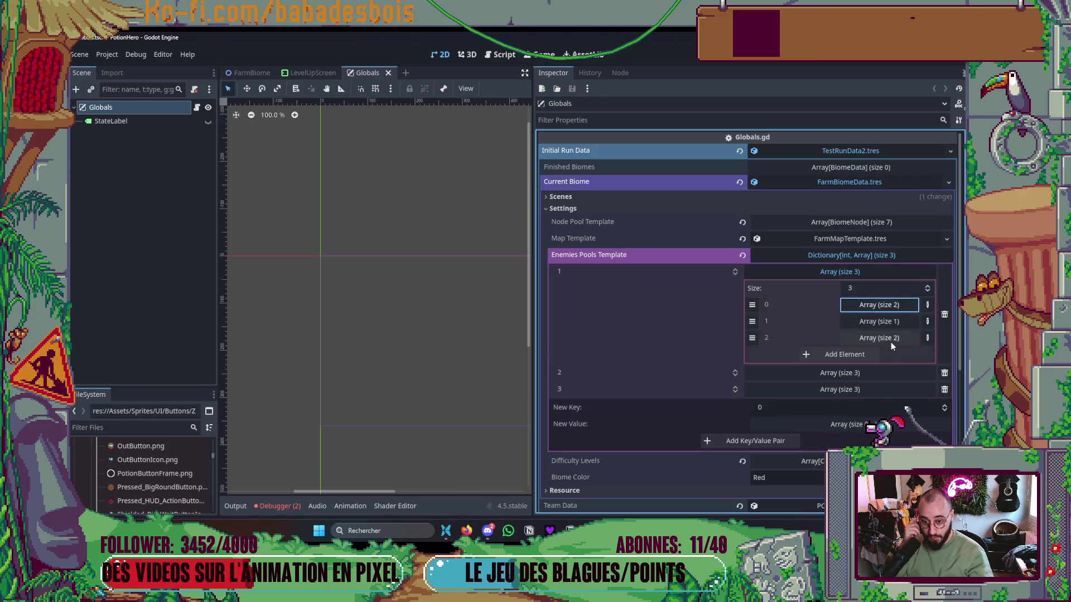
left_click(892, 338)
left_click(911, 353)
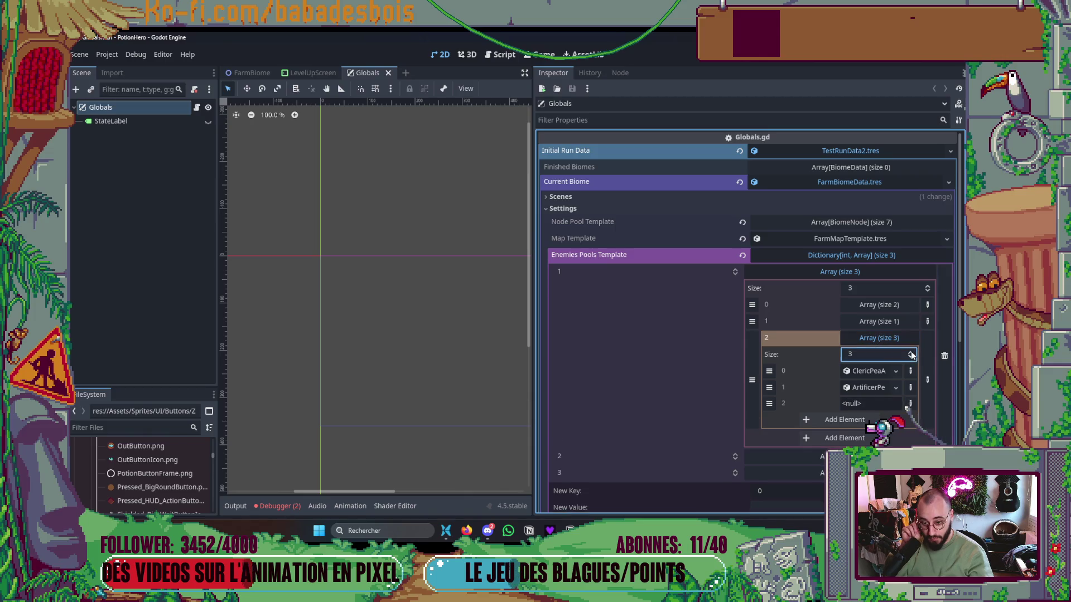
Search FileSystem for 'Carrot' and put GravediggerCarrot.tres into the new Object slot
left_click(120, 427)
type("Carot")
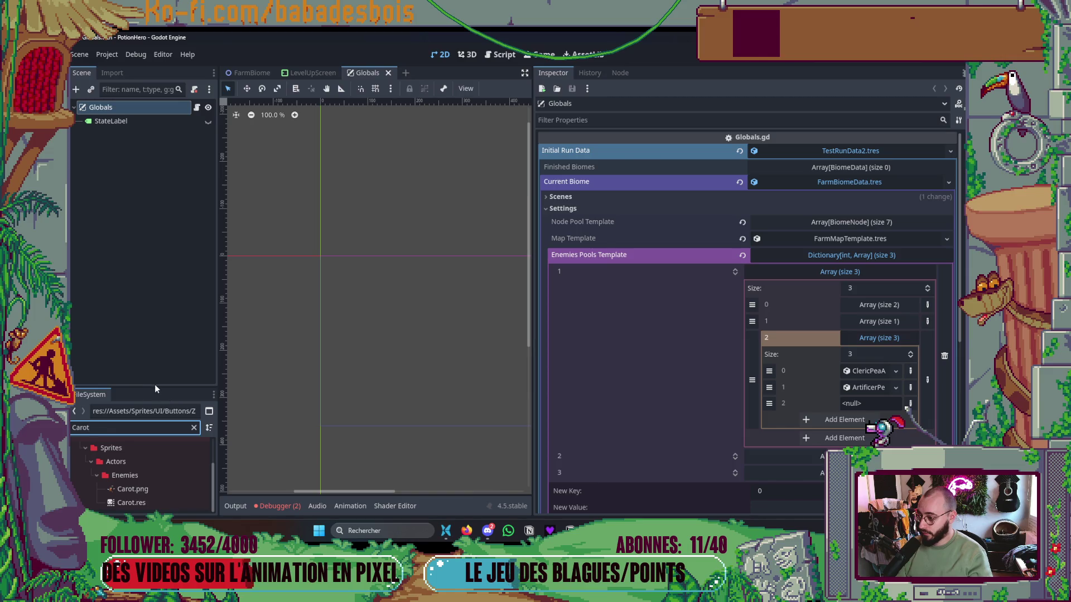
left_click_drag(152, 387, 147, 214)
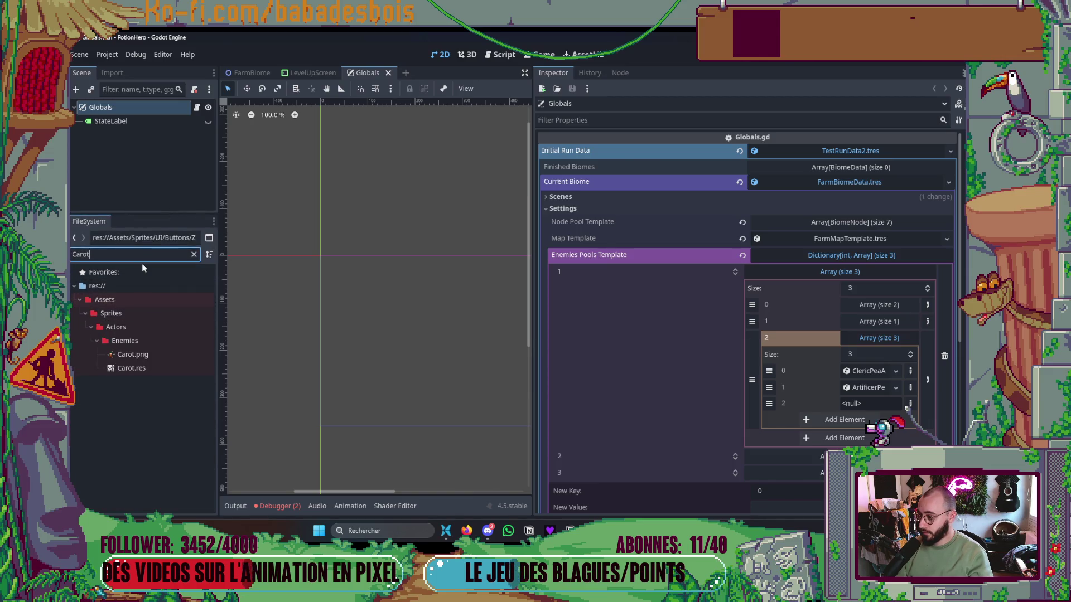
type("r")
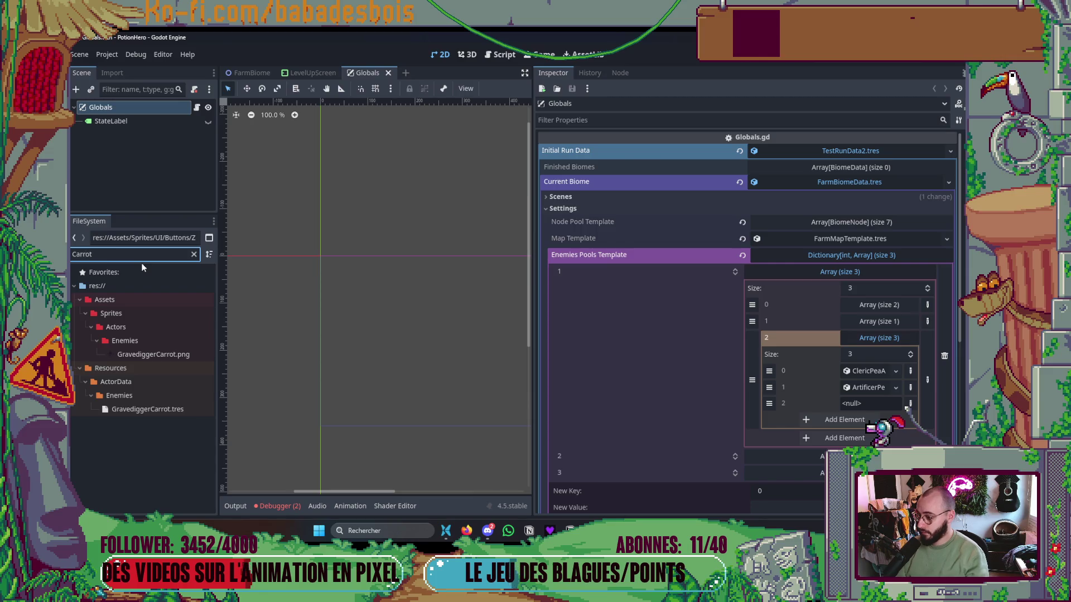
left_click(899, 401)
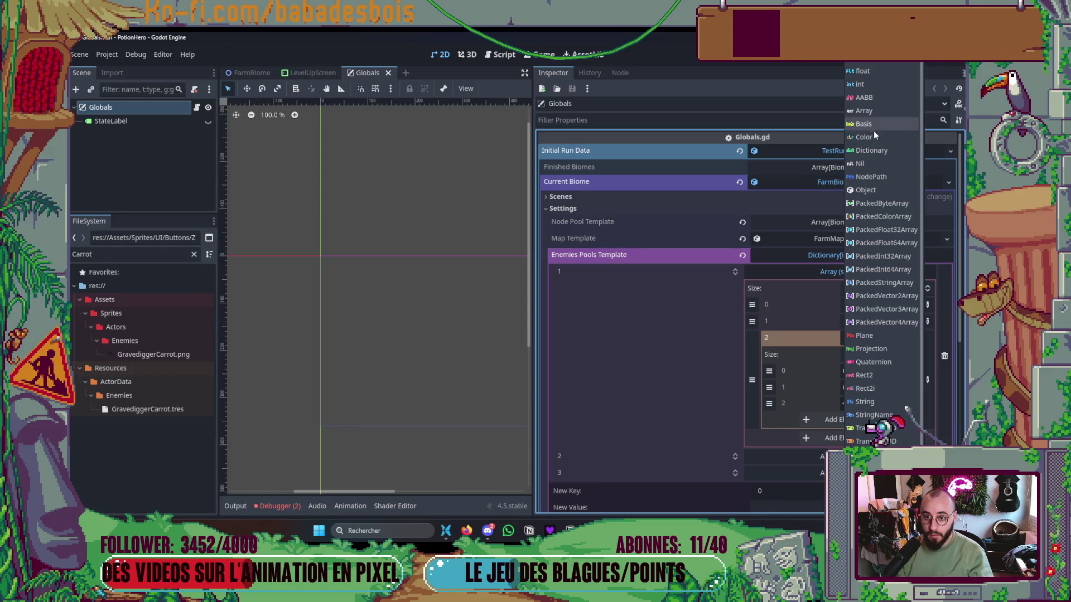
left_click(868, 190)
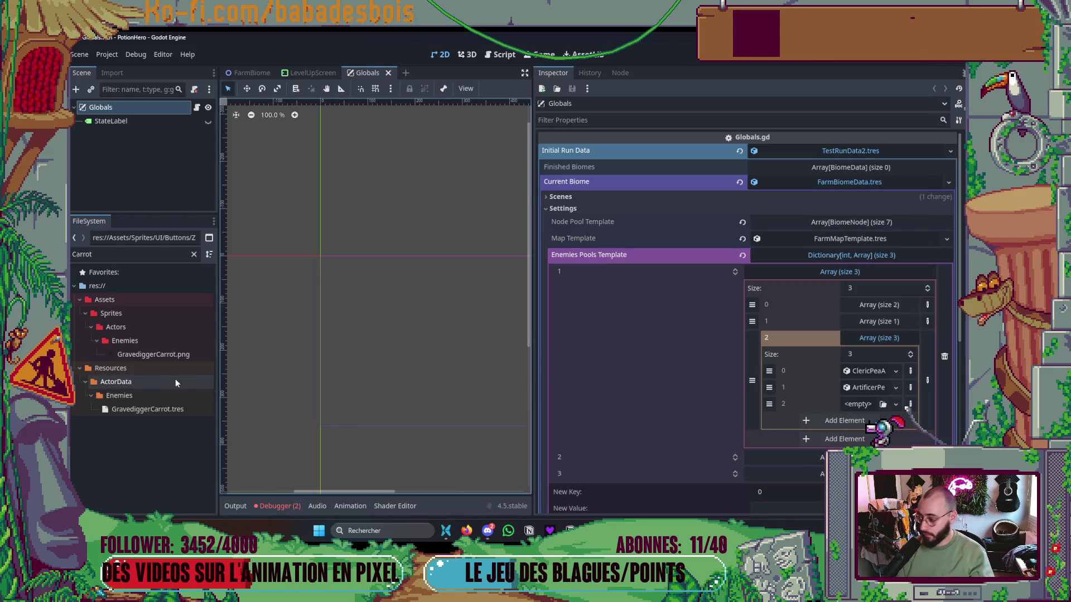
left_click_drag(125, 409, 868, 404)
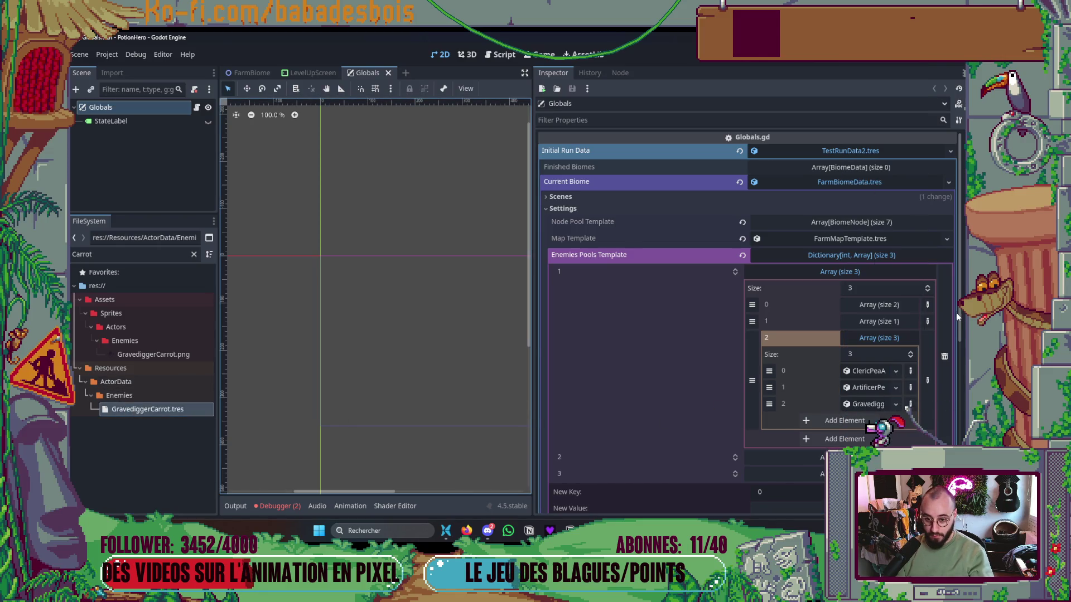
left_click(896, 337)
Remove the first two enemy groups from pool 1 and run the game with F5
left_click(927, 321)
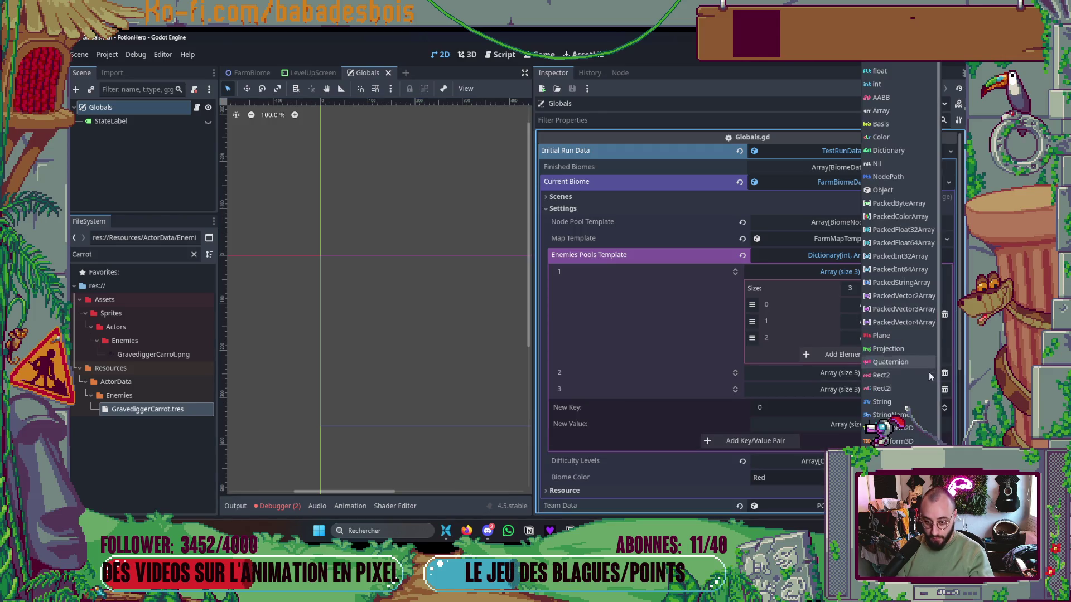
left_click(898, 65)
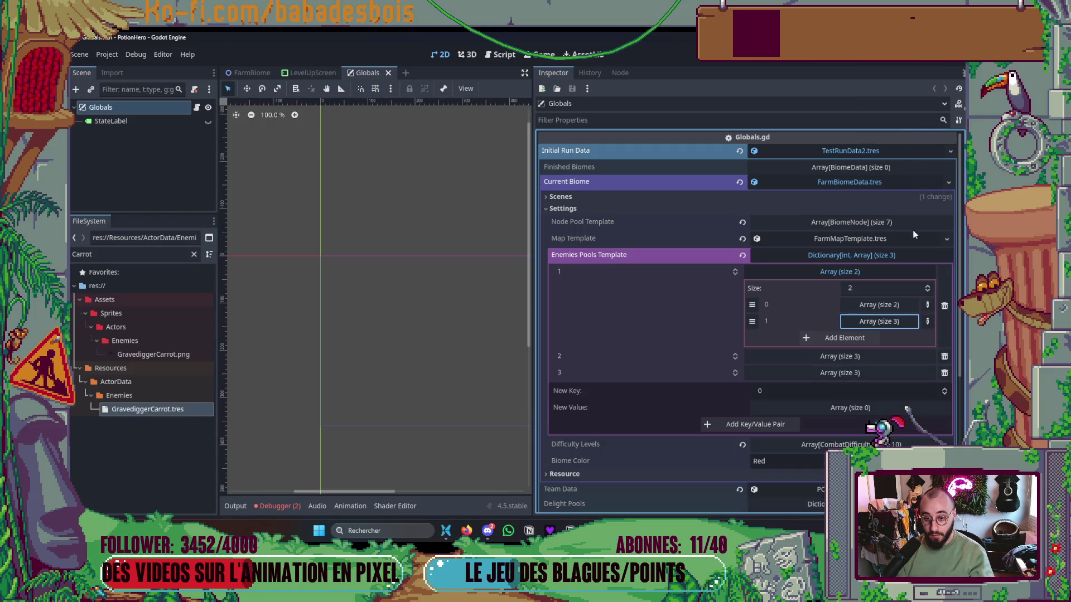
left_click(928, 305)
left_click(898, 65)
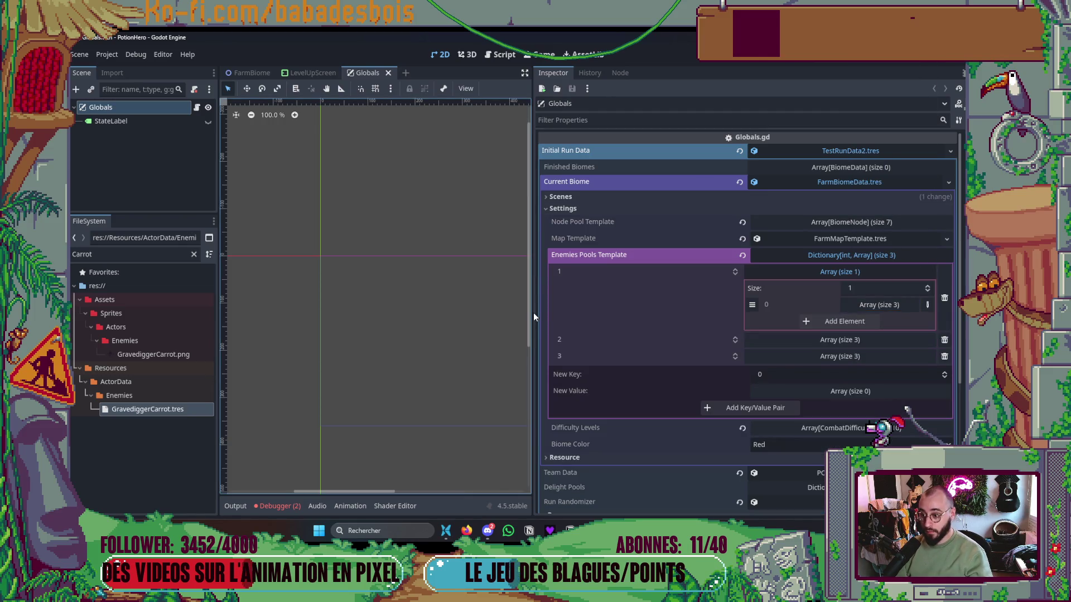
key("F5")
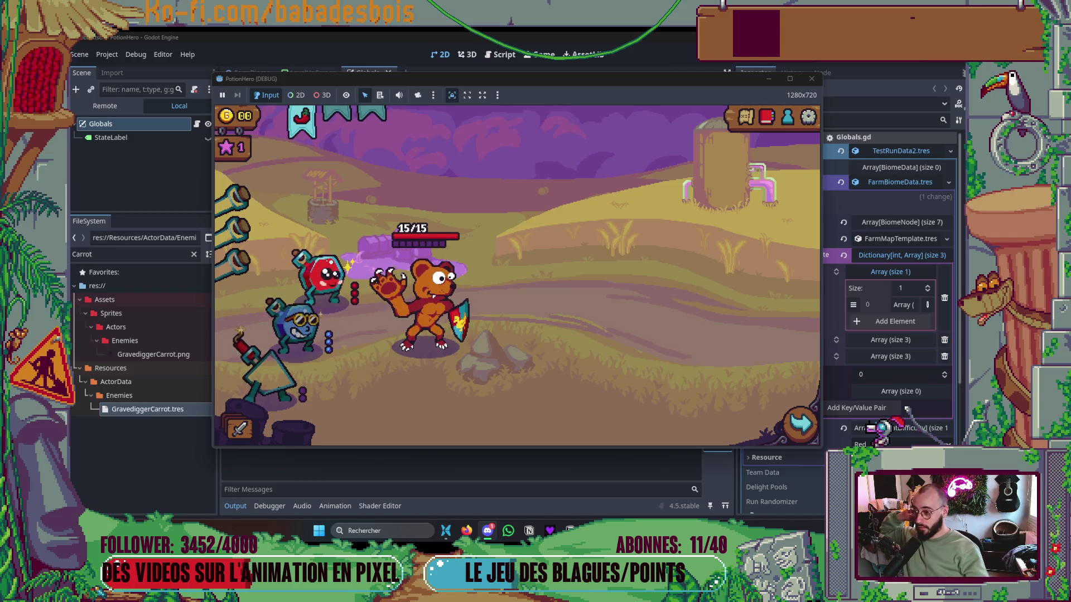
Travel to a combat node, capture the game window in Fenêtre mode, then stop with F8
left_click(744, 118)
left_click(323, 318)
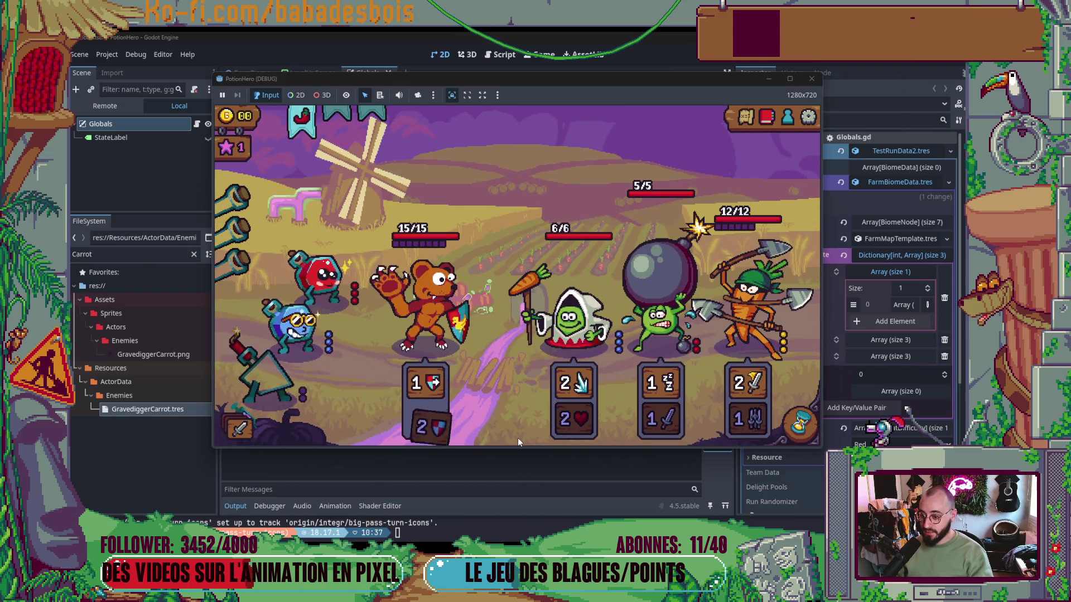
key("super+shift+s")
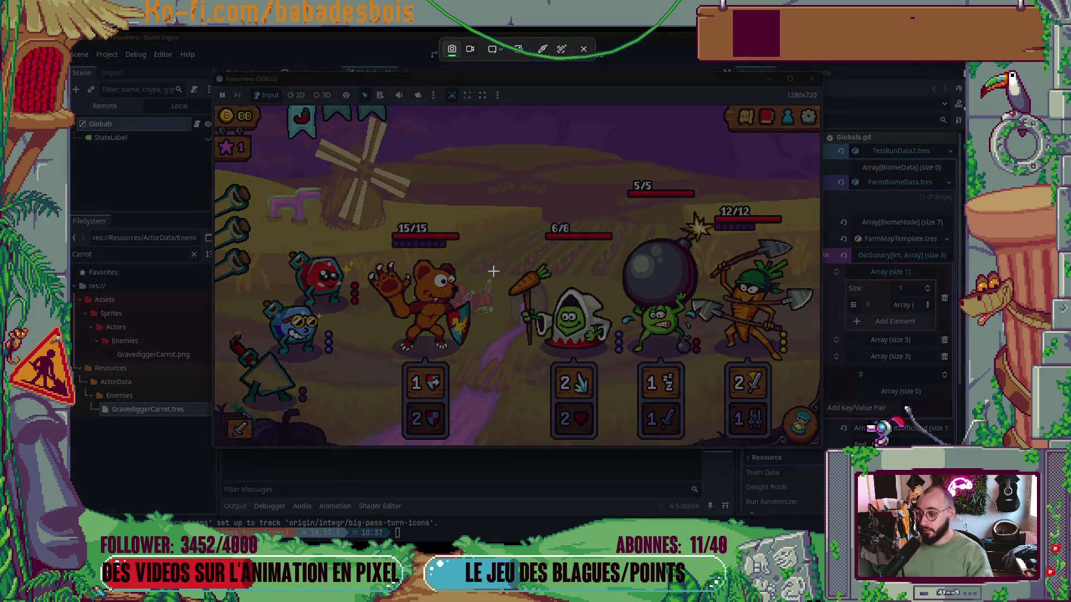
left_click(502, 51)
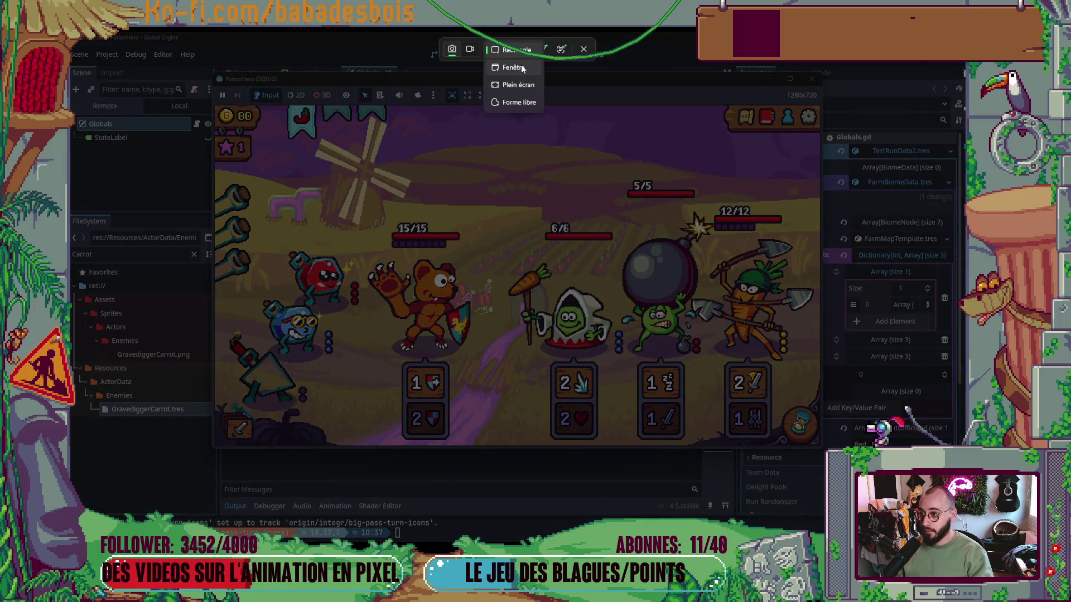
left_click(513, 68)
left_click(476, 224)
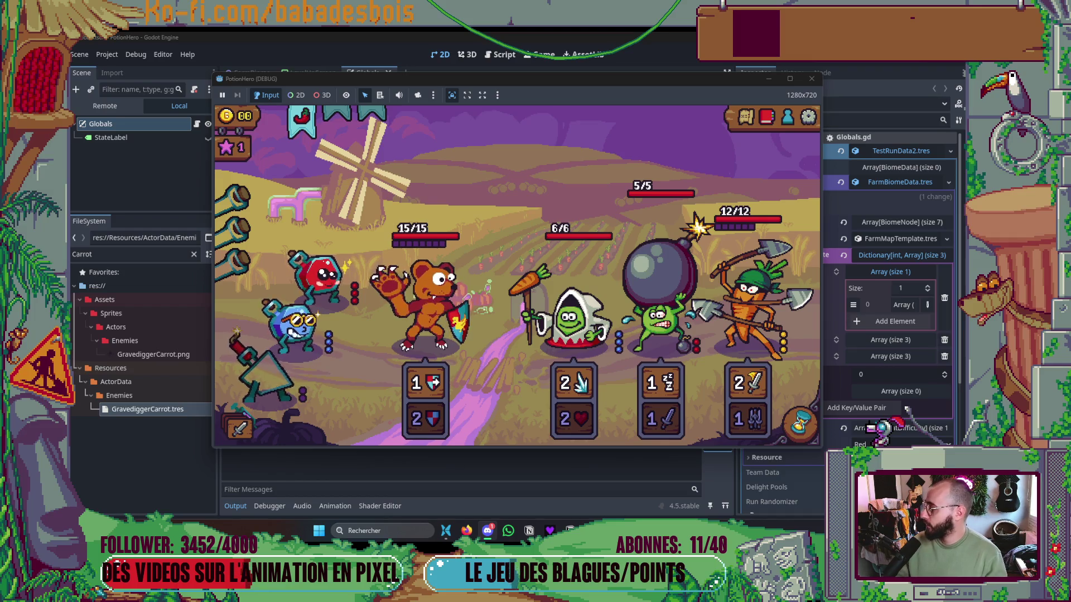
key("F8")
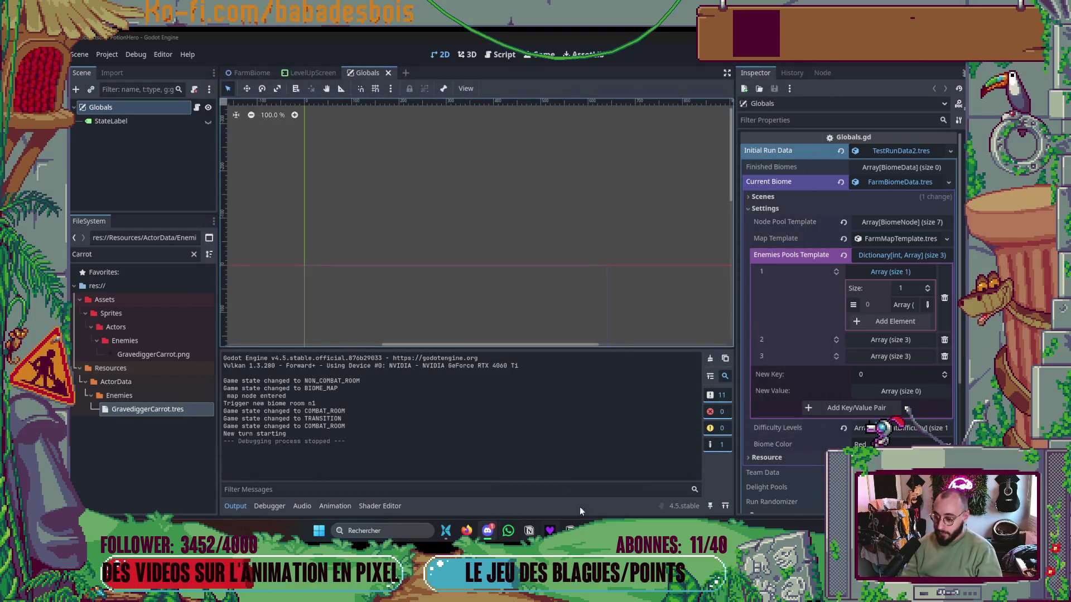
Select tasks 274, 273 and 272 and set their Statut to Review
left_click(570, 530)
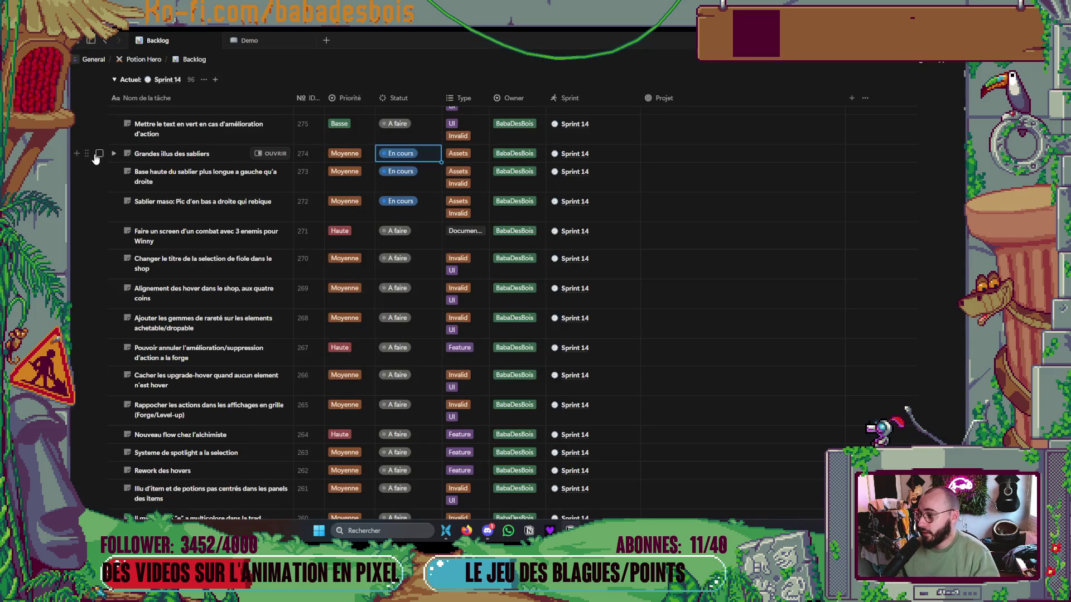
left_click(99, 153)
left_click(99, 171)
left_click(99, 200)
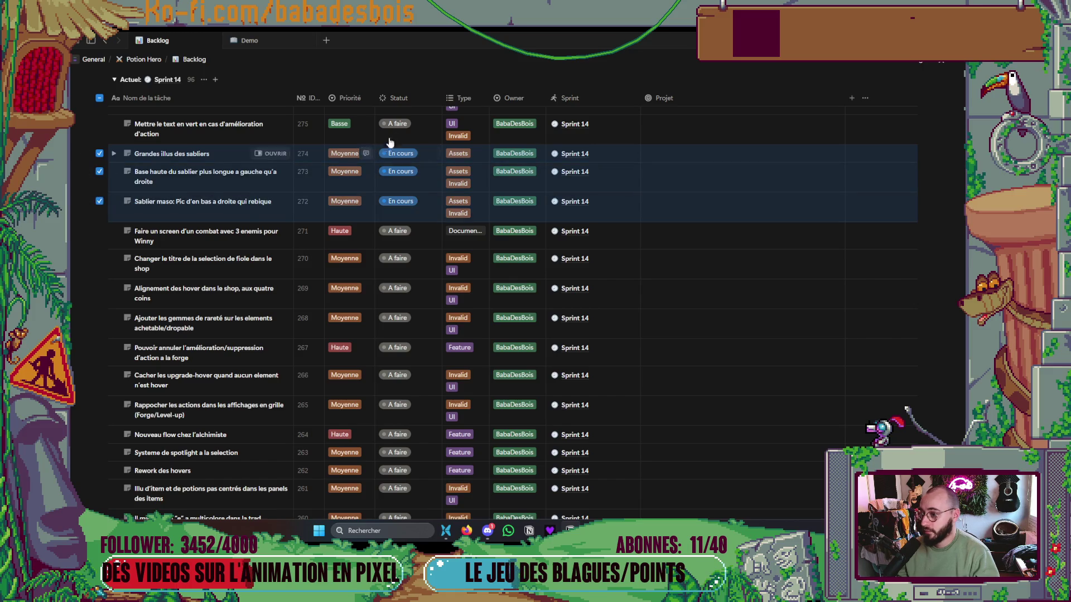
scroll(428, 184, "up", 5)
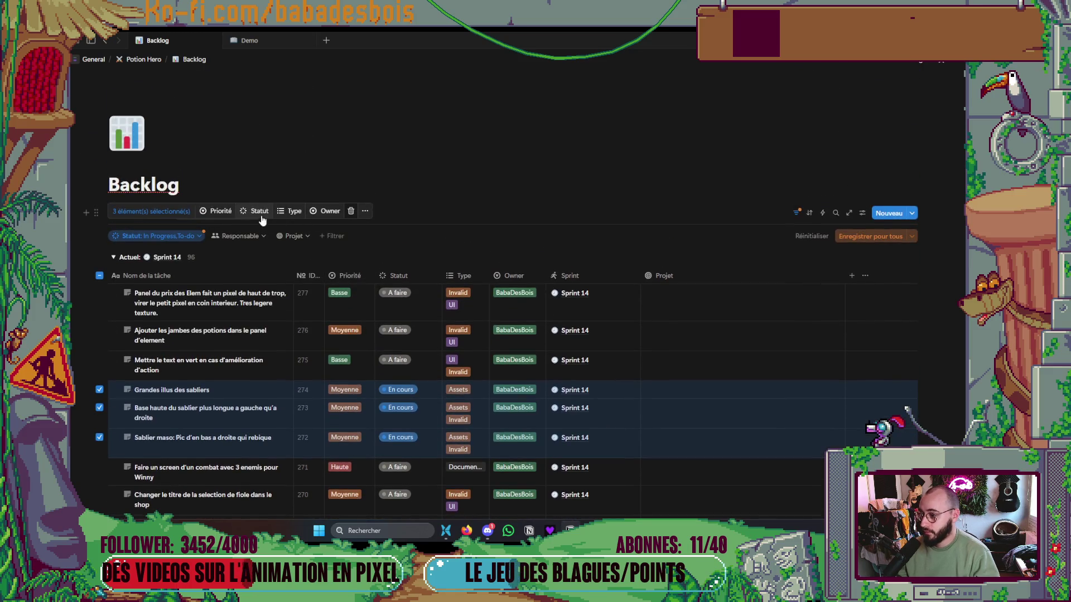
left_click(262, 211)
left_click(262, 291)
key("Escape")
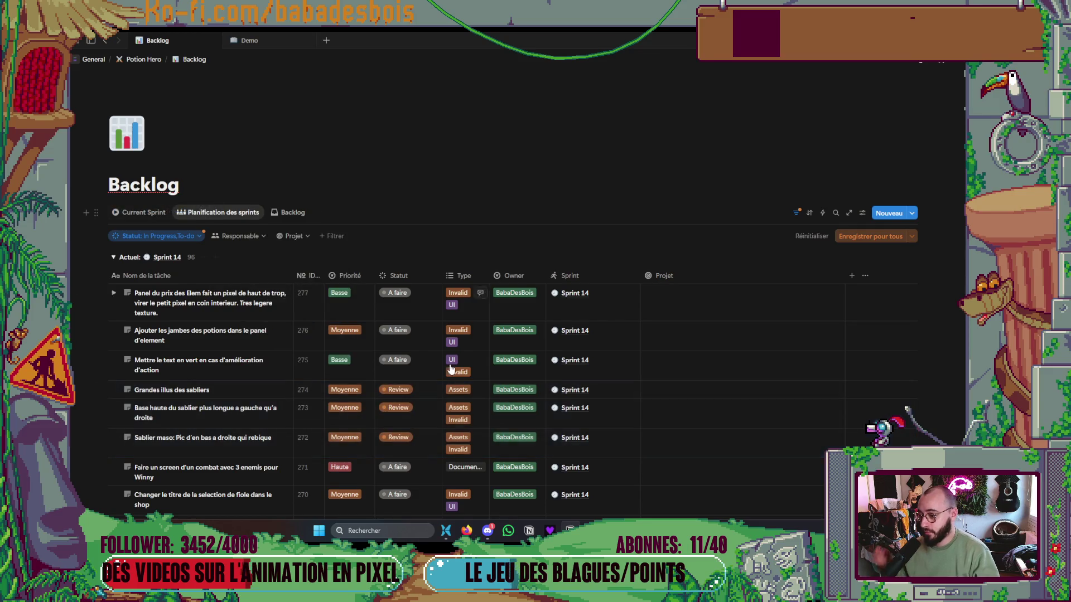
Mark task 271, the three-enemy combat screenshot, as Terminé
scroll(399, 412, "down", 2)
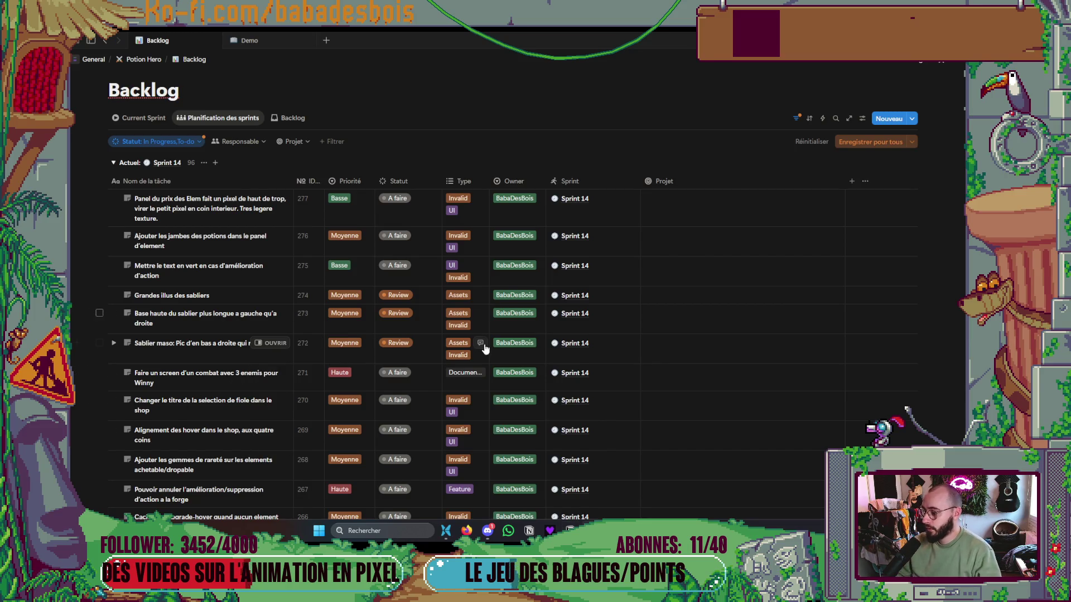
scroll(483, 346, "down", 3)
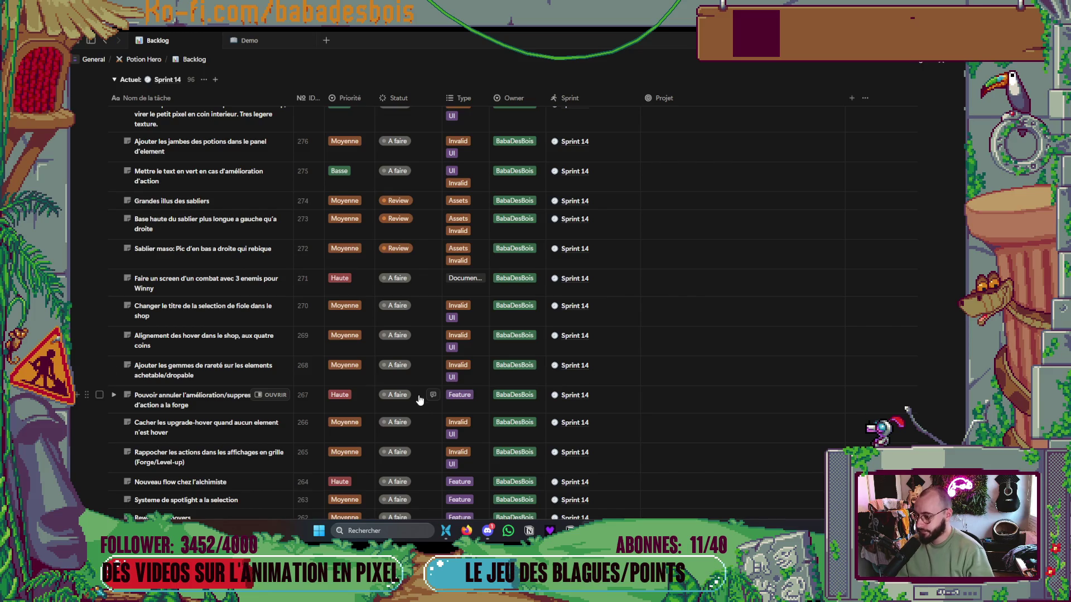
left_click(397, 285)
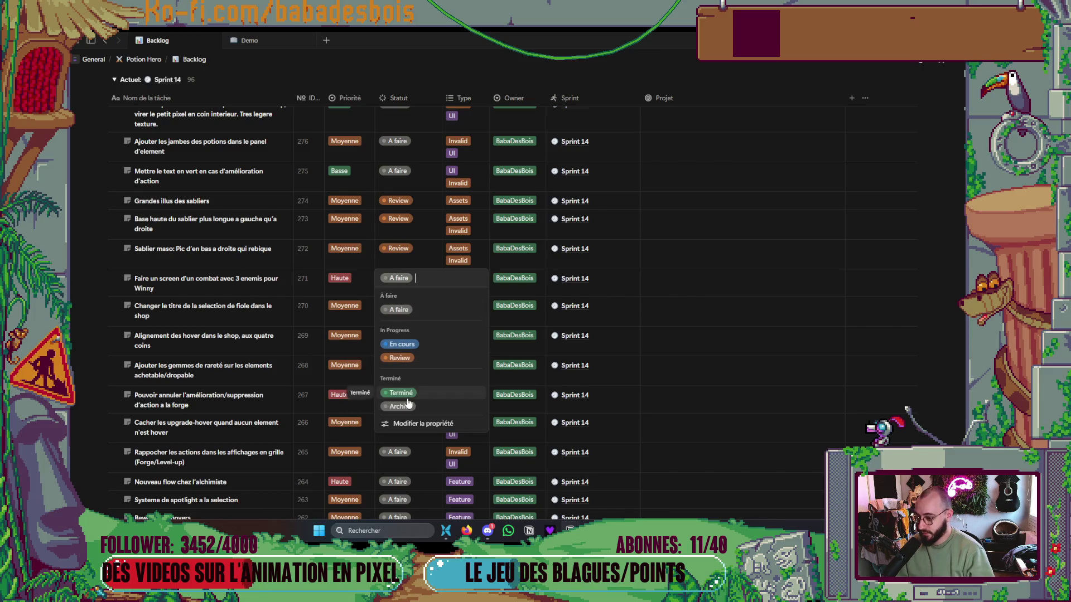
left_click(407, 397)
scroll(262, 415, "down", 3)
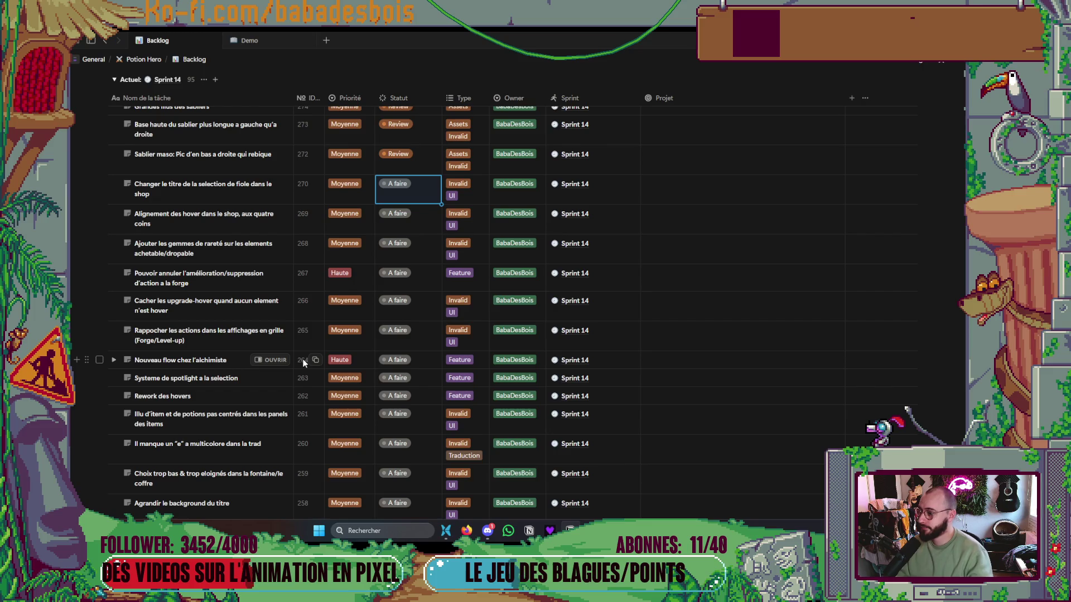
scroll(295, 357, "up", 5)
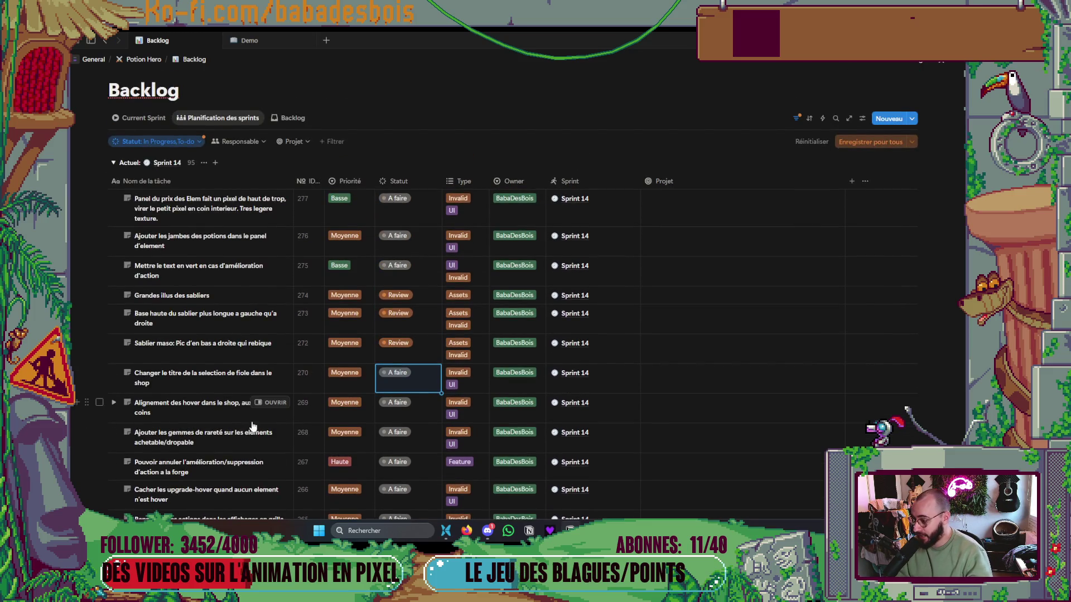
Move task 270 to the top of Sprint 14 with task 269 right under it
left_click_drag(88, 373, 119, 201)
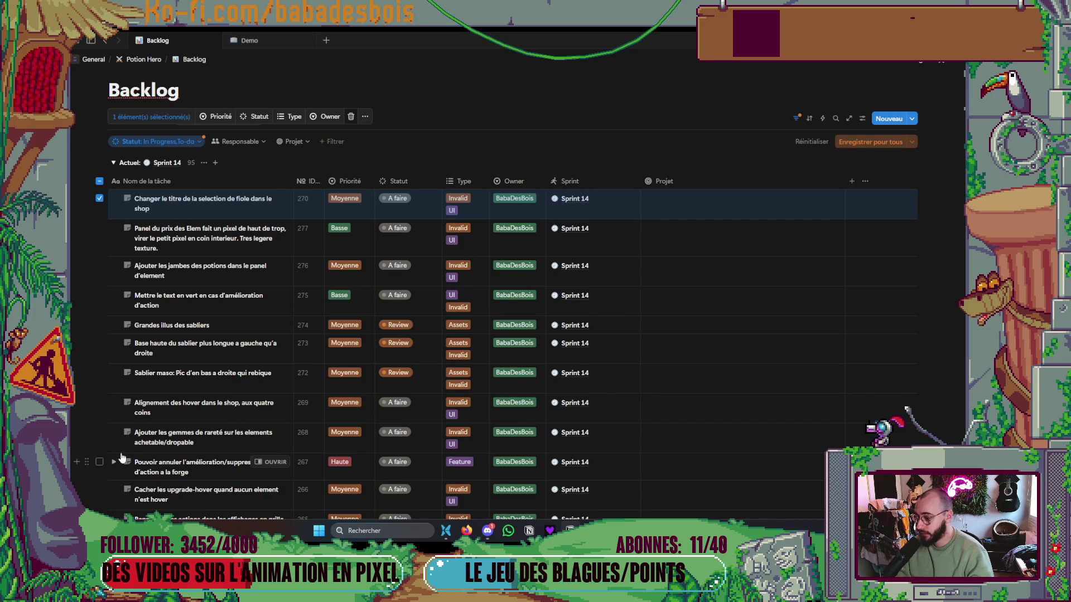
mouse_move(87, 400)
left_mouse_down()
mouse_move(96, 221)
mouse_move(106, 223)
left_mouse_up()
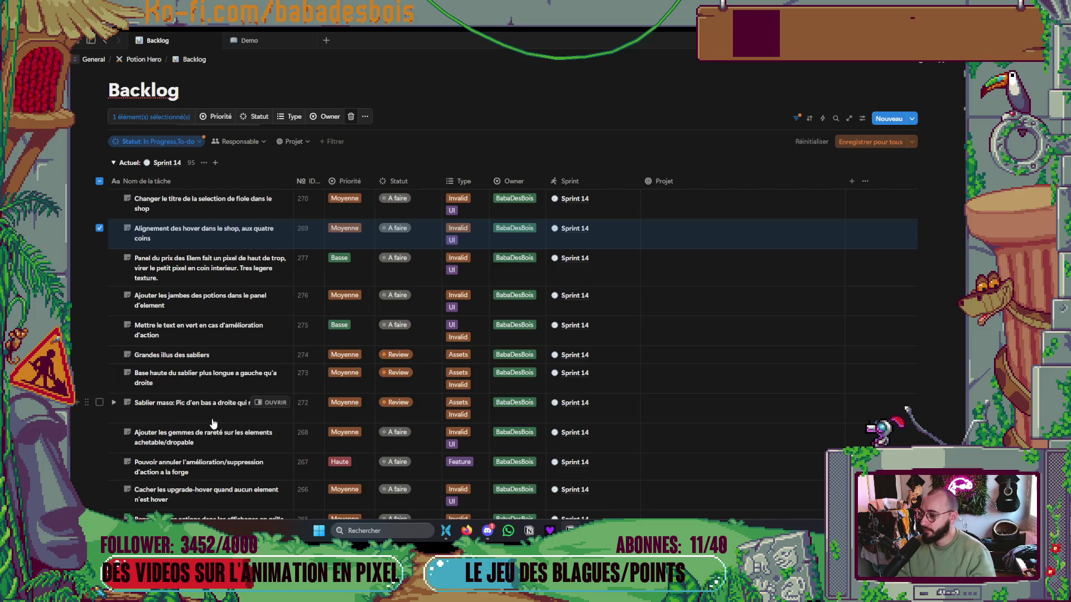
scroll(208, 426, "down", 1)
left_click(99, 180)
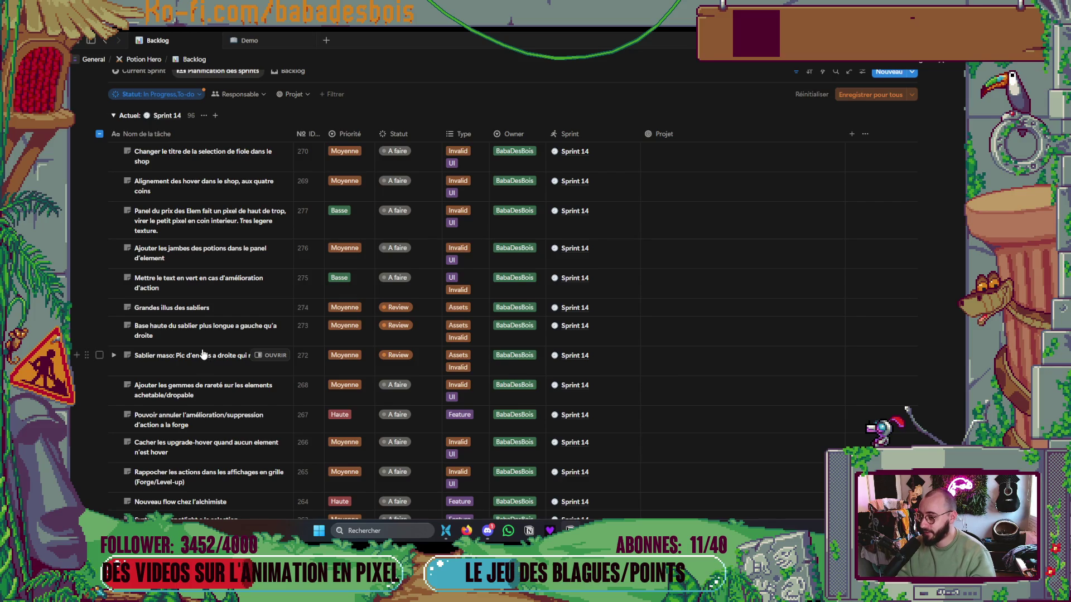
Move tasks 268, 267 and 266 in order just above hourglass task 274
scroll(176, 404, "down", 1)
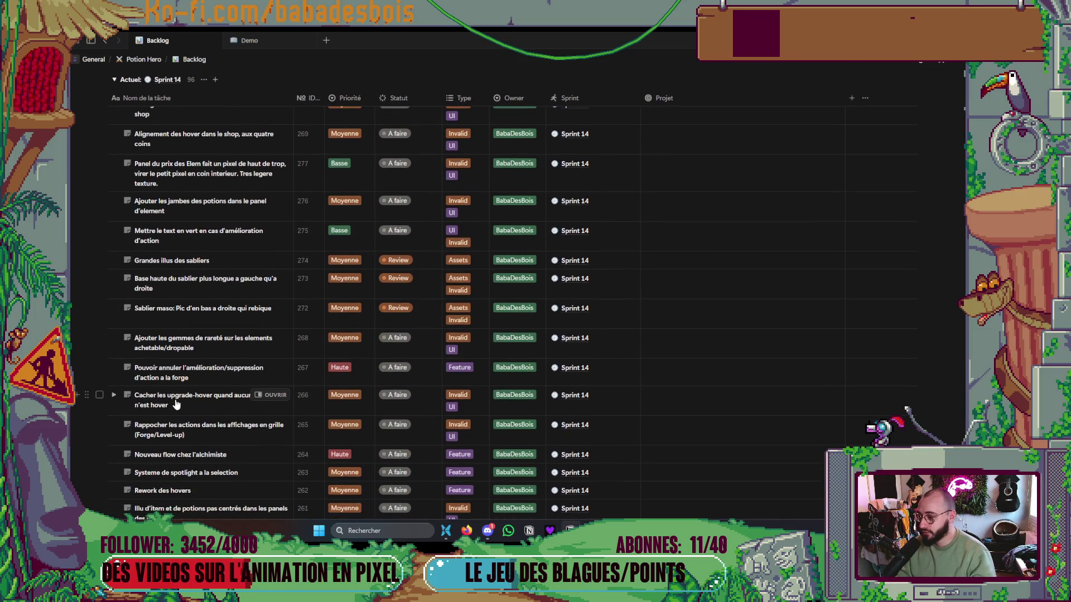
left_click_drag(88, 337, 88, 251)
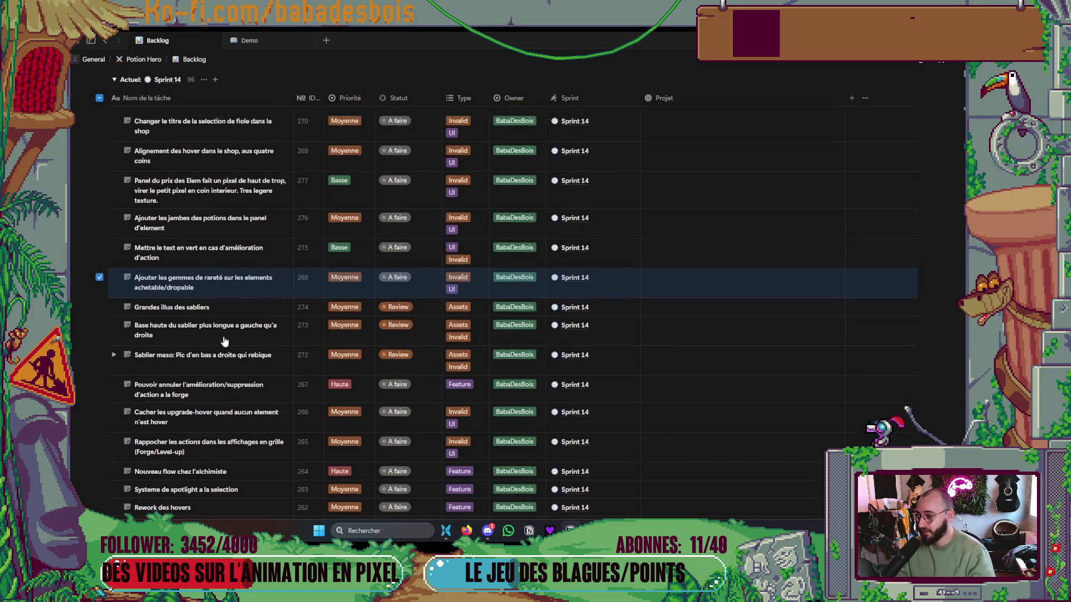
scroll(224, 342, "up", 2)
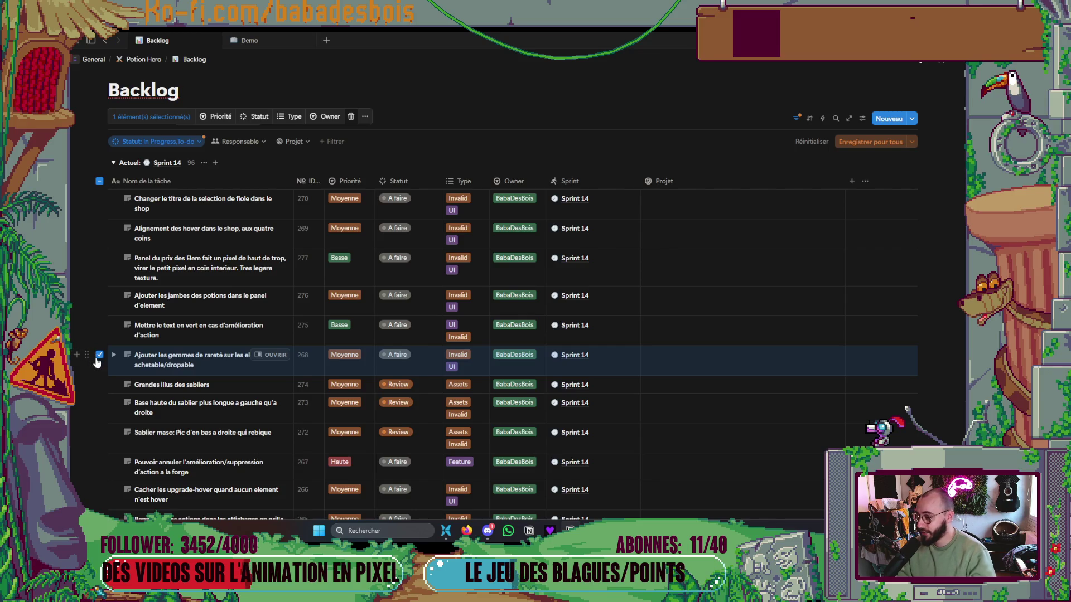
left_click(99, 357)
scroll(106, 385, "down", 3)
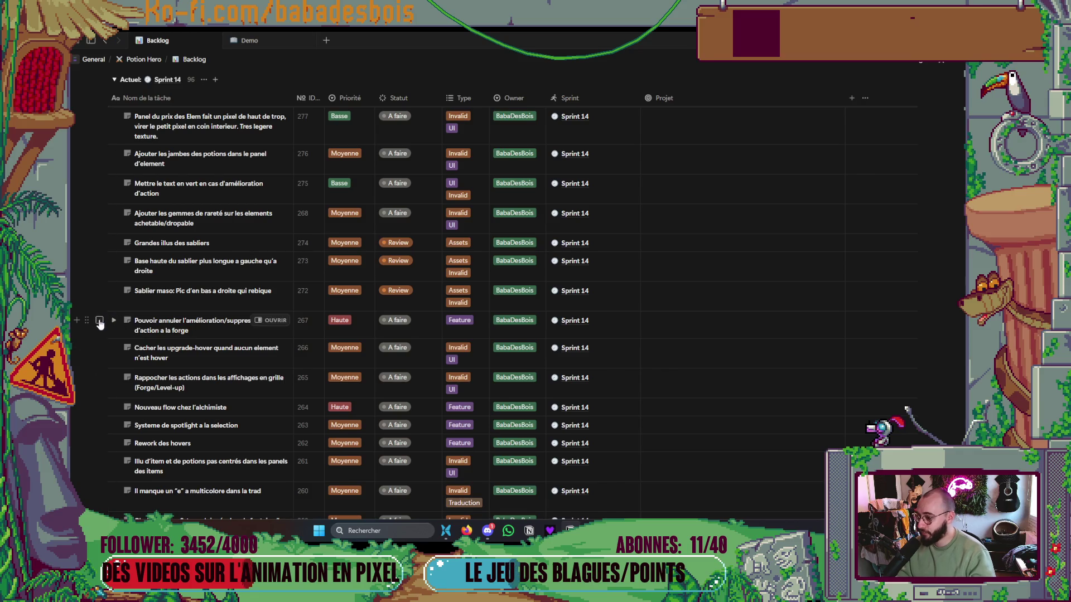
mouse_move(84, 320)
left_mouse_down()
mouse_move(89, 425)
mouse_move(150, 343)
left_mouse_up()
left_click_drag(151, 330, 152, 331)
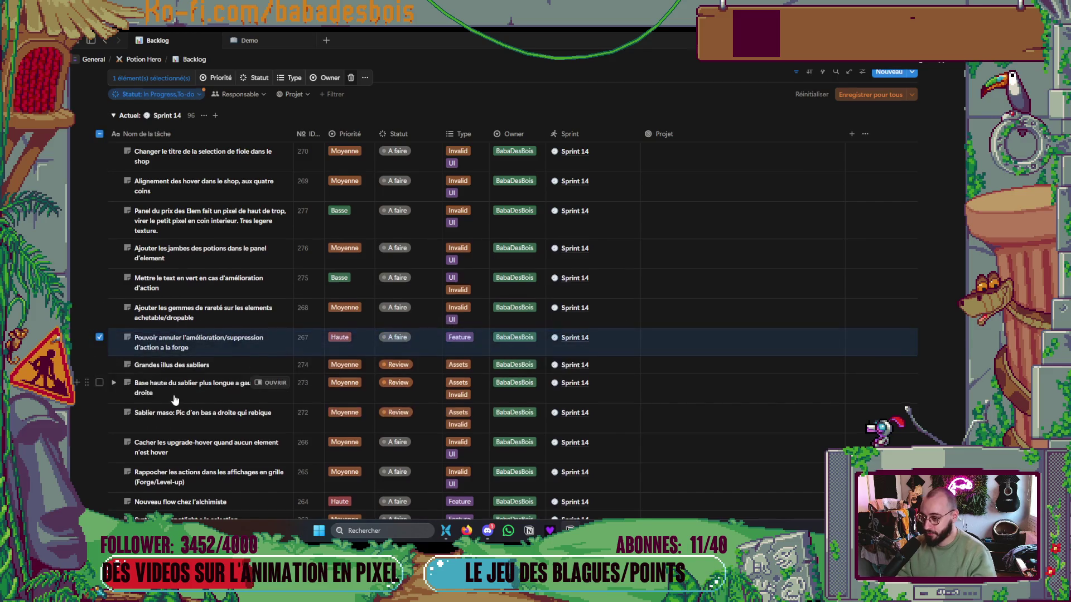
scroll(167, 380, "down", 3)
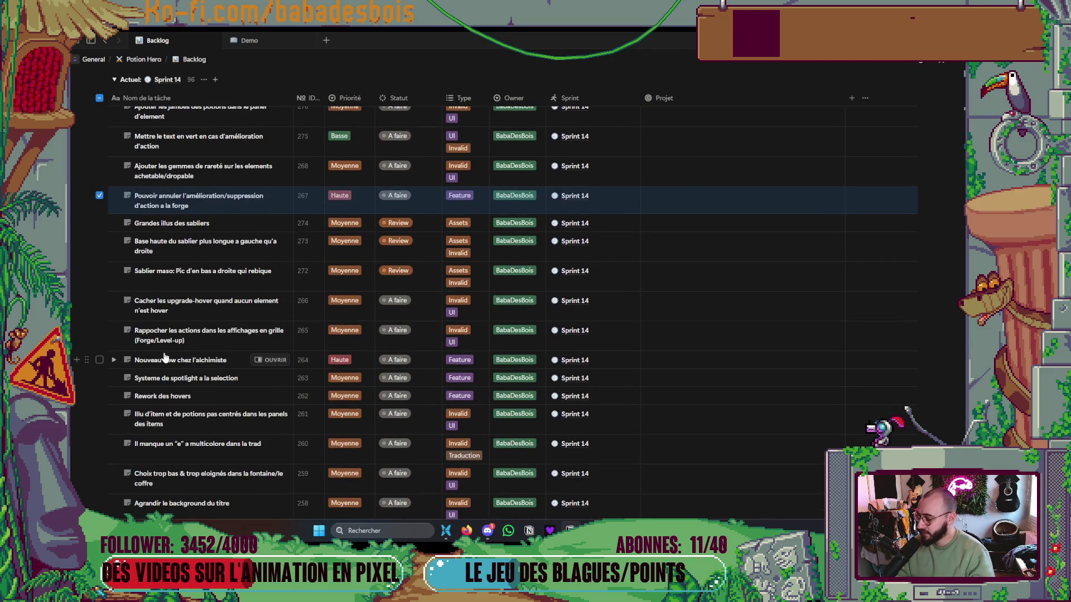
left_click_drag(86, 300, 91, 216)
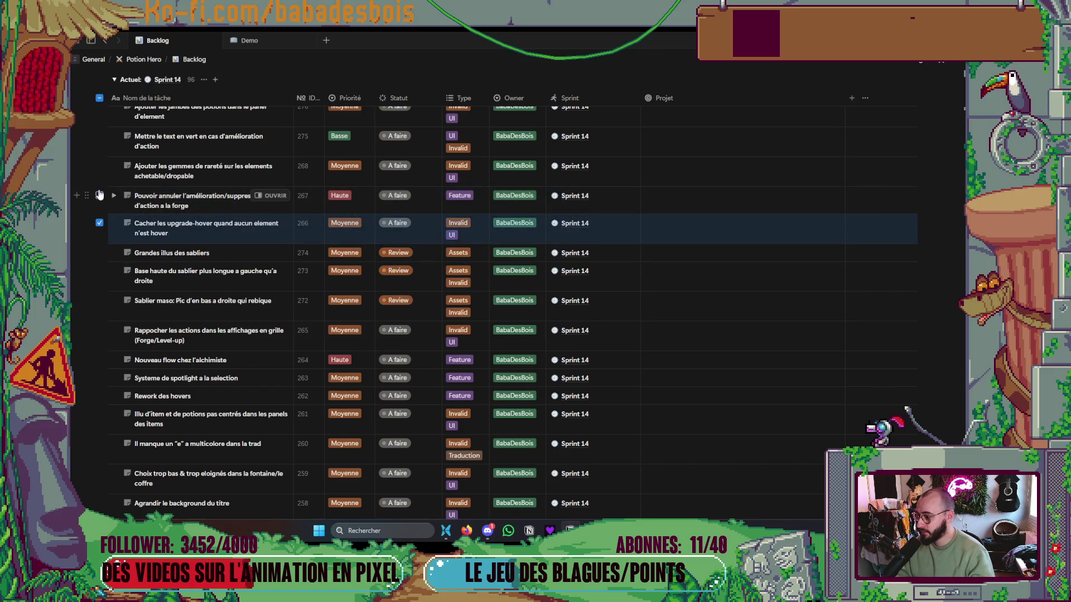
Move task 265 under task 267 and the item-illustration task below row 269
left_click(100, 223)
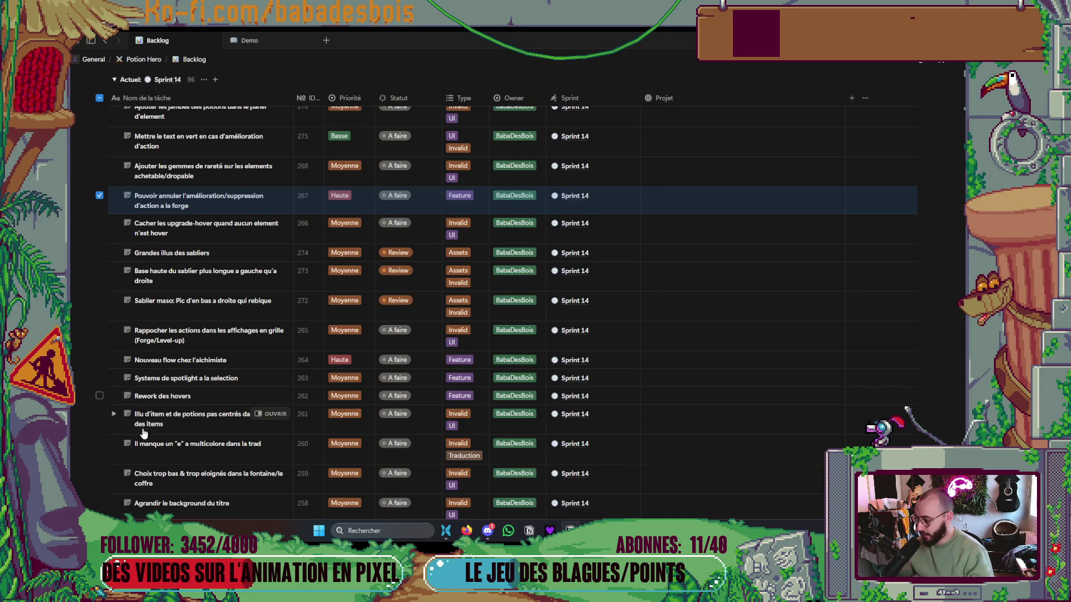
left_click_drag(87, 330, 96, 217)
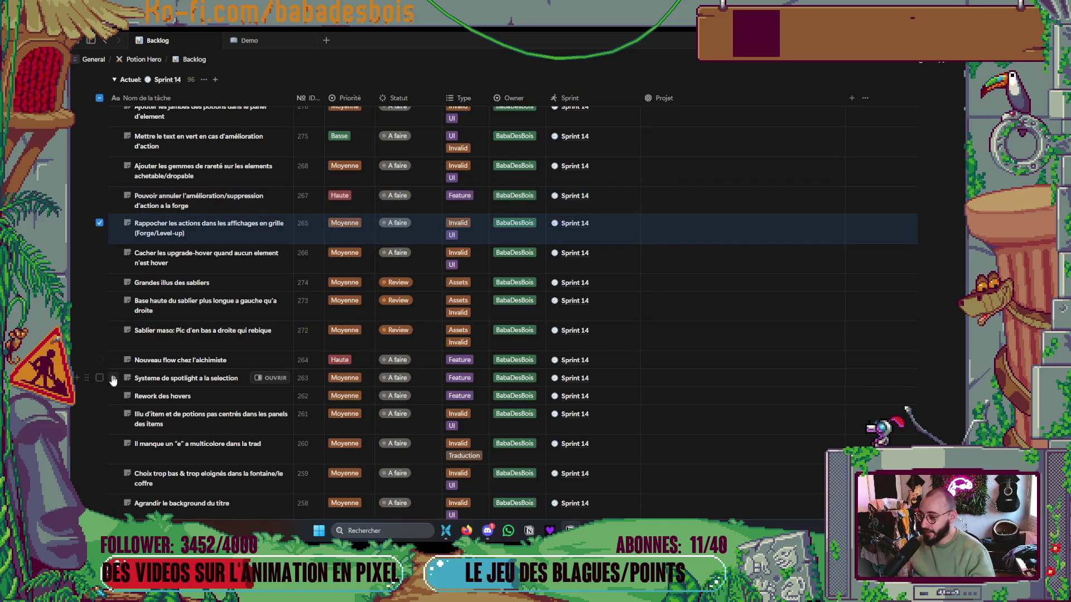
left_click(99, 222)
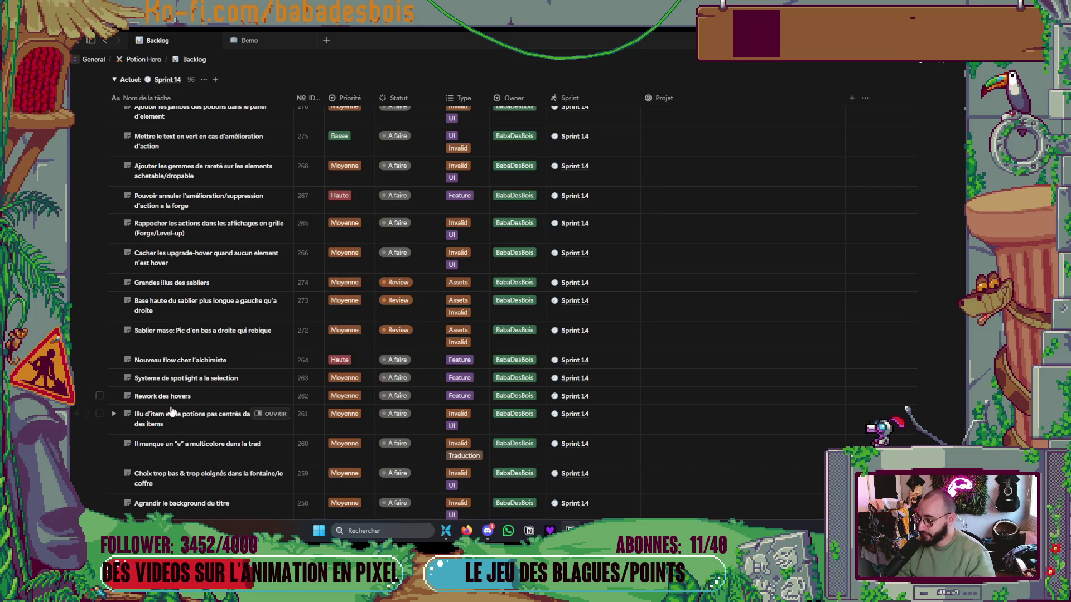
scroll(189, 368, "down", 2)
scroll(201, 351, "up", 2)
scroll(210, 342, "down", 3)
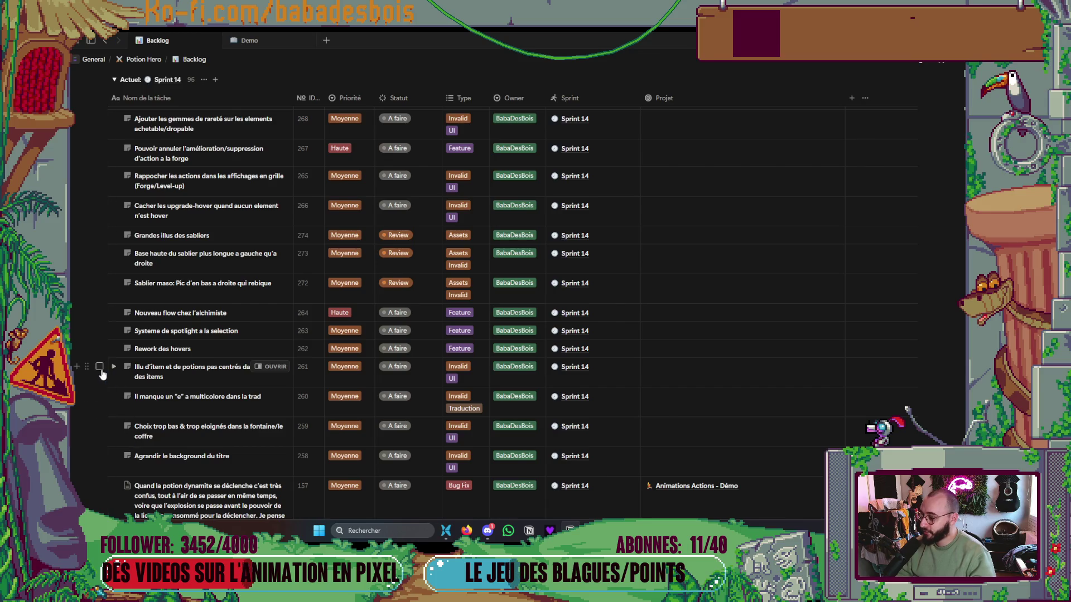
mouse_move(87, 367)
left_mouse_down()
mouse_move(115, 268)
mouse_move(118, 290)
mouse_move(134, 300)
left_mouse_up()
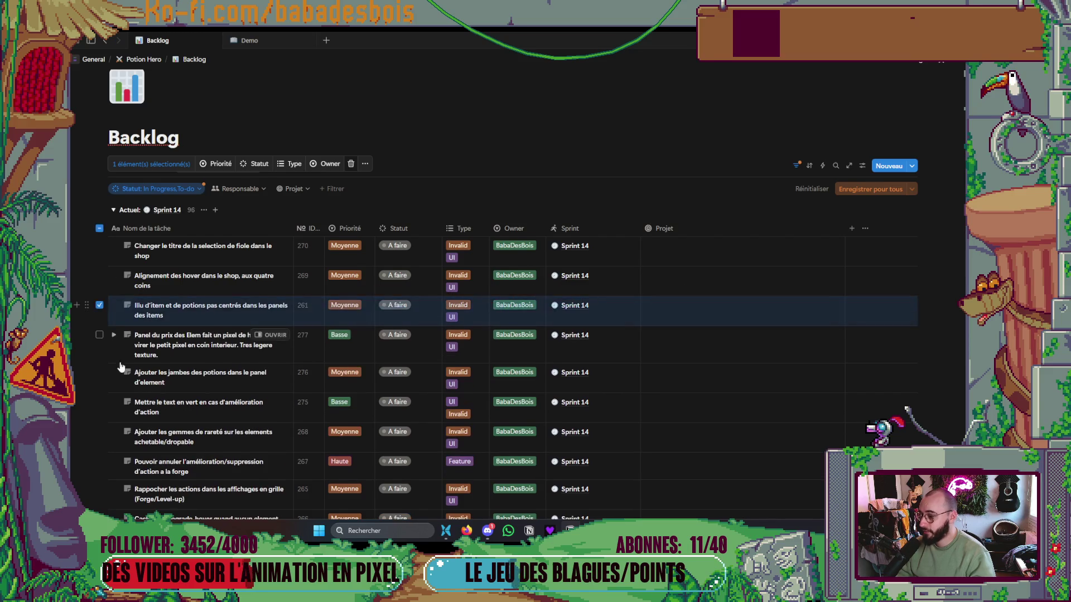
Drag tasks 260, 259 and 258 together to the top of Sprint 14, then deselect them
scroll(119, 209, "down", 4)
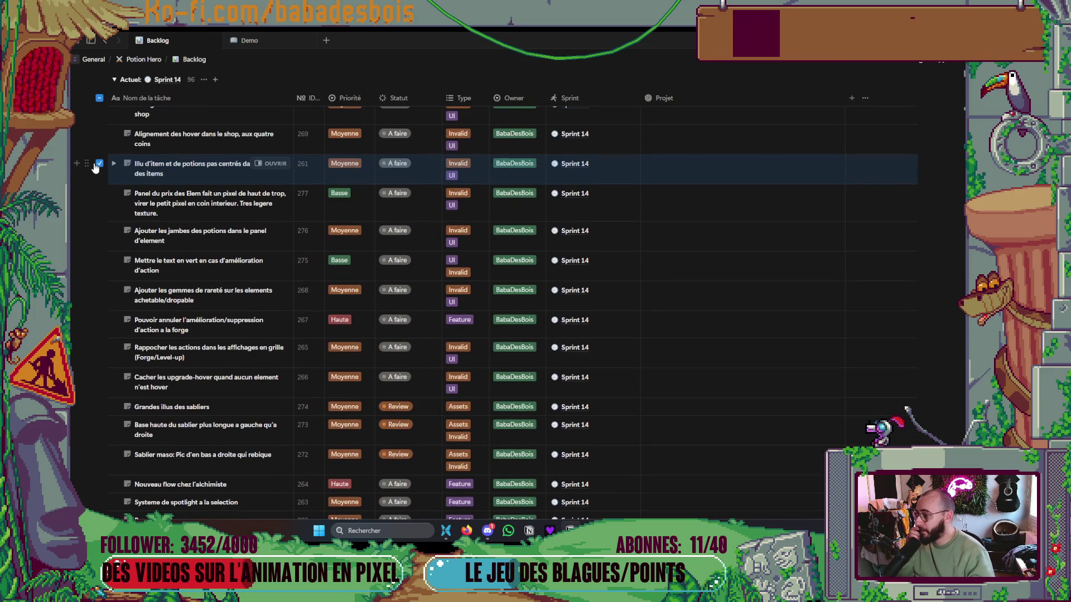
scroll(90, 256, "down", 3)
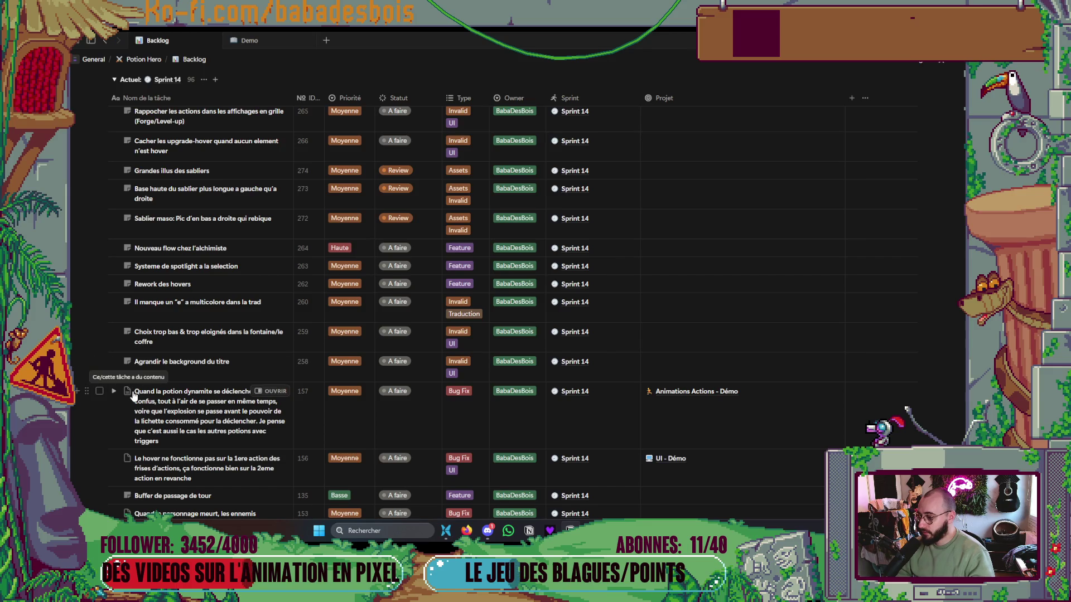
left_click(99, 303)
left_click(98, 333)
left_click(98, 362)
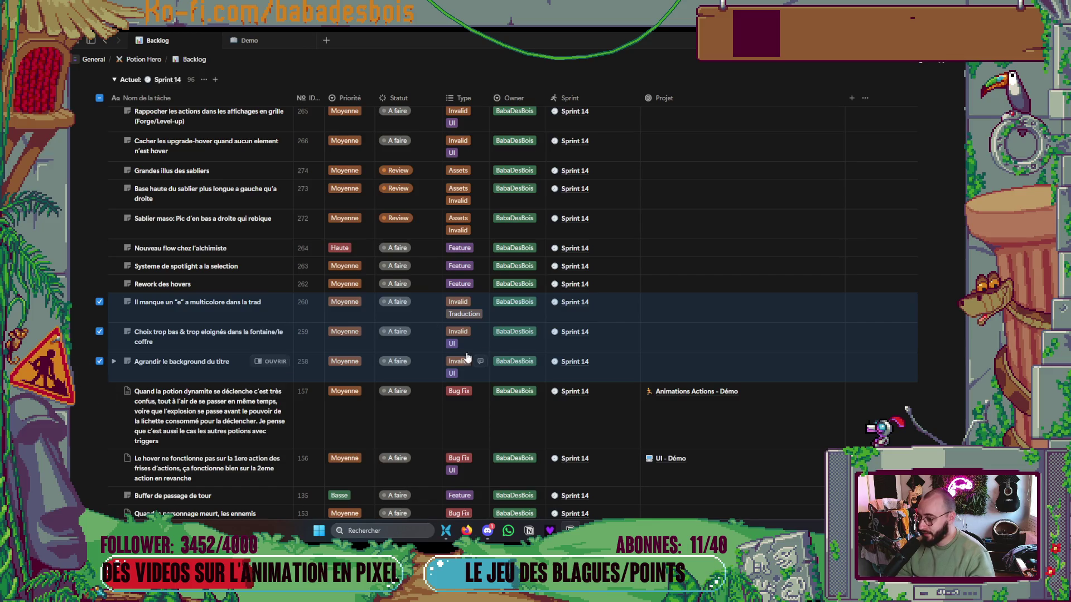
mouse_move(84, 303)
left_mouse_down()
mouse_move(81, 291)
mouse_move(162, 245)
left_mouse_up()
scroll(212, 307, "down", 3)
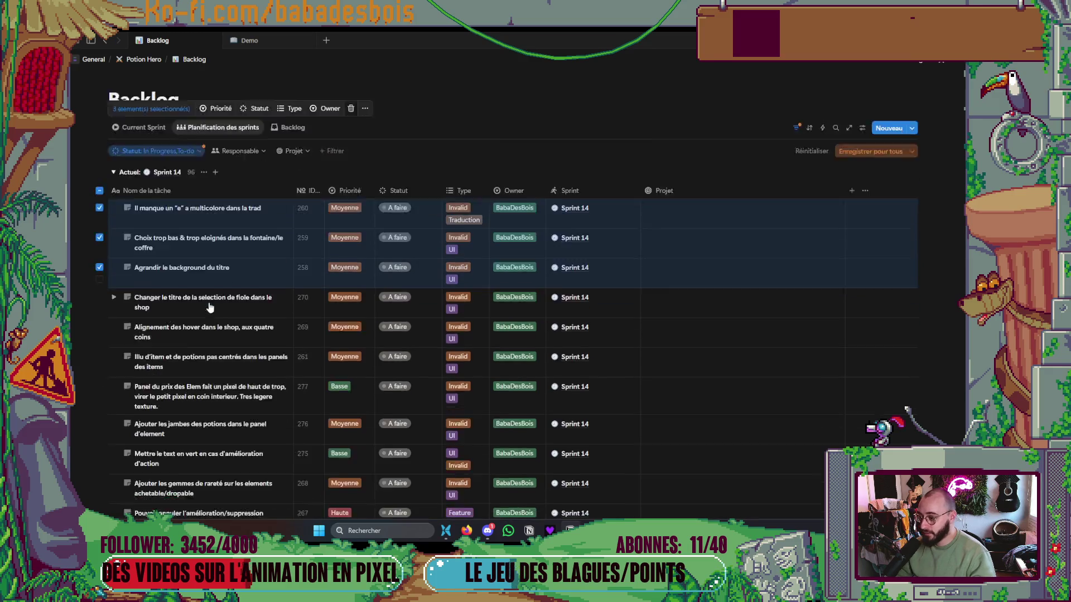
scroll(78, 167, "up", 1)
left_click(100, 151)
left_click(99, 181)
left_click(100, 210)
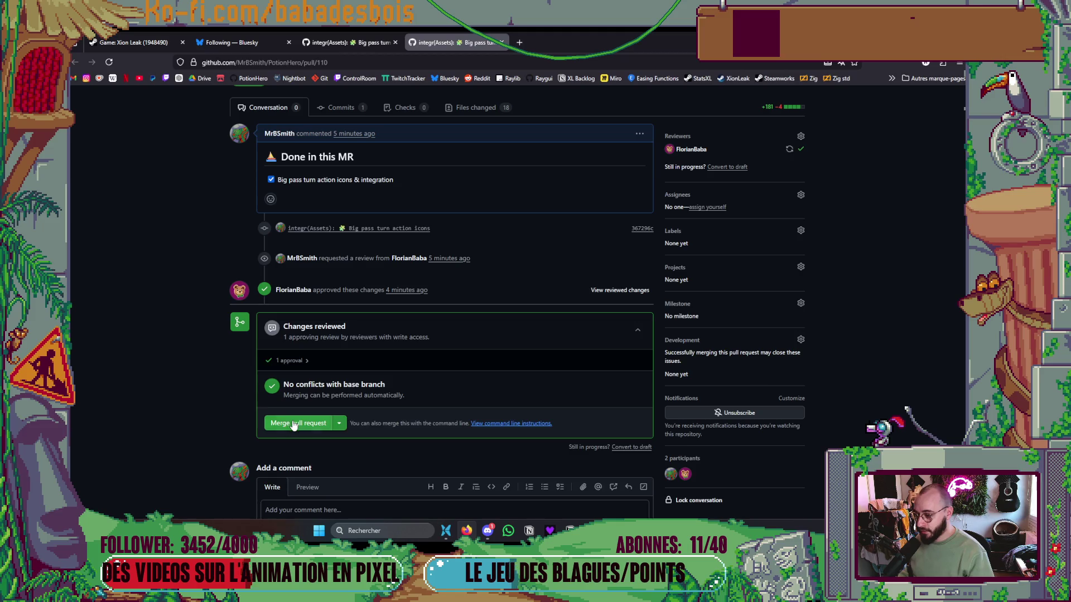
Merge pull request #110 into dev and go back to the Notion backlog
left_click(295, 424)
left_click(299, 481)
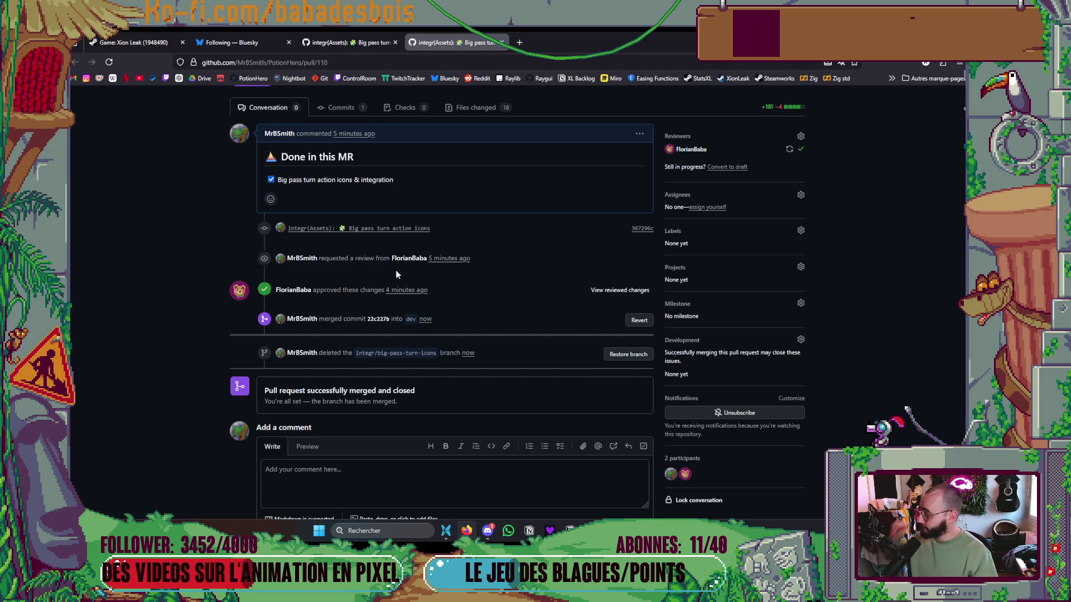
key("alt+Tab")
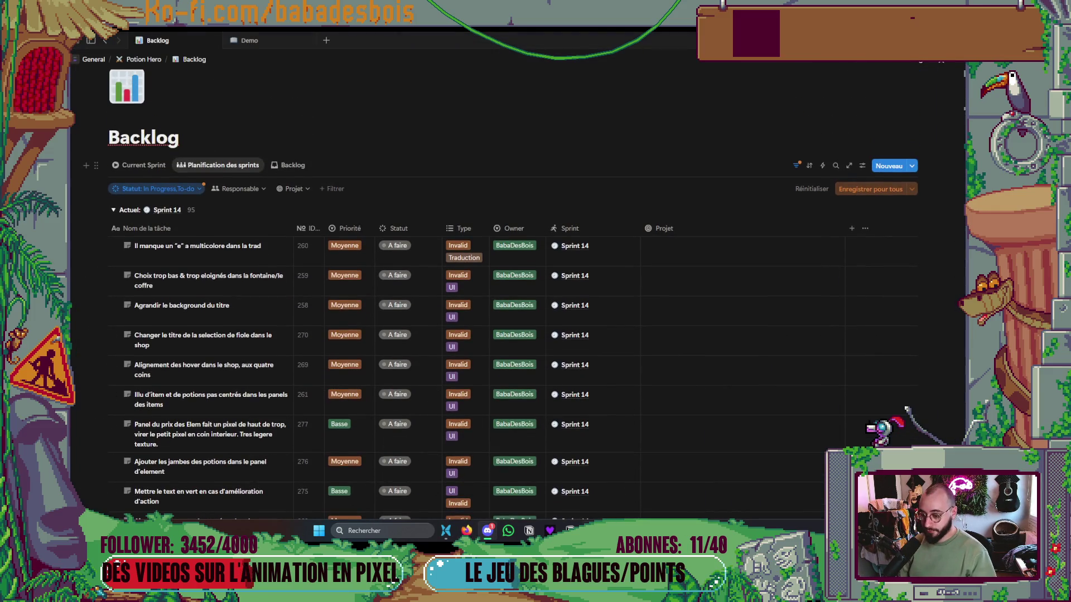
Check status, discard local changes with git r ., switch to dev and git pull
key("alt+Tab")
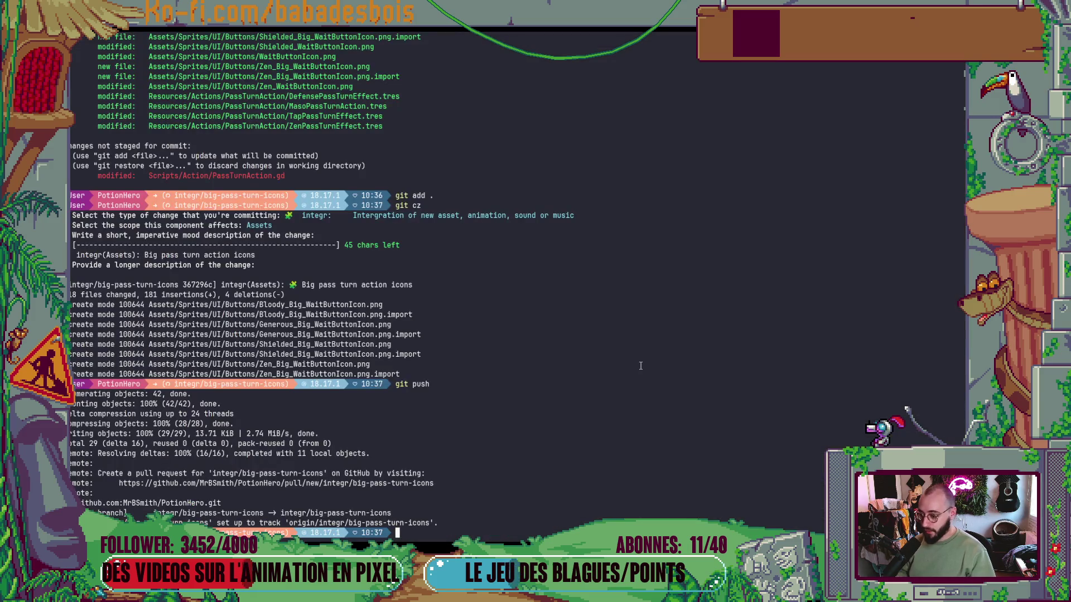
type("git s")
key("Return")
type("git r .")
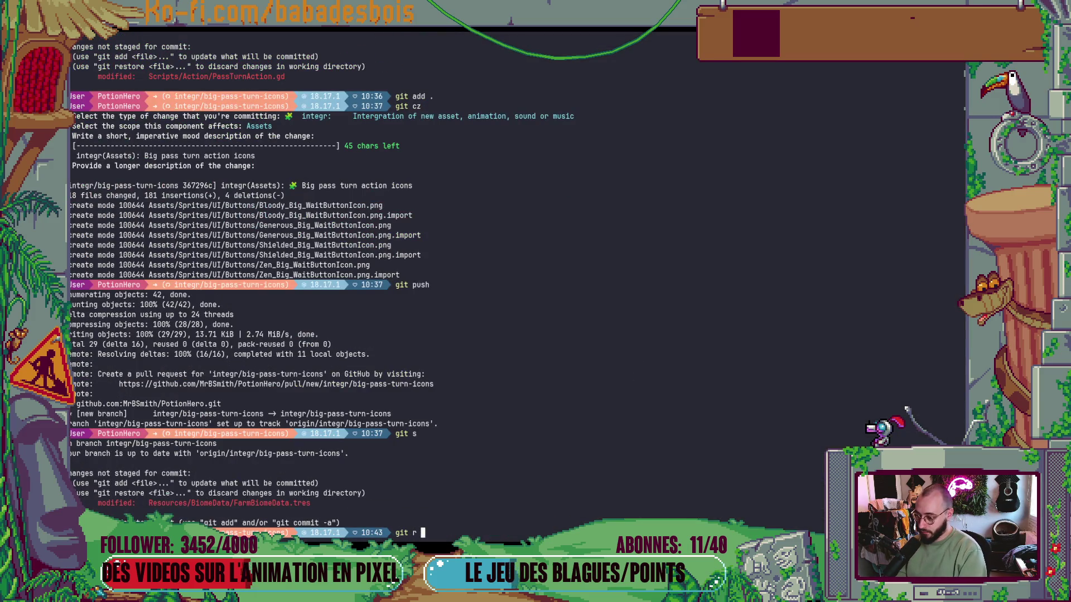
key("Return")
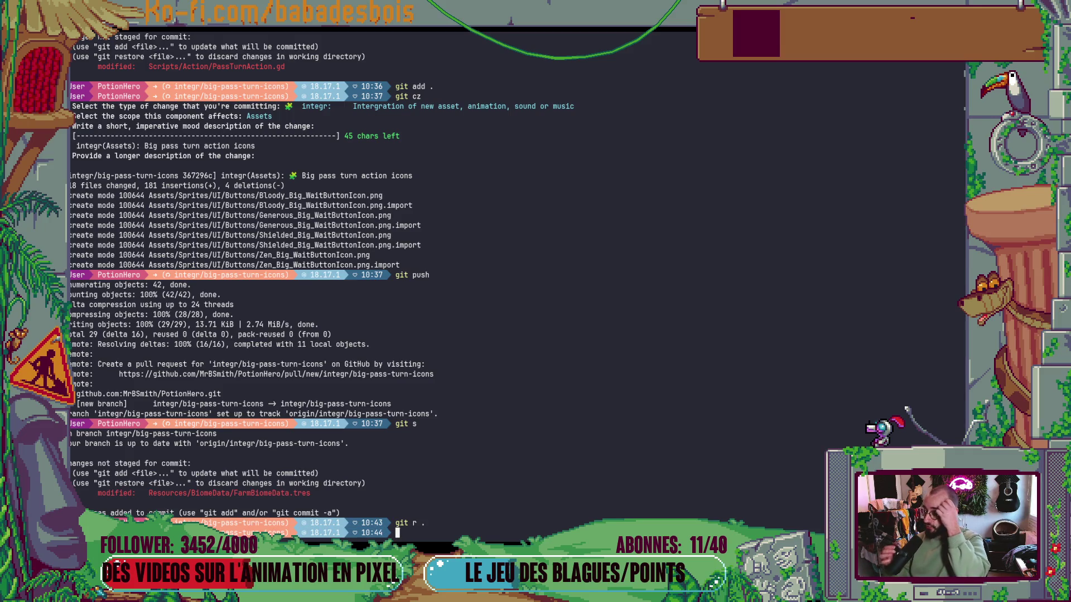
type("git co dev")
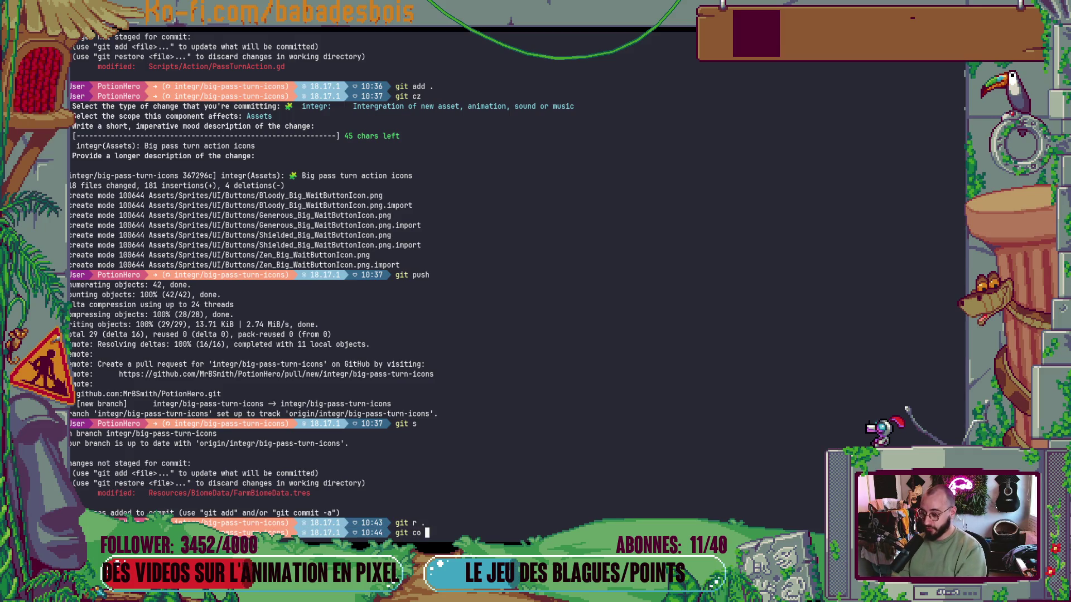
key("Return")
type("git pull")
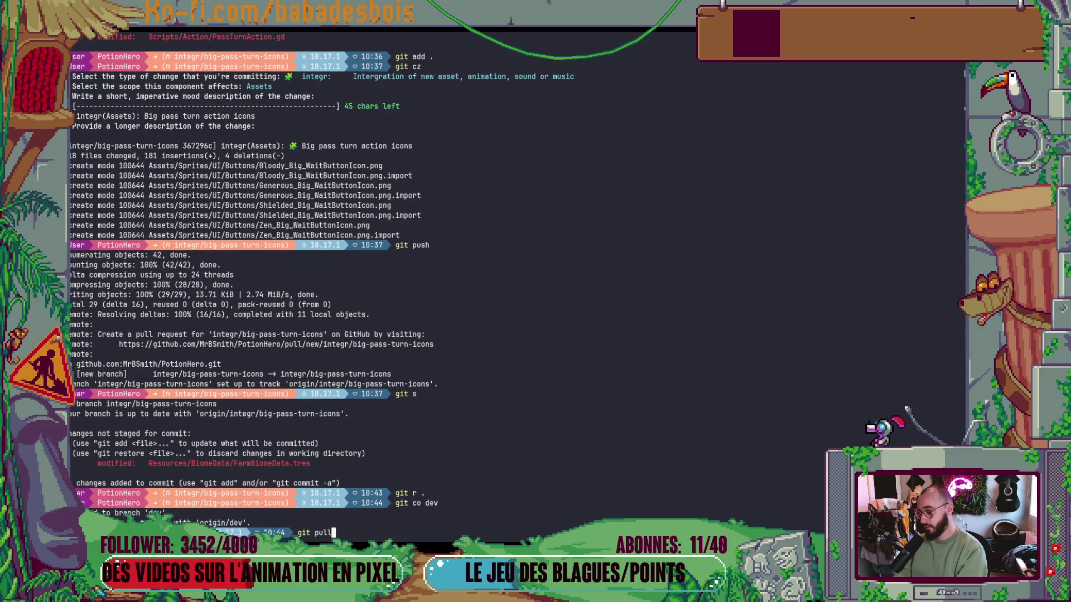
key("Return")
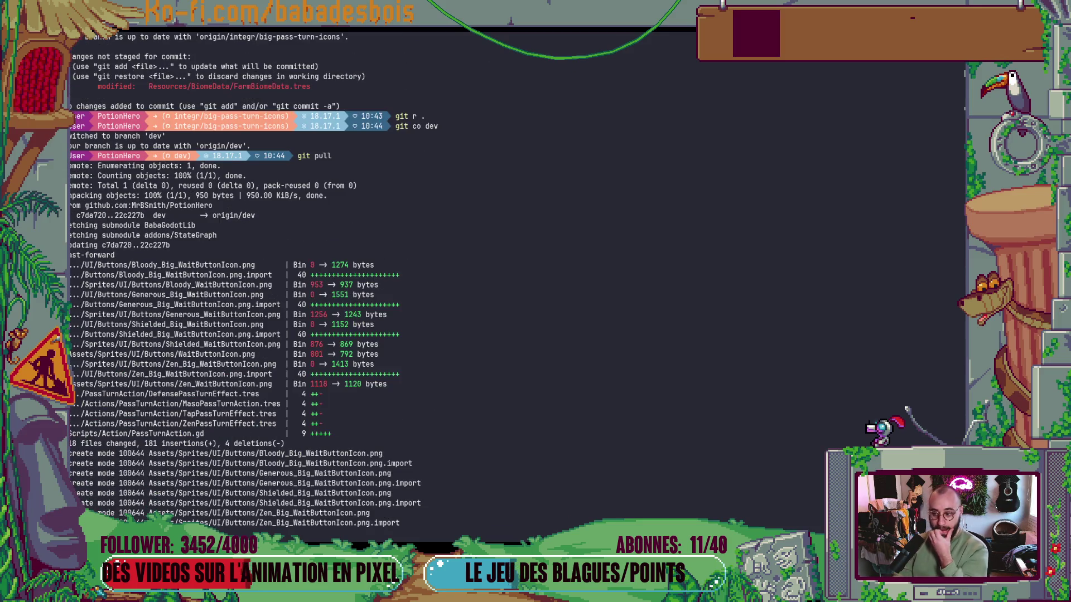
List branches and delete integr/big-pass-turn-icons with git br -D
type("git v")
key("BackSpace")
type("co -")
key("BackSpace")
key("BackSpace")
key("BackSpace")
type("br")
key("Return")
type("fgi")
key("BackSpace")
key("BackSpace")
key("BackSpace")
type("git ")
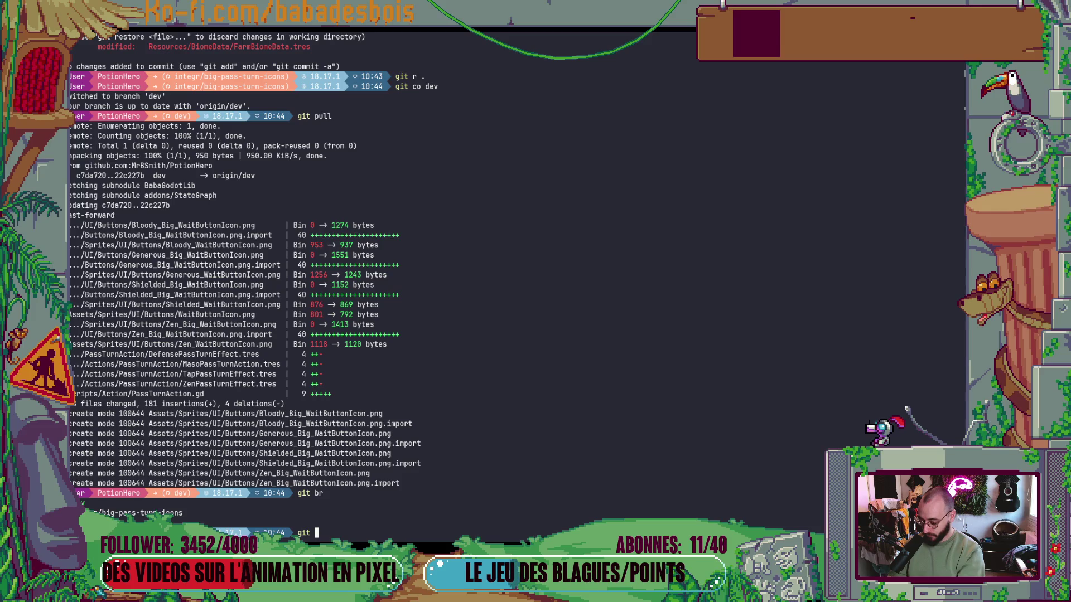
type("b")
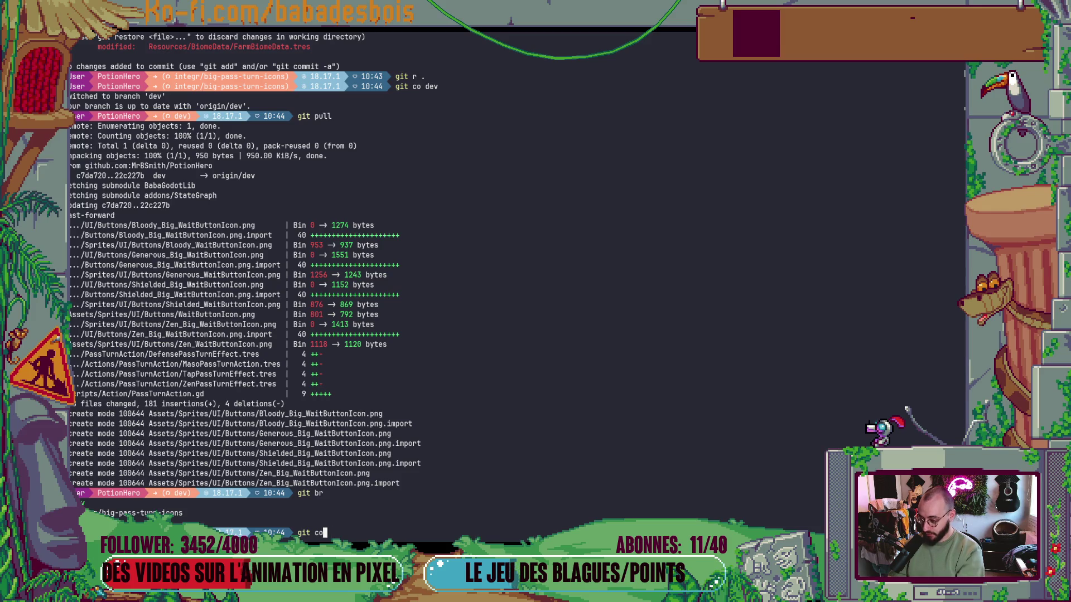
type("r -D")
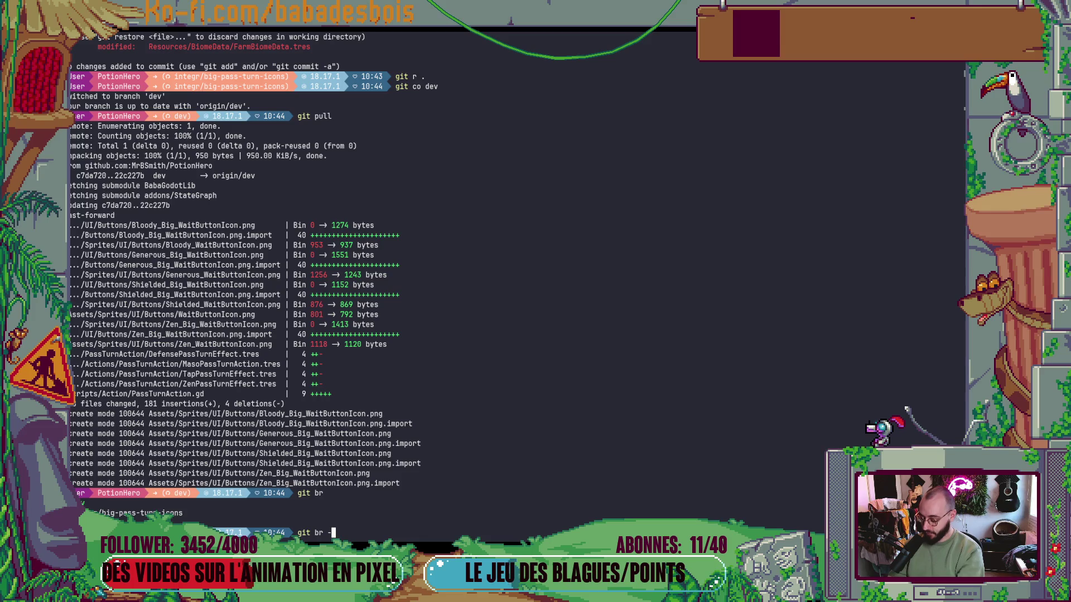
double_click(167, 512)
right_click(167, 512)
key("Return")
Create and check out the new fix/ui branch with git co -b fix/ui
type("git ")
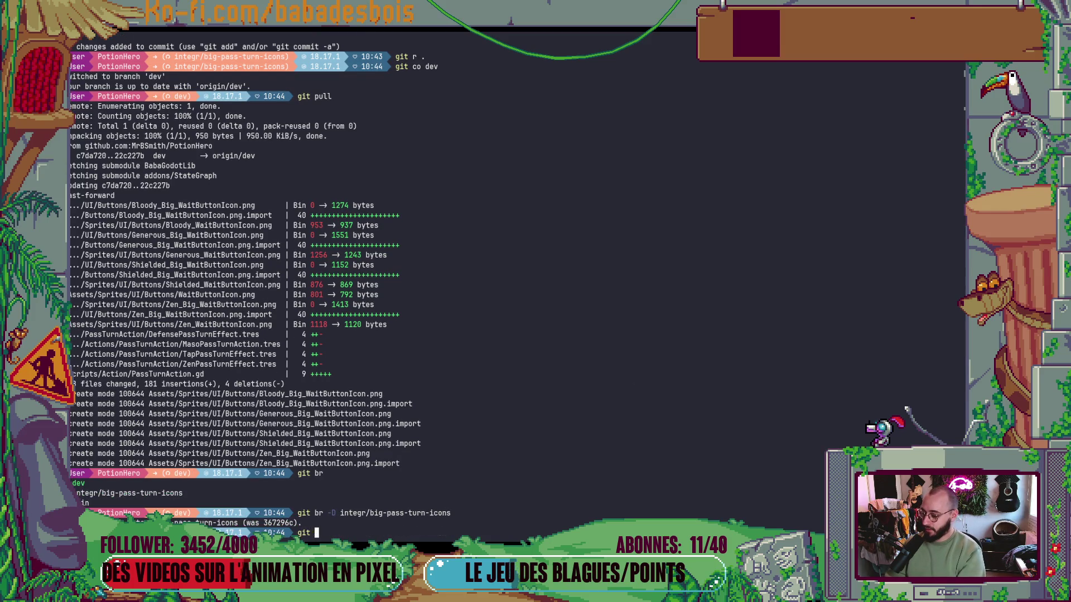
type("co -b ")
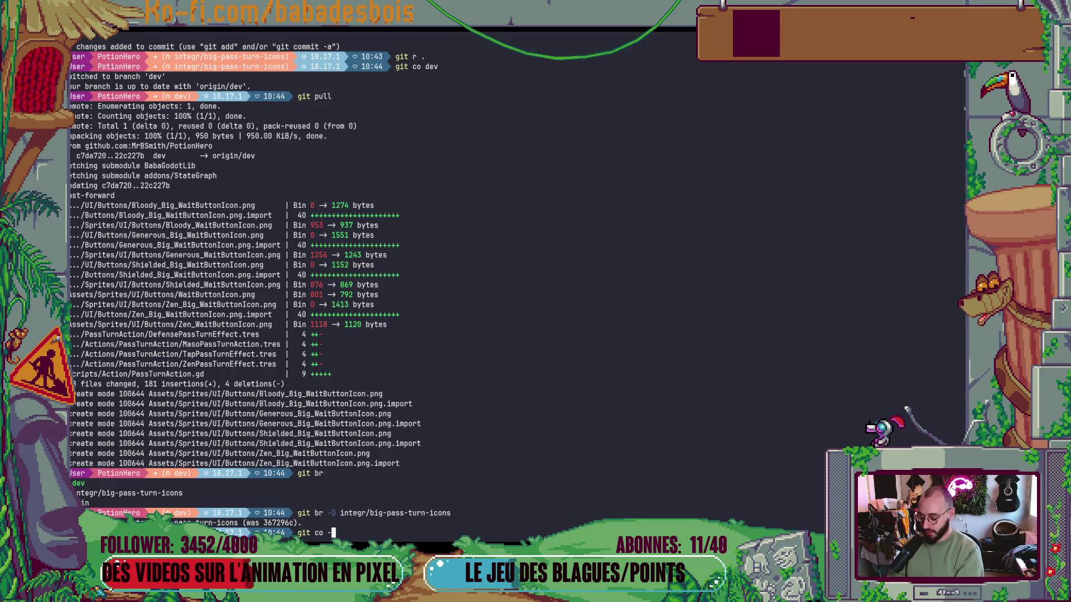
type("fix/")
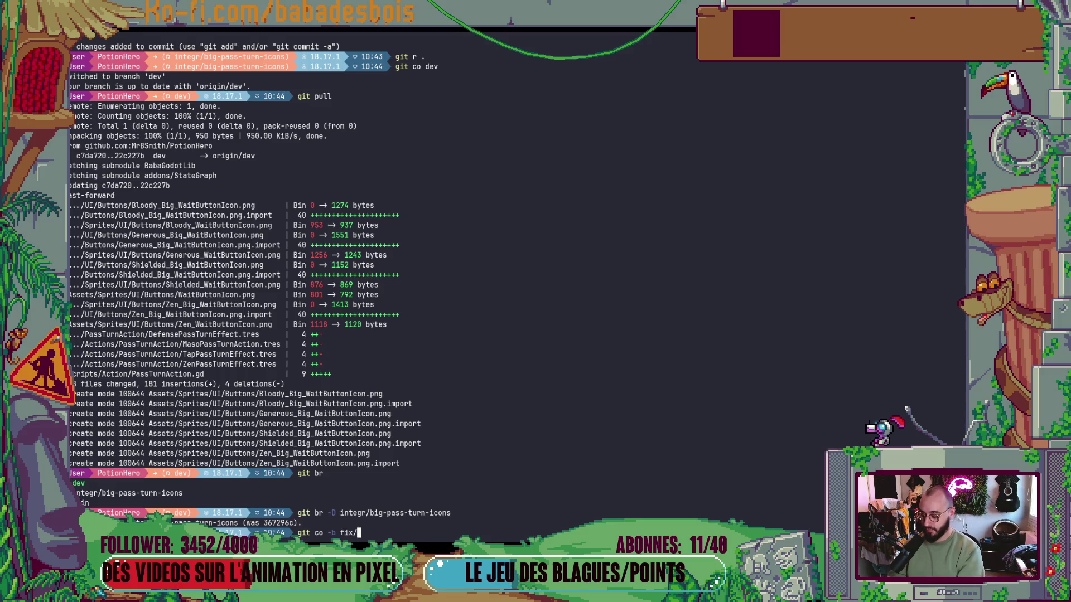
type("ui")
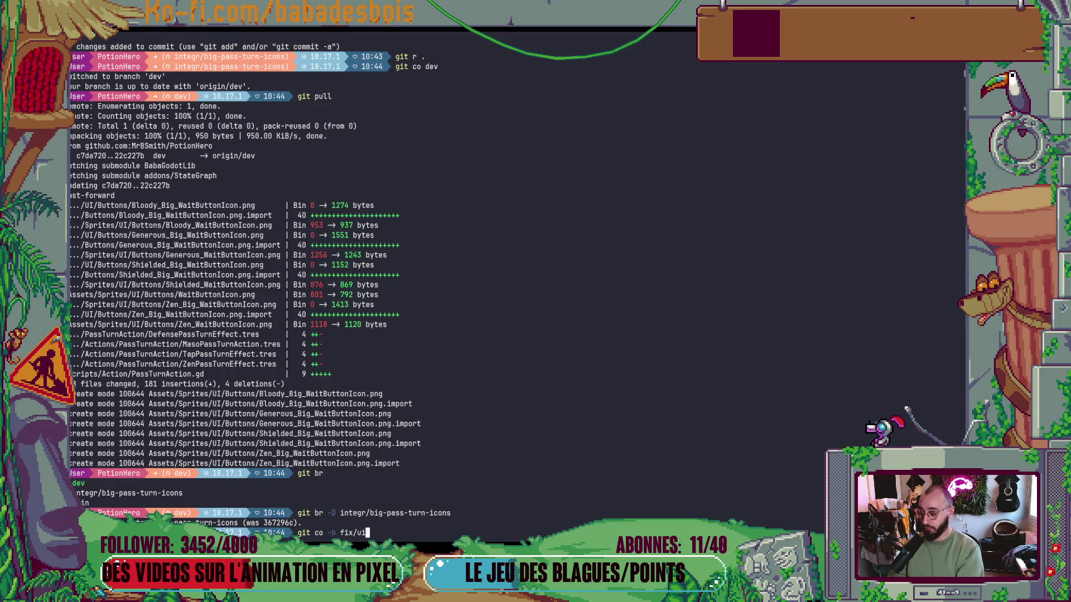
key("Return")
key("alt+Tab")
key("alt+Tab")
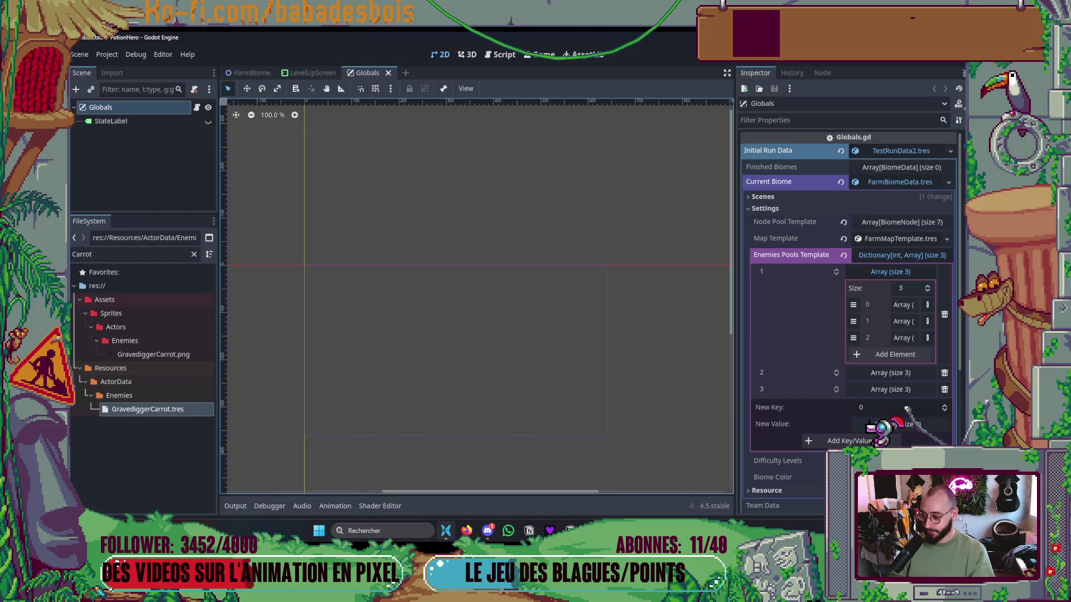
left_click(445, 531)
Search the web for 'godot 4.6' in a new Firefox tab
key("ctrl+t")
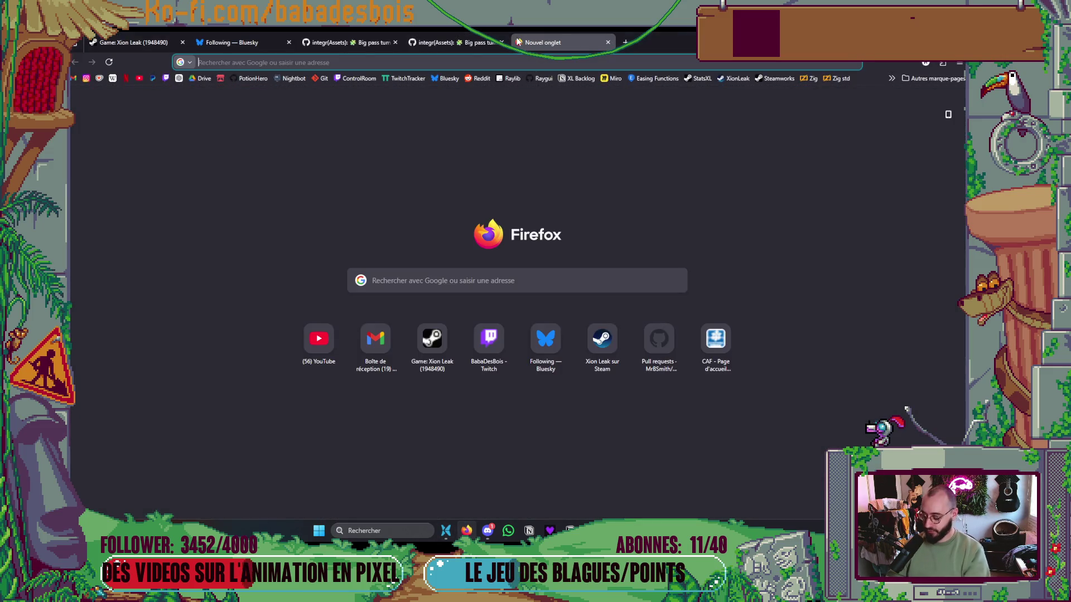
type("gos")
key("BackSpace")
type("dot ")
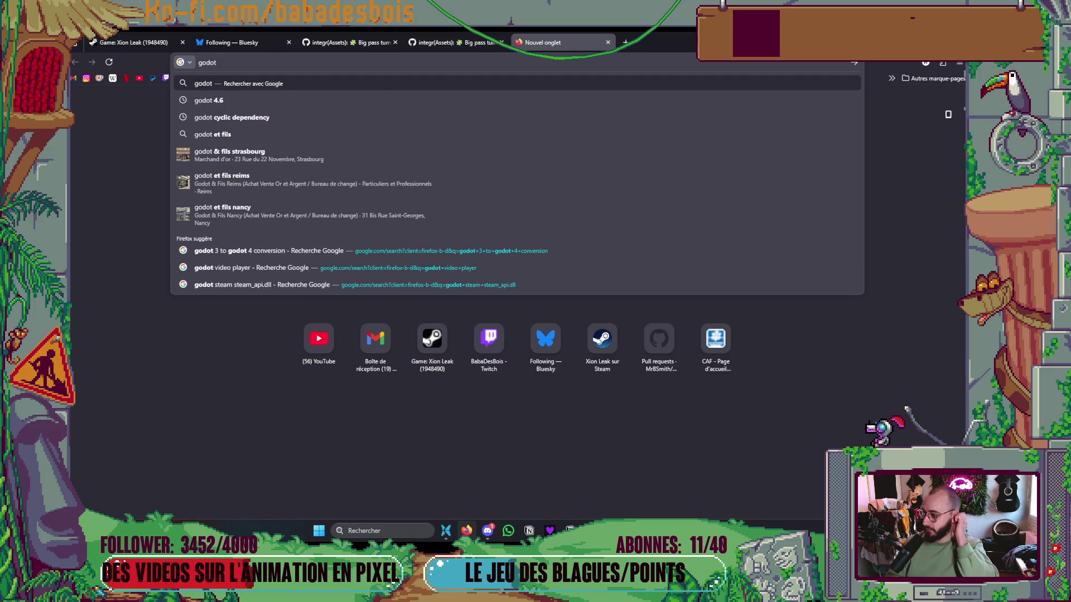
type("4.6")
key("Return")
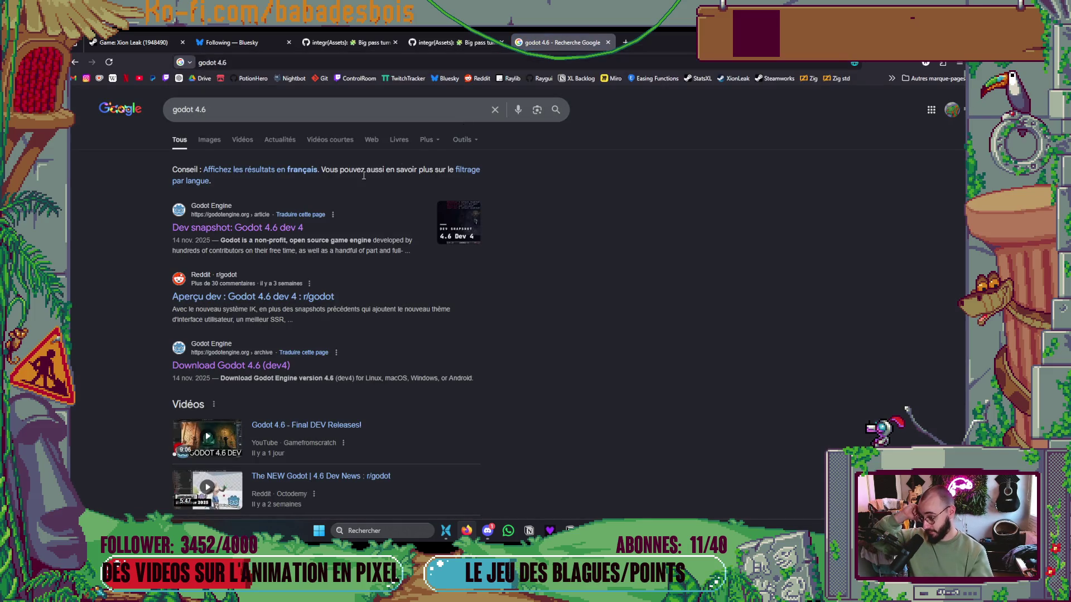
Skim the Godot 4.6 dev 4 snapshot, return to results, and open 'Dev snapshot: Godot 4.6 dev 6'
left_click(286, 232)
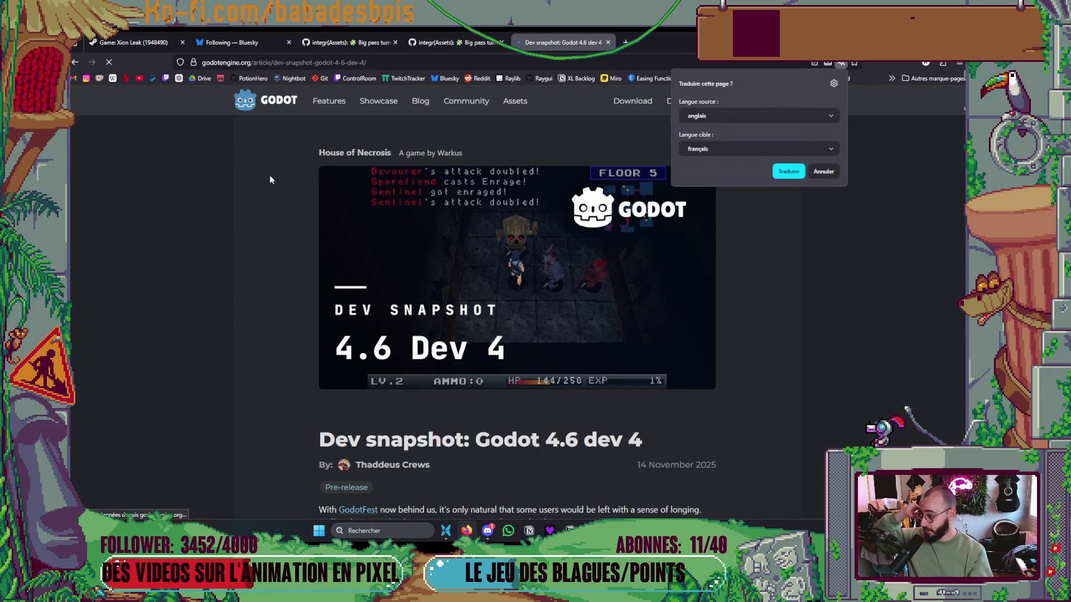
scroll(701, 299, "down", 3)
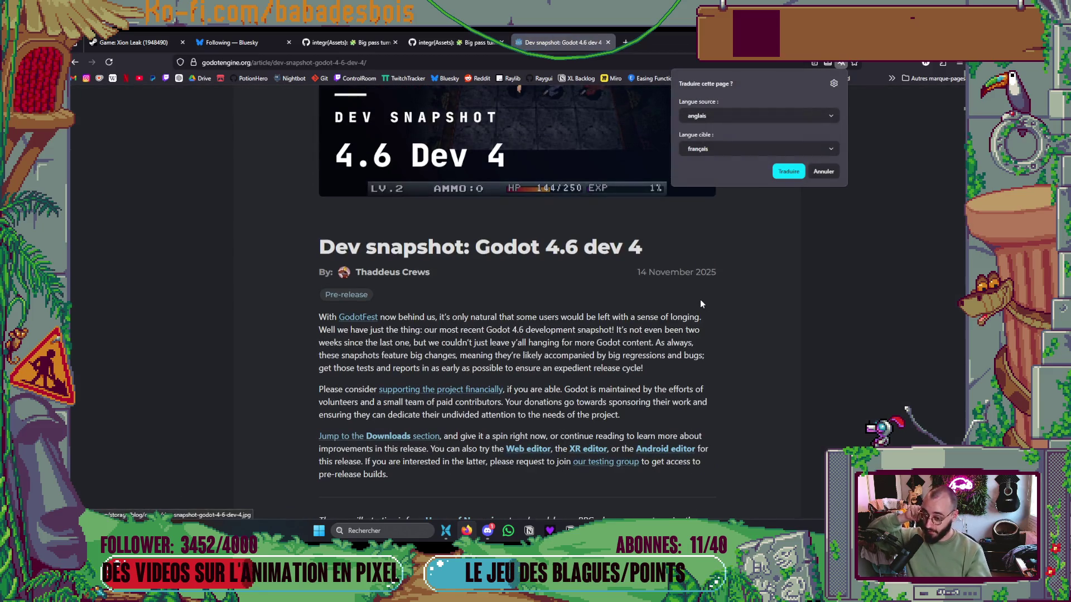
triple_click(654, 283)
left_click(768, 348)
scroll(769, 348, "down", 15)
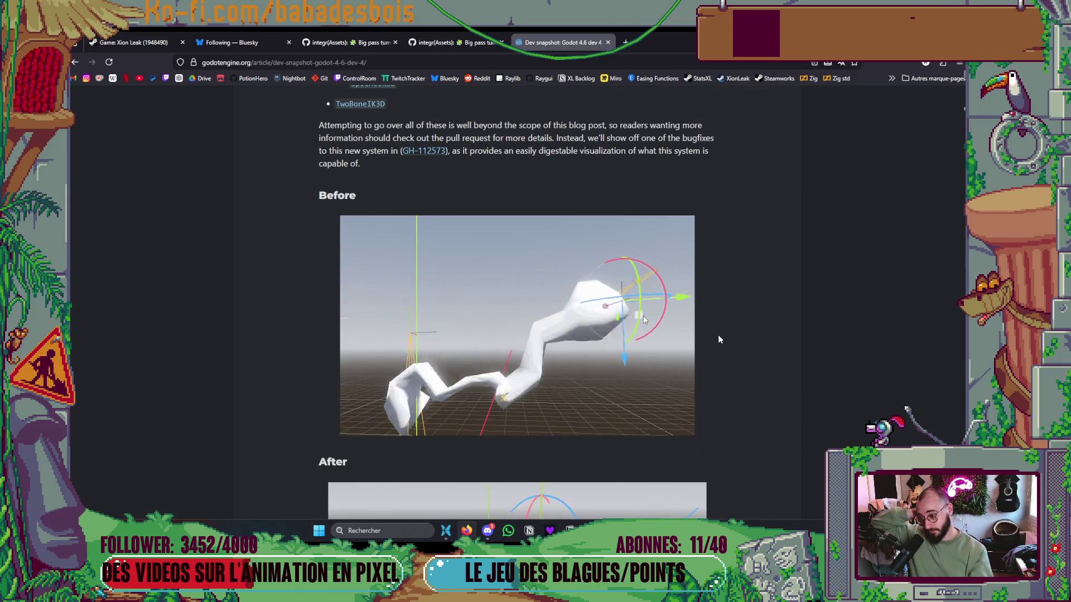
left_click(76, 62)
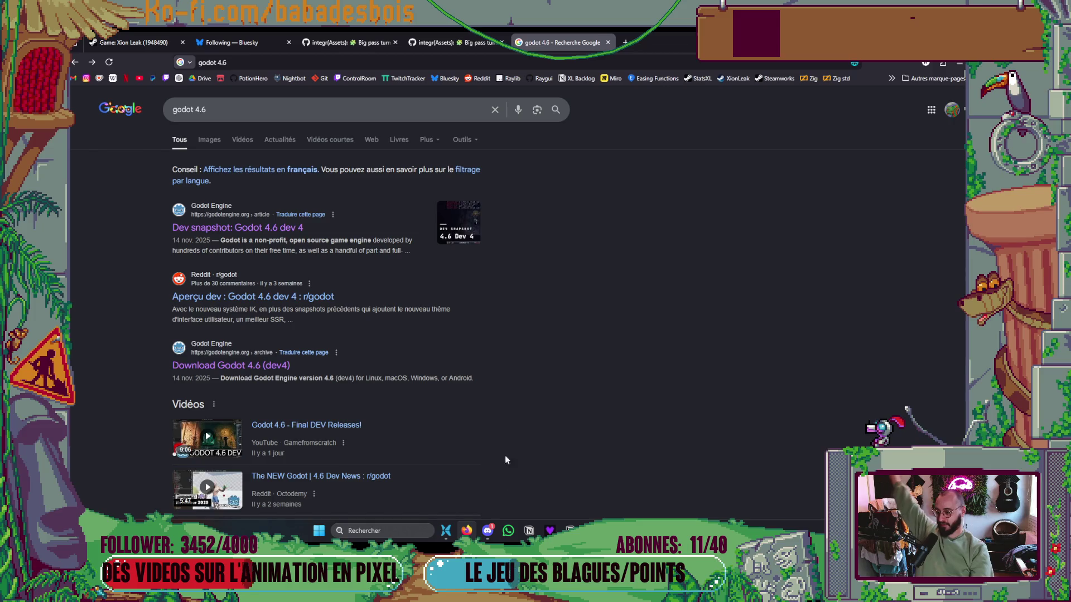
scroll(399, 469, "down", 2)
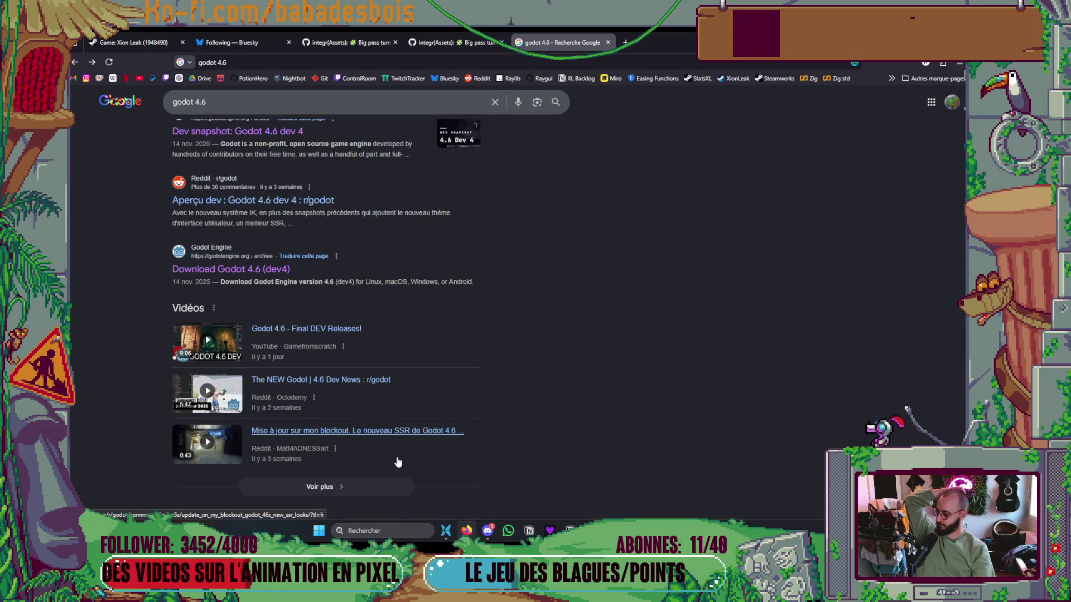
scroll(398, 463, "down", 4)
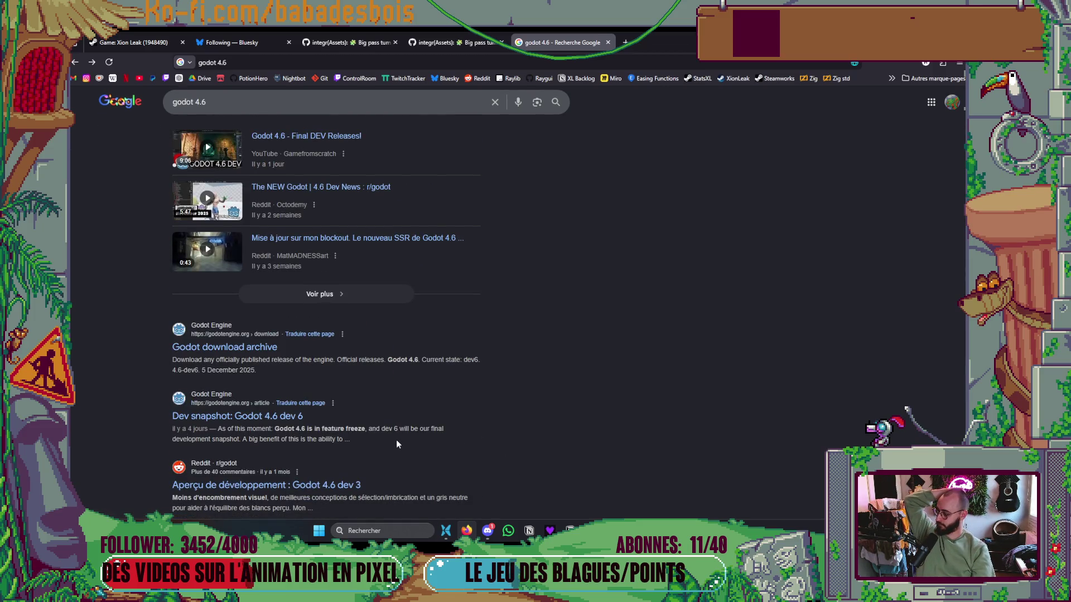
left_click(295, 417)
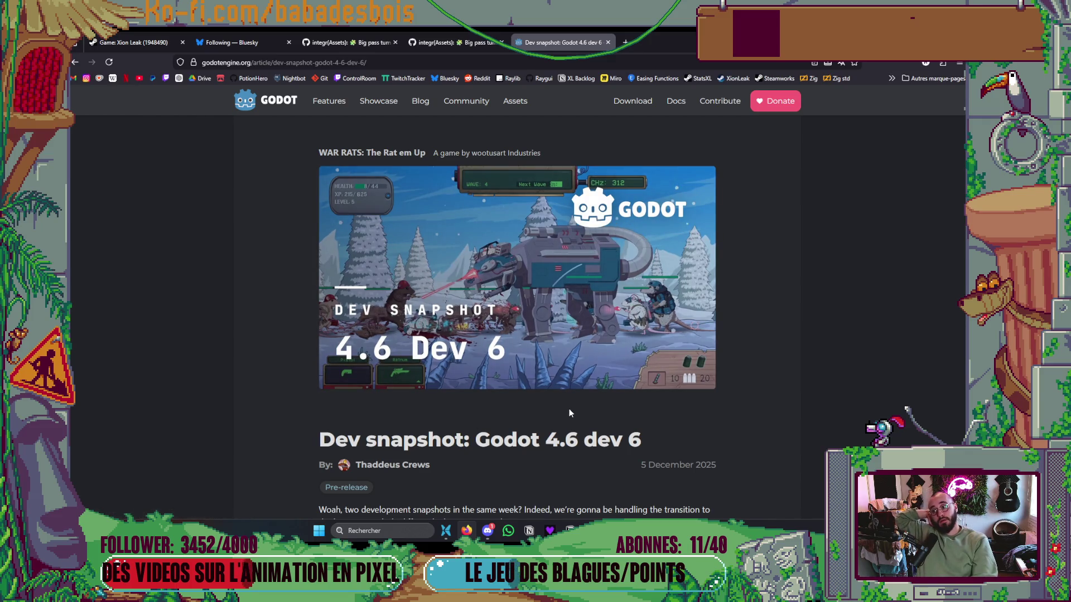
Scroll through the Godot 4.6 dev 6 article's highlights
scroll(570, 412, "down", 5)
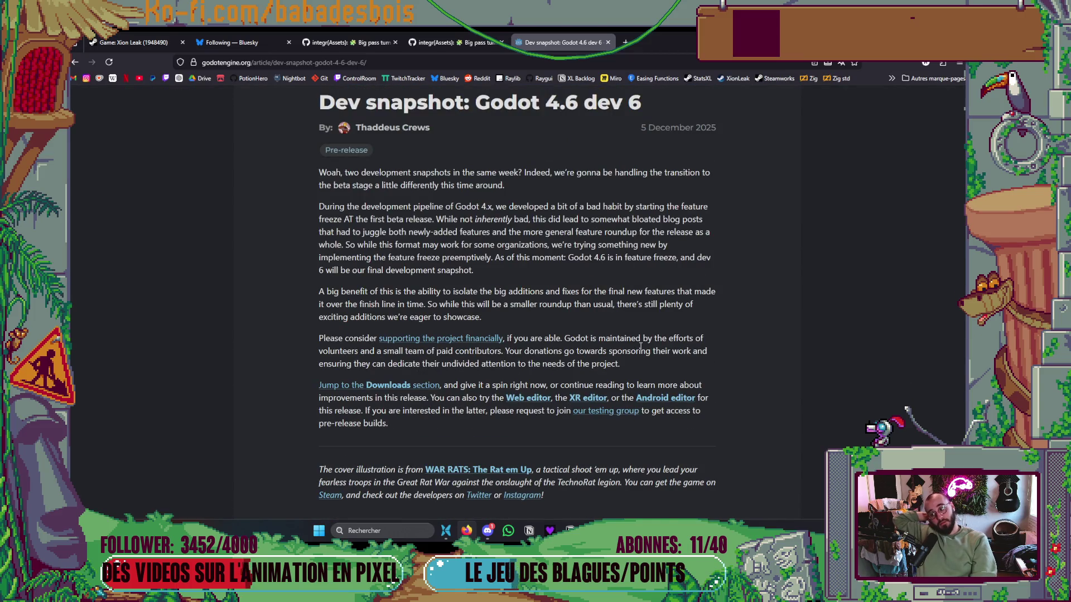
scroll(641, 346, "down", 7)
scroll(589, 257, "down", 7)
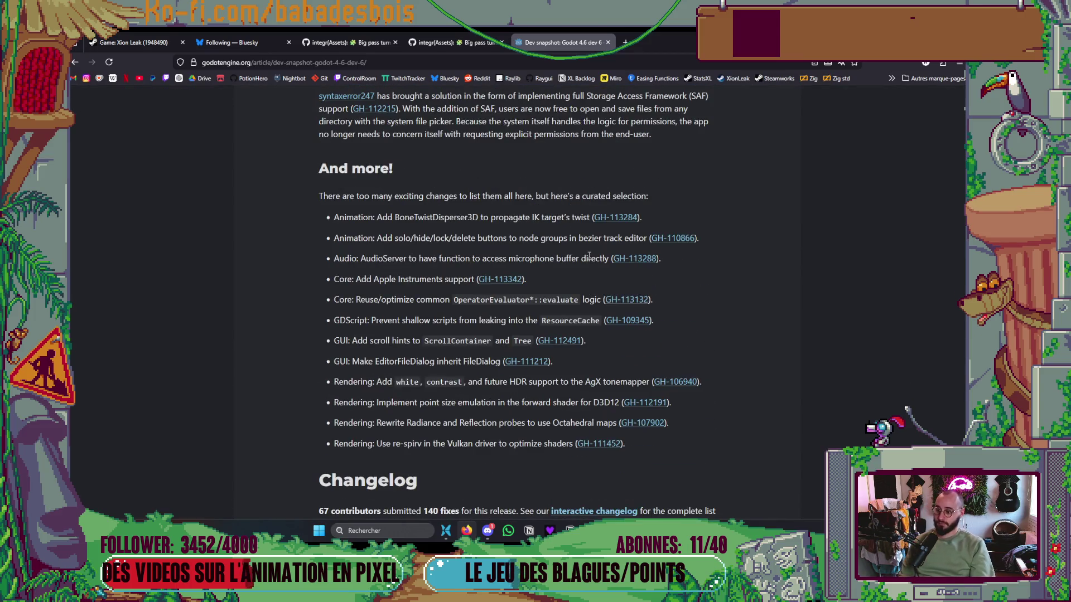
scroll(589, 256, "up", 15)
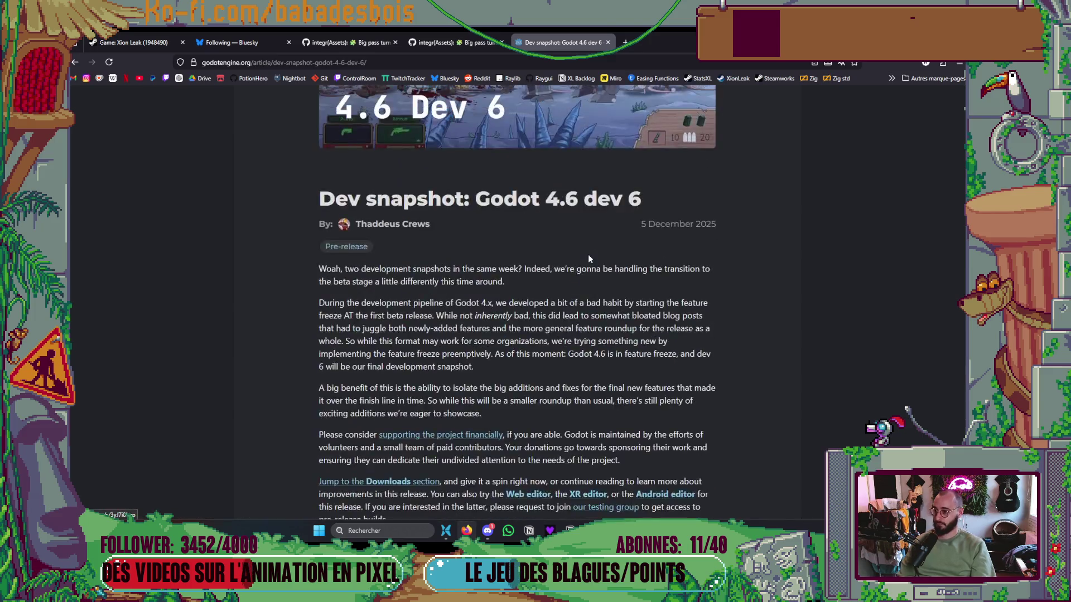
scroll(586, 255, "down", 10)
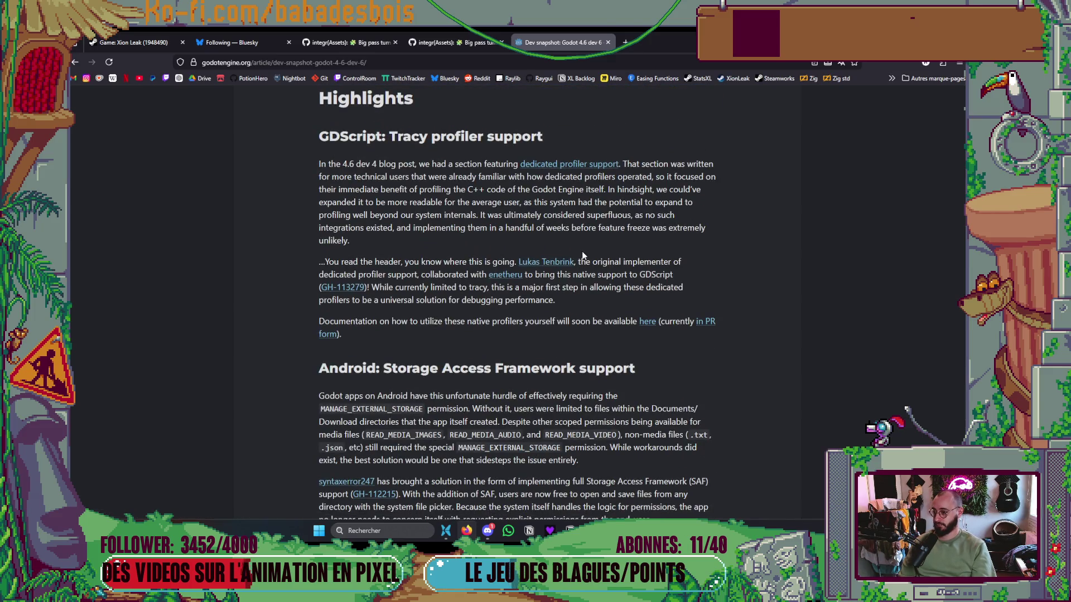
scroll(583, 255, "down", 8)
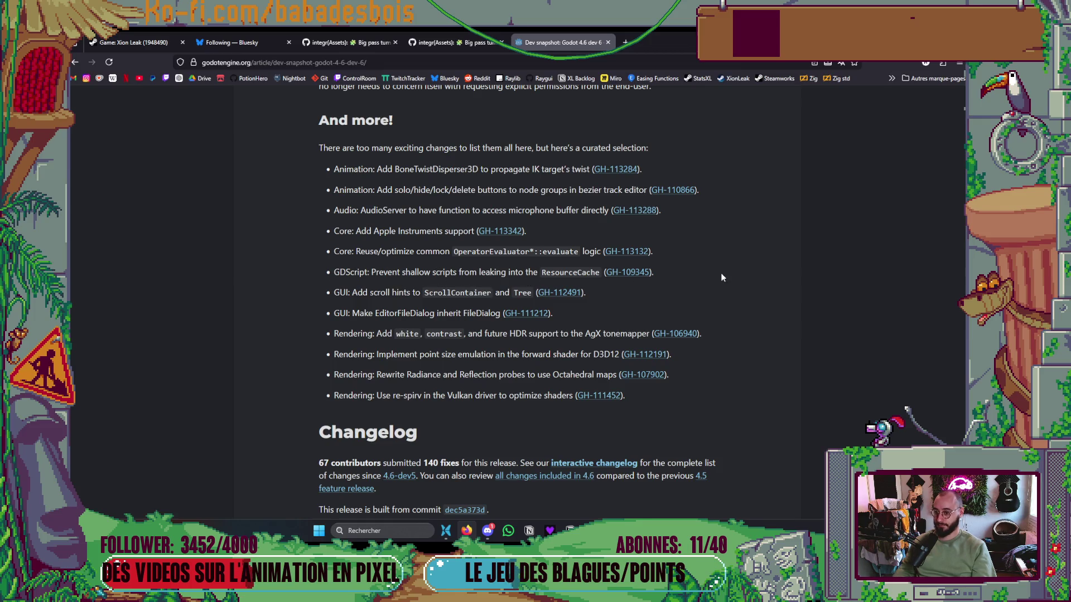
scroll(721, 277, "up", 1)
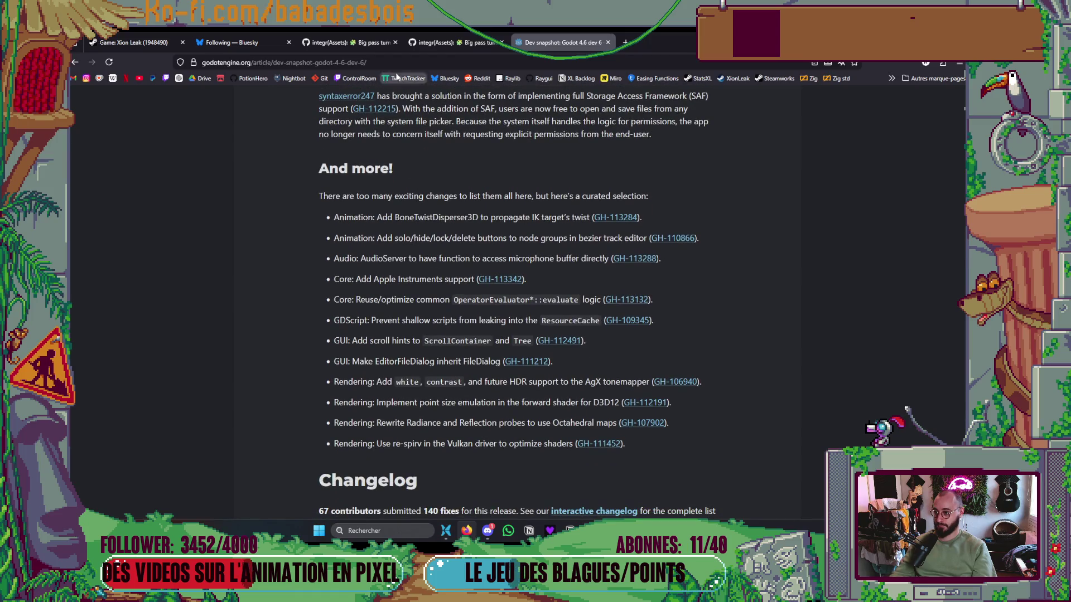
Select the article's web address, then highlight the GDScript shallow scripts change line
key("ctrl+l")
left_click(482, 530)
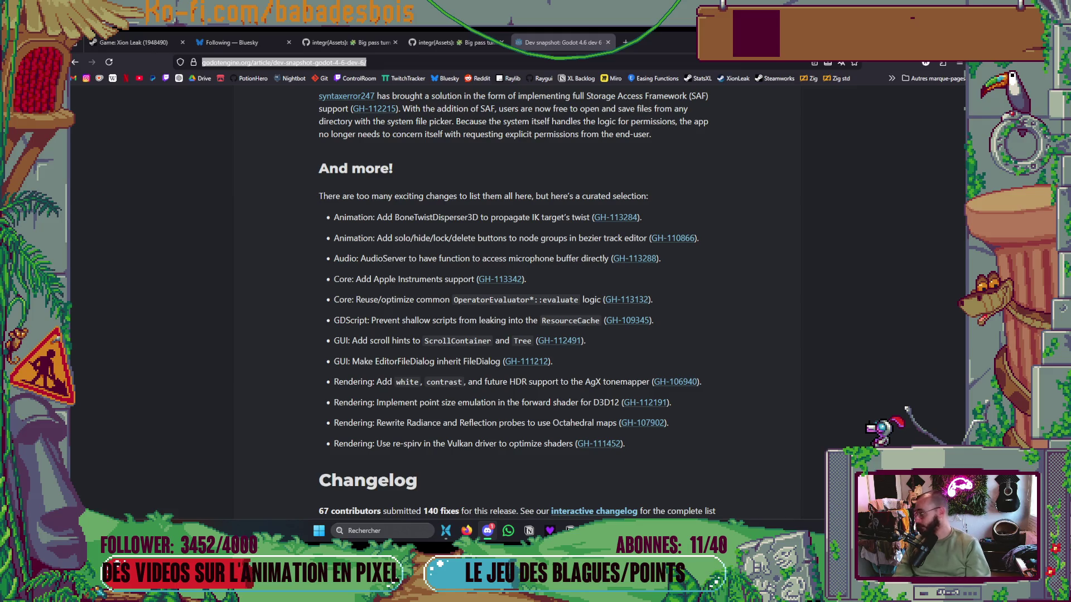
left_click(336, 320)
left_click_drag(335, 321, 600, 321)
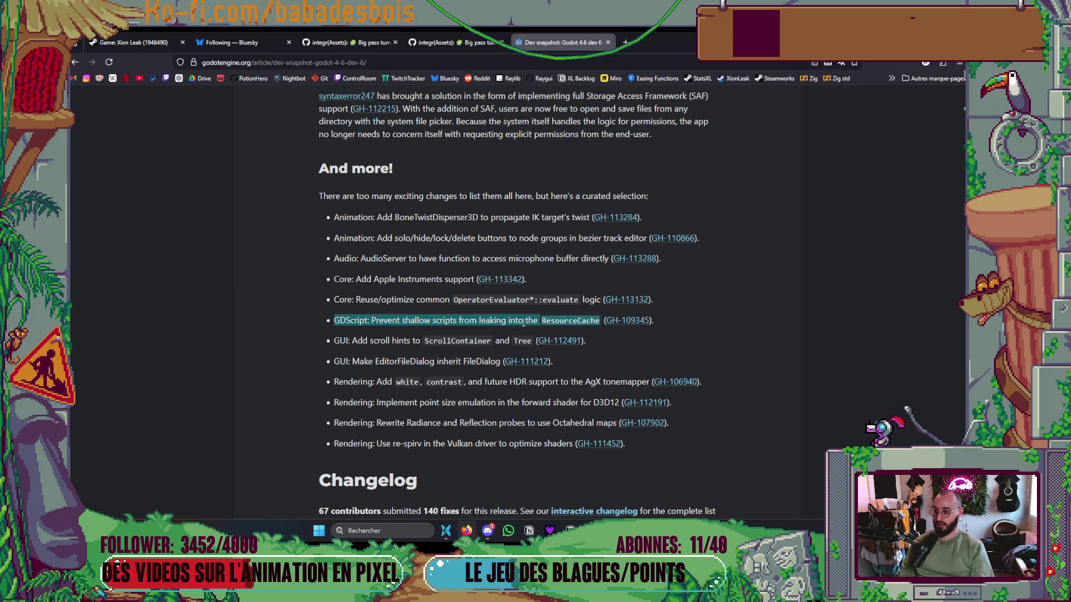
left_click(572, 530)
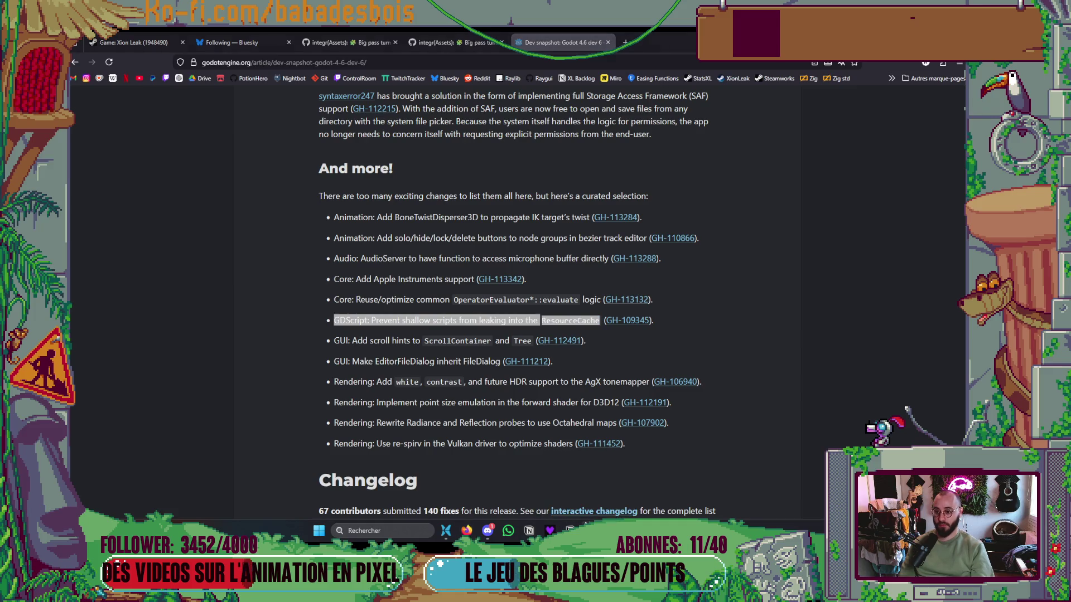
View pull request GH-112191, return to the article's Changelog, then minimize Firefox
left_click(632, 404)
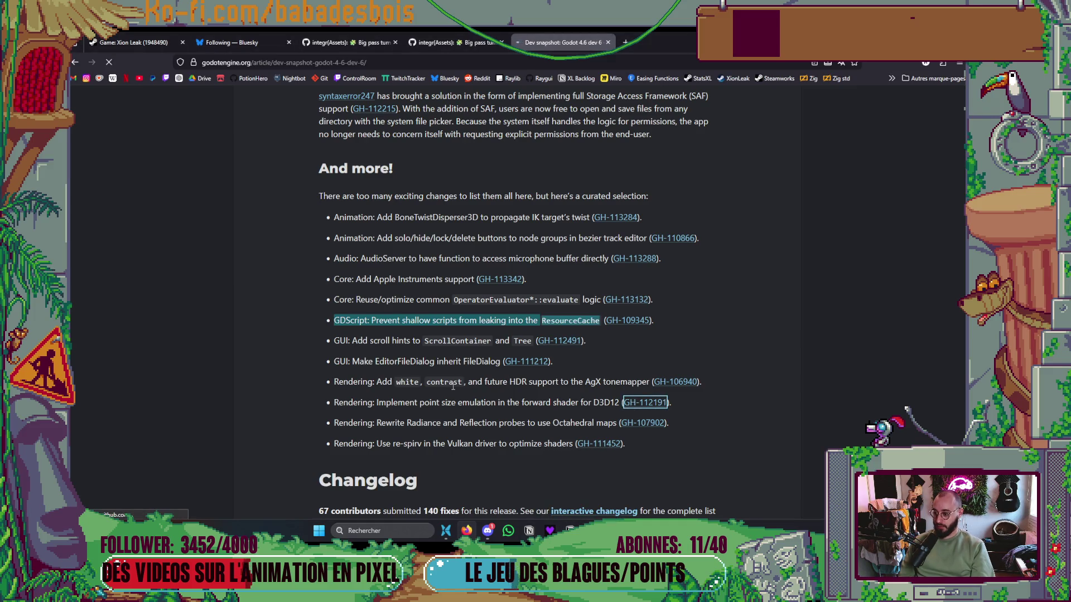
key("alt+Left")
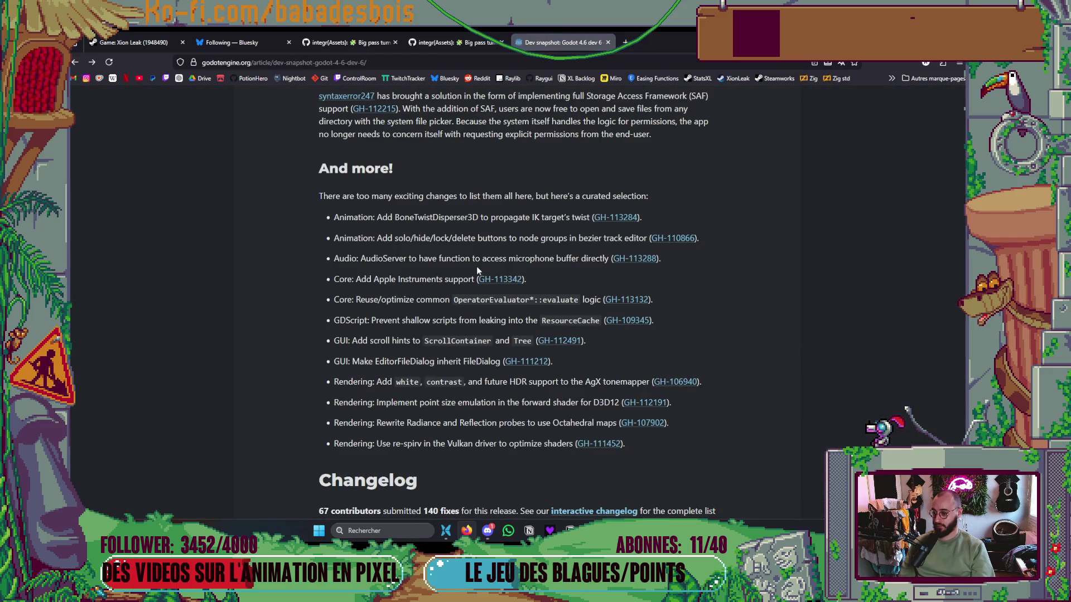
scroll(477, 272, "down", 2)
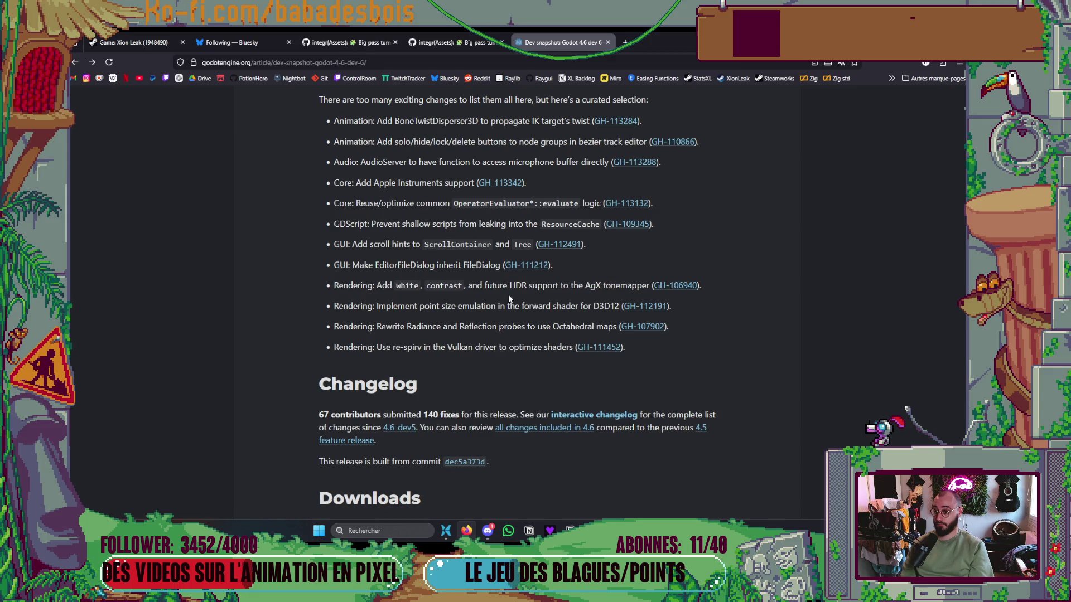
scroll(544, 420, "up", 2)
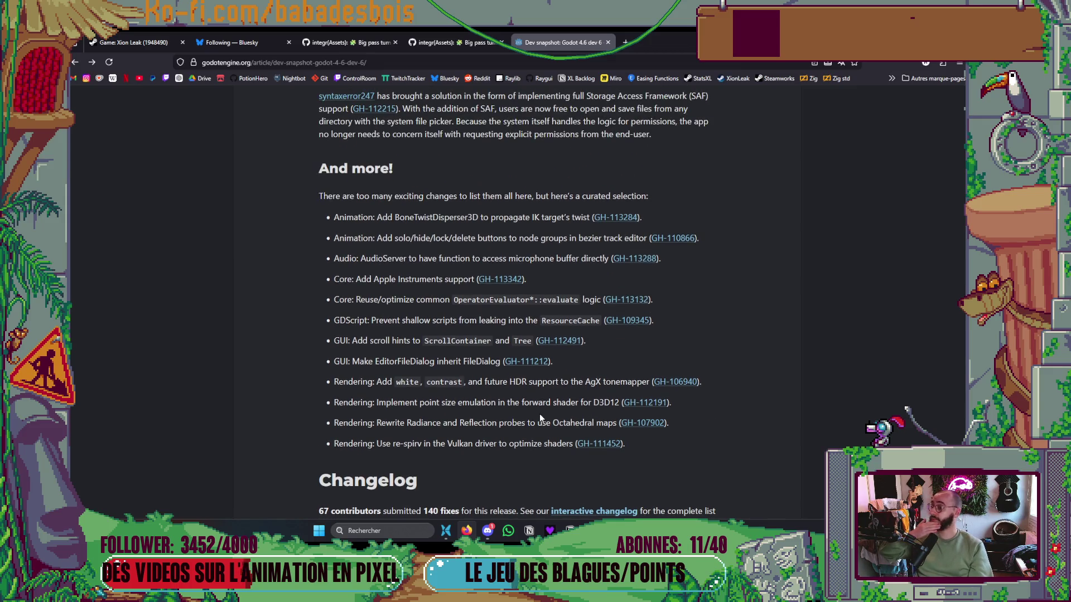
scroll(540, 414, "down", 2)
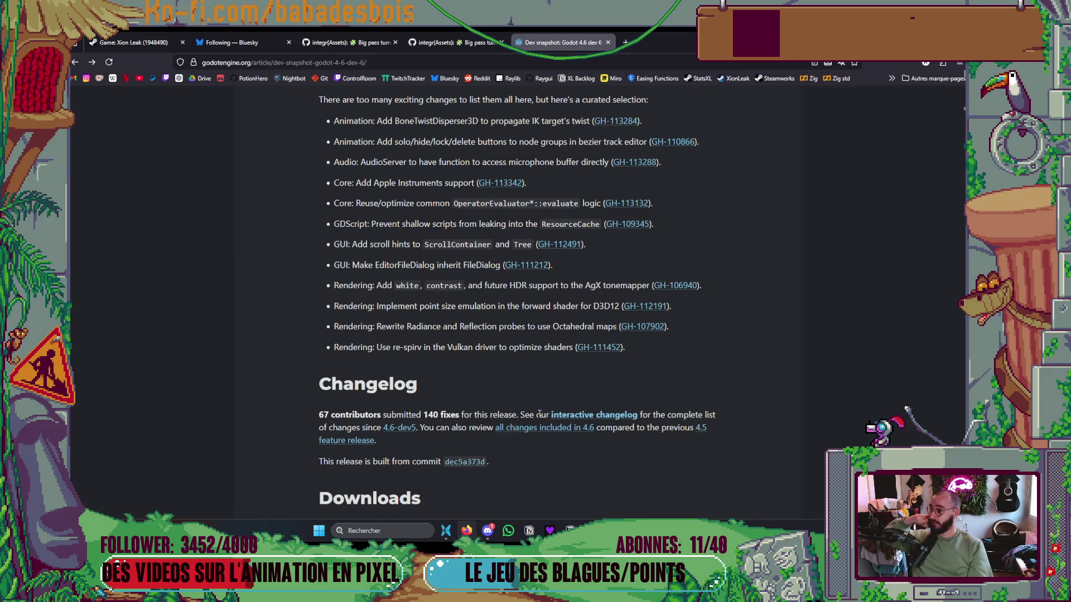
scroll(540, 414, "down", 6)
scroll(570, 354, "up", 4)
scroll(570, 354, "up", 2)
left_click(903, 42)
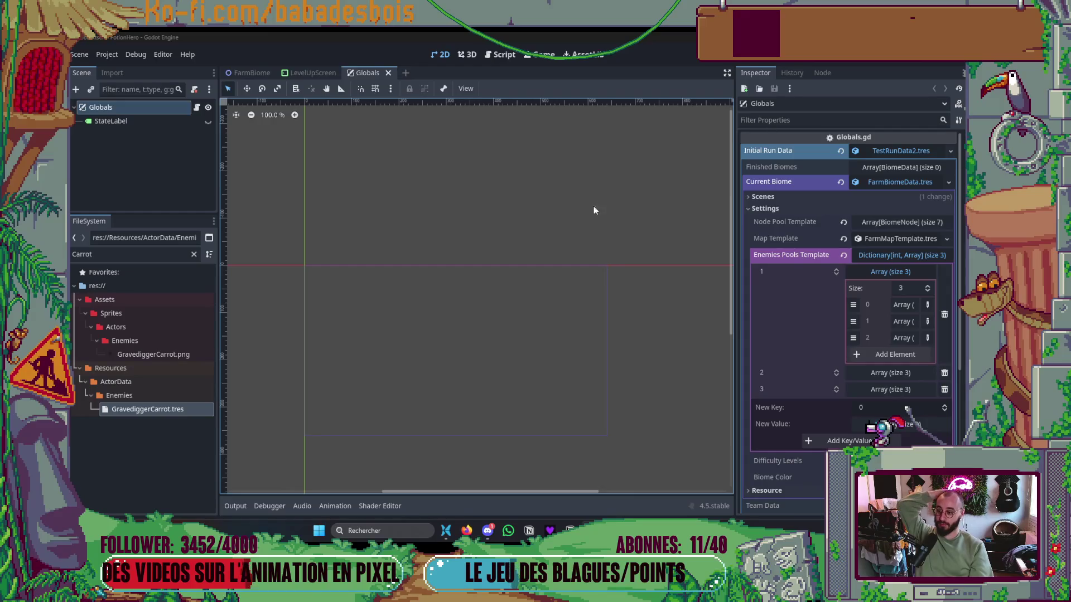
Collapse key 1's array in the Enemies Pools Template dictionary
mouse_move(483, 531)
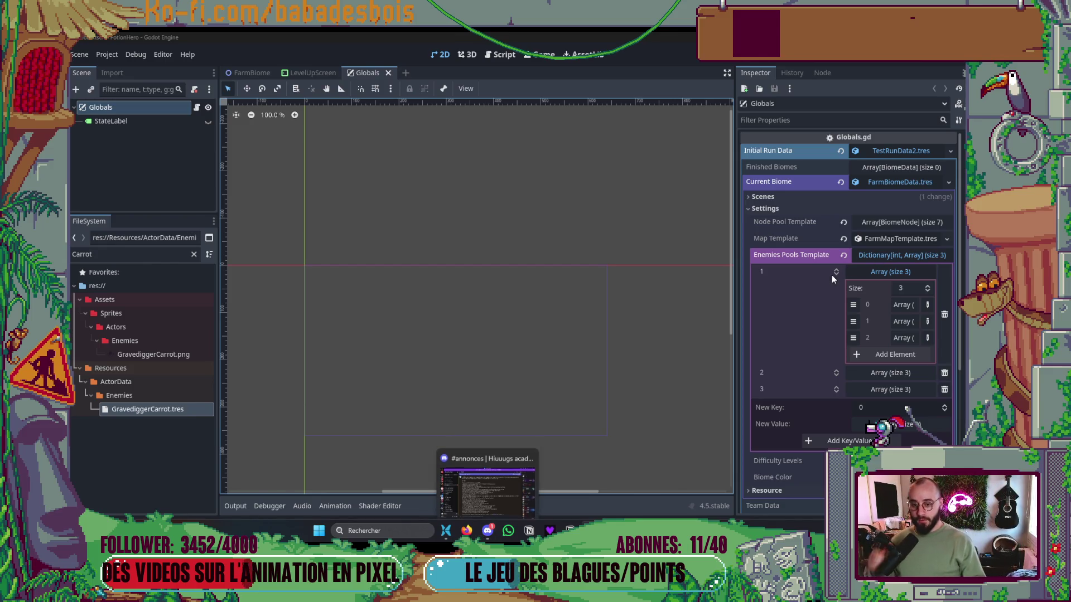
left_click(881, 272)
left_click_drag(634, 347, 701, 288)
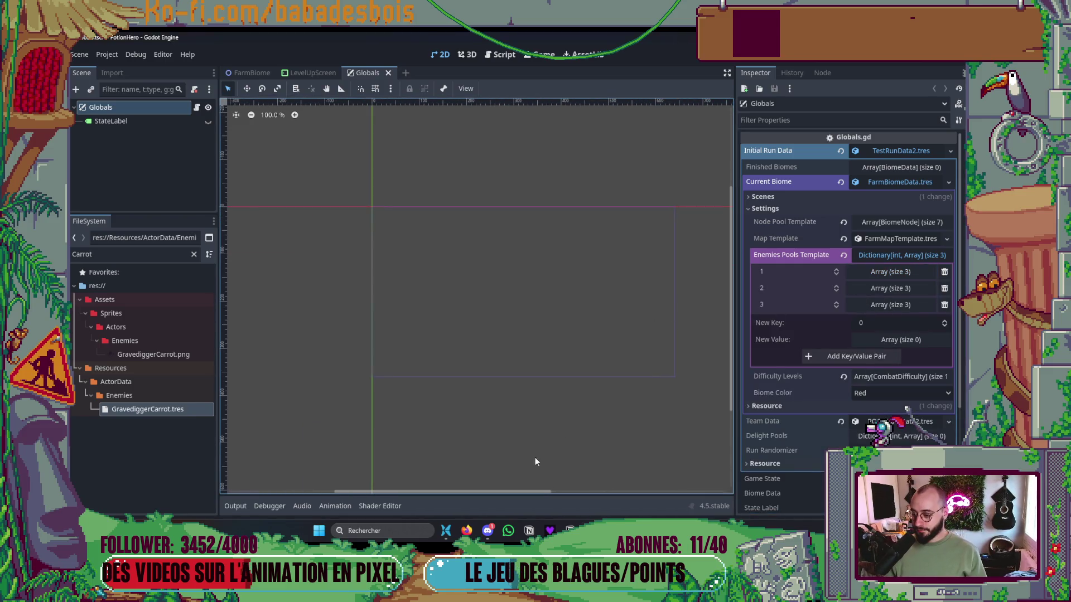
Bring up the Notion Backlog board, then switch to the PotionHero terminal
mouse_move(570, 530)
left_click(564, 483)
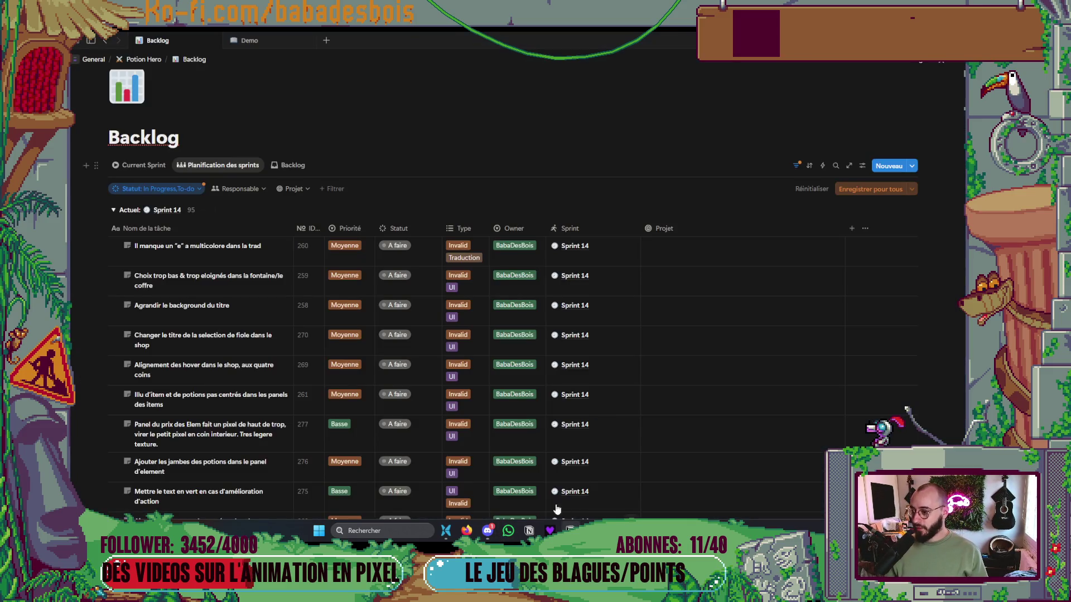
key("alt+Tab")
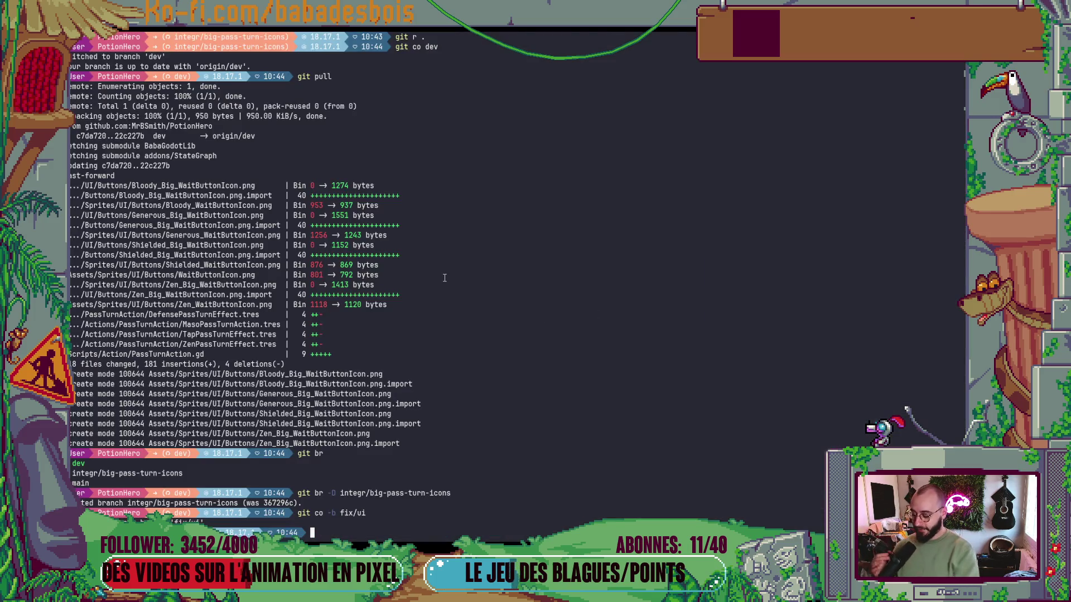
Unzoom the terminal pane and open Translation.csv with the Telescope file finder
key("ctrl+b")
key("z")
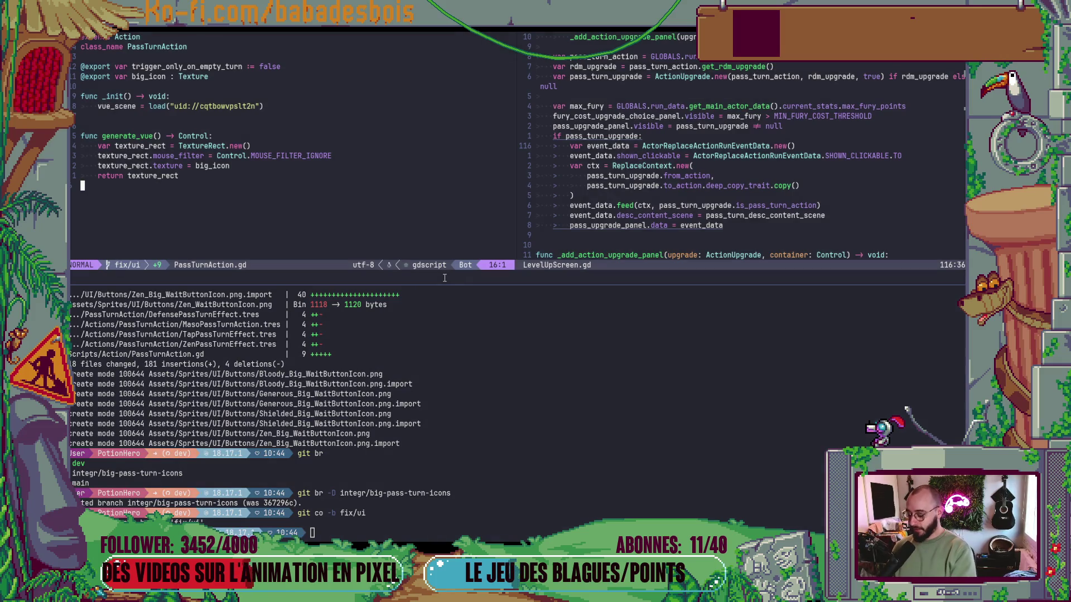
left_click_drag(445, 277, 445, 528)
key("space")
key("f")
key("f")
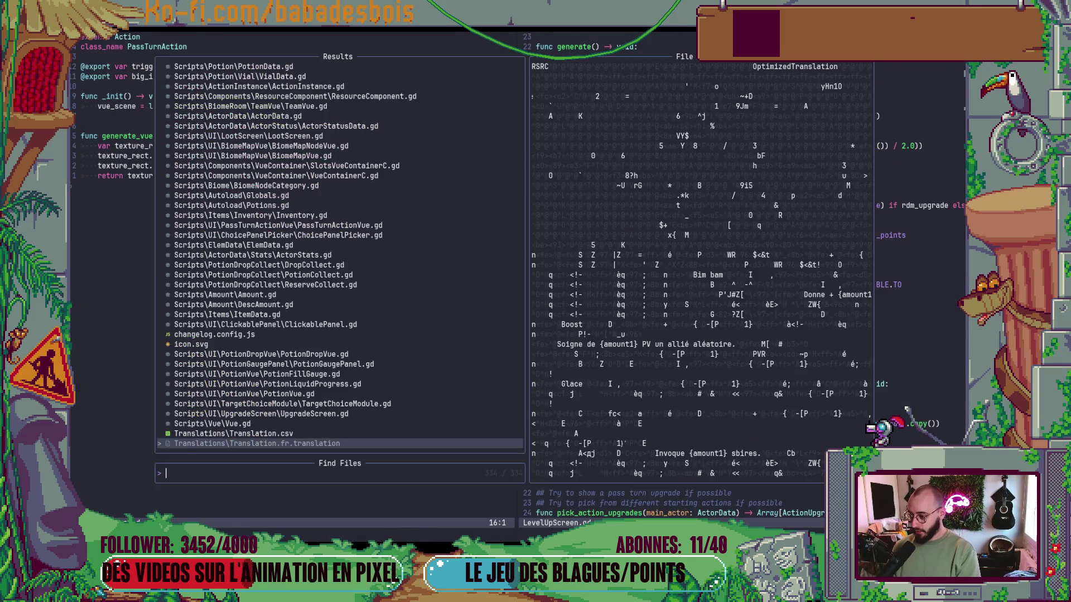
key("Up")
key("Return")
Search for 'multicolore' to reach the MULTICOLOR_FLASK_ITEM_NAME 'Bidon multicolore' line
key("j")
key("j")
key("w")
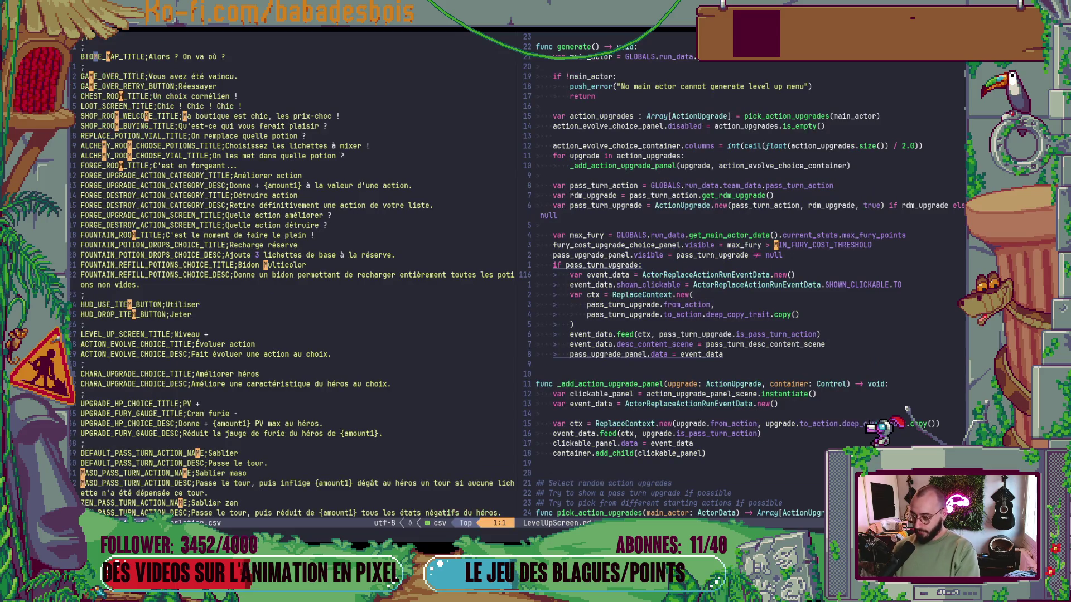
type("/multicolore")
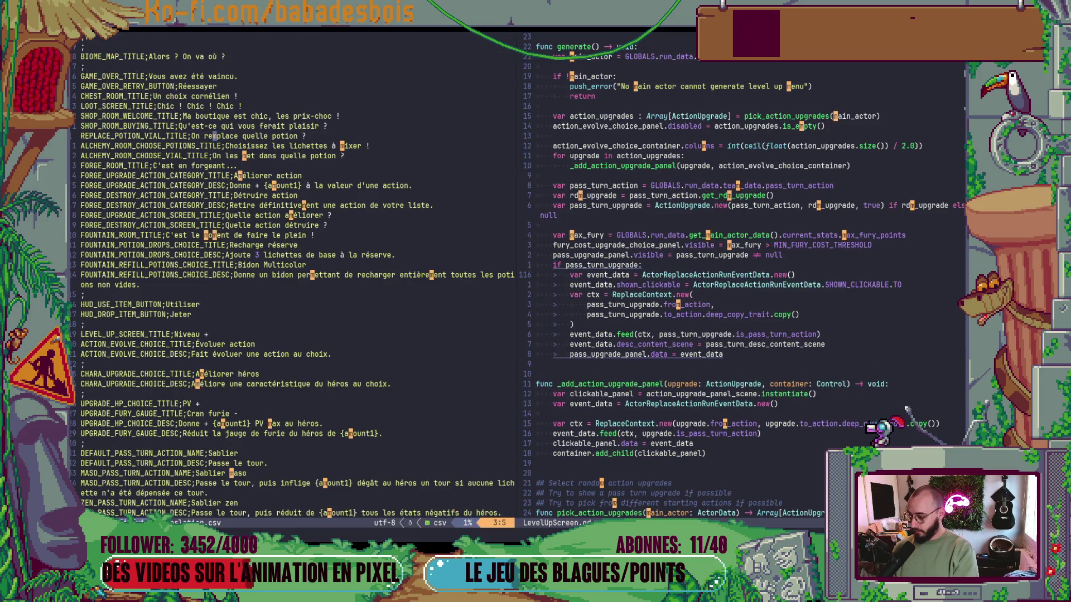
key("Return")
key("l")
key("l")
key("l")
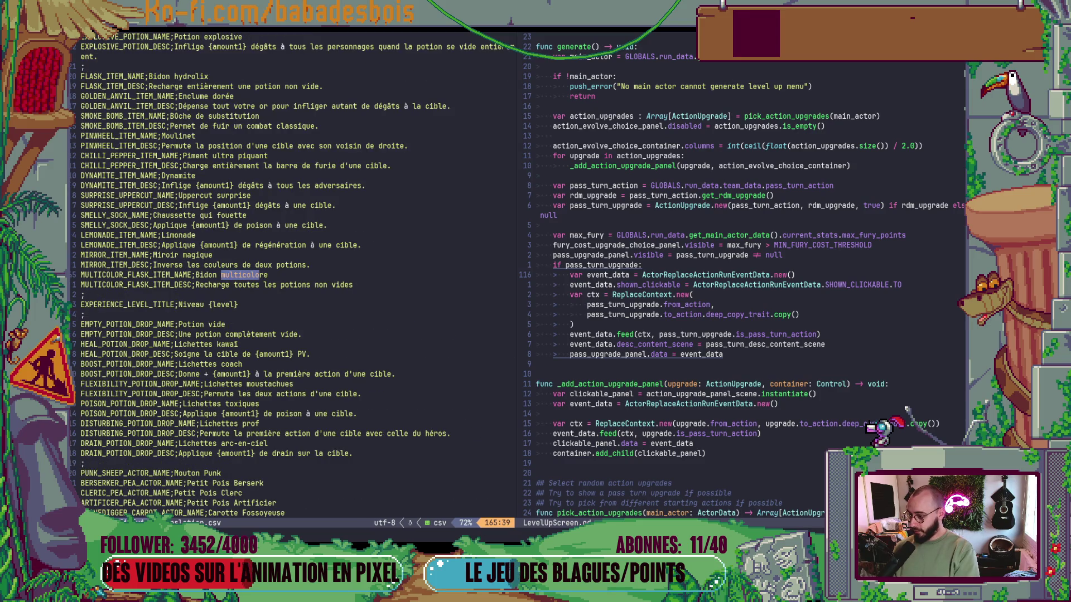
key("g")
key("g")
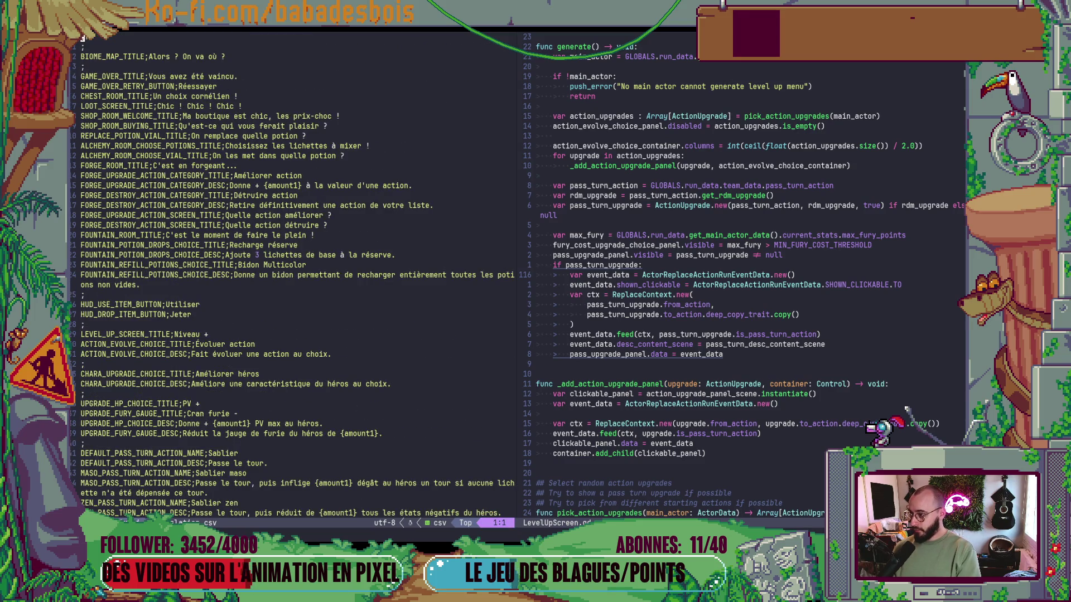
key("colon")
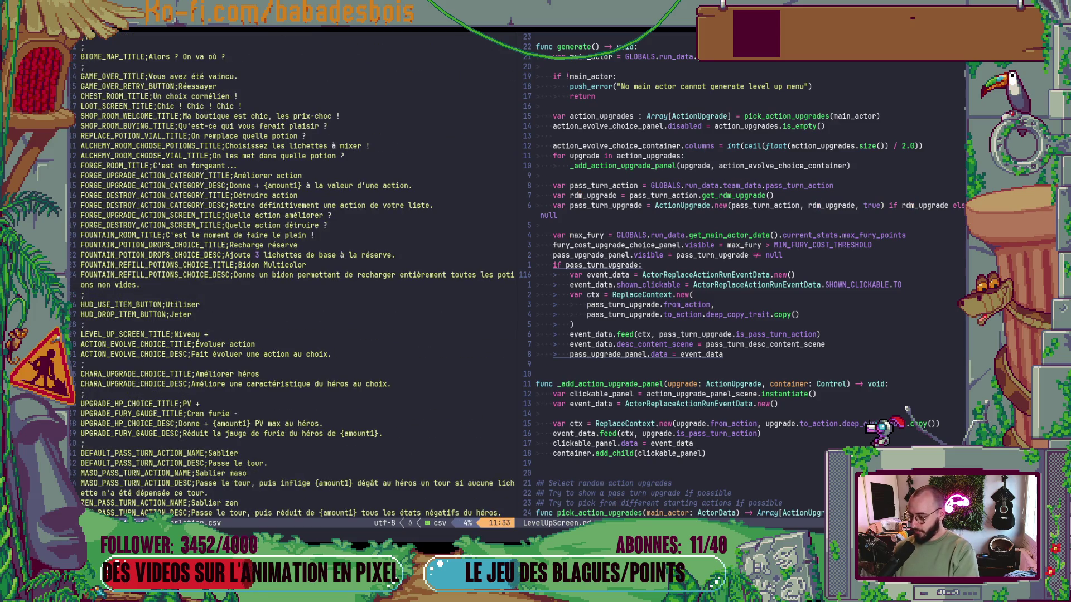
key("Escape")
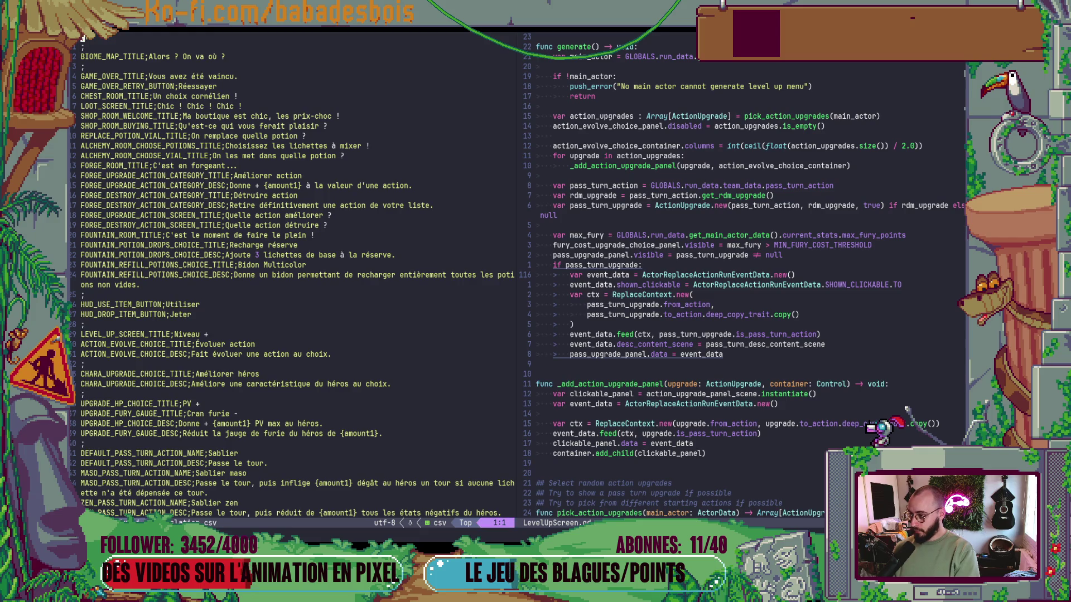
key("f")
key("M")
key("j")
key("j")
key("j")
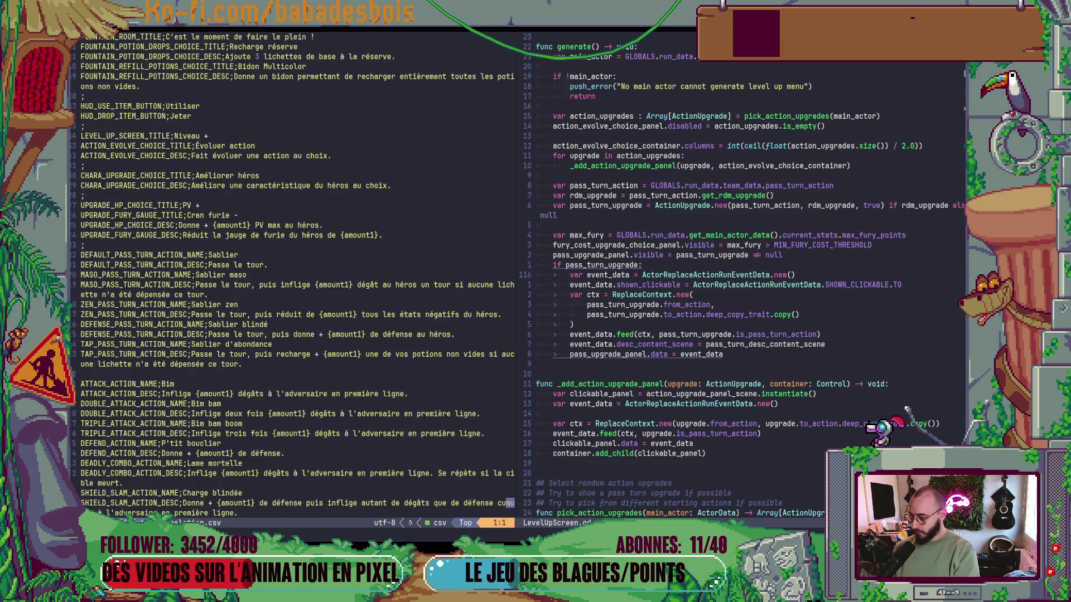
type("/multic")
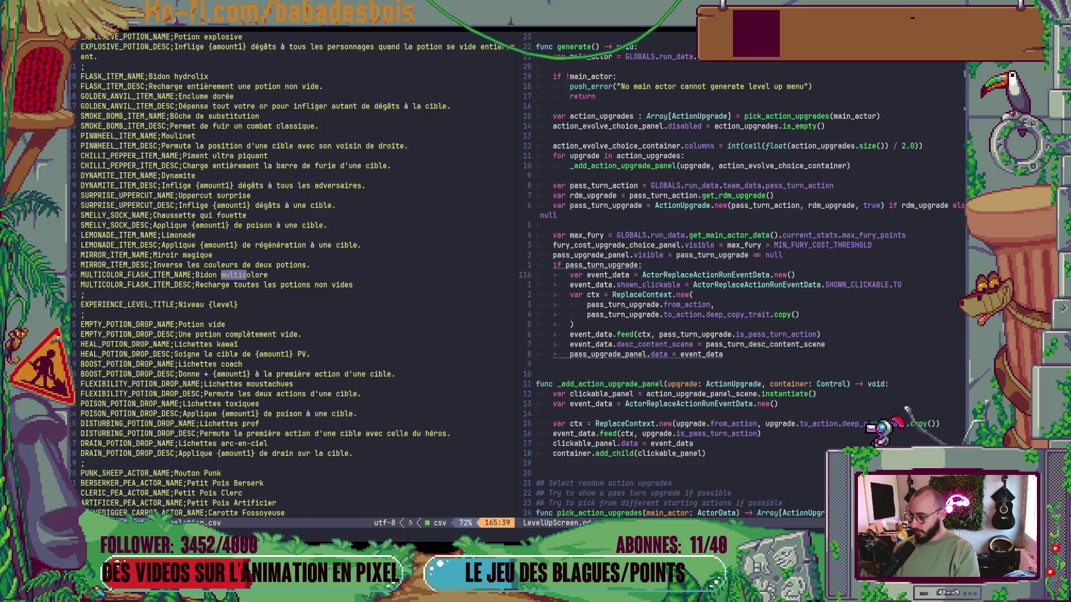